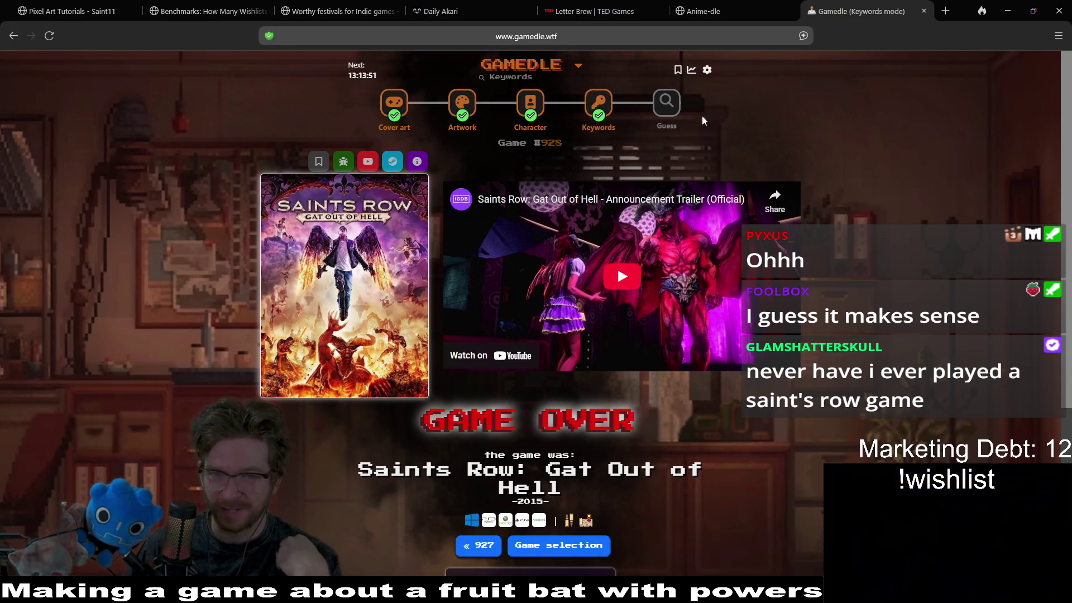
In Guess mode, submit Stellar Blade as the first Gamedle guess
{"action": "left_click", "coordinate": [667, 102]}
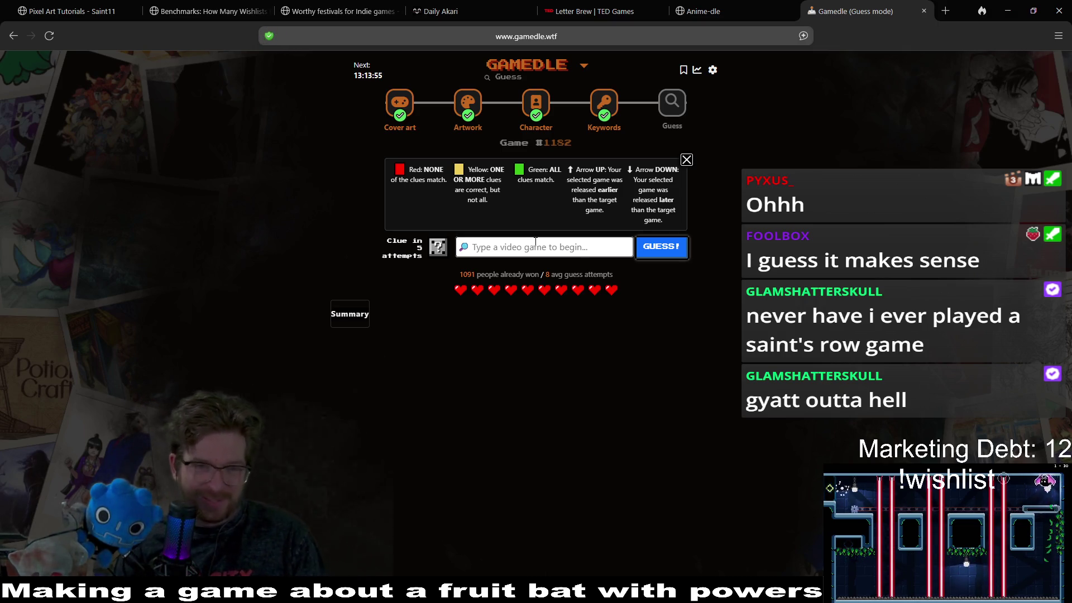
{"action": "type", "text": "stellar blade"}
{"action": "left_click", "coordinate": [662, 252]}
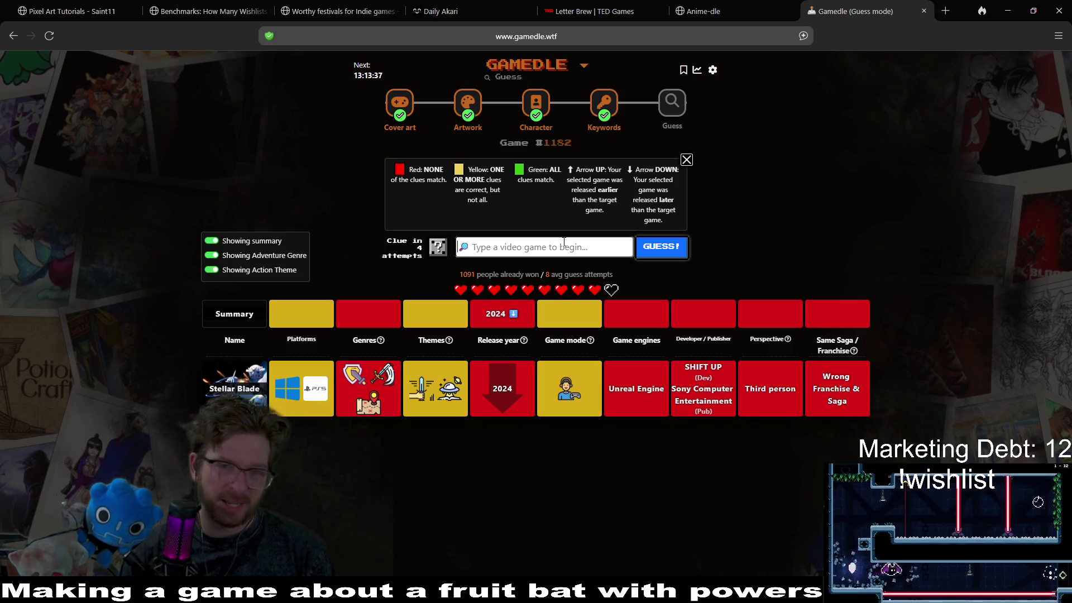
Guess Halo 2 from the autocomplete suggestions
{"action": "type", "text": "halo"}
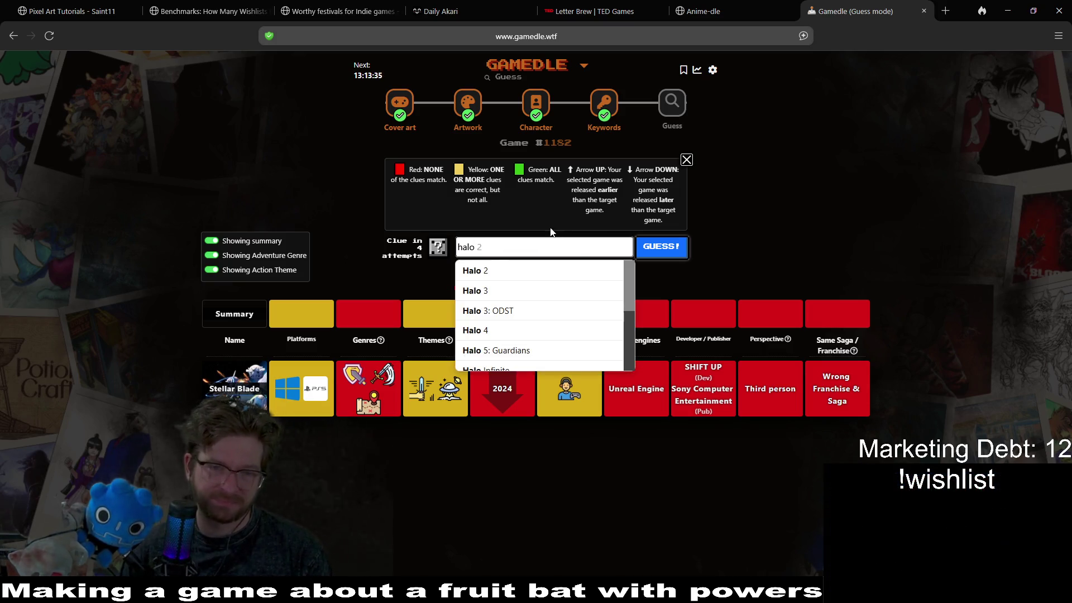
{"action": "left_click", "coordinate": [517, 273]}
{"action": "left_click", "coordinate": [664, 250]}
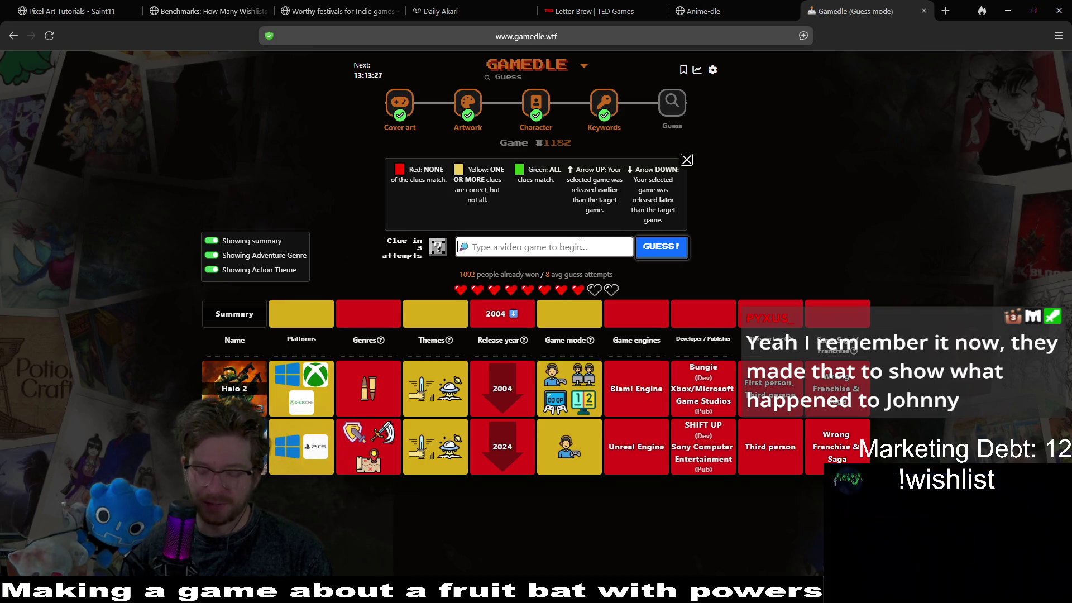
Guess Doom (original) and review the clue rows showing release year 1994–2003
{"action": "type", "text": "doom"}
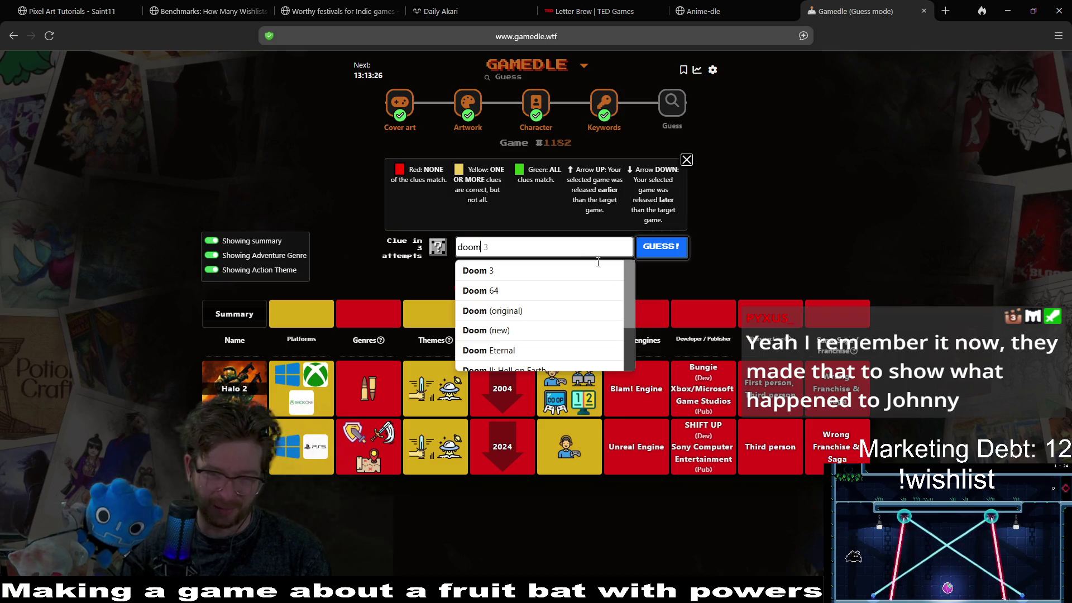
{"action": "left_click", "coordinate": [558, 310]}
{"action": "left_click", "coordinate": [659, 253]}
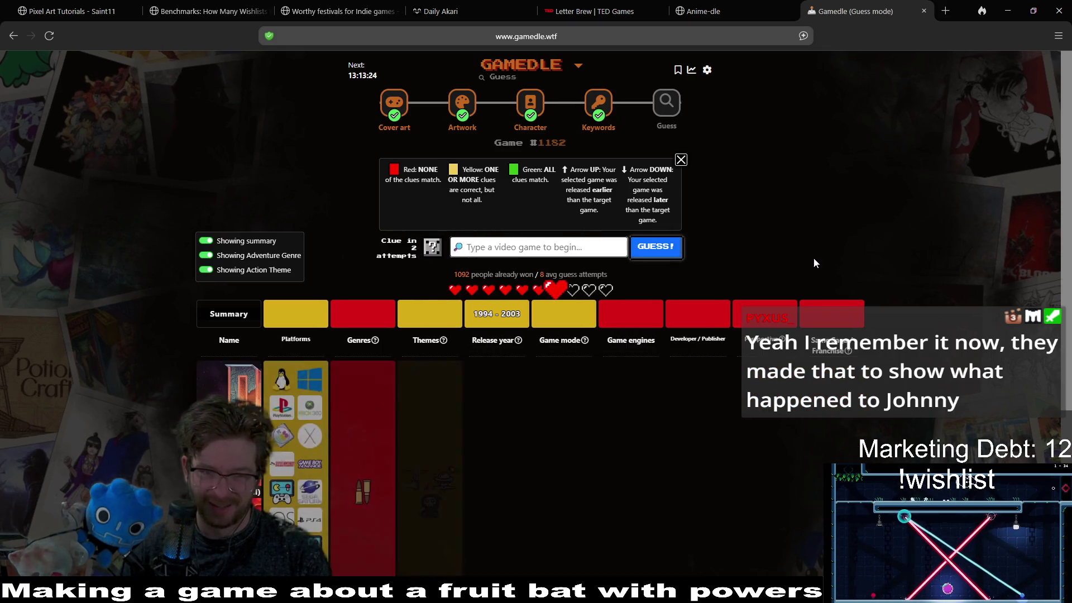
{"action": "scroll", "coordinate": [944, 171], "scroll_direction": "down", "scroll_amount": 1}
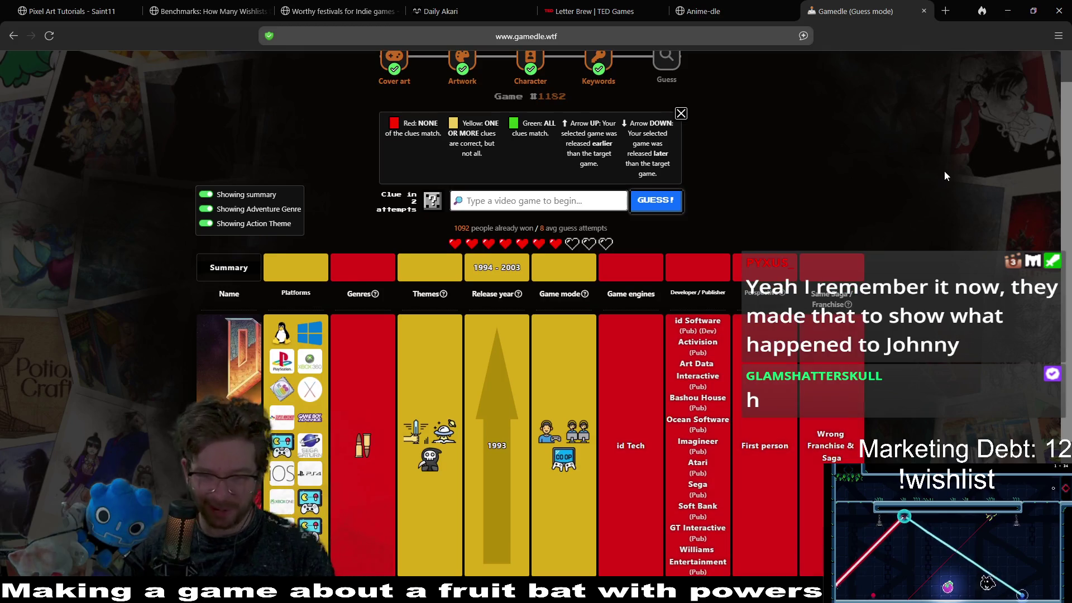
{"action": "scroll", "coordinate": [949, 162], "scroll_direction": "down", "scroll_amount": 2}
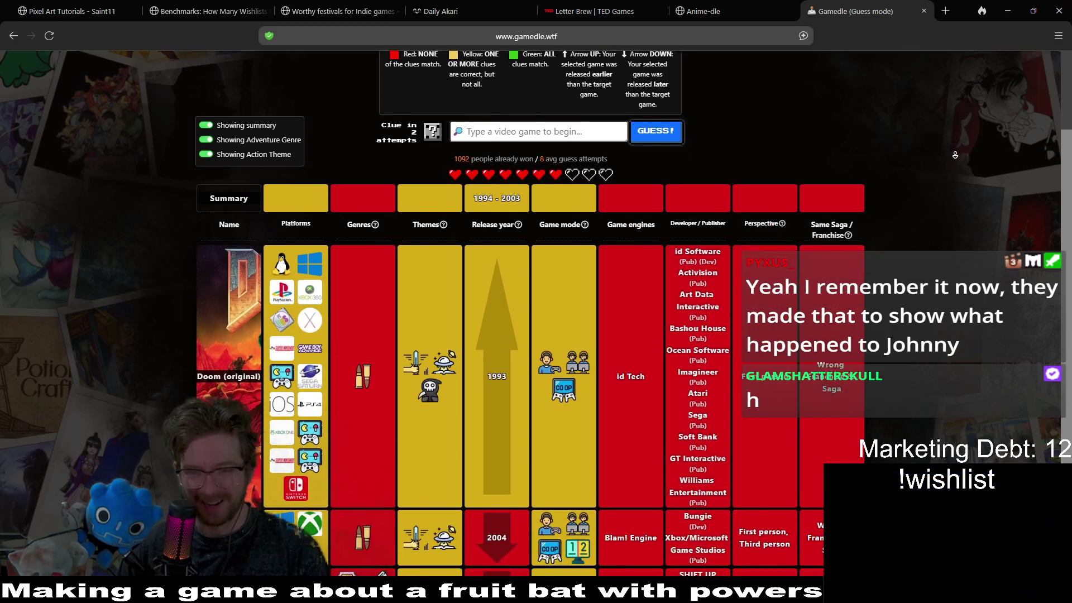
{"action": "scroll", "coordinate": [952, 152], "scroll_direction": "down", "scroll_amount": 1}
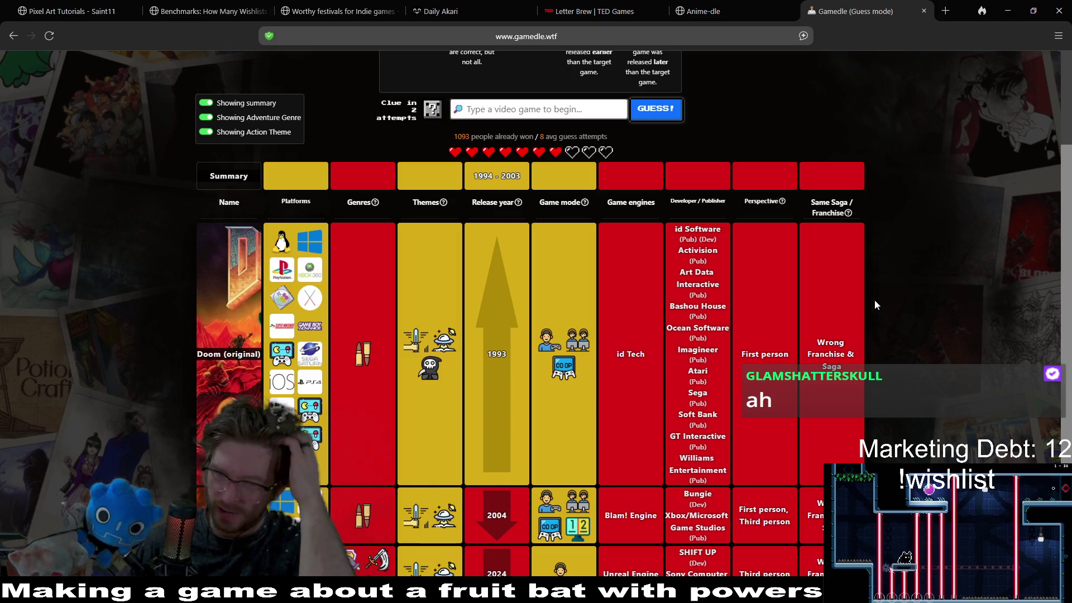
{"action": "scroll", "coordinate": [929, 288], "scroll_direction": "down", "scroll_amount": 2}
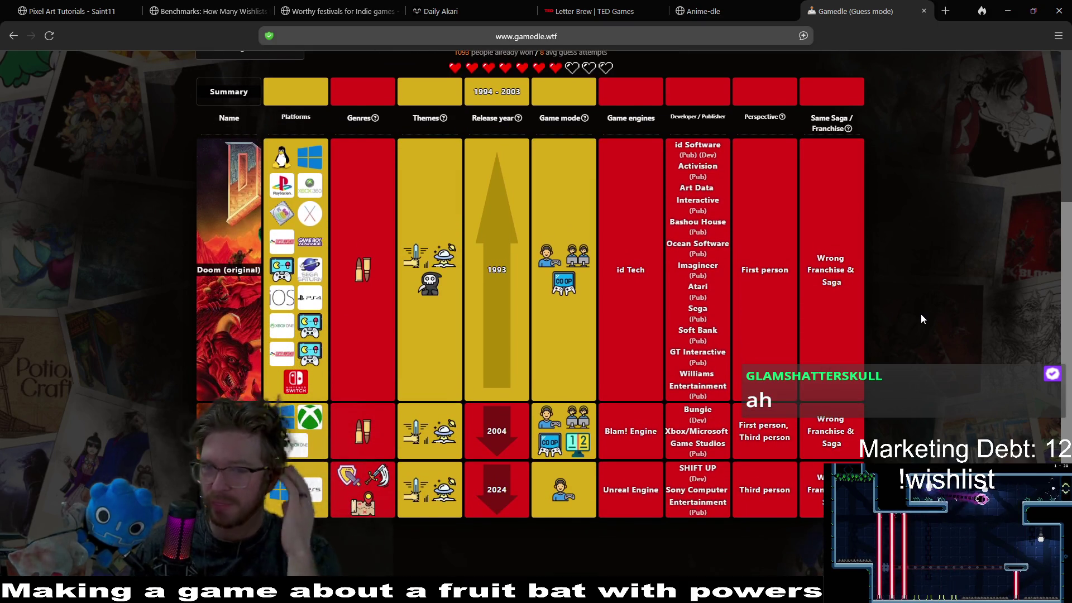
{"action": "scroll", "coordinate": [922, 314], "scroll_direction": "up", "scroll_amount": 3}
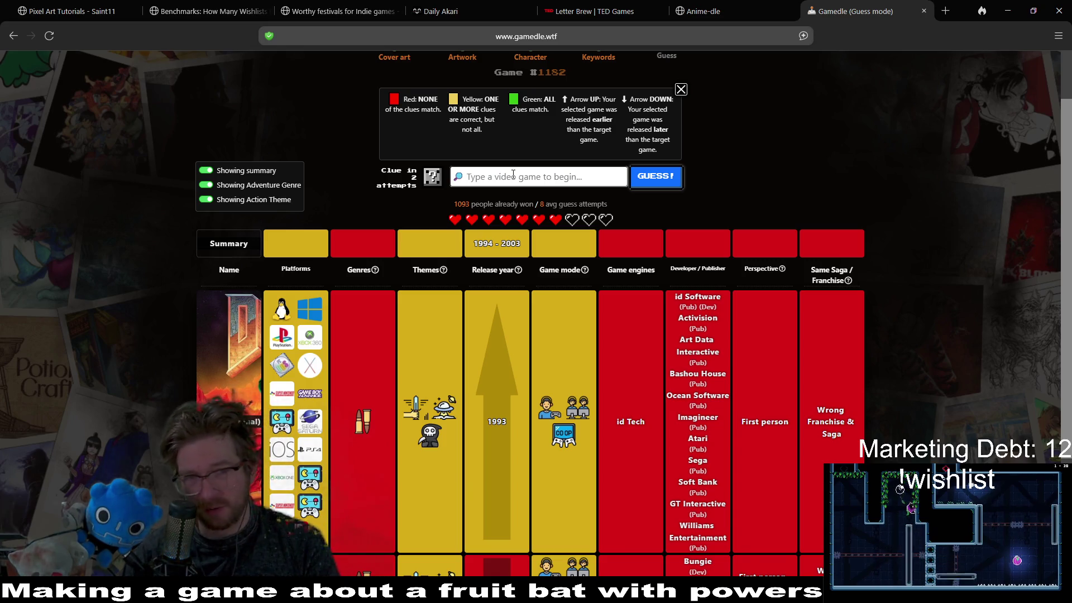
Type starcraft, guess StarCraft II: Heart of the Swarm, and review its green game-mode tile
{"action": "left_click", "coordinate": [513, 175]}
{"action": "type", "text": "starc"}
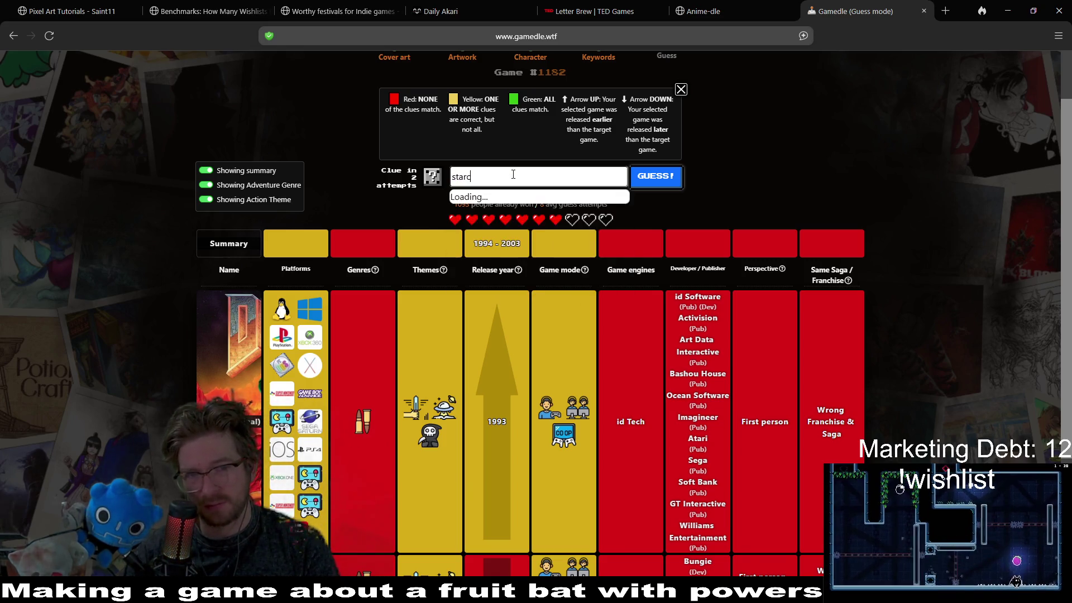
{"action": "type", "text": "raft"}
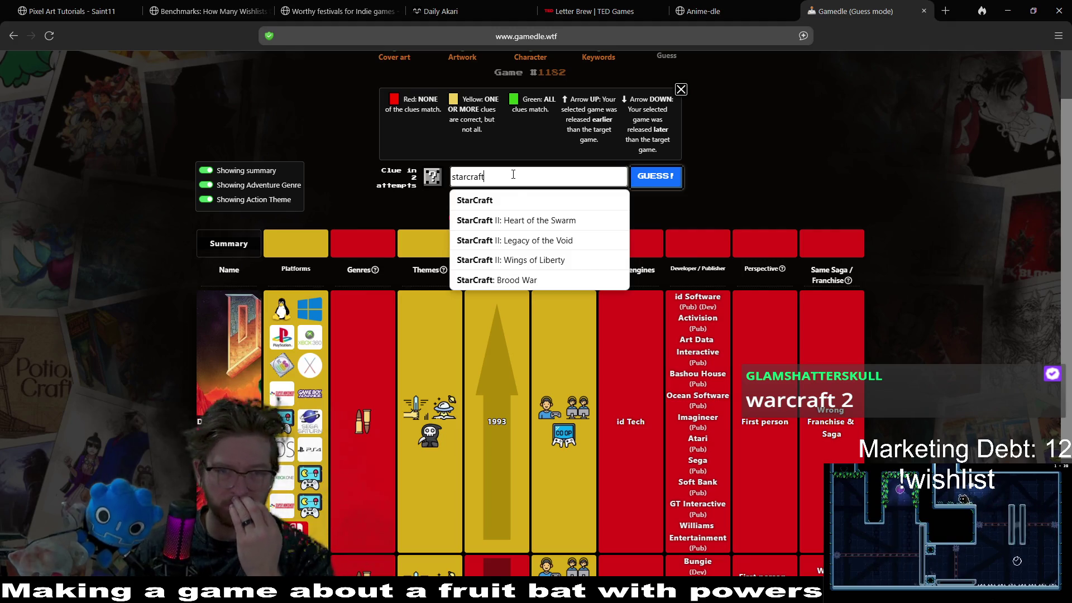
{"action": "left_click", "coordinate": [520, 220]}
{"action": "left_click", "coordinate": [656, 176]}
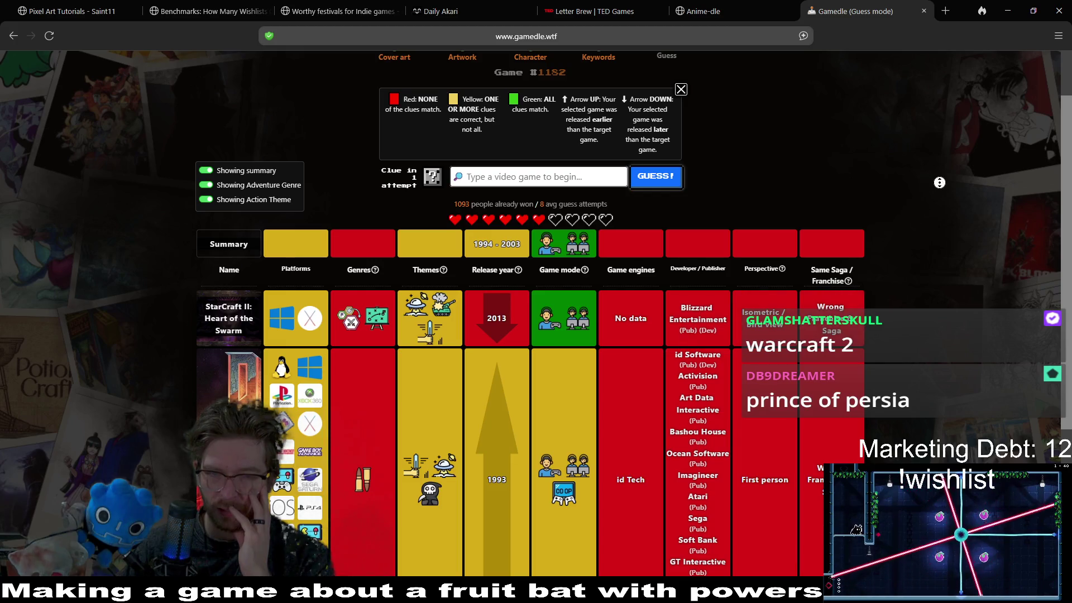
{"action": "scroll", "coordinate": [940, 182], "scroll_direction": "down", "scroll_amount": 4}
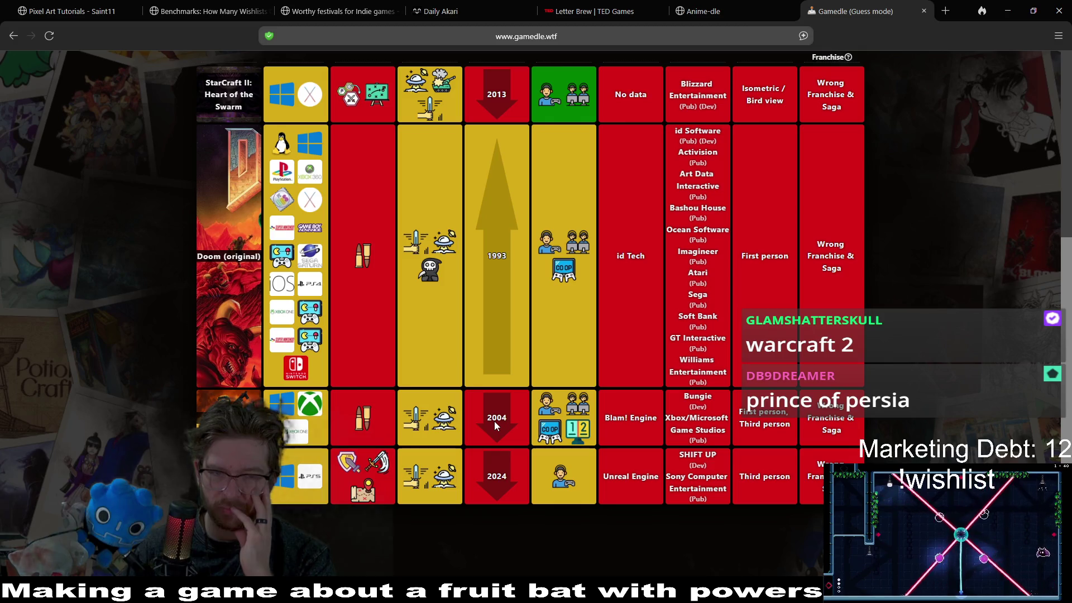
{"action": "scroll", "coordinate": [871, 289], "scroll_direction": "up", "scroll_amount": 2}
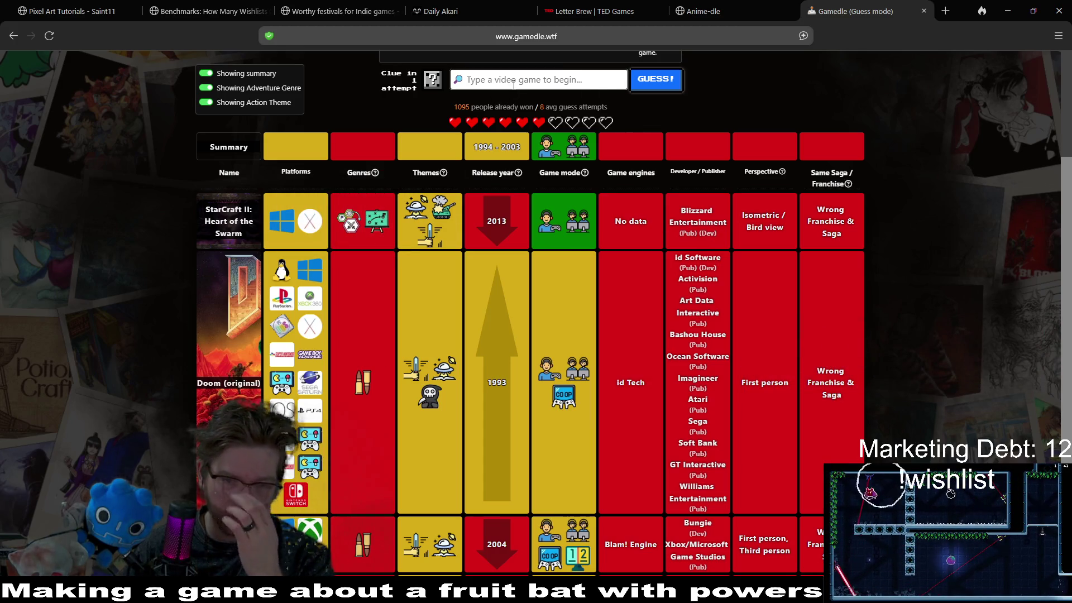
{"action": "scroll", "coordinate": [899, 261], "scroll_direction": "down", "scroll_amount": 2}
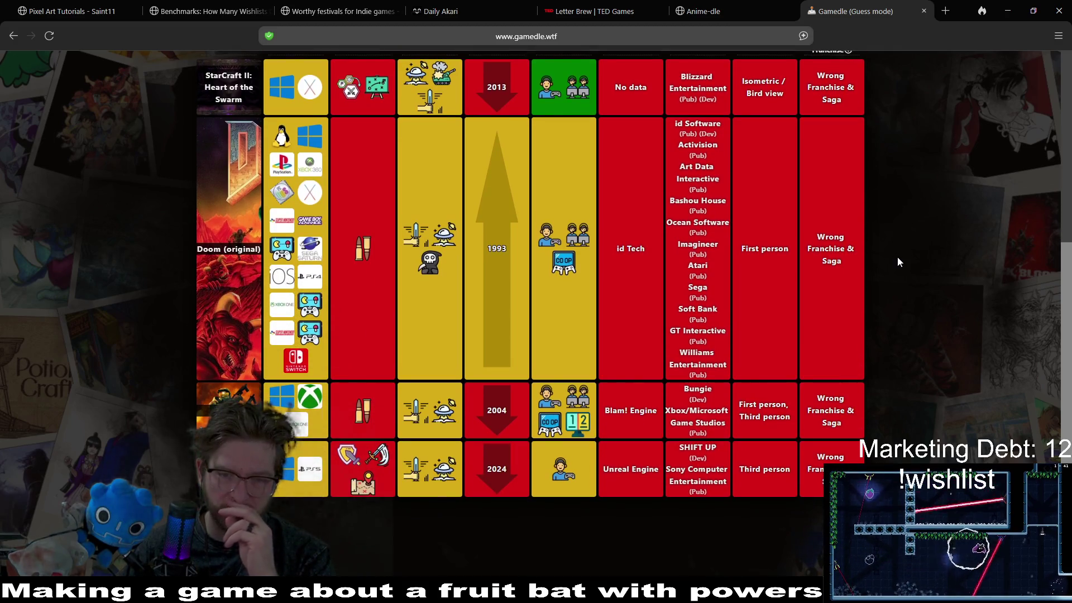
{"action": "scroll", "coordinate": [903, 219], "scroll_direction": "up", "scroll_amount": 1}
{"action": "middle_click", "coordinate": [904, 219]}
{"action": "scroll", "coordinate": [905, 201], "scroll_direction": "up", "scroll_amount": 1}
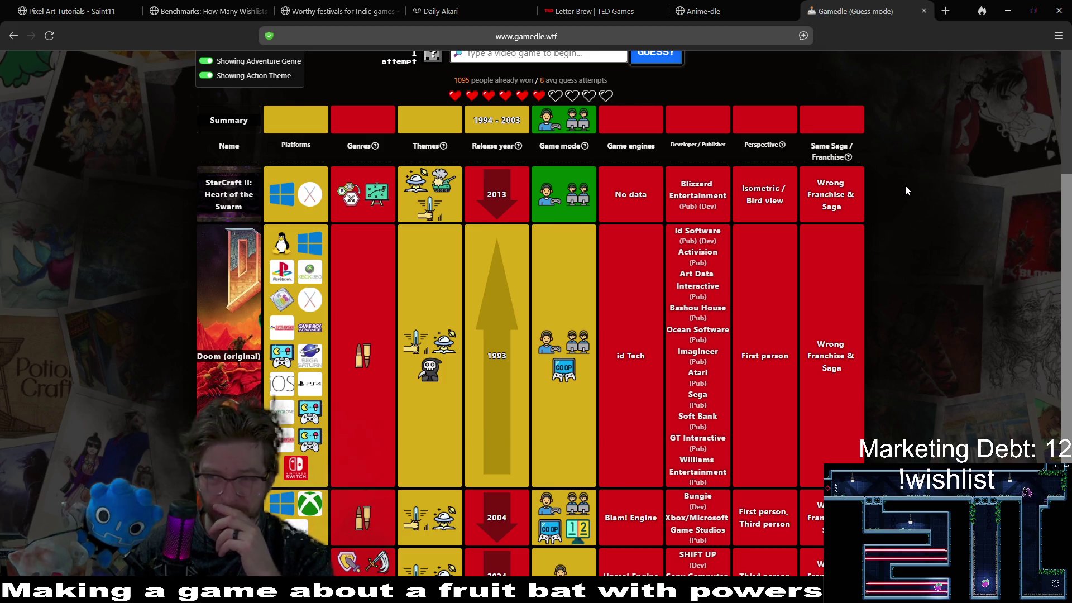
{"action": "mouse_move", "coordinate": [376, 196]}
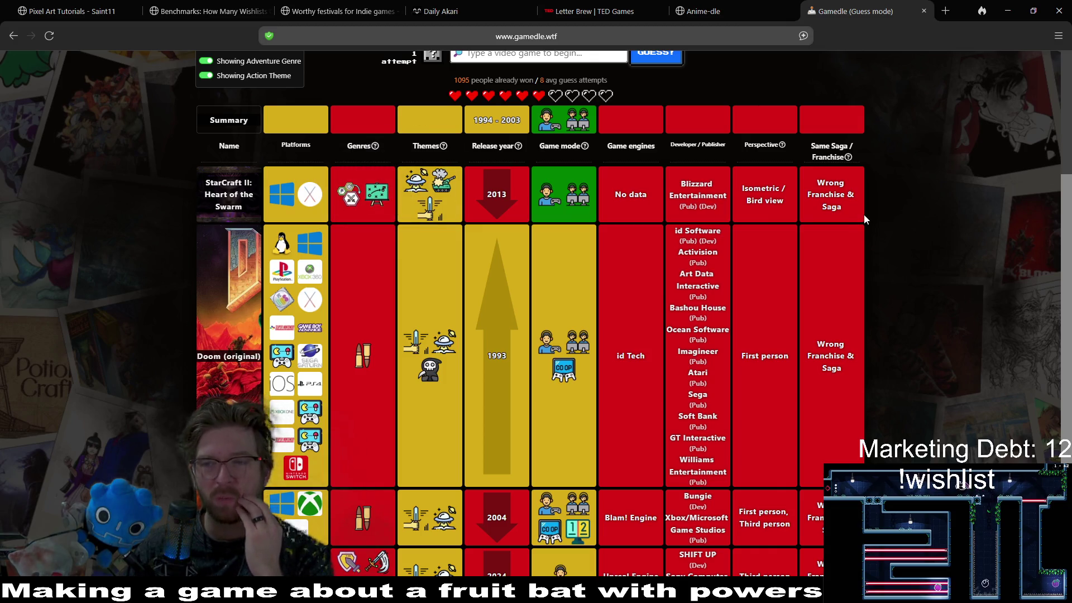
{"action": "scroll", "coordinate": [560, 128], "scroll_direction": "up", "scroll_amount": 1}
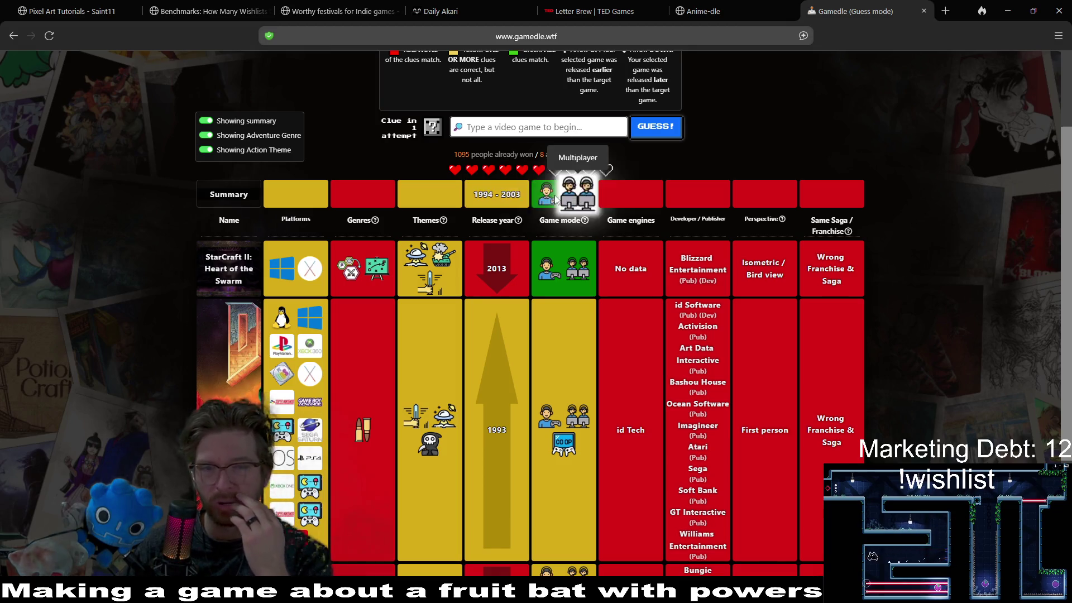
{"action": "mouse_move", "coordinate": [556, 271]}
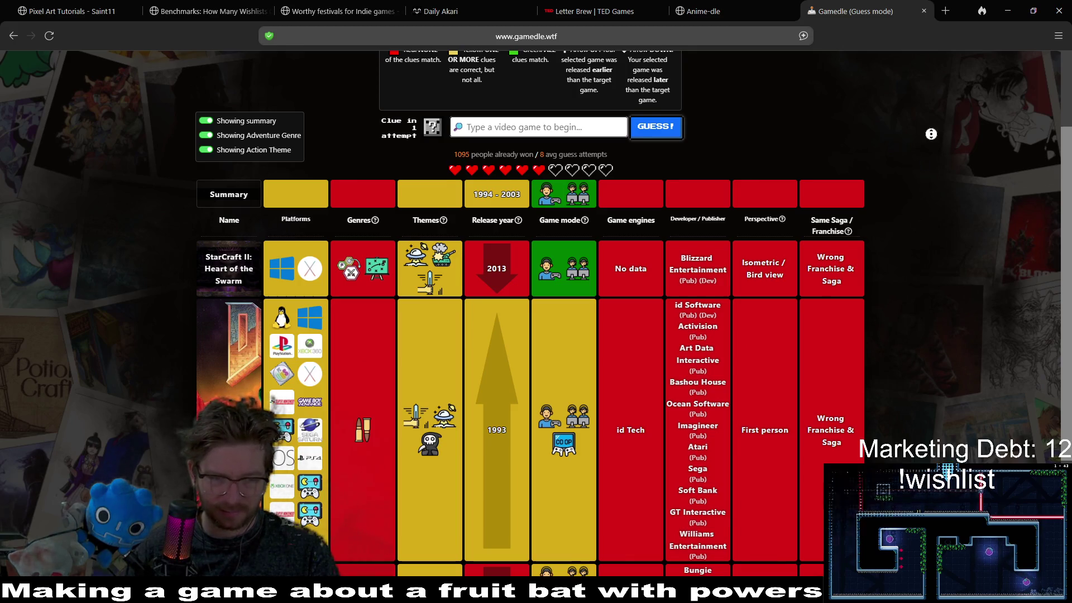
{"action": "scroll", "coordinate": [930, 163], "scroll_direction": "down", "scroll_amount": 1}
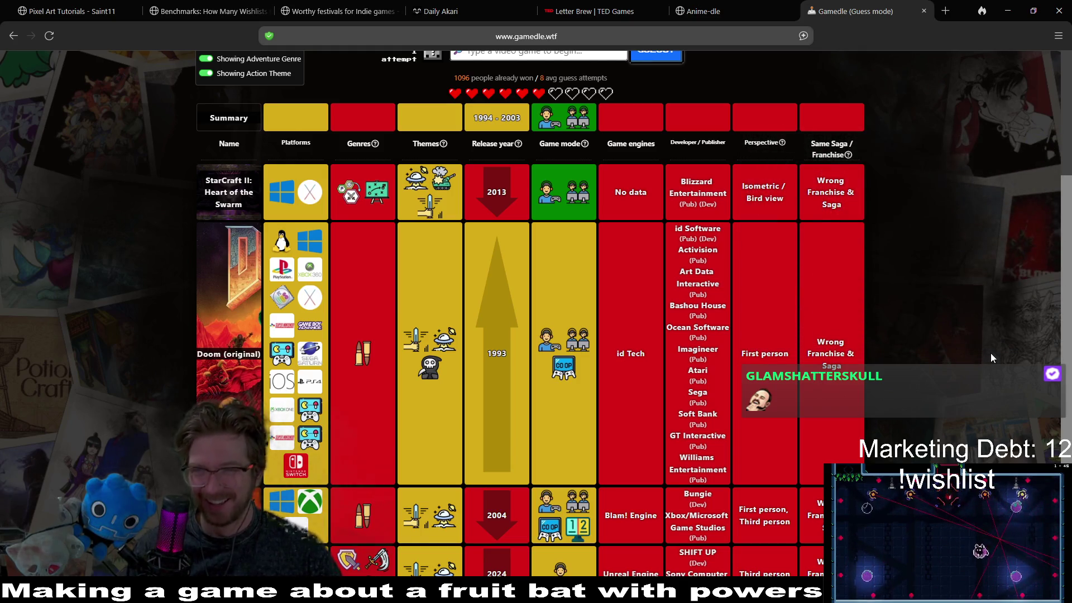
{"action": "scroll", "coordinate": [924, 388], "scroll_direction": "up", "scroll_amount": 2}
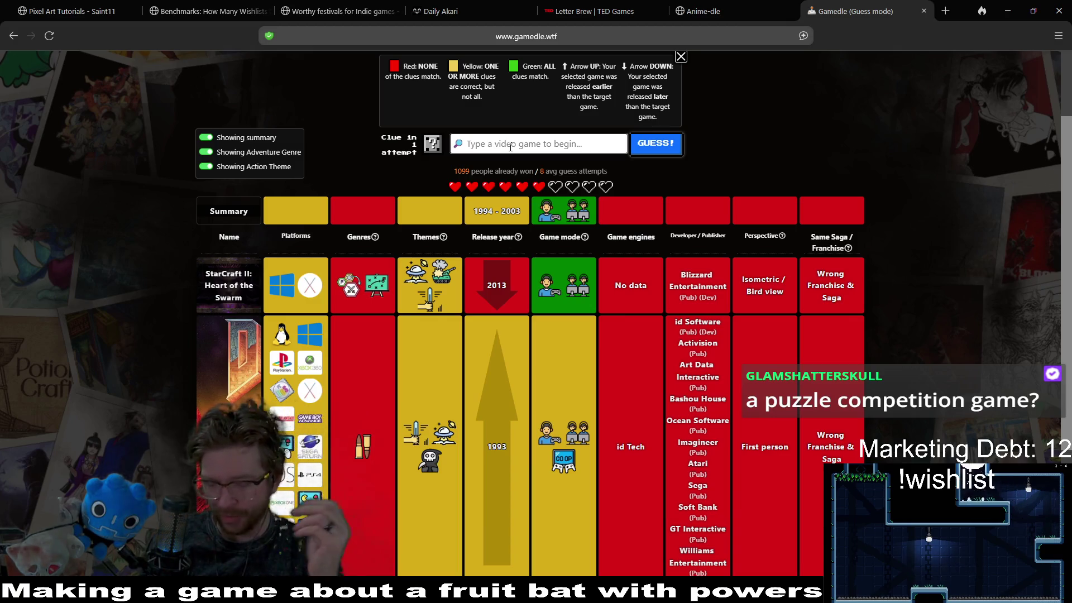
{"action": "type", "text": "roller"}
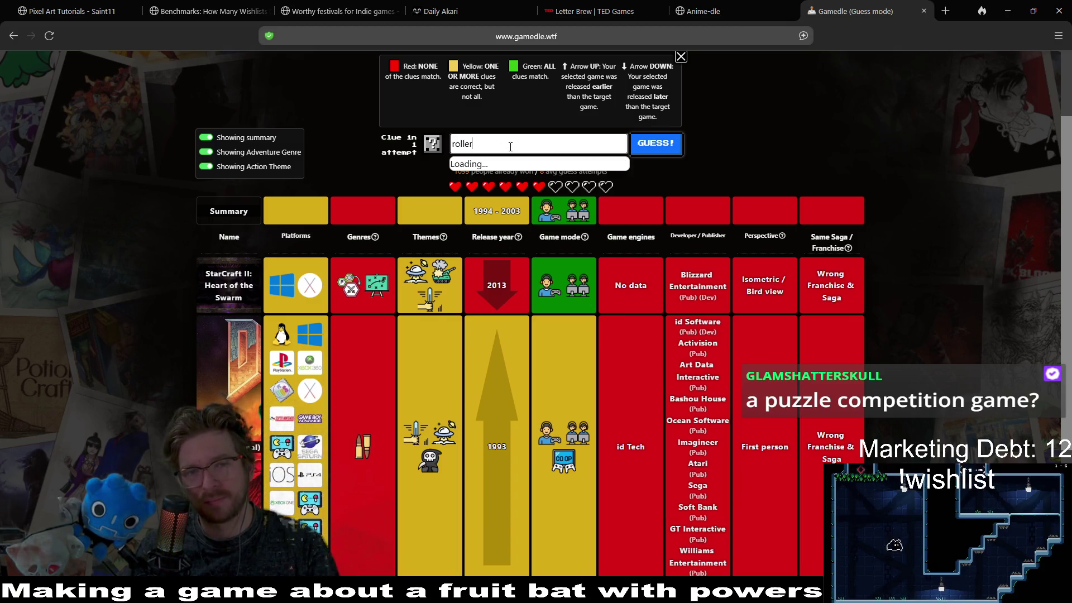
{"action": "type", "text": "co"}
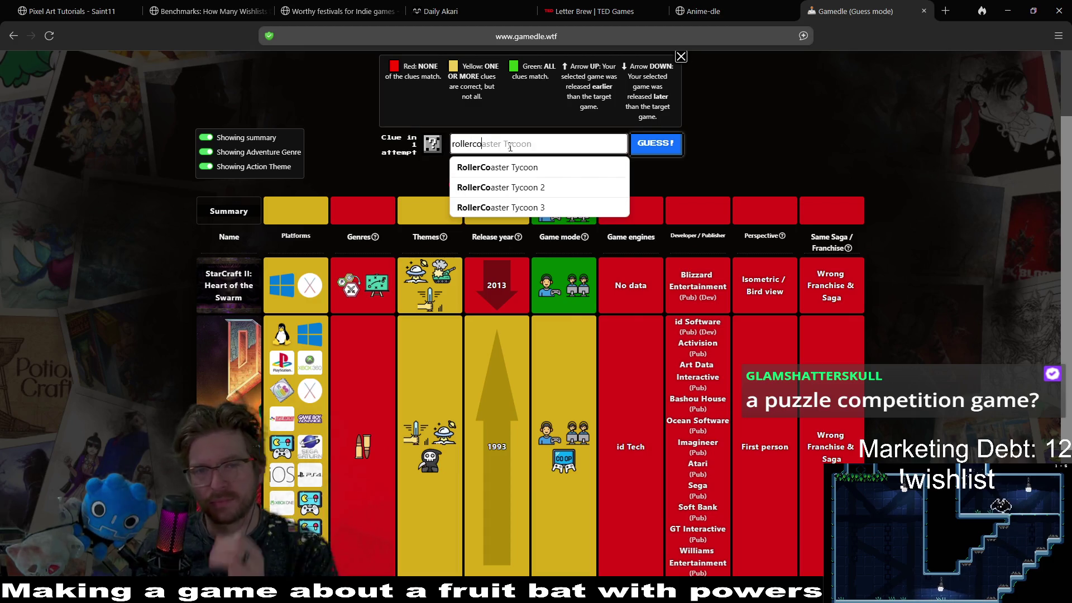
Guess RollerCoaster Tycoon and review the clues narrowing release year to 1994–1998
{"action": "left_click", "coordinate": [497, 167]}
{"action": "key", "text": "Return"}
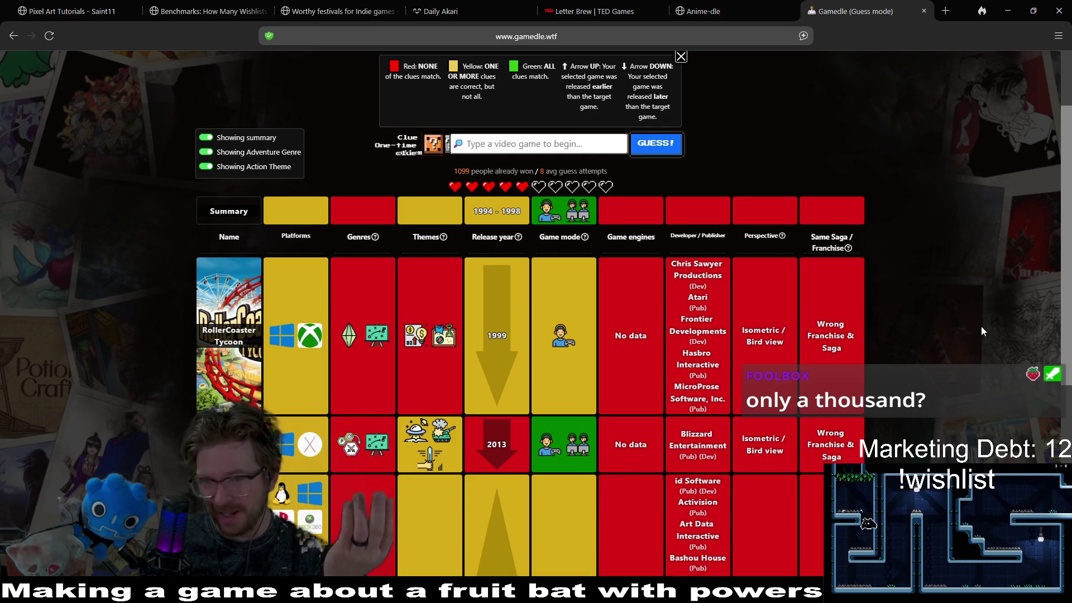
{"action": "scroll", "coordinate": [967, 290], "scroll_direction": "down", "scroll_amount": 3}
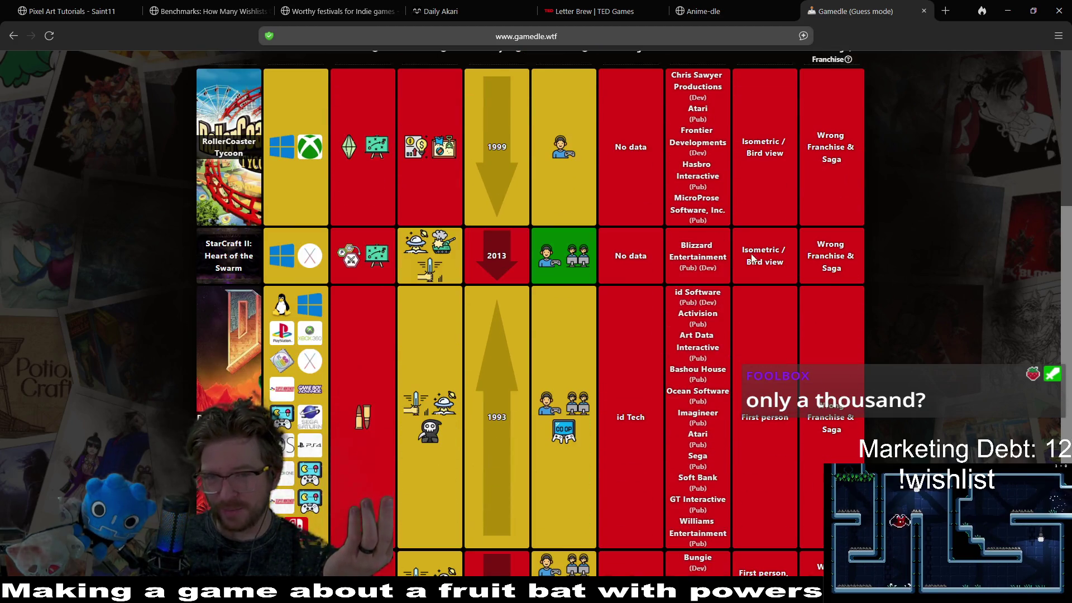
{"action": "scroll", "coordinate": [929, 216], "scroll_direction": "up", "scroll_amount": 3}
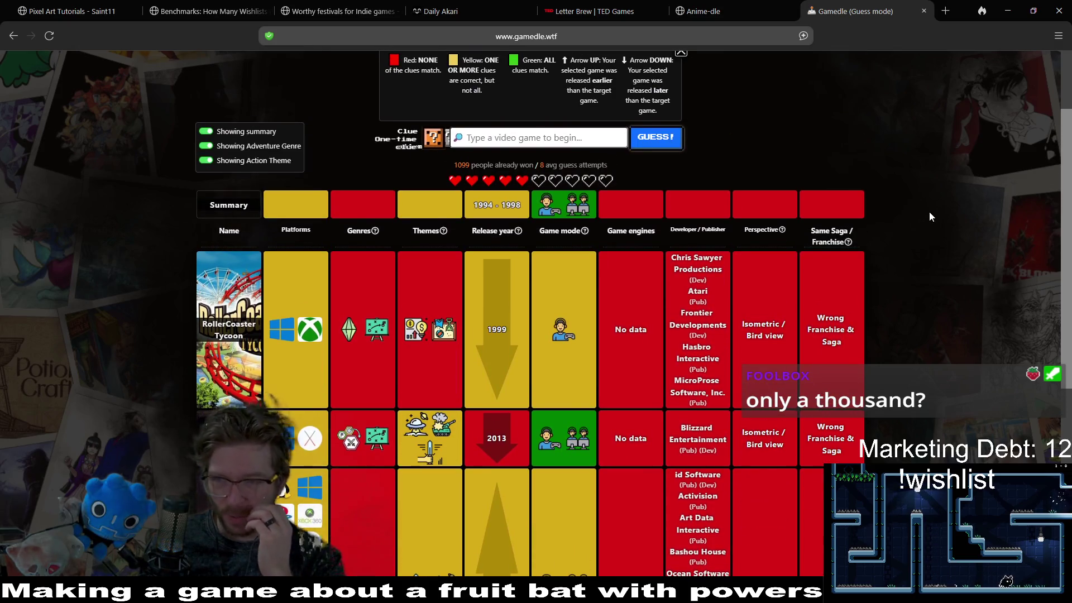
{"action": "scroll", "coordinate": [926, 302], "scroll_direction": "down", "scroll_amount": 3}
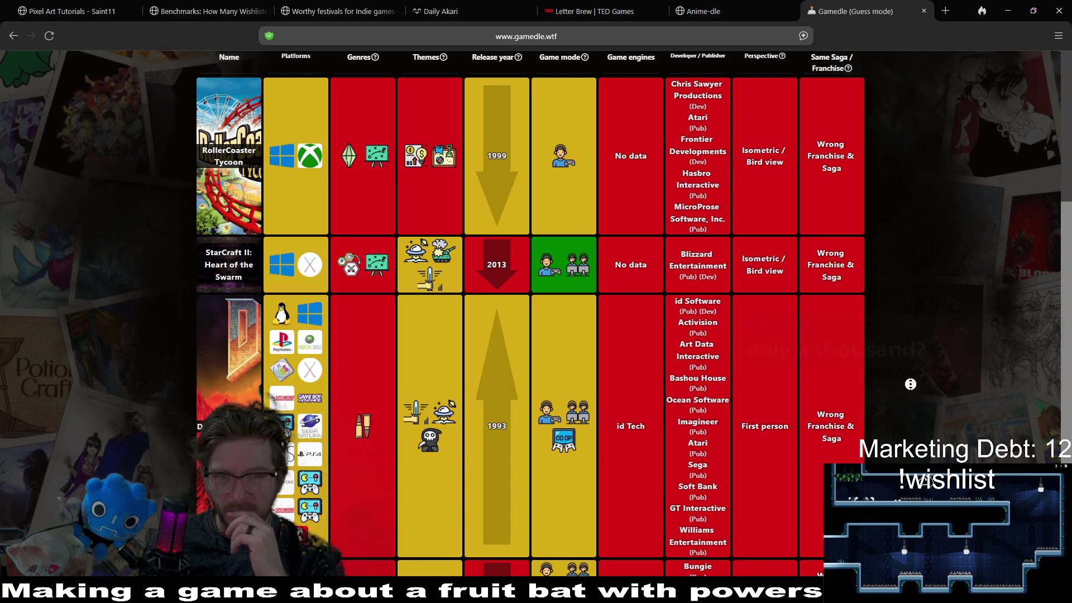
{"action": "scroll", "coordinate": [916, 350], "scroll_direction": "up", "scroll_amount": 2}
{"action": "scroll", "coordinate": [916, 350], "scroll_direction": "up", "scroll_amount": 5}
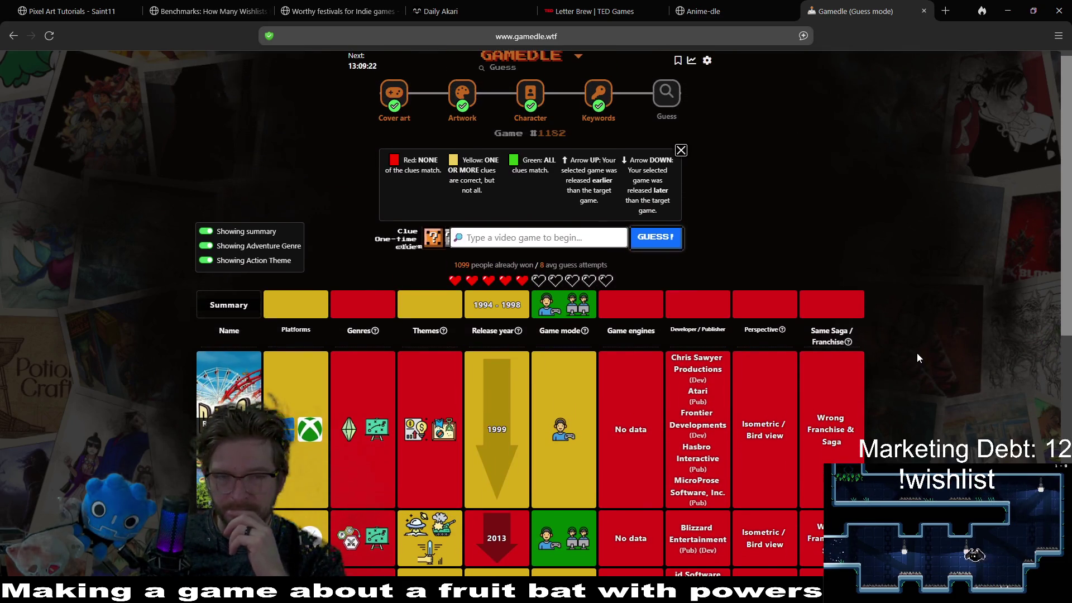
{"action": "left_click", "coordinate": [431, 246]}
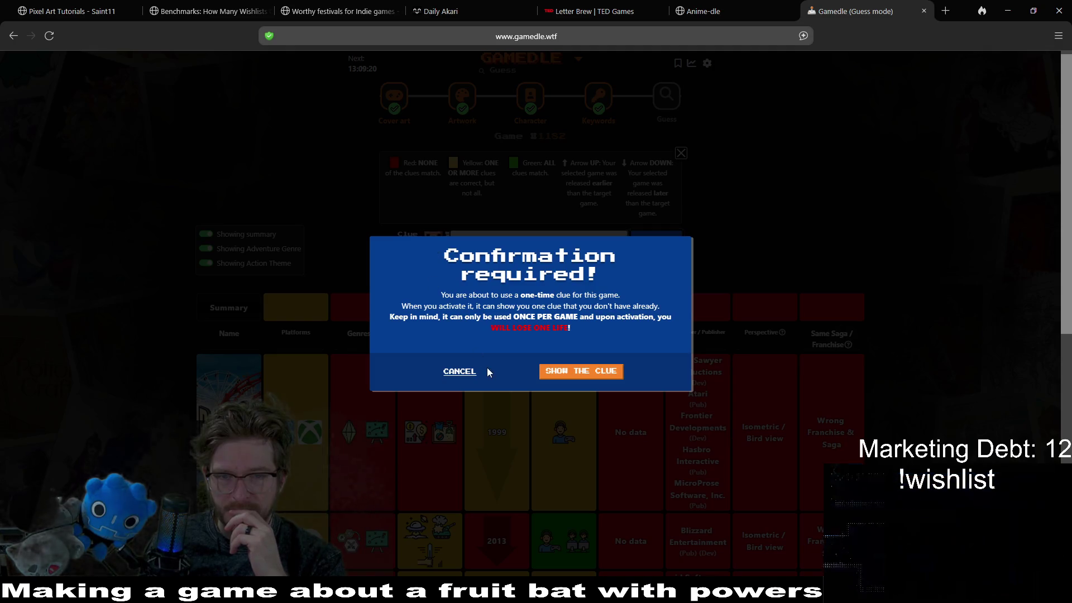
{"action": "left_click", "coordinate": [460, 372]}
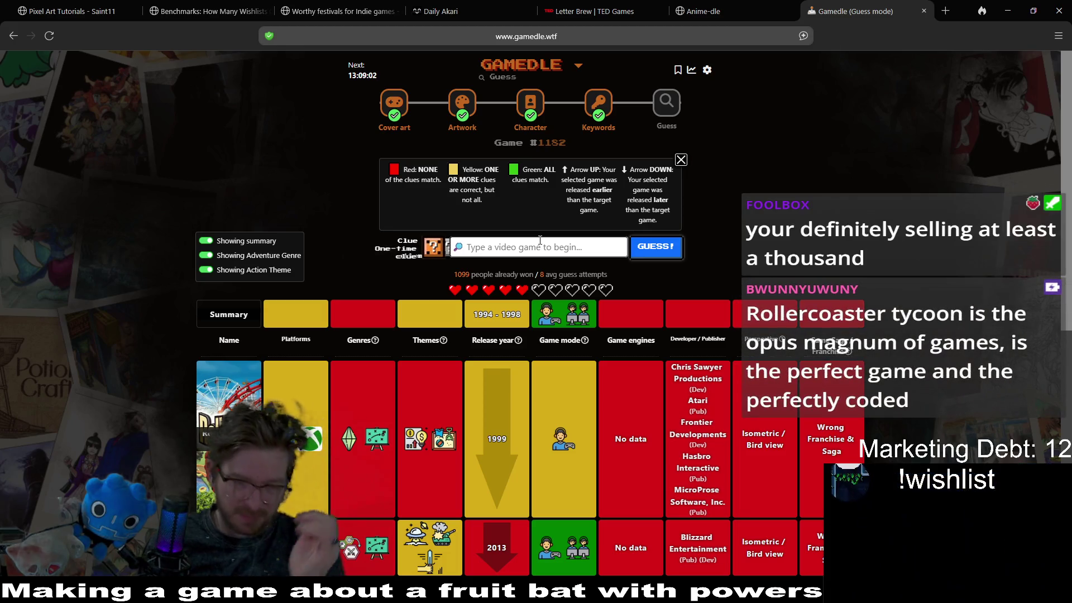
{"action": "type", "text": "su"}
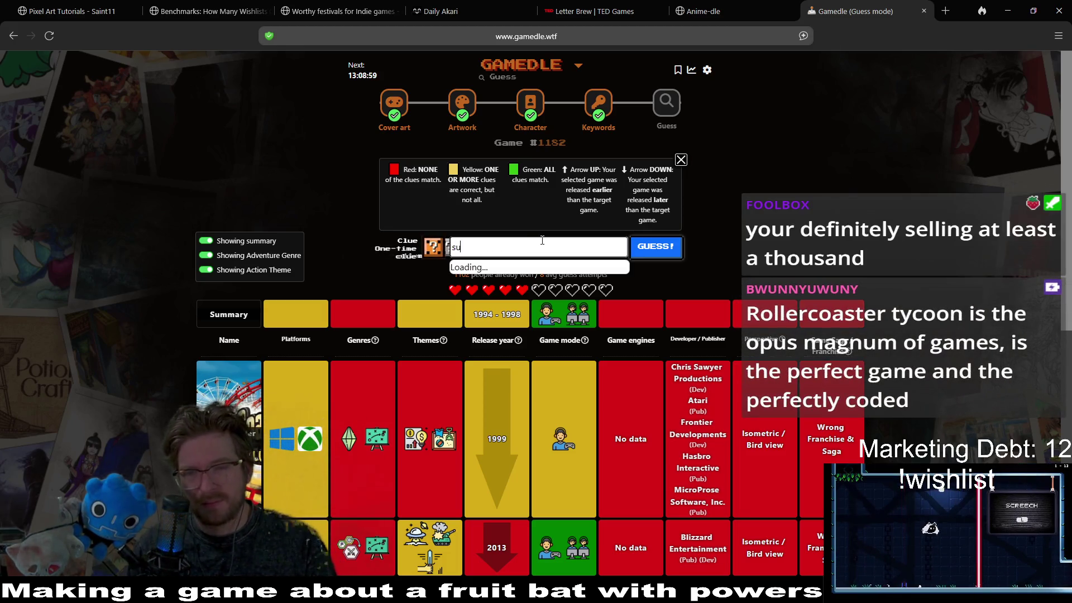
{"action": "type", "text": "per met"}
{"action": "type", "text": "roid"}
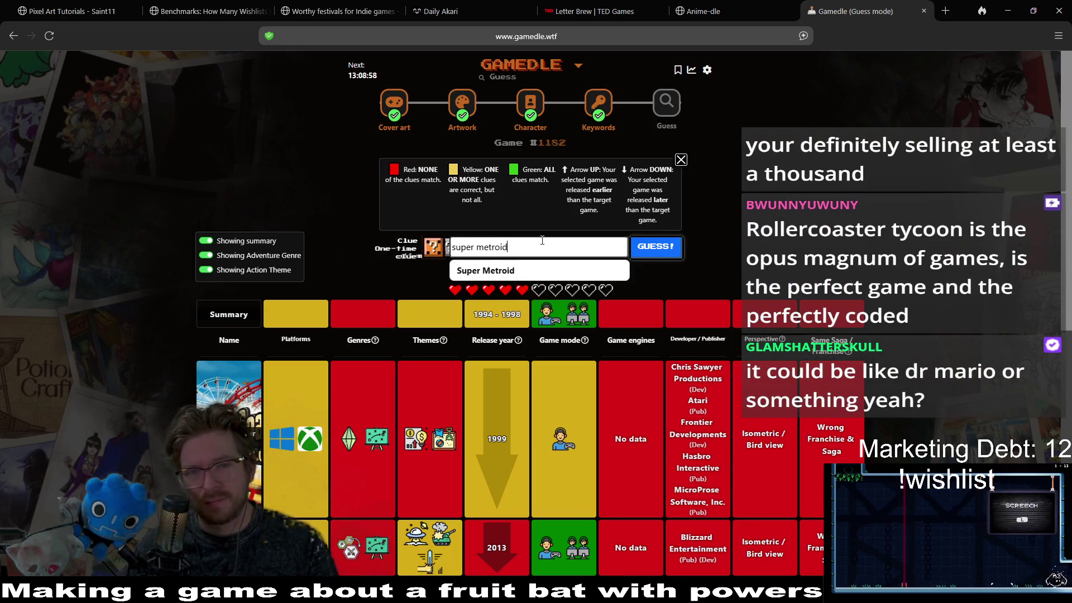
Guess Super Metroid and reveal the one-time clue
{"action": "left_click", "coordinate": [615, 264]}
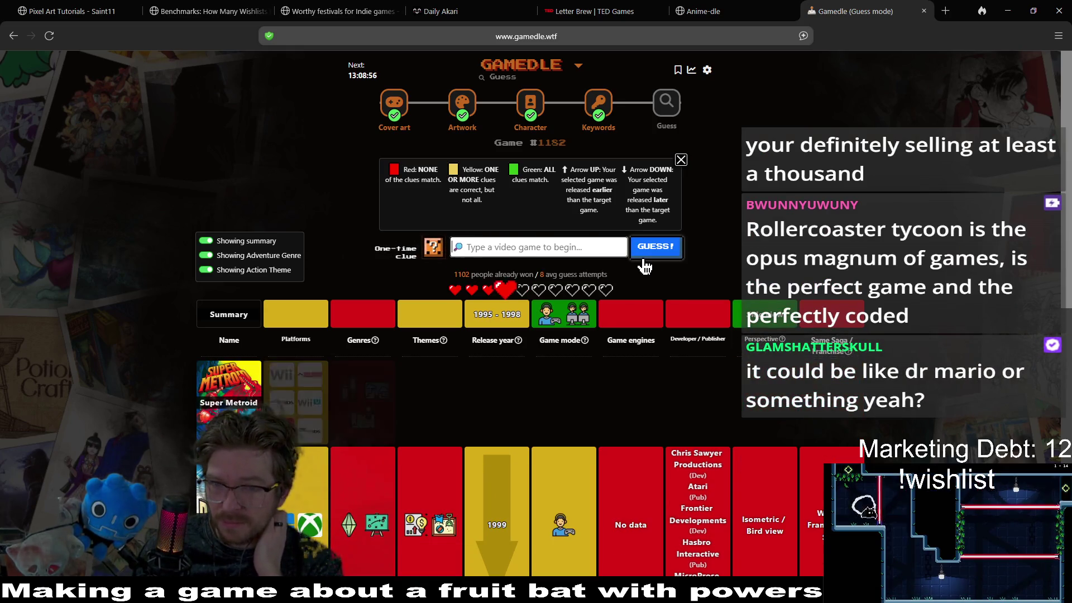
{"action": "left_click", "coordinate": [431, 246]}
{"action": "left_click", "coordinate": [581, 372]}
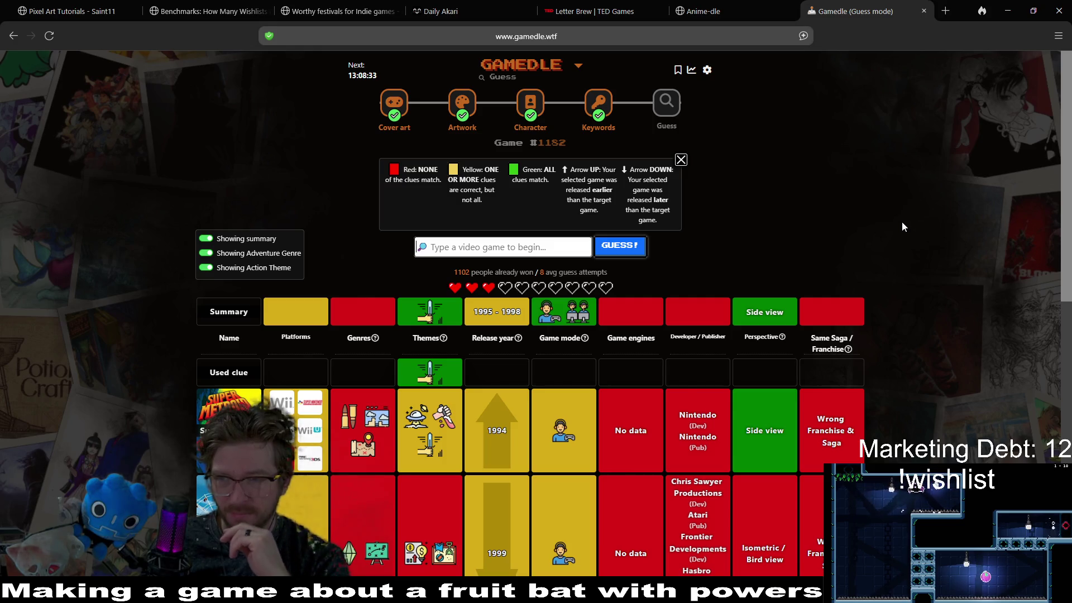
Type contra, guess Contra III: The Alien Wars, and compare its 1992 release row
{"action": "scroll", "coordinate": [848, 307], "scroll_direction": "down", "scroll_amount": 1}
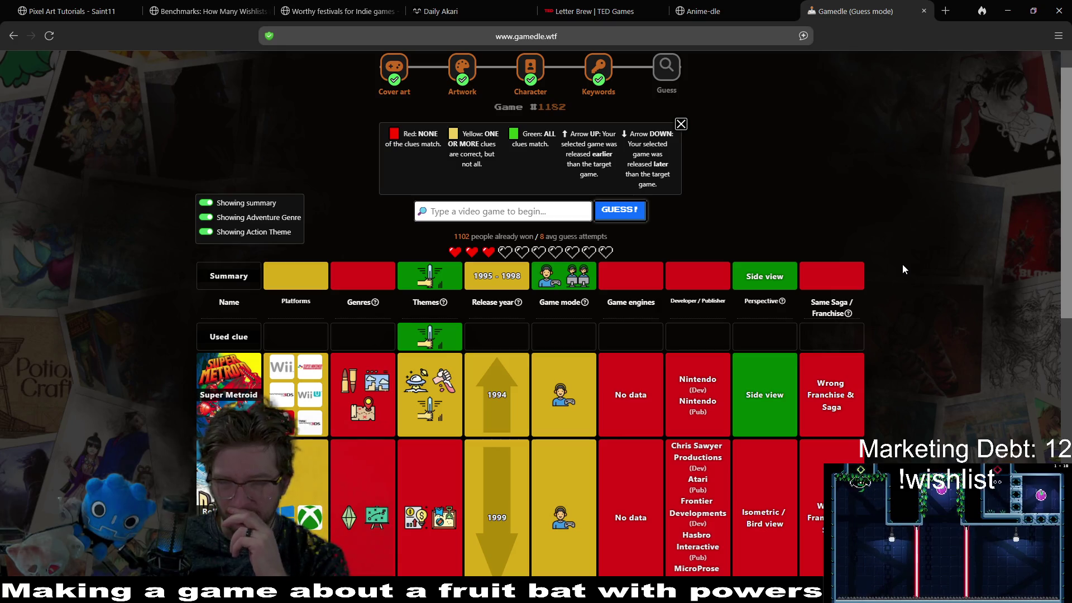
{"action": "scroll", "coordinate": [903, 318], "scroll_direction": "down", "scroll_amount": 3}
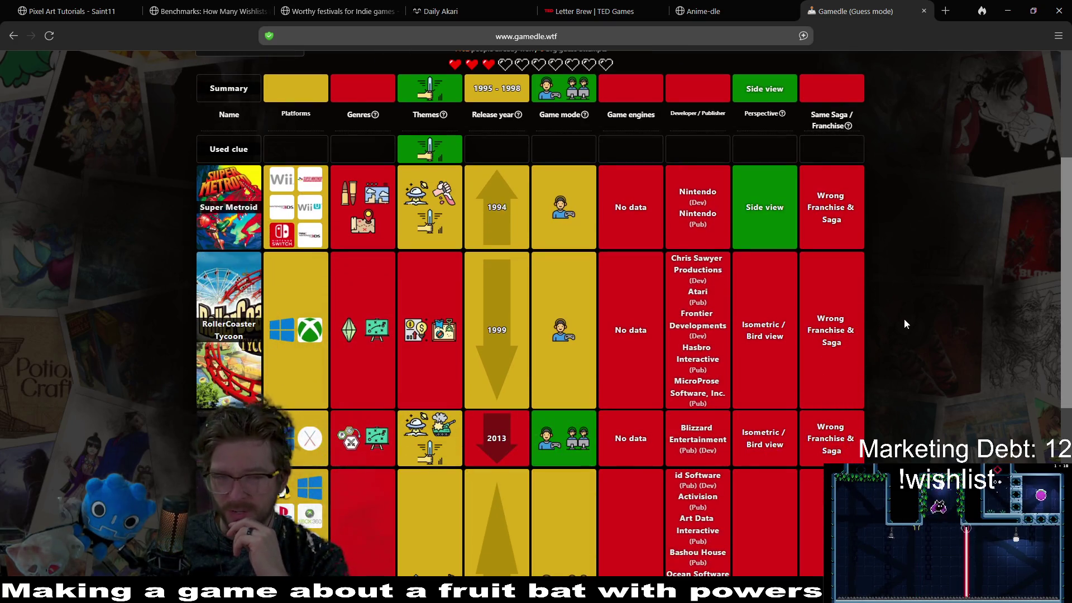
{"action": "scroll", "coordinate": [905, 320], "scroll_direction": "up", "scroll_amount": 4}
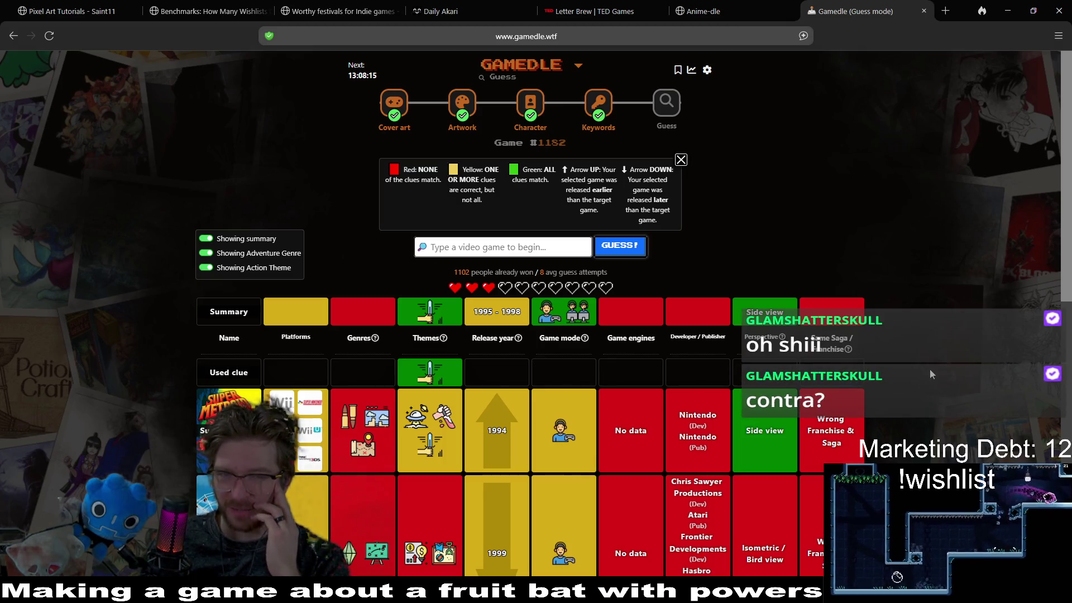
{"action": "left_click", "coordinate": [524, 250]}
{"action": "type", "text": "contra"}
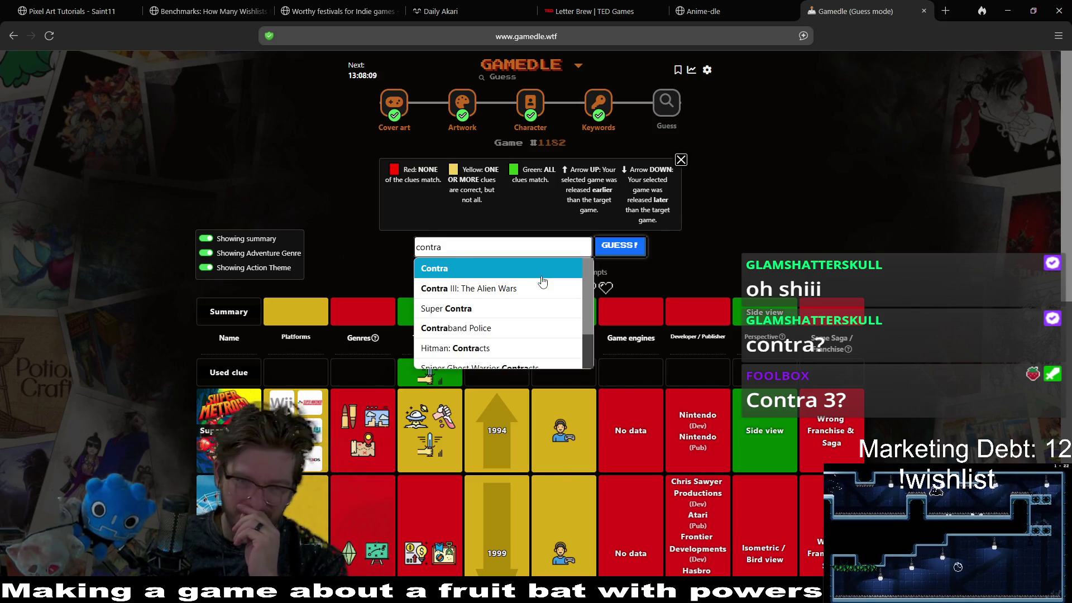
{"action": "left_click", "coordinate": [536, 288]}
{"action": "left_click", "coordinate": [648, 249]}
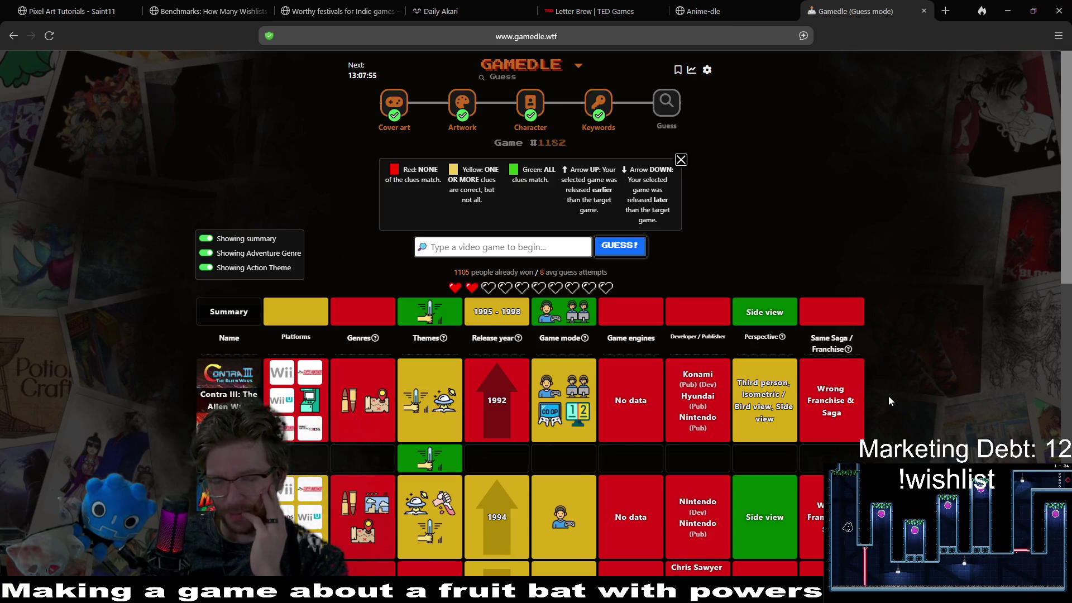
{"action": "scroll", "coordinate": [959, 352], "scroll_direction": "down", "scroll_amount": 1}
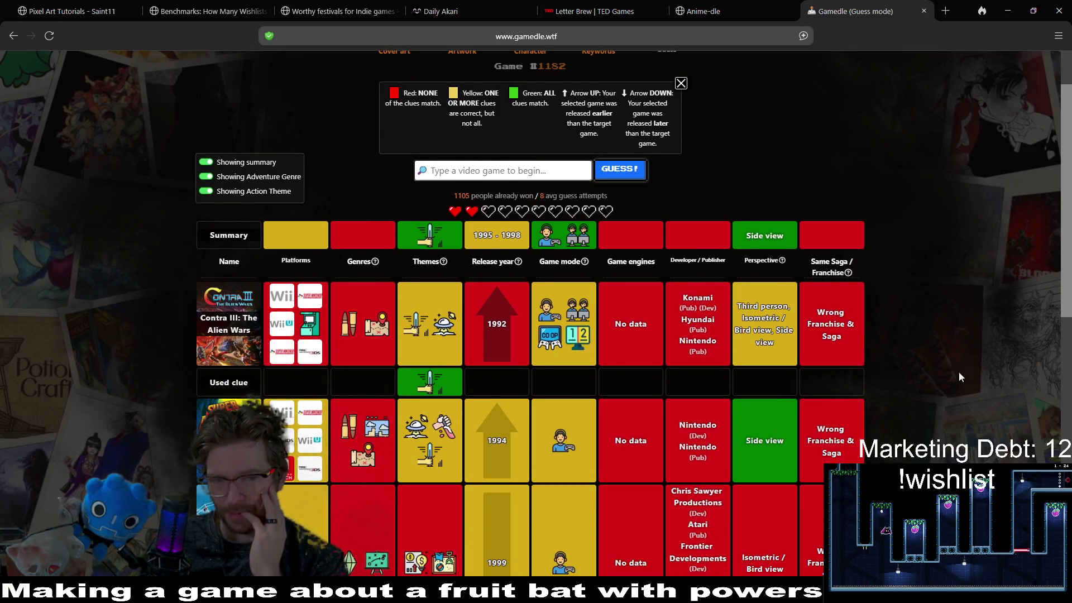
{"action": "scroll", "coordinate": [960, 373], "scroll_direction": "up", "scroll_amount": 1}
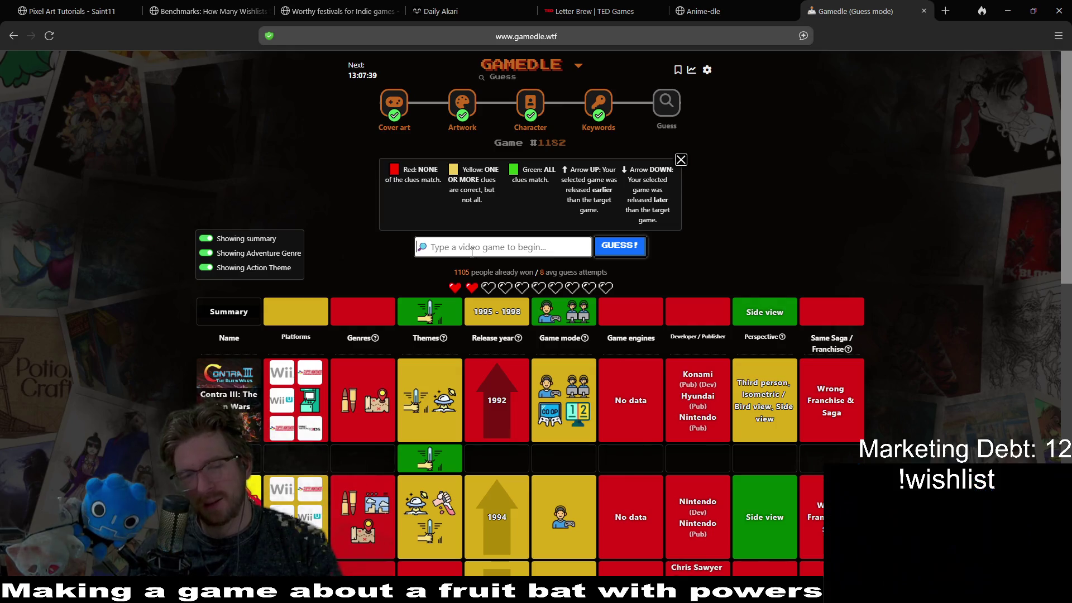
{"action": "mouse_move", "coordinate": [347, 403]}
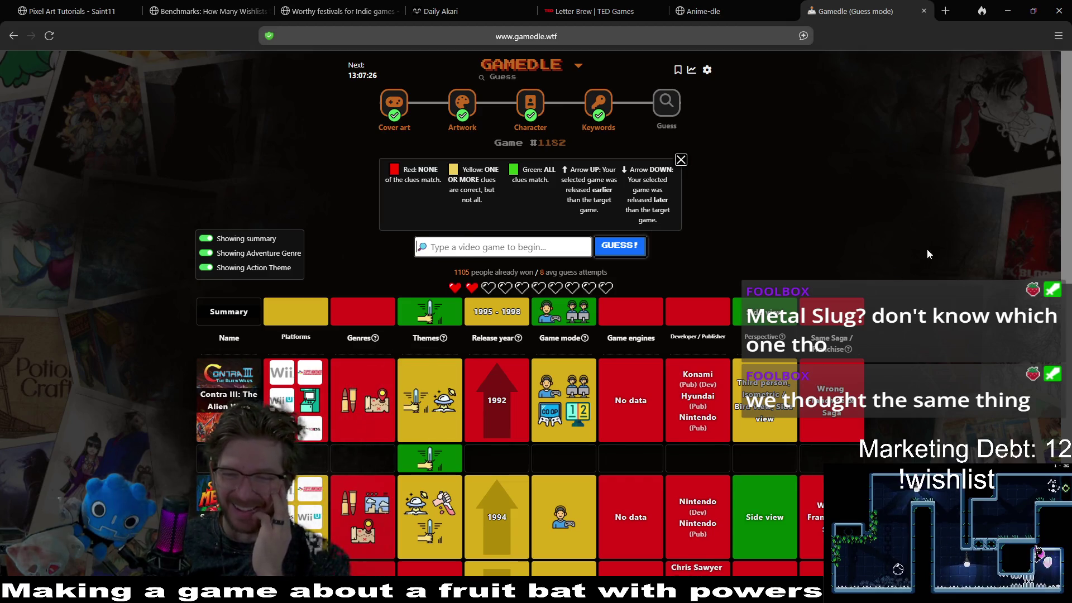
{"action": "scroll", "coordinate": [943, 263], "scroll_direction": "down", "scroll_amount": 2}
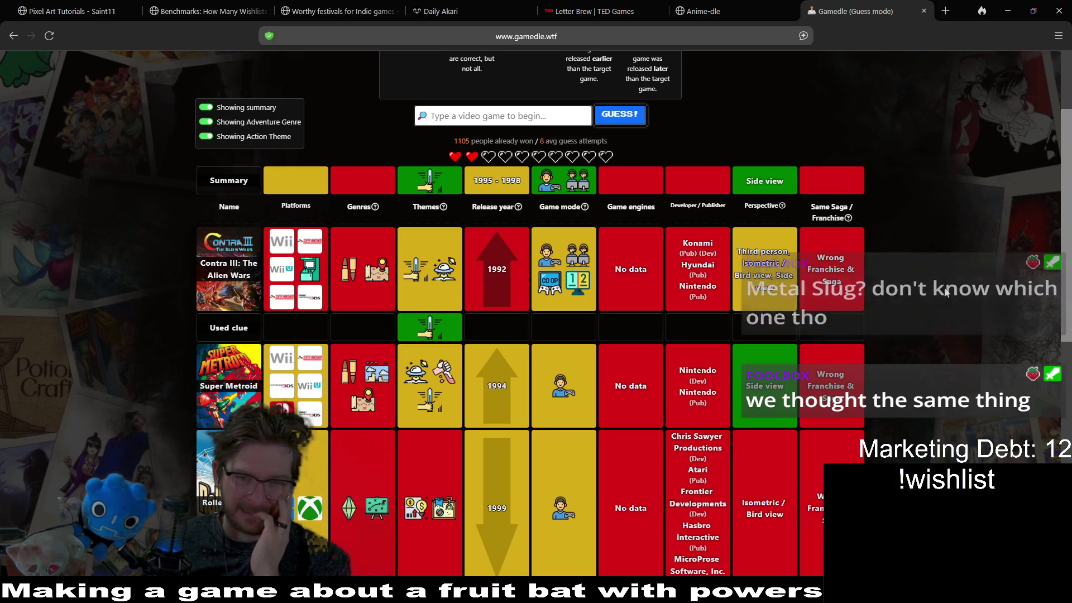
{"action": "scroll", "coordinate": [944, 287], "scroll_direction": "up", "scroll_amount": 2}
{"action": "scroll", "coordinate": [598, 257], "scroll_direction": "down", "scroll_amount": 7}
{"action": "scroll", "coordinate": [598, 257], "scroll_direction": "up", "scroll_amount": 7}
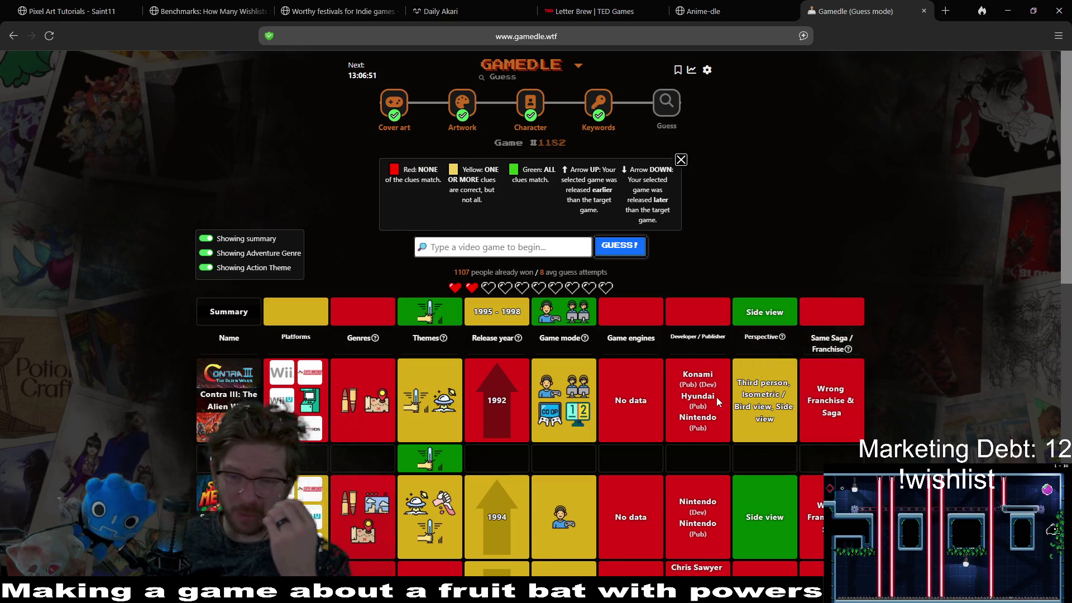
{"action": "scroll", "coordinate": [983, 263], "scroll_direction": "down", "scroll_amount": 4}
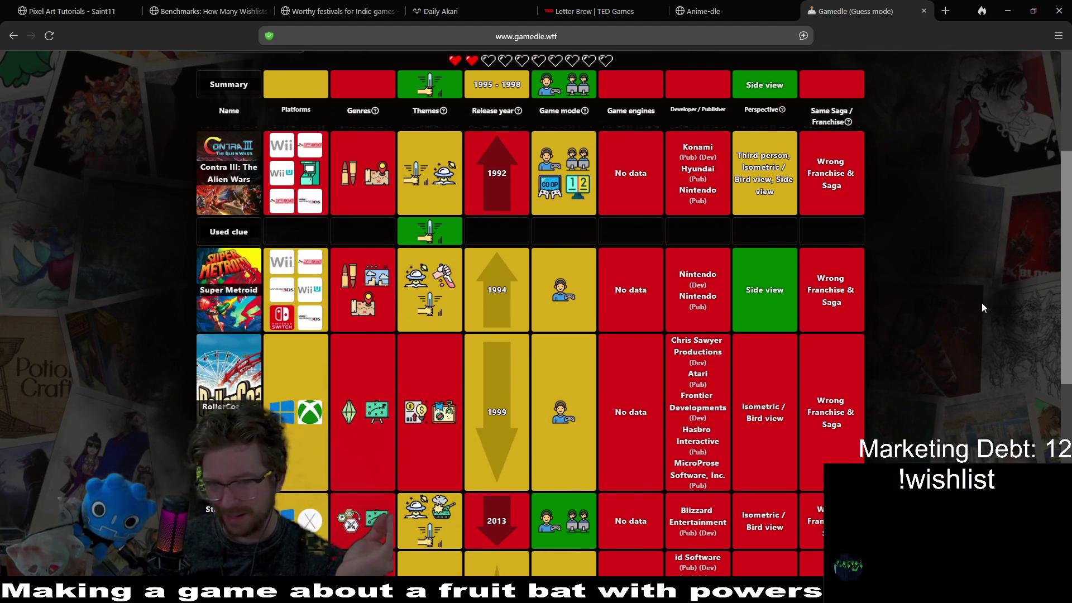
{"action": "scroll", "coordinate": [982, 302], "scroll_direction": "down", "scroll_amount": 3}
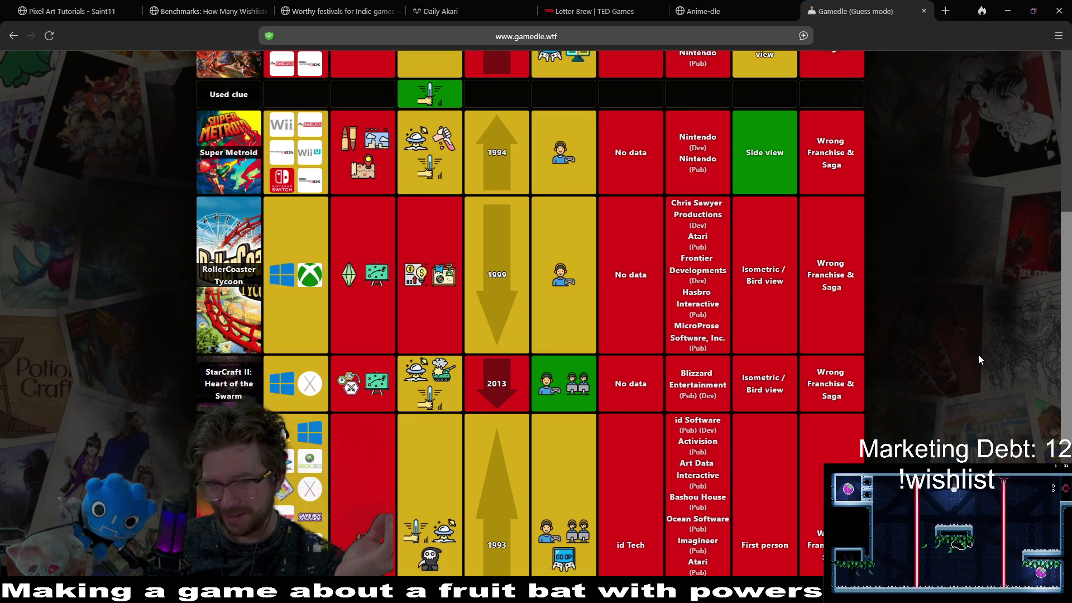
{"action": "scroll", "coordinate": [978, 286], "scroll_direction": "down", "scroll_amount": 3}
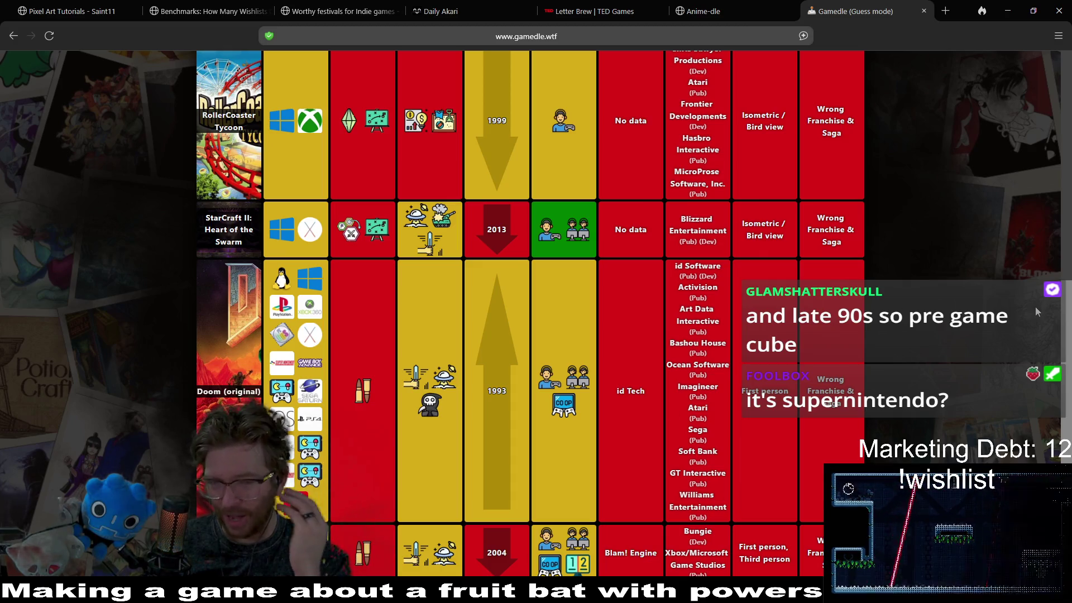
{"action": "scroll", "coordinate": [1039, 310], "scroll_direction": "down", "scroll_amount": 1}
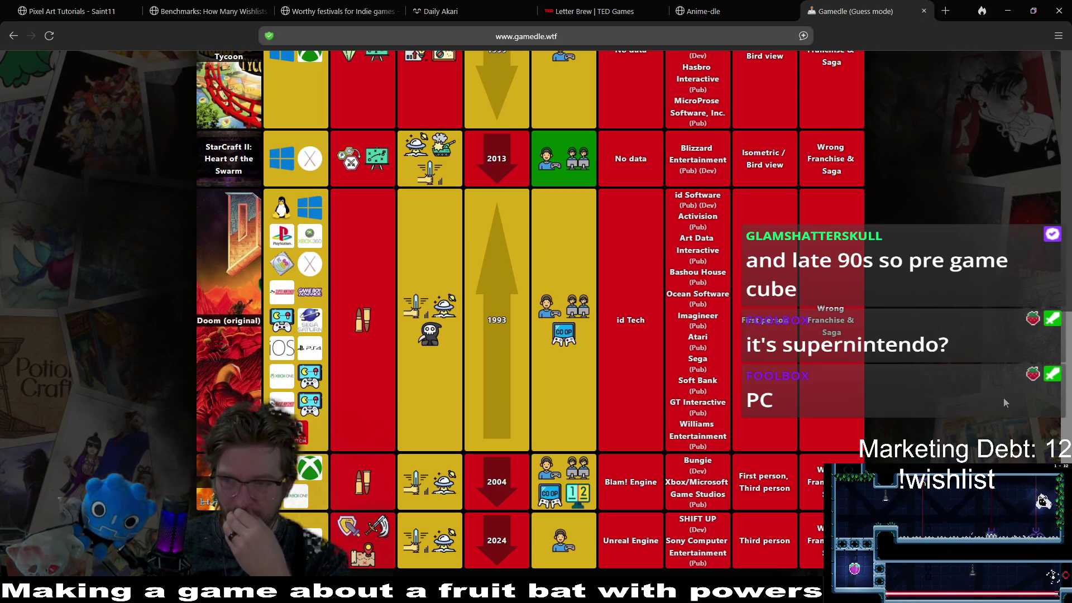
{"action": "scroll", "coordinate": [1005, 402], "scroll_direction": "up", "scroll_amount": 10}
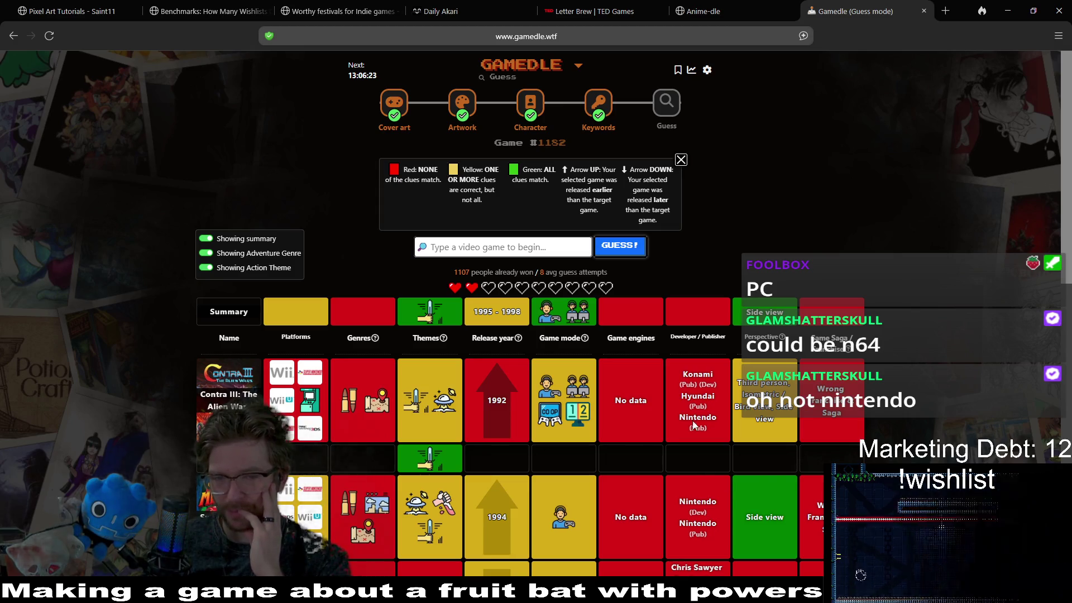
{"action": "scroll", "coordinate": [947, 284], "scroll_direction": "down", "scroll_amount": 2}
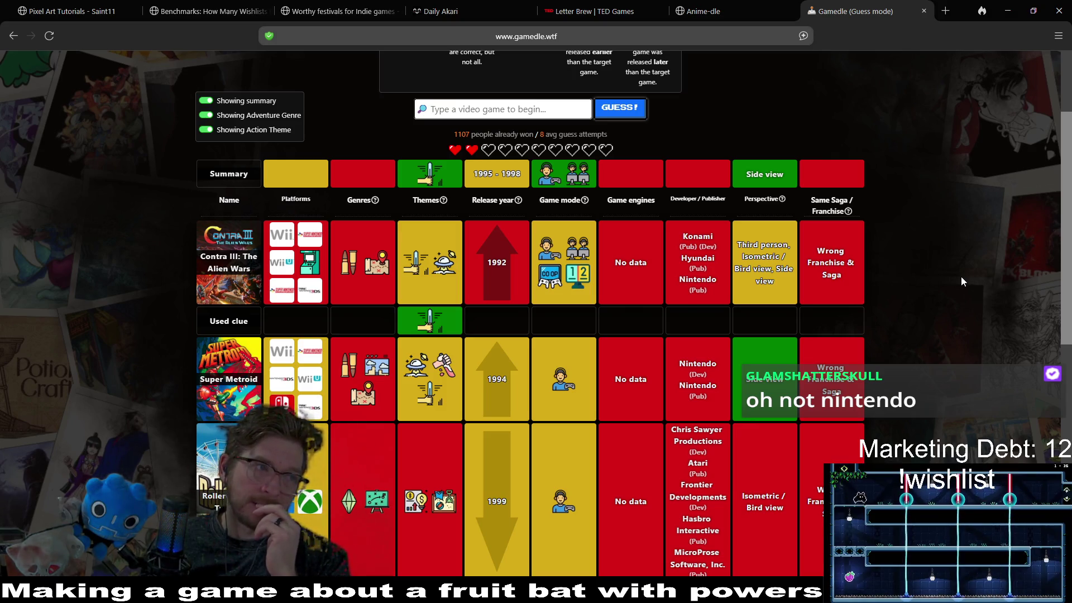
{"action": "scroll", "coordinate": [953, 316], "scroll_direction": "down", "scroll_amount": 2}
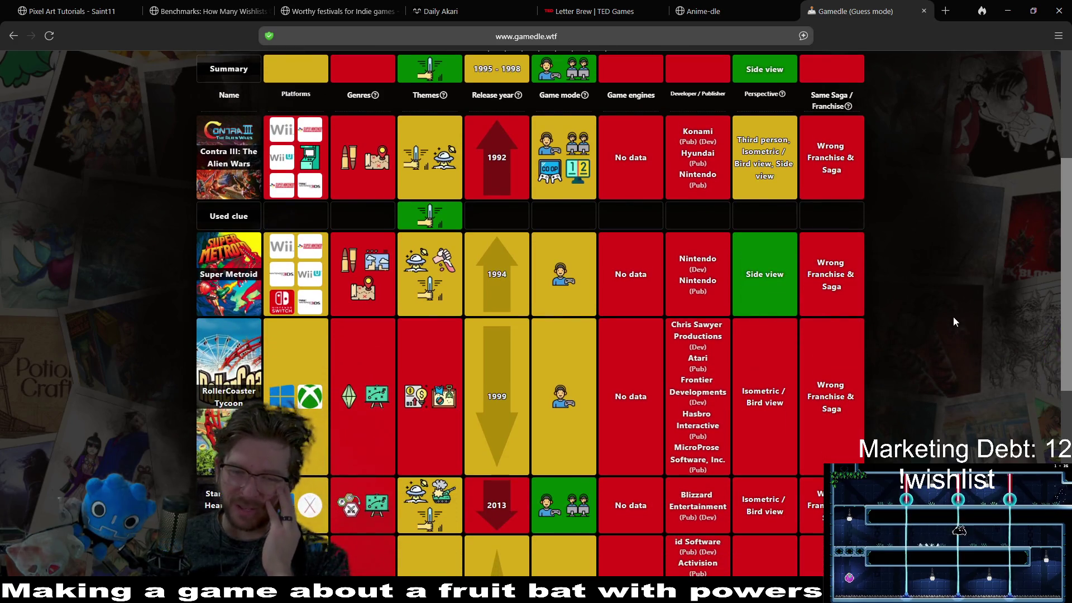
{"action": "scroll", "coordinate": [954, 316], "scroll_direction": "up", "scroll_amount": 2}
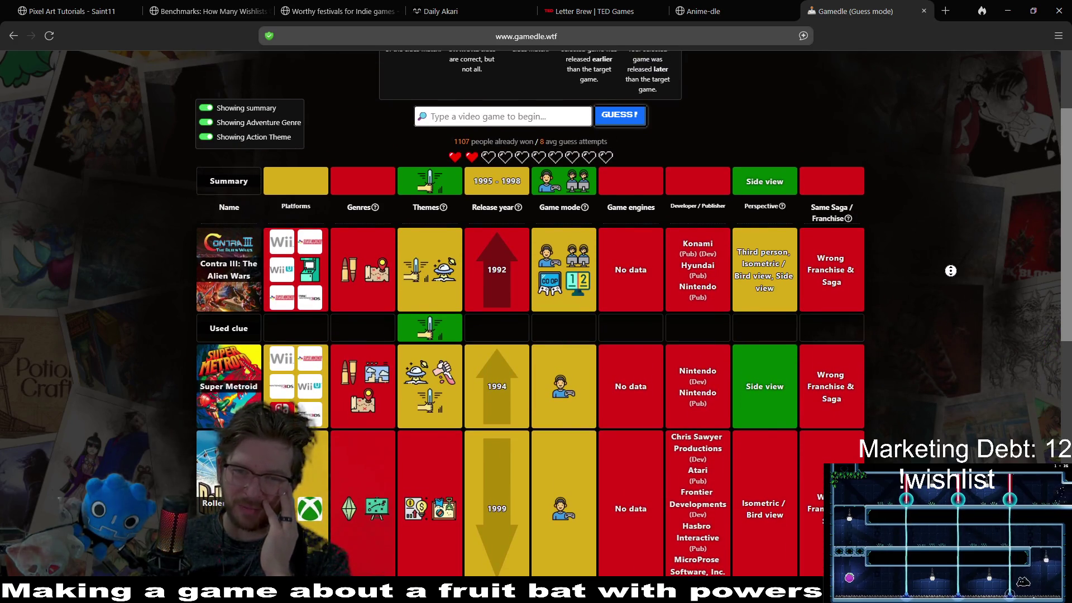
{"action": "scroll", "coordinate": [951, 271], "scroll_direction": "up", "scroll_amount": 2}
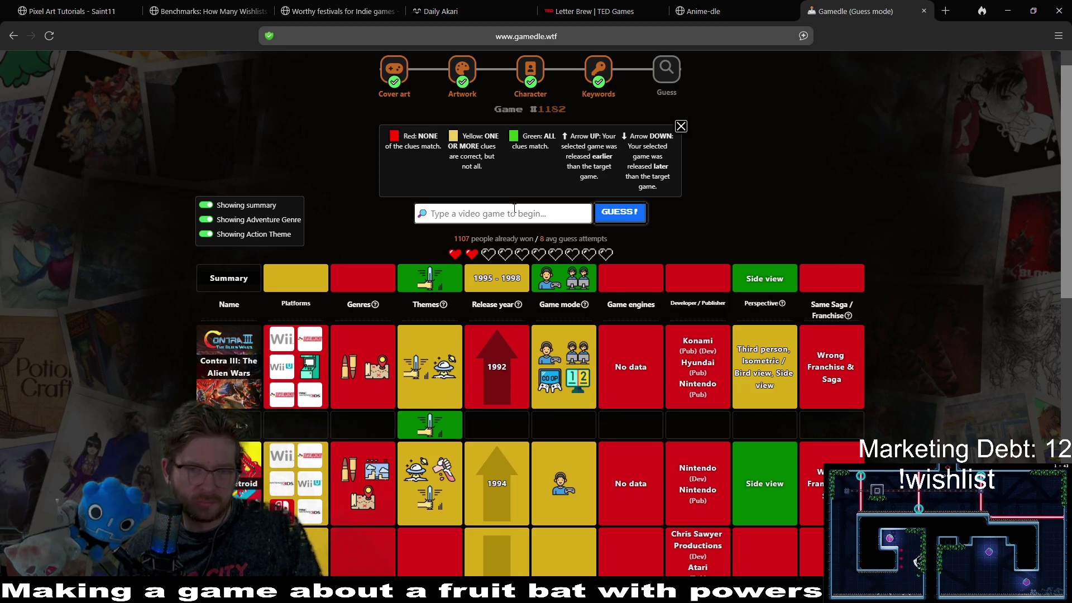
{"action": "type", "text": "r"}
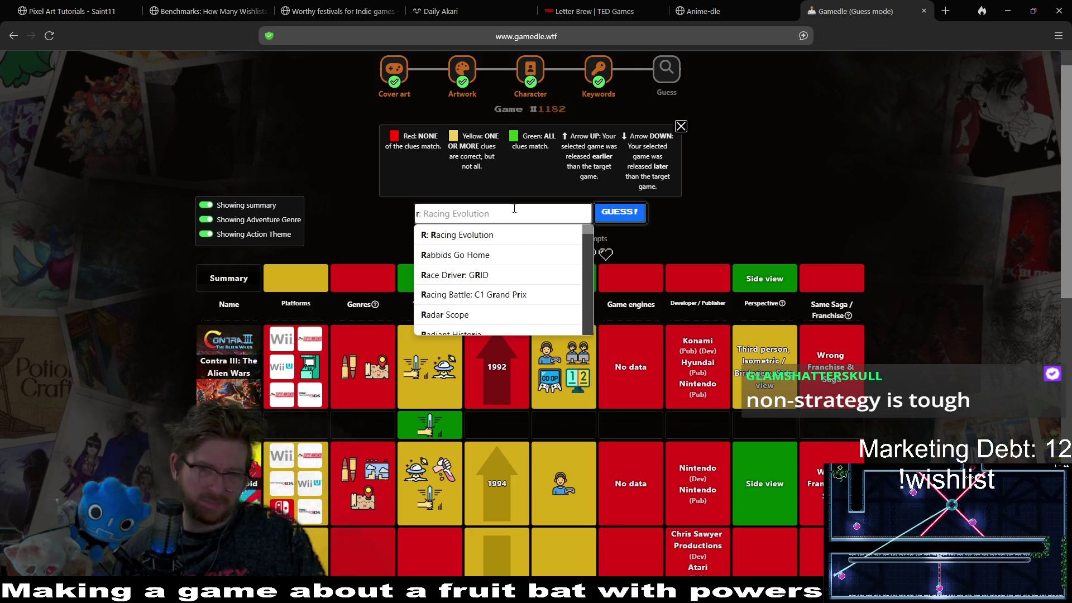
{"action": "key", "text": "Down"}
{"action": "key", "text": "Down"}
{"action": "key", "text": "Down"}
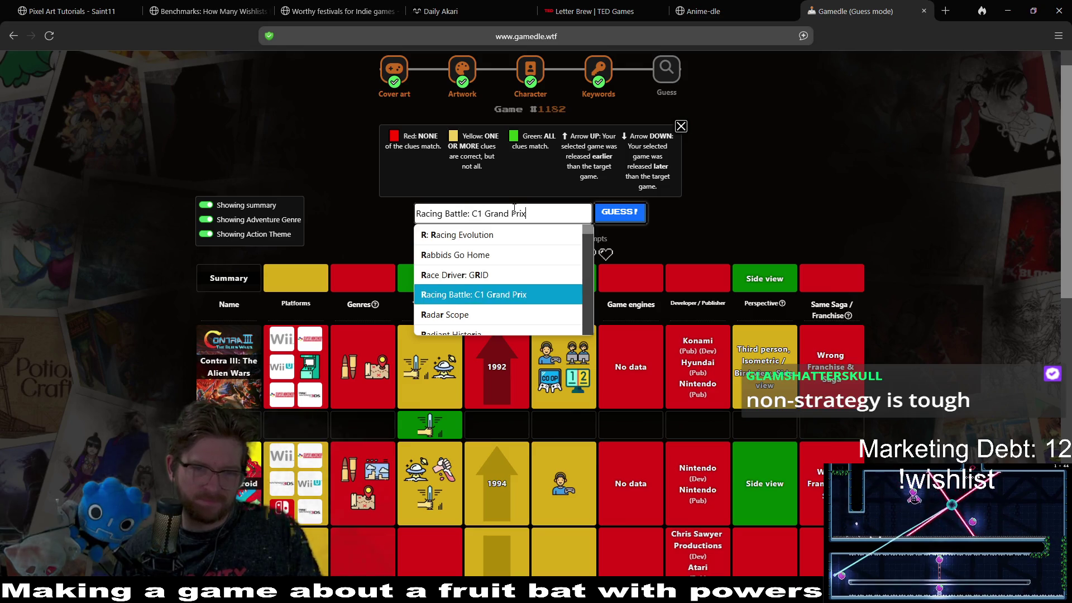
{"action": "key", "text": "Down"}
{"action": "key", "text": "Down"}
{"action": "key", "text": "Down"}
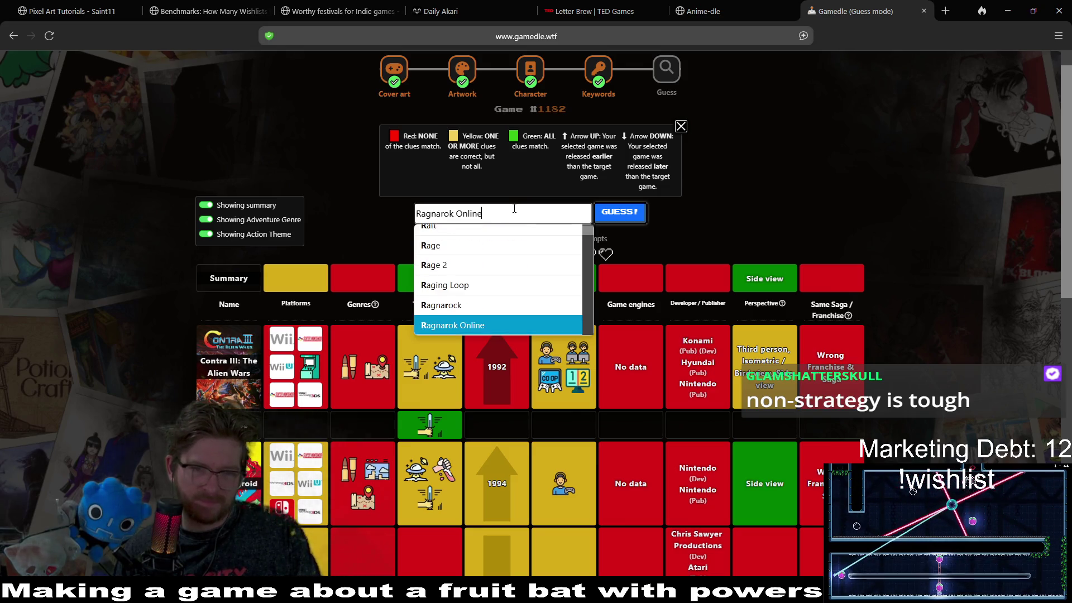
{"action": "key", "text": "Down"}
{"action": "key", "text": "Down"}
{"action": "key", "text": "Down"}
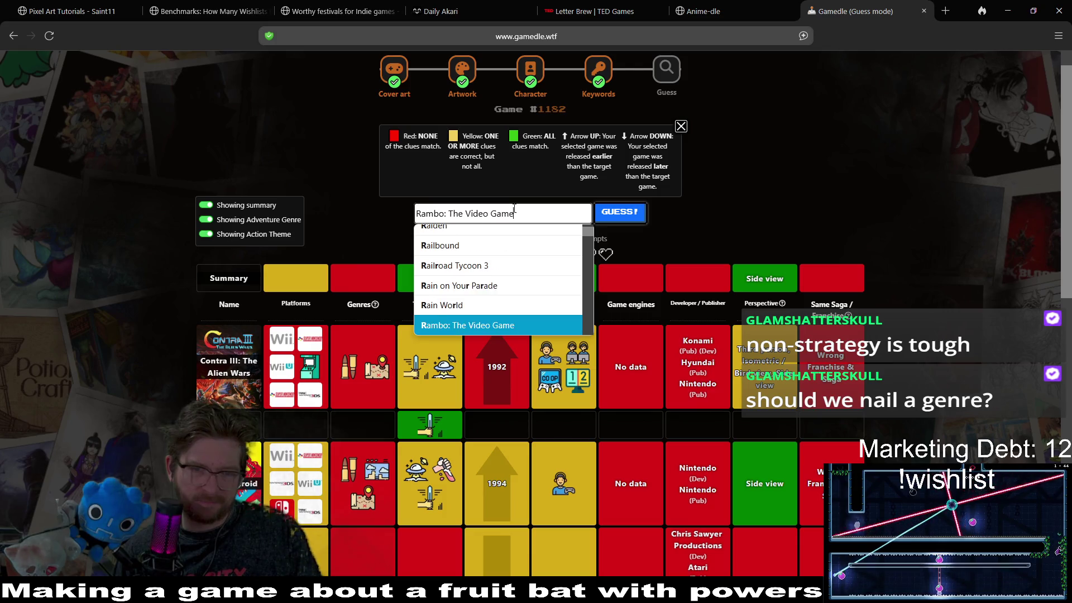
{"action": "key", "text": "Down"}
{"action": "key", "text": "Down"}
{"action": "key", "text": "Down"}
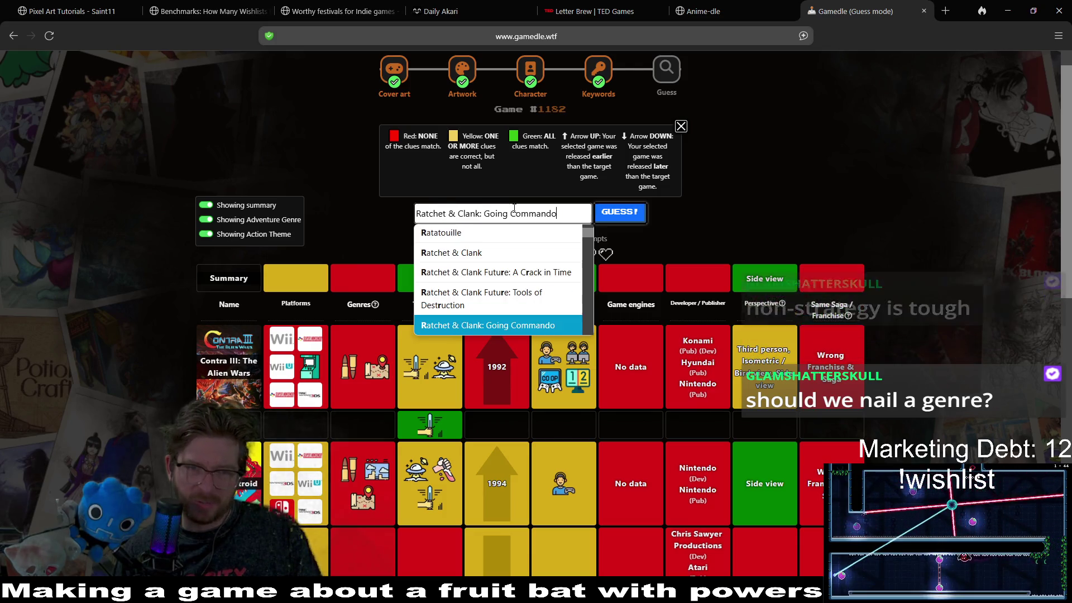
{"action": "key", "text": "Down"}
{"action": "key", "text": "Down"}
{"action": "key", "text": "Down"}
{"action": "key", "text": "Down"}
{"action": "key", "text": "Down"}
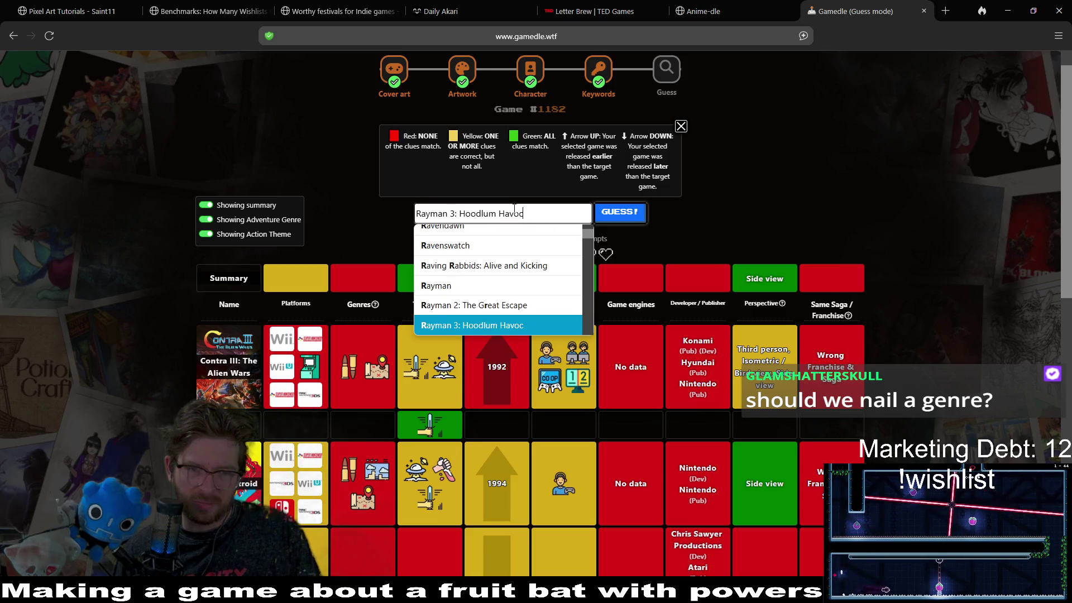
{"action": "key", "text": "Down"}
{"action": "key", "text": "Down"}
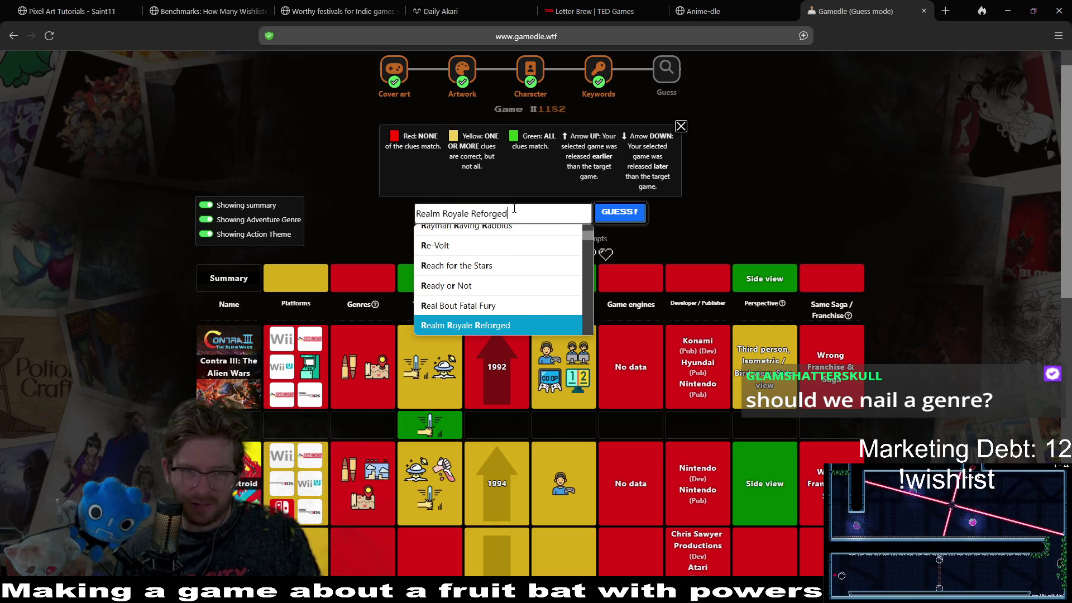
{"action": "key", "text": "Down"}
{"action": "key", "text": "Down"}
{"action": "key", "text": "Down"}
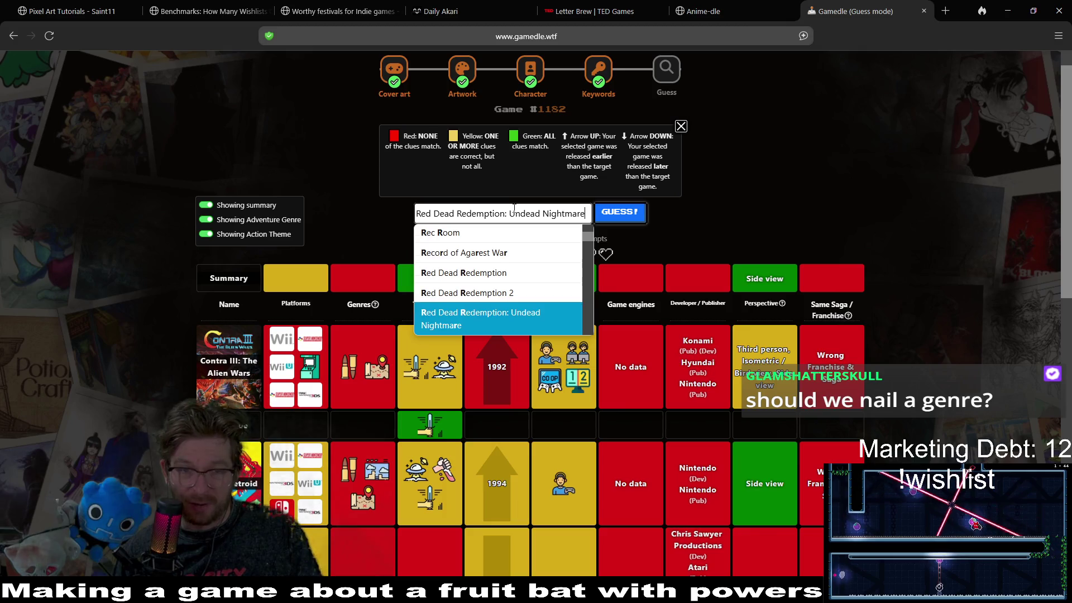
{"action": "key", "text": "Down"}
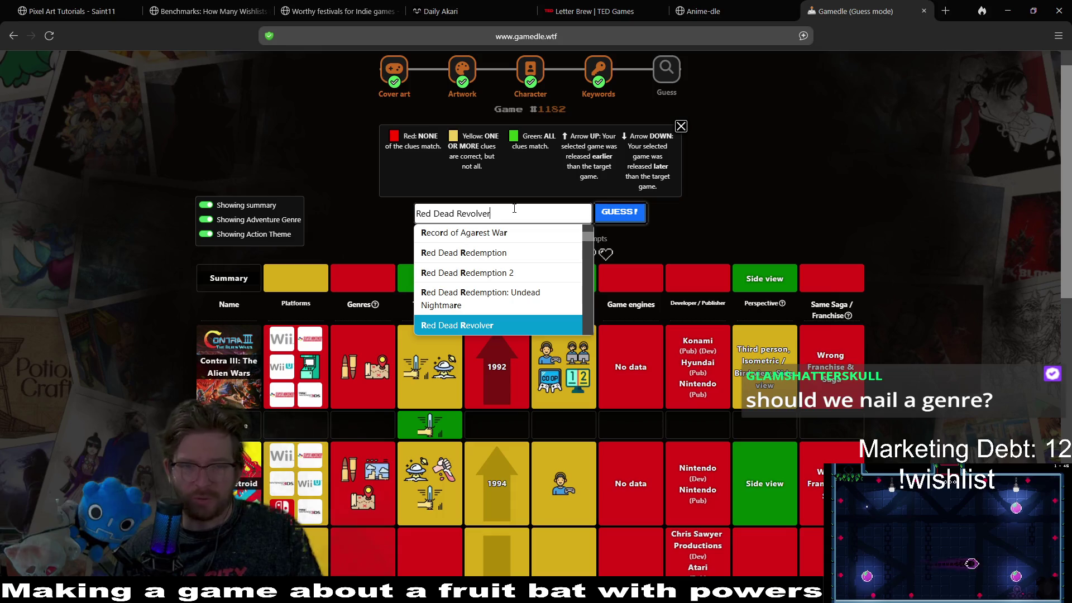
{"action": "key", "text": "Down"}
{"action": "key", "text": "Return"}
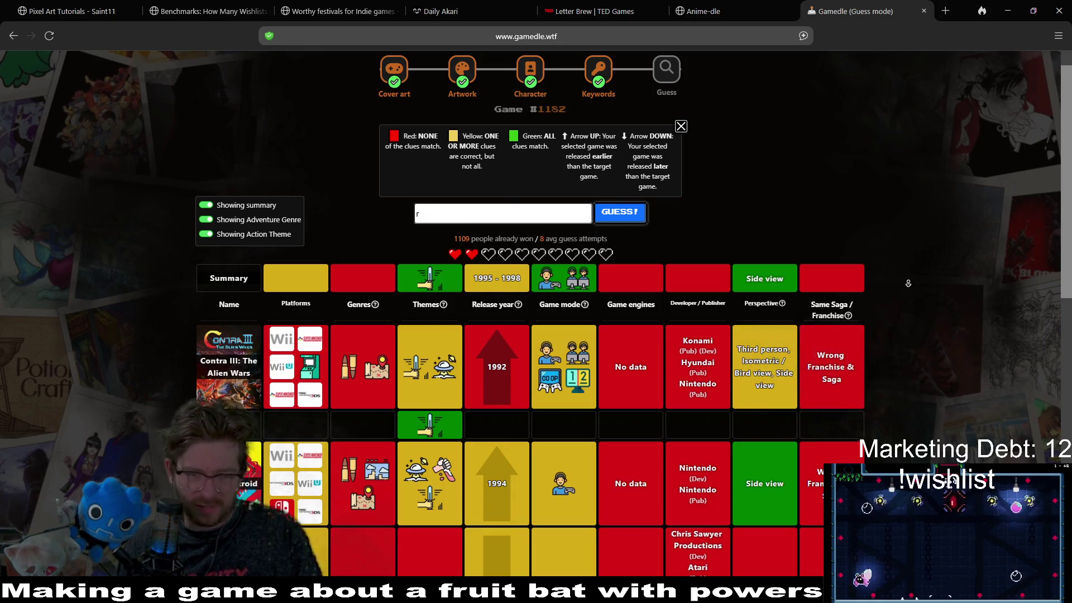
{"action": "scroll", "coordinate": [909, 308], "scroll_direction": "down", "scroll_amount": 6}
{"action": "scroll", "coordinate": [923, 259], "scroll_direction": "down", "scroll_amount": 5}
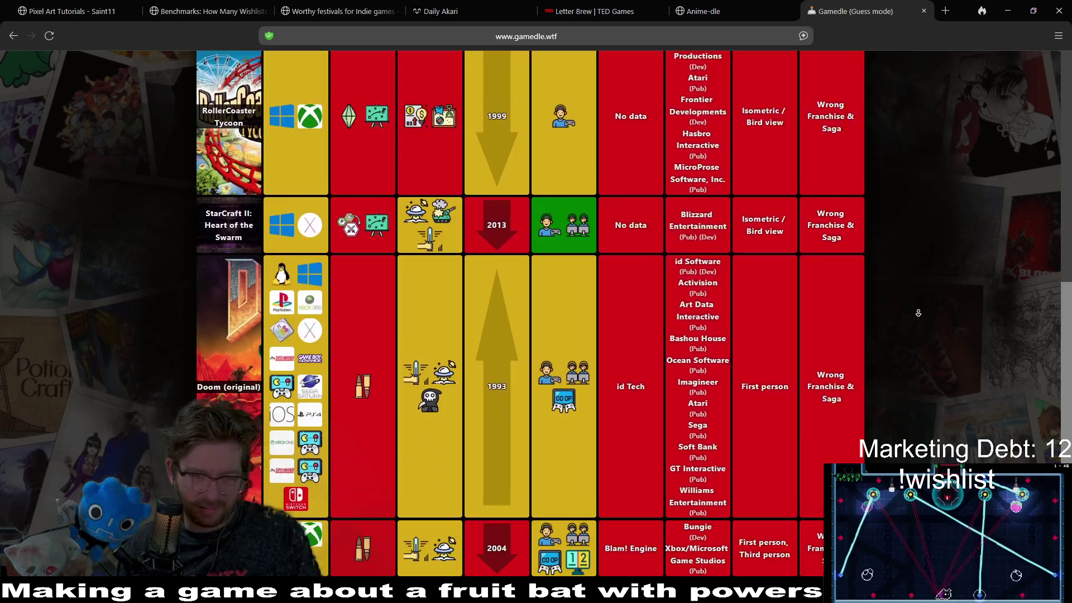
{"action": "scroll", "coordinate": [919, 240], "scroll_direction": "up", "scroll_amount": 2}
{"action": "type", "text": "r"}
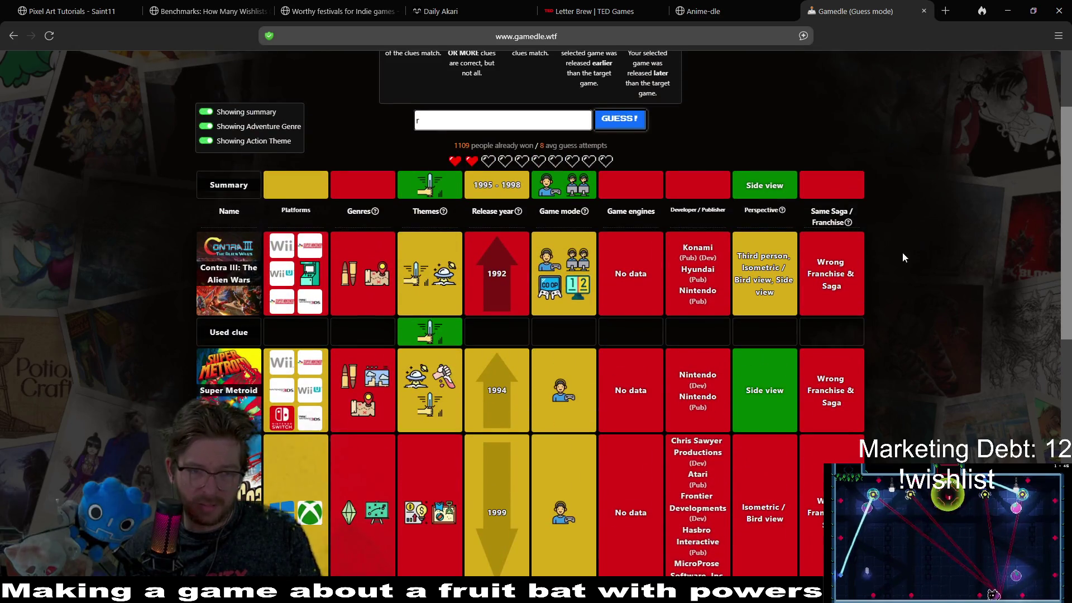
{"action": "scroll", "coordinate": [932, 305], "scroll_direction": "down", "scroll_amount": 2}
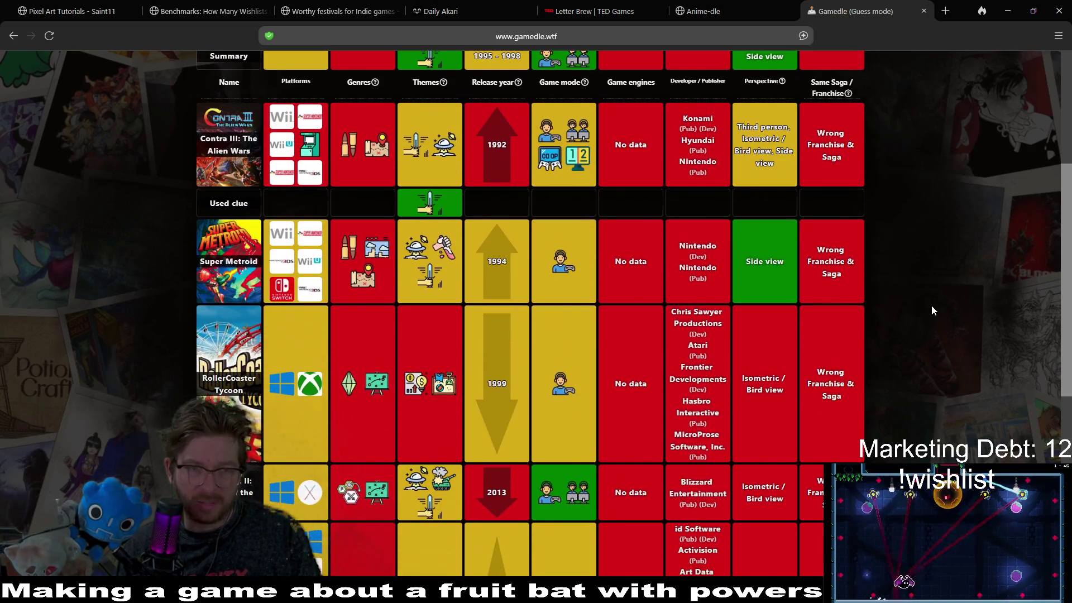
{"action": "scroll", "coordinate": [935, 397], "scroll_direction": "down", "scroll_amount": 6}
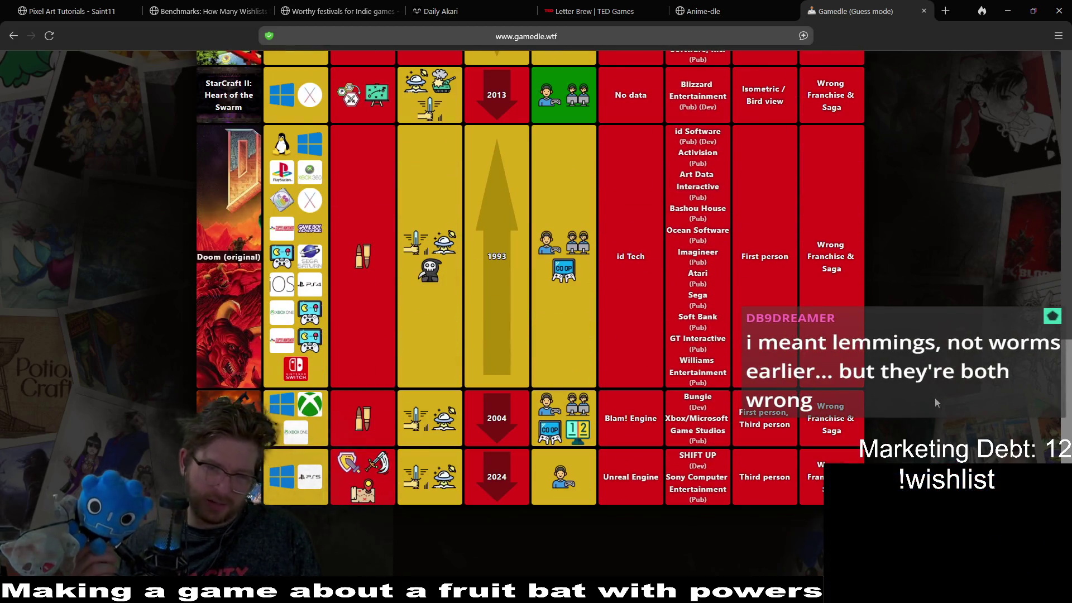
{"action": "scroll", "coordinate": [935, 397], "scroll_direction": "up", "scroll_amount": 10}
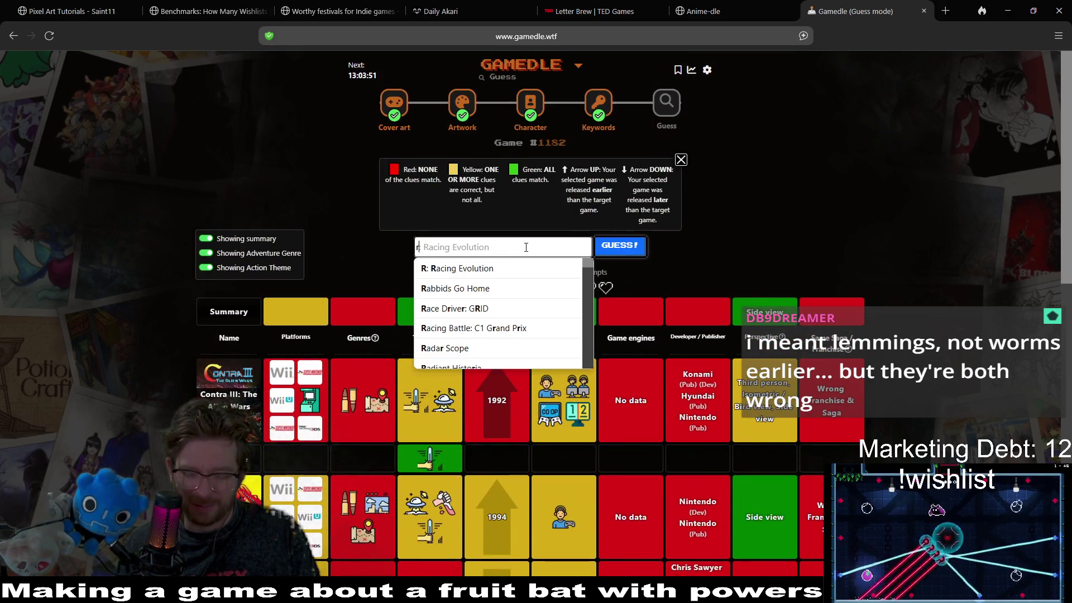
Replace the partial text and guess Mario Teaches Typing 2
{"action": "key", "text": "BackSpace"}
{"action": "type", "text": "mario "}
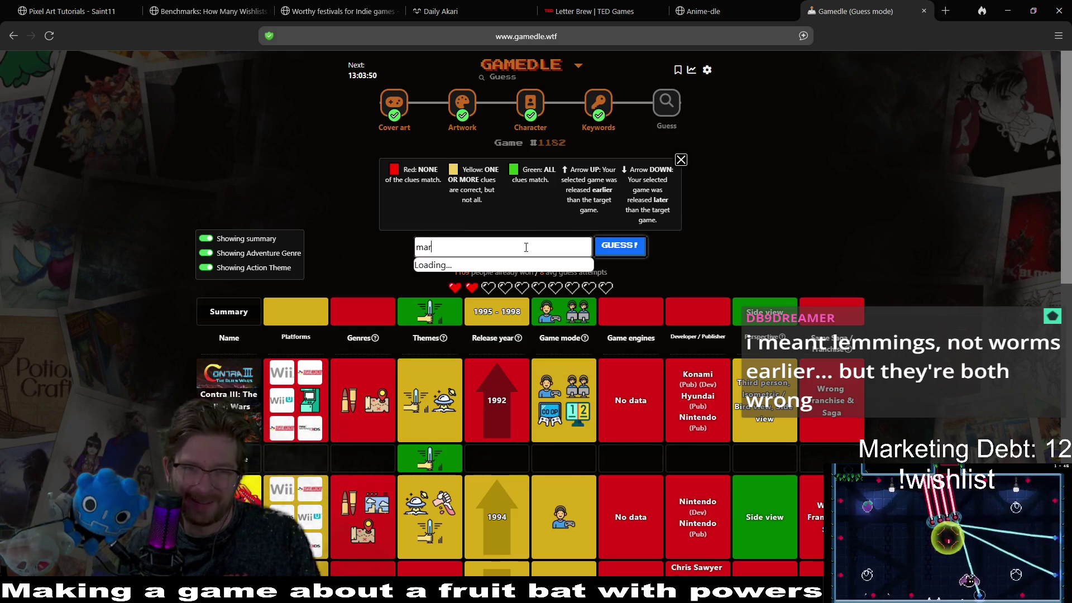
{"action": "type", "text": "do"}
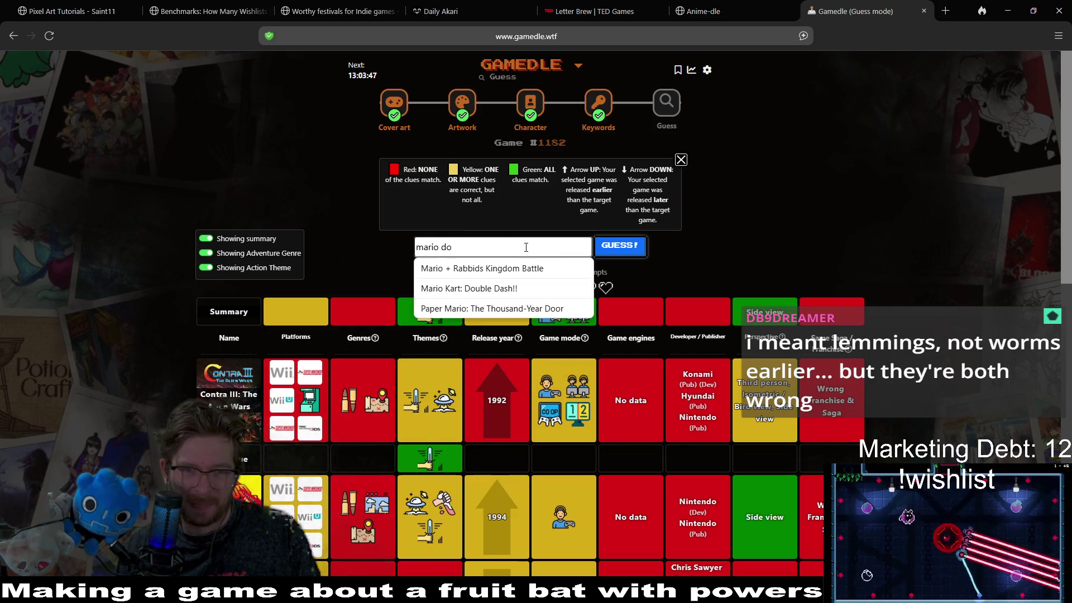
{"action": "key", "text": "BackSpace"}
{"action": "key", "text": "BackSpace"}
{"action": "type", "text": "typing"}
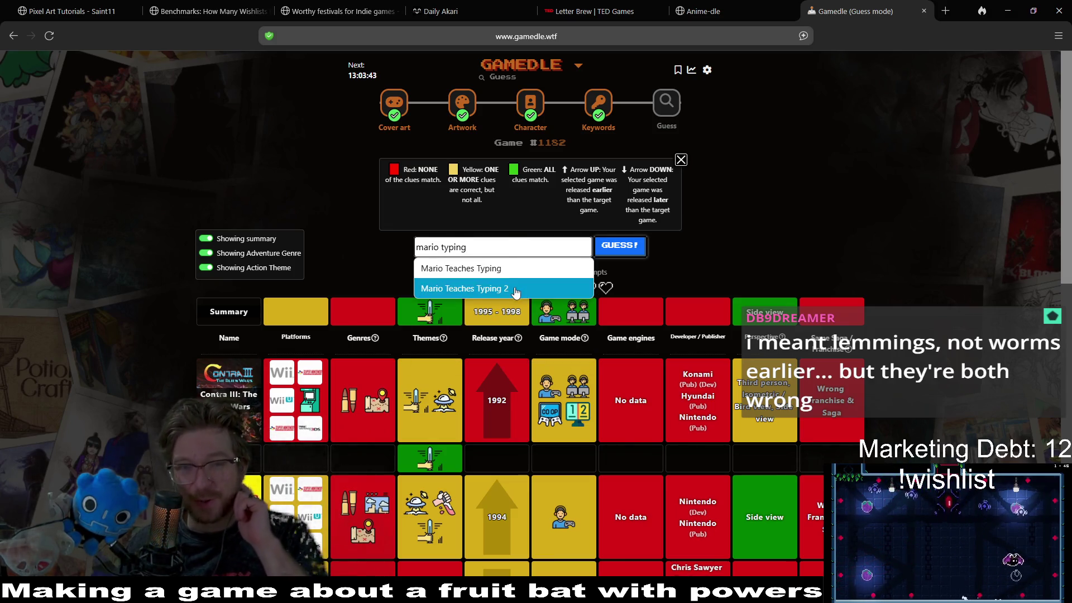
{"action": "left_click", "coordinate": [464, 288]}
{"action": "left_click", "coordinate": [622, 248]}
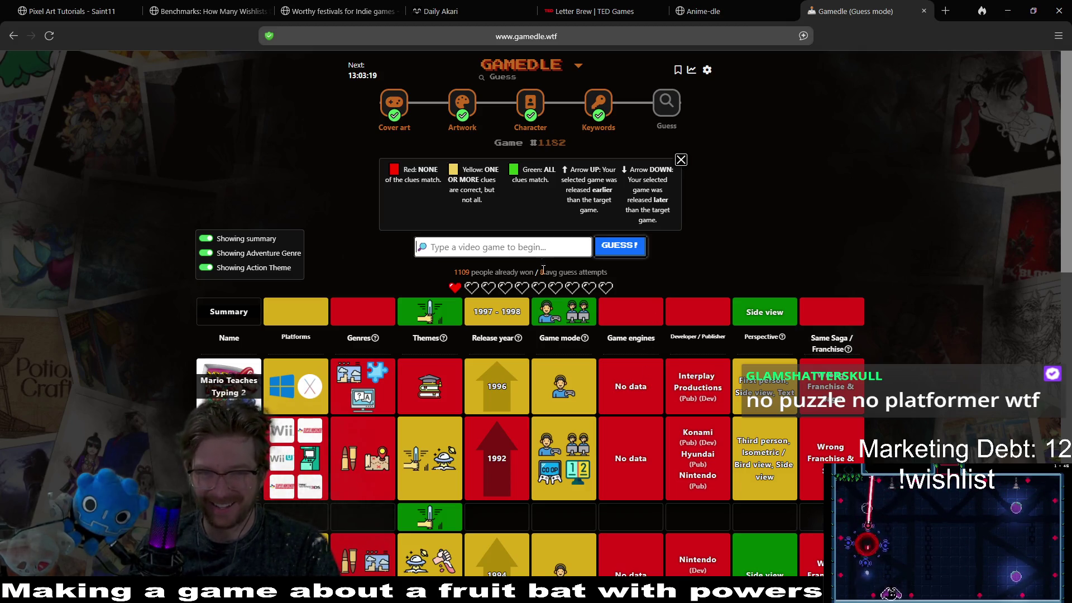
{"action": "type", "text": "nothing"}
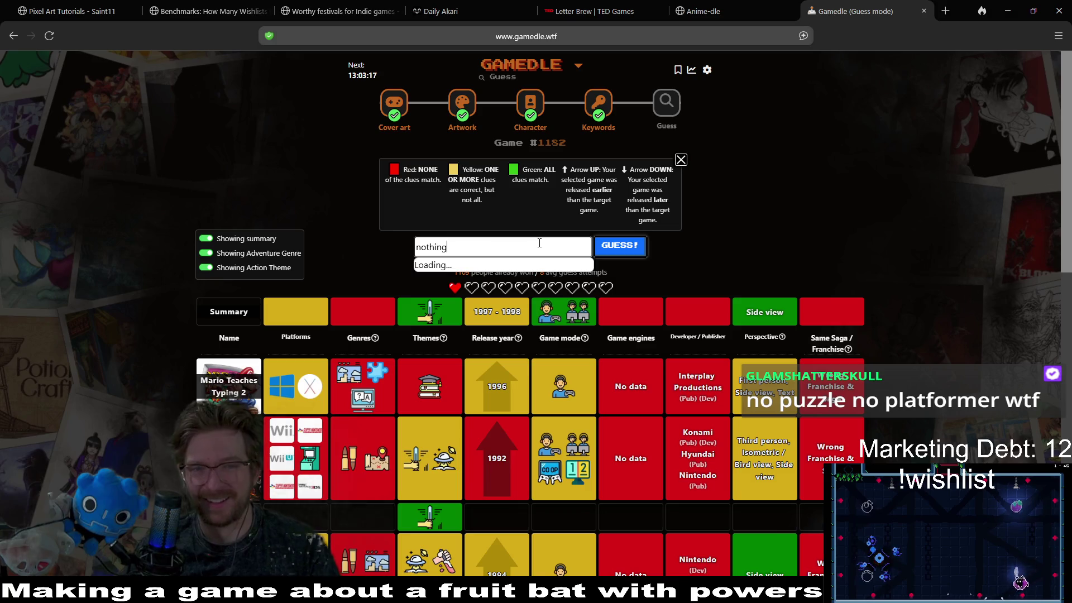
{"action": "key", "text": "ctrl+a"}
{"action": "key", "text": "BackSpace"}
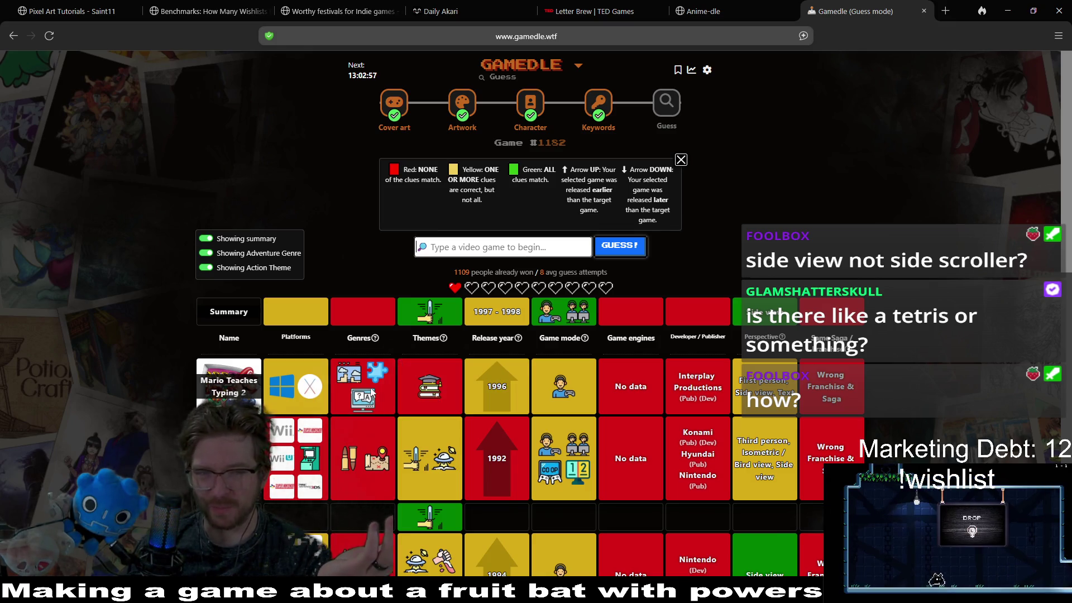
{"action": "mouse_move", "coordinate": [373, 378]}
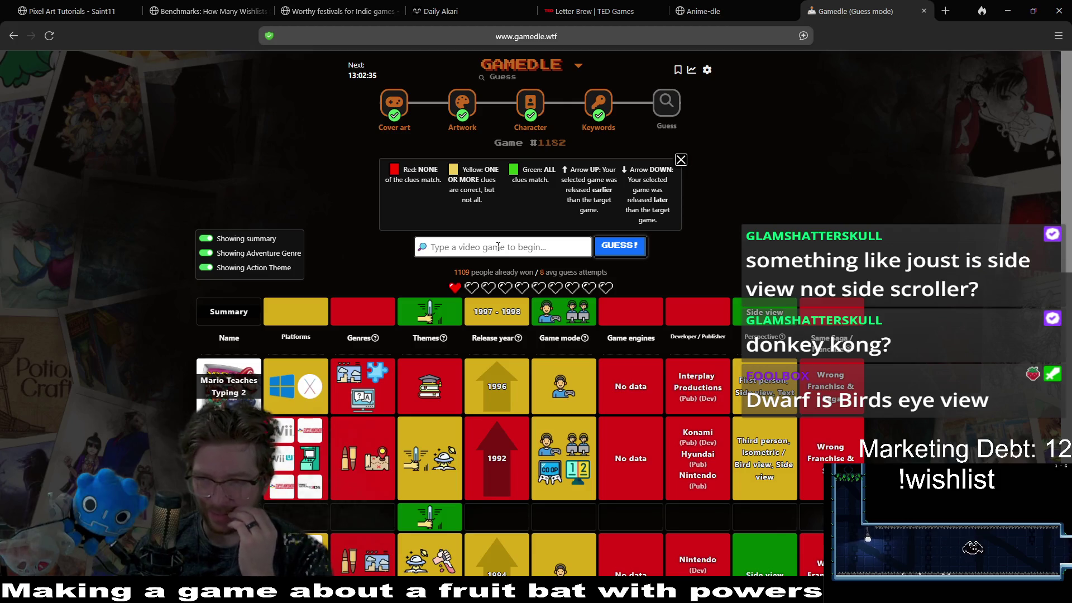
{"action": "type", "text": "joust"}
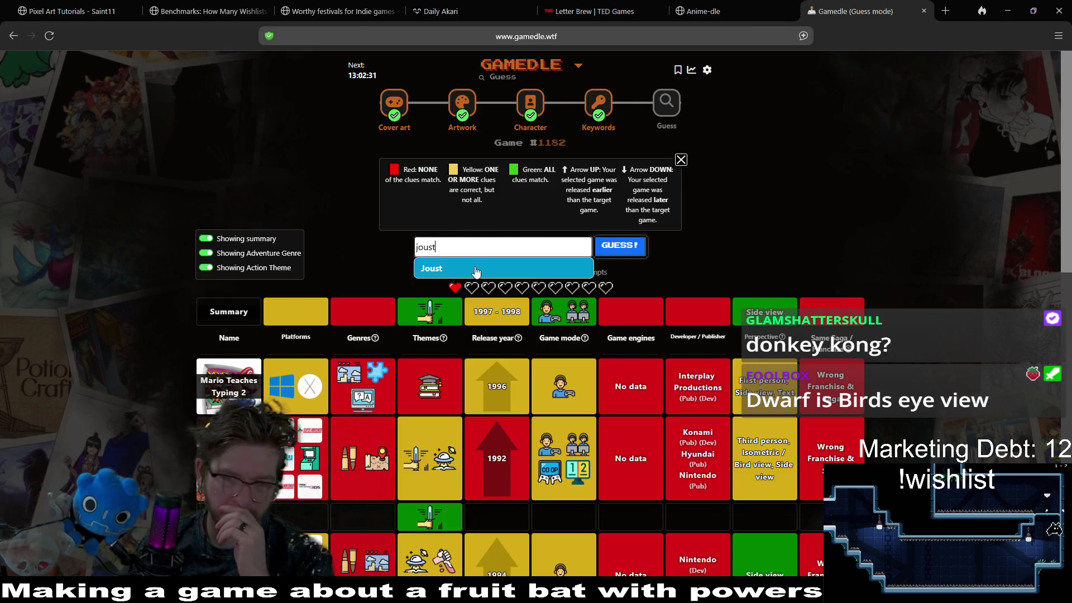
Submit Joust as the final guess, ending the round
{"action": "left_click", "coordinate": [527, 271]}
{"action": "left_click", "coordinate": [614, 246]}
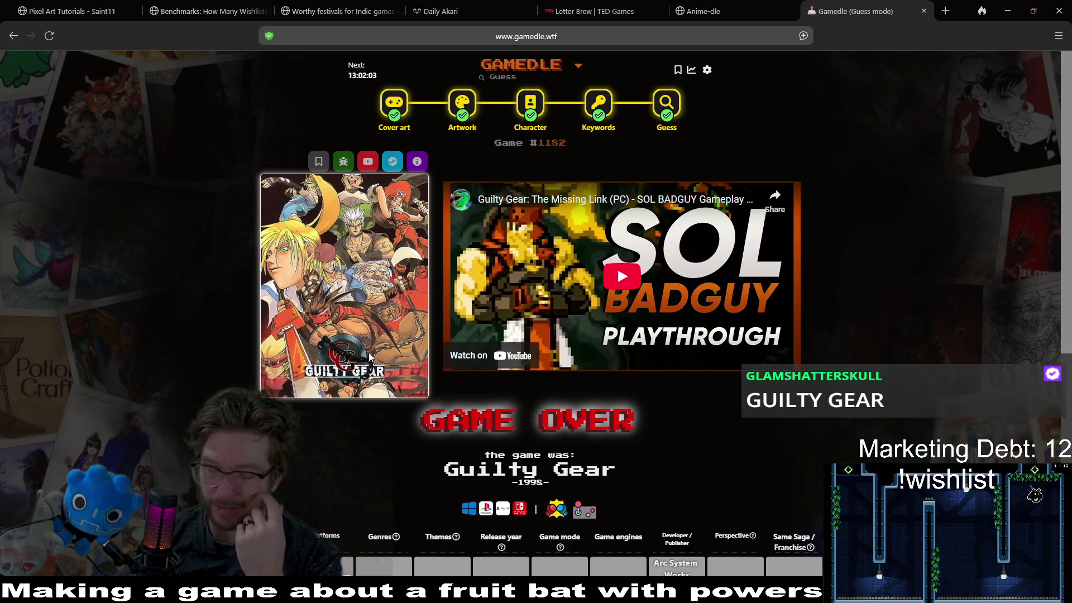
Play the Guilty Gear gameplay video, revisit the cover art stage, then return to Godot
{"action": "left_click", "coordinate": [622, 286]}
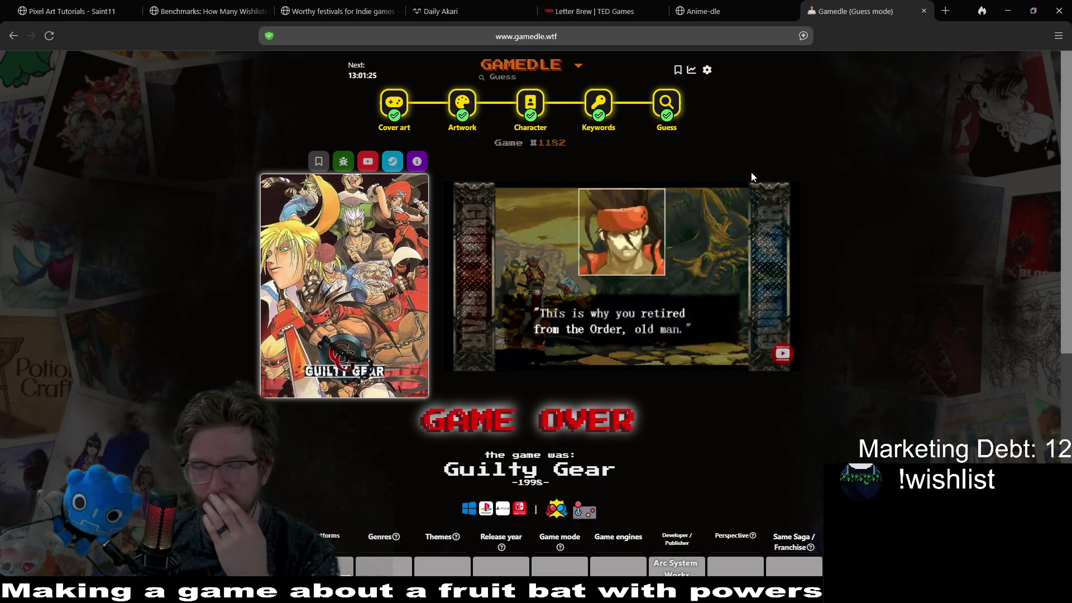
{"action": "left_click", "coordinate": [393, 103]}
{"action": "left_click", "coordinate": [1008, 10]}
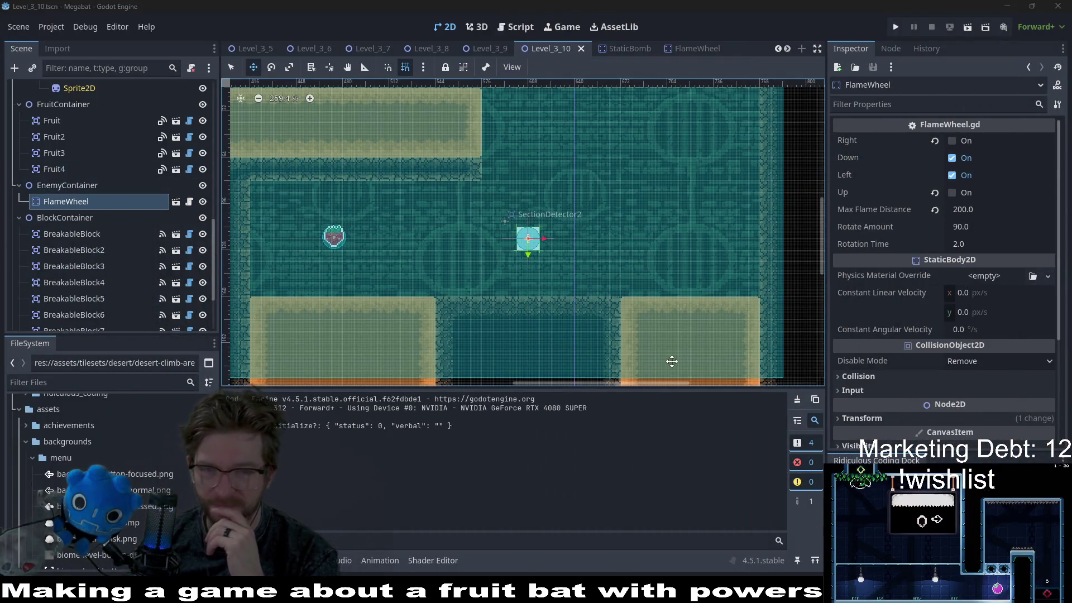
Zoom and pan the Level_3_10 viewport to frame the FlameWheel room with SectionDetector2
{"action": "scroll", "coordinate": [688, 275], "scroll_direction": "down", "scroll_amount": 5}
{"action": "scroll", "coordinate": [541, 206], "scroll_direction": "up", "scroll_amount": 3}
{"action": "mouse_move", "coordinate": [540, 206]}
{"action": "left_mouse_down"}
{"action": "mouse_move", "coordinate": [664, 313]}
{"action": "mouse_move", "coordinate": [675, 310]}
{"action": "left_mouse_up"}
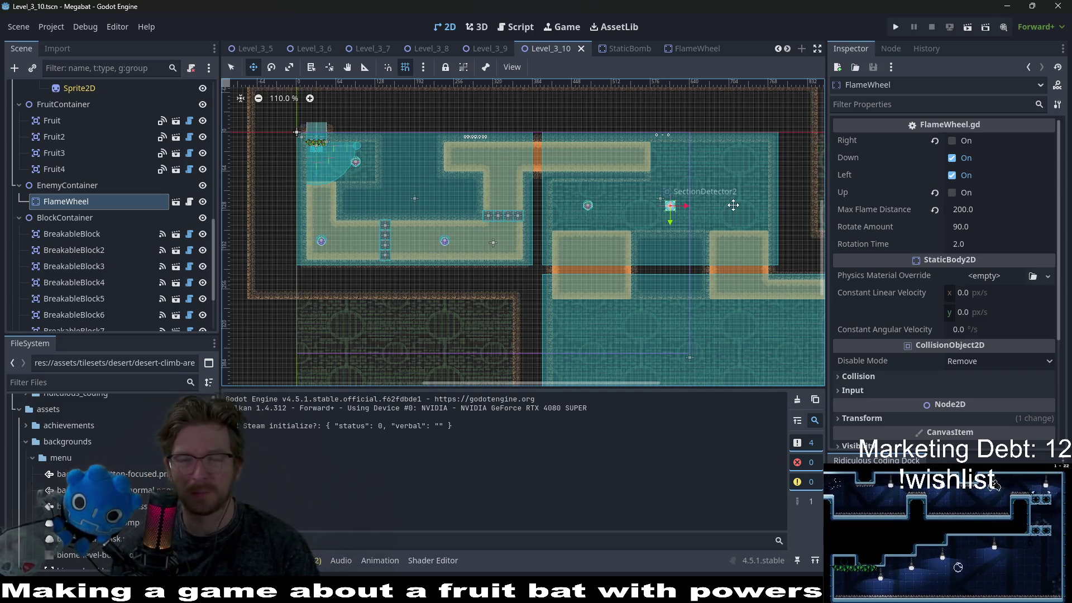
{"action": "scroll", "coordinate": [698, 172], "scroll_direction": "up", "scroll_amount": 5}
{"action": "mouse_move", "coordinate": [330, 225]}
{"action": "left_mouse_down"}
{"action": "mouse_move", "coordinate": [519, 236]}
{"action": "mouse_move", "coordinate": [629, 175]}
{"action": "left_mouse_up"}
{"action": "left_click_drag", "start_coordinate": [712, 239], "coordinate": [576, 222]}
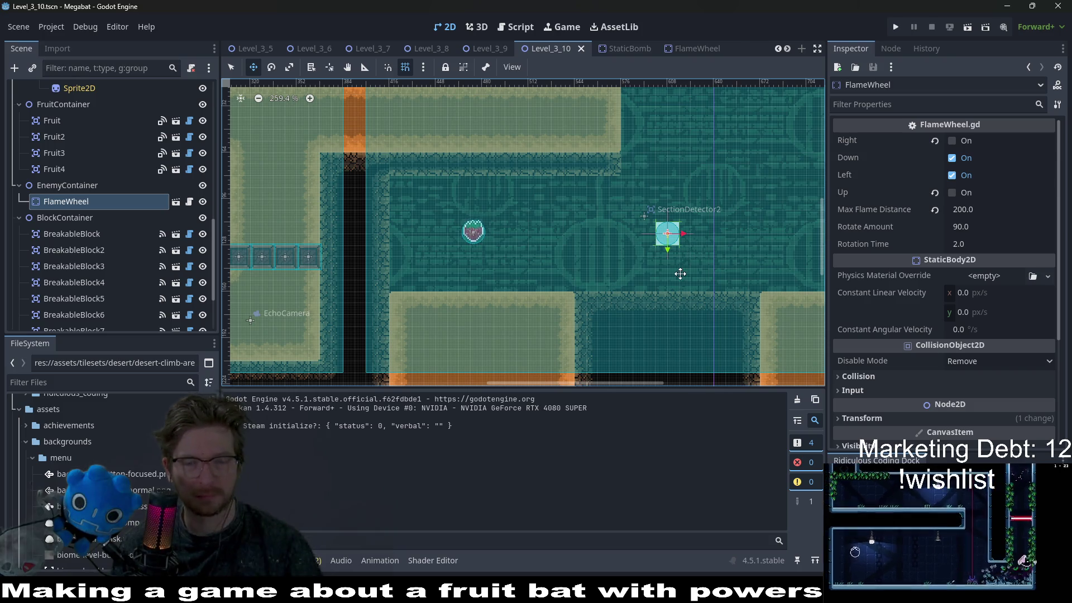
{"action": "left_click_drag", "start_coordinate": [680, 272], "coordinate": [627, 242]}
{"action": "scroll", "coordinate": [626, 242], "scroll_direction": "down", "scroll_amount": 3}
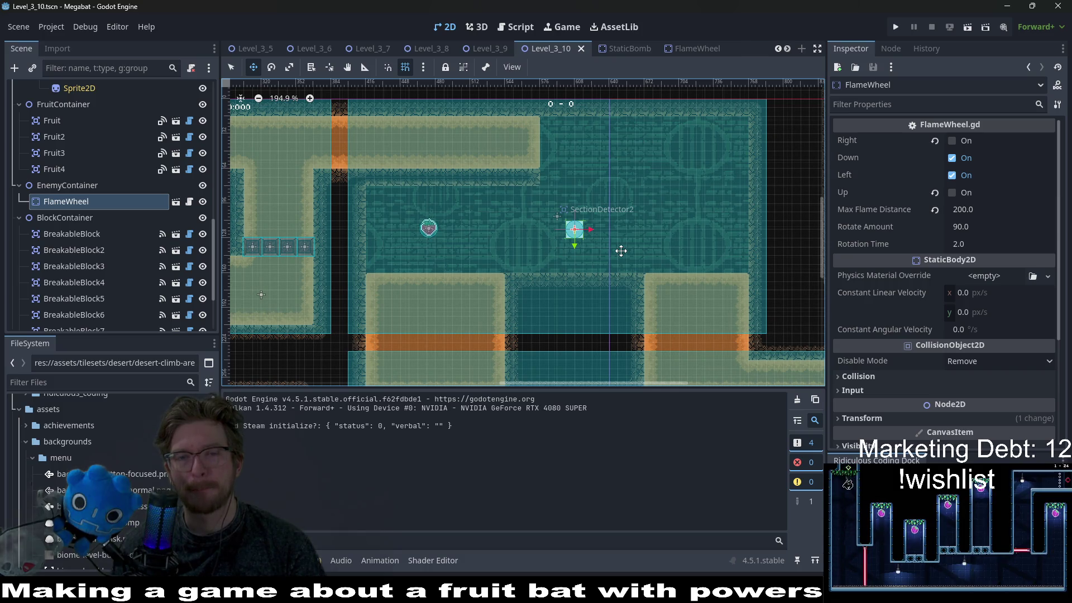
Lower the FlameWheel to just above the floor, make it fire only Up, and save
{"action": "scroll", "coordinate": [554, 253], "scroll_direction": "up", "scroll_amount": 8}
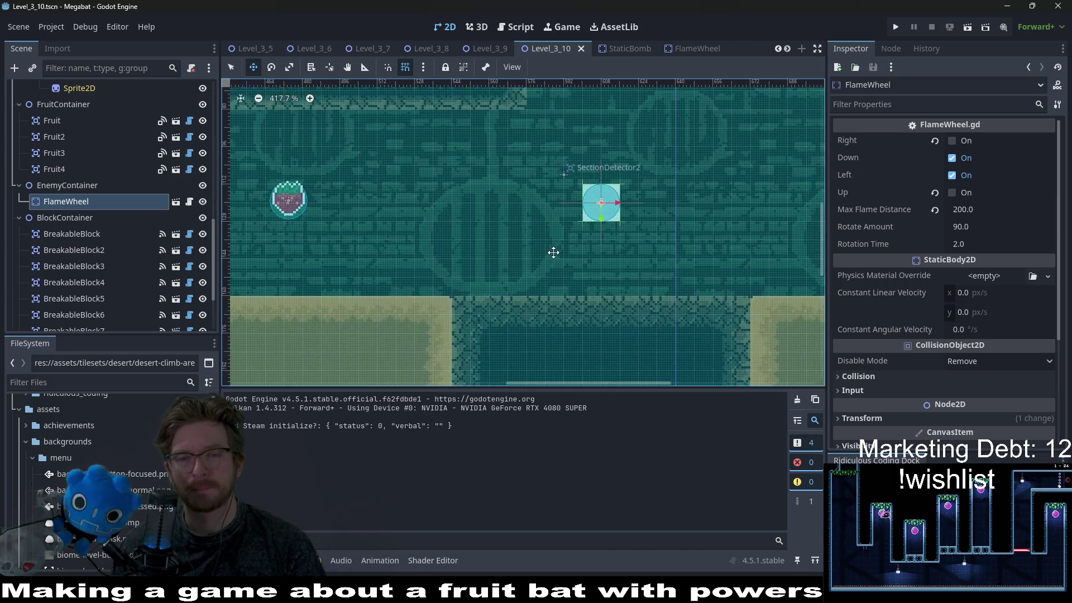
{"action": "mouse_move", "coordinate": [629, 217]}
{"action": "left_mouse_down"}
{"action": "mouse_move", "coordinate": [526, 285]}
{"action": "mouse_move", "coordinate": [549, 278]}
{"action": "left_mouse_up"}
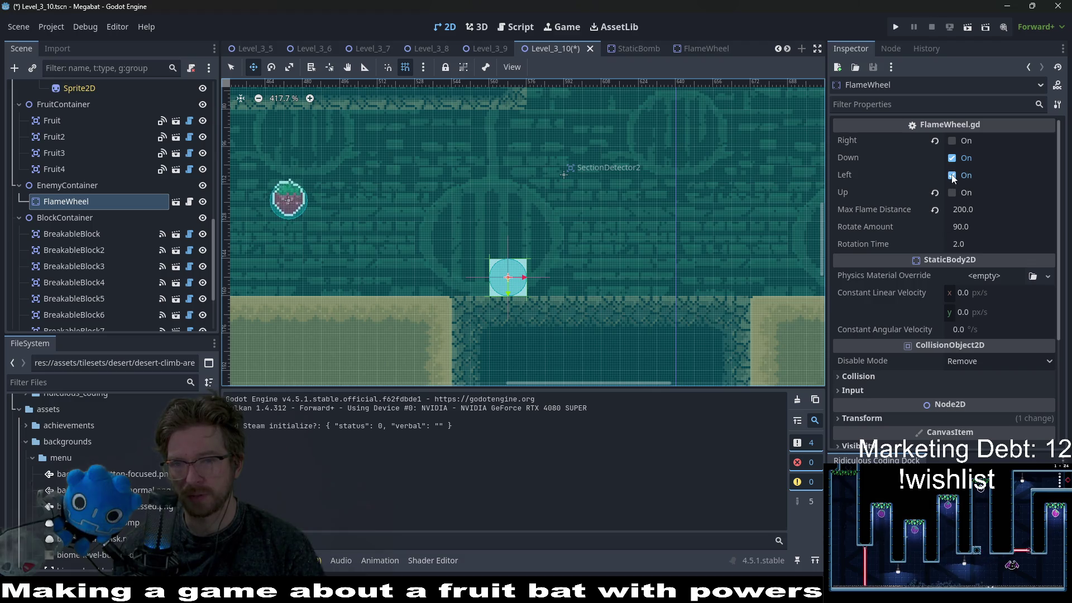
{"action": "left_click", "coordinate": [952, 158]}
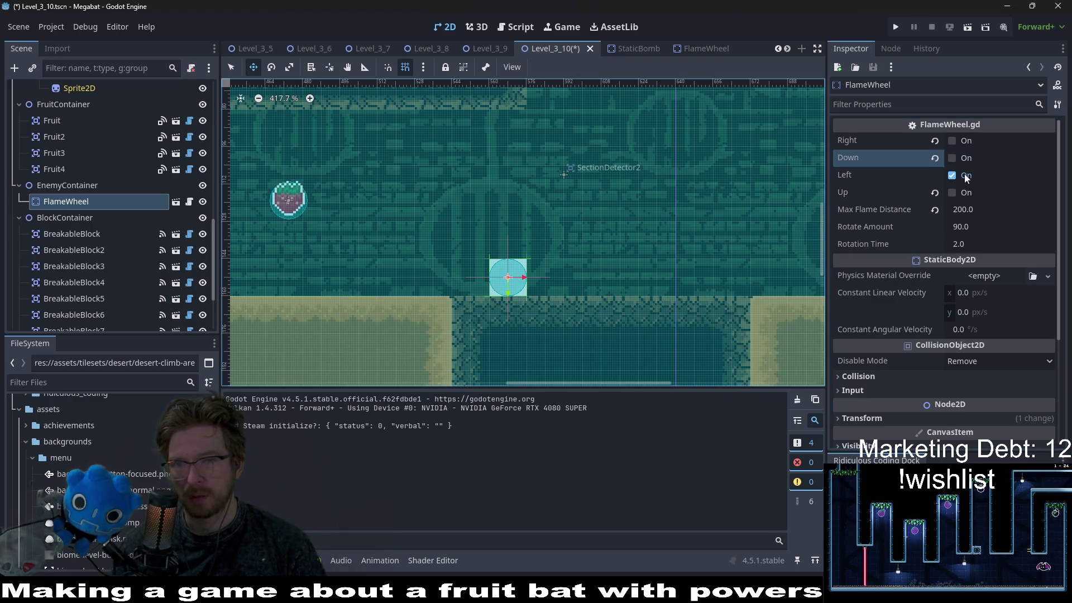
{"action": "left_click", "coordinate": [952, 175]}
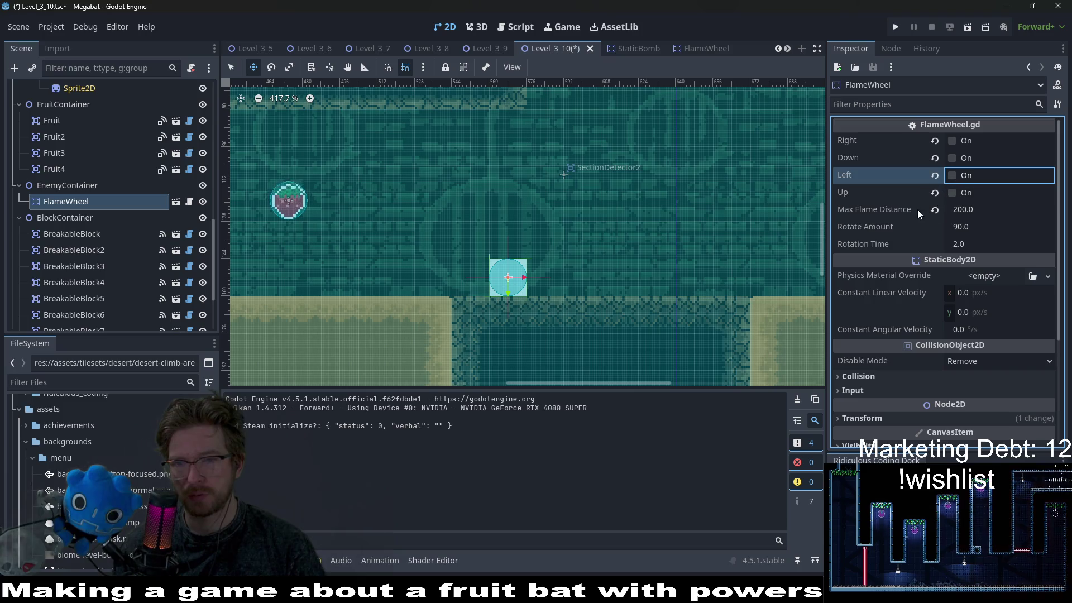
{"action": "left_click", "coordinate": [952, 192]}
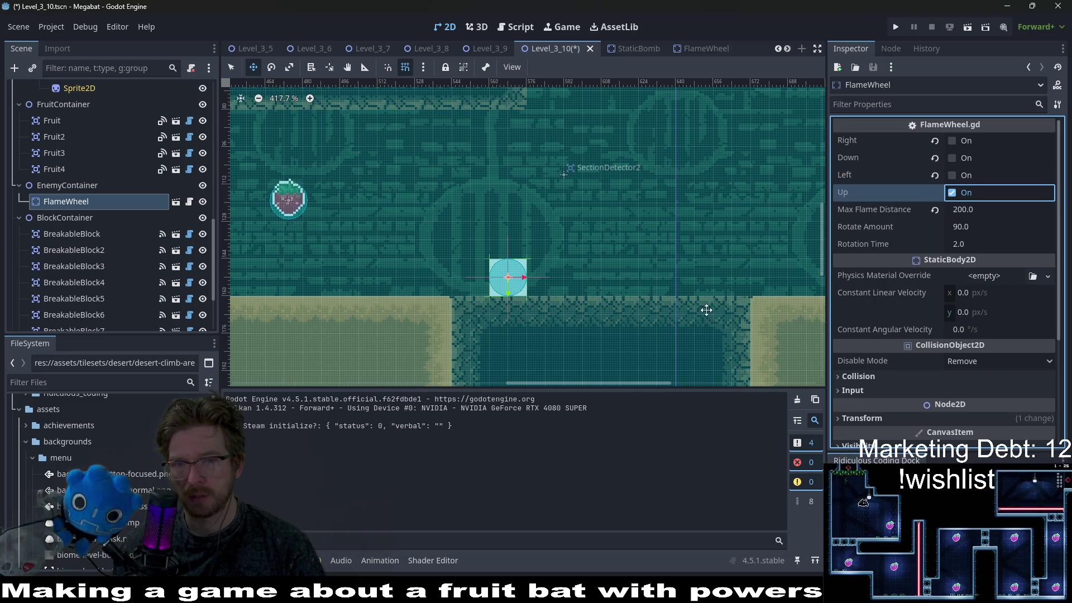
{"action": "scroll", "coordinate": [616, 239], "scroll_direction": "down", "scroll_amount": 3}
{"action": "key", "text": "ctrl+s"}
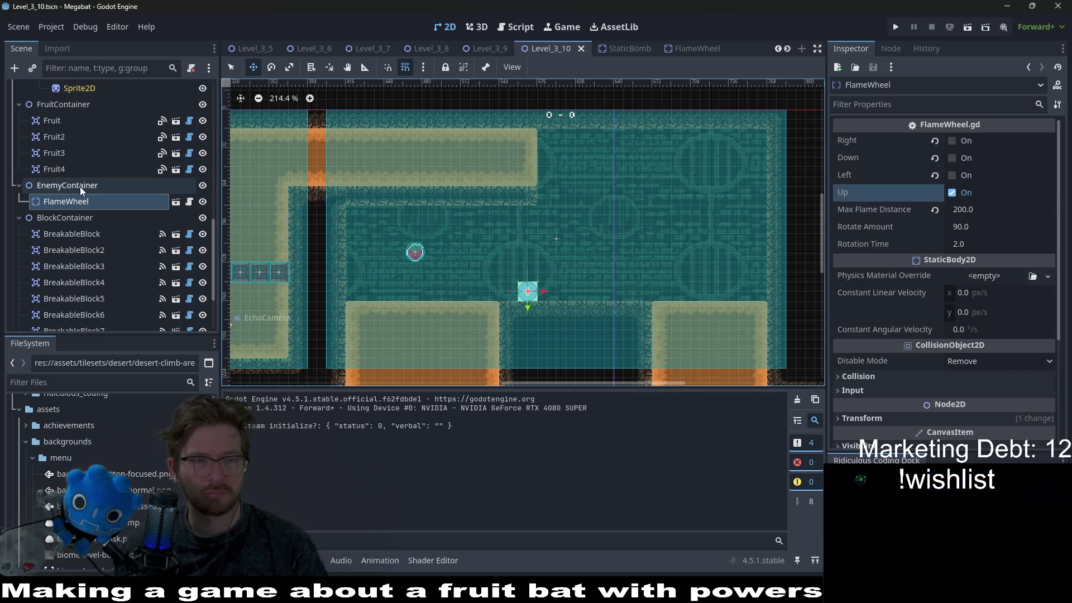
Move Fruit4 to the right side of the FlameWheel room and run the current scene
{"action": "left_click", "coordinate": [54, 169]}
{"action": "mouse_move", "coordinate": [412, 276]}
{"action": "left_mouse_down"}
{"action": "mouse_move", "coordinate": [703, 247]}
{"action": "mouse_move", "coordinate": [703, 265]}
{"action": "left_mouse_up"}
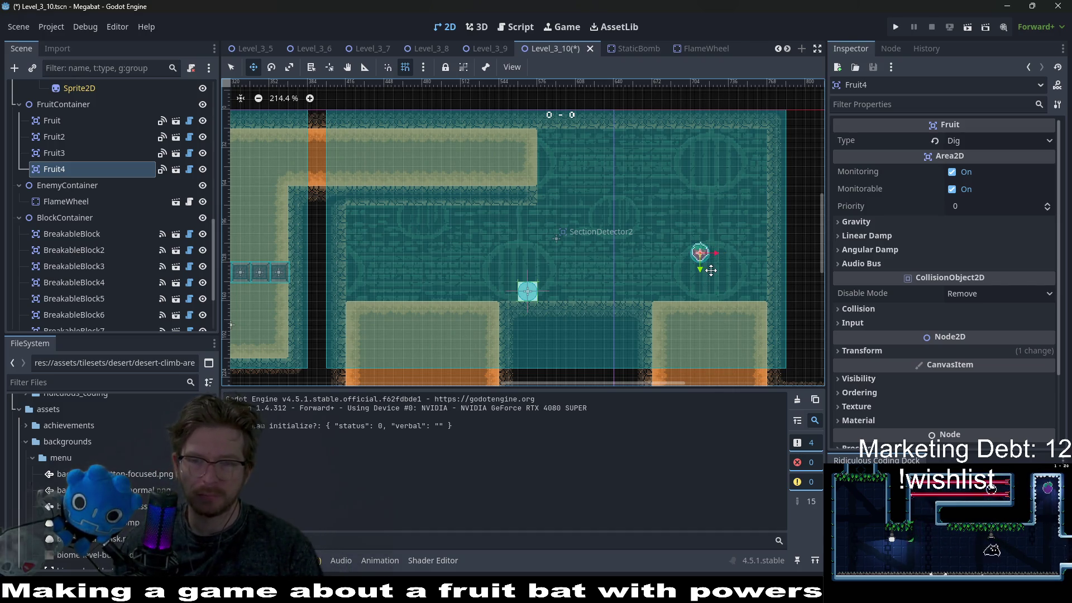
{"action": "left_click", "coordinate": [963, 27]}
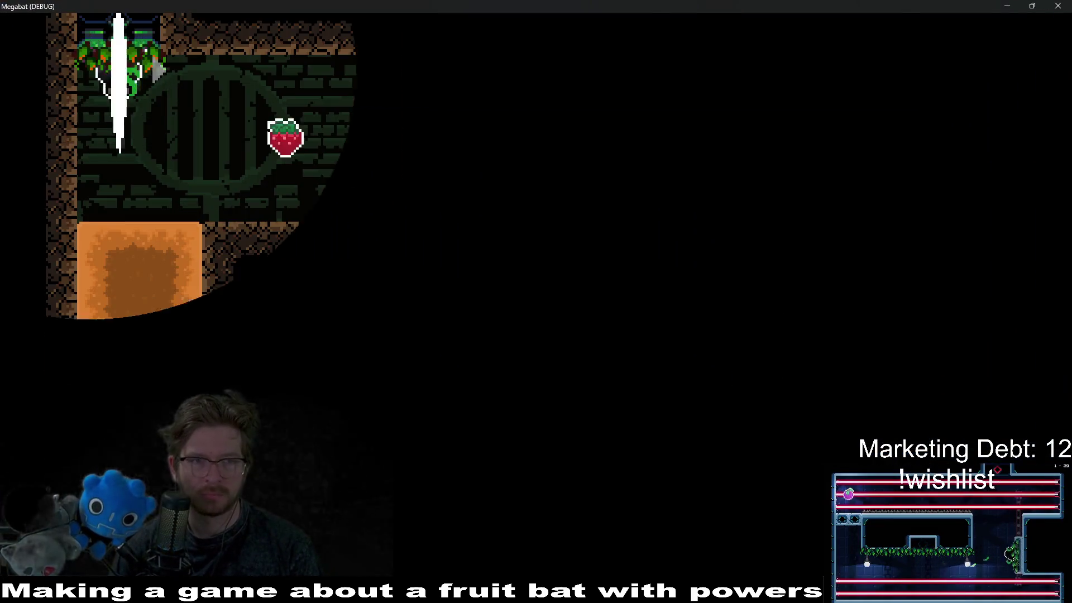
Fly the bat down the shaft and through the rooms to grab the strawberry
{"action": "key", "text": "Down"}
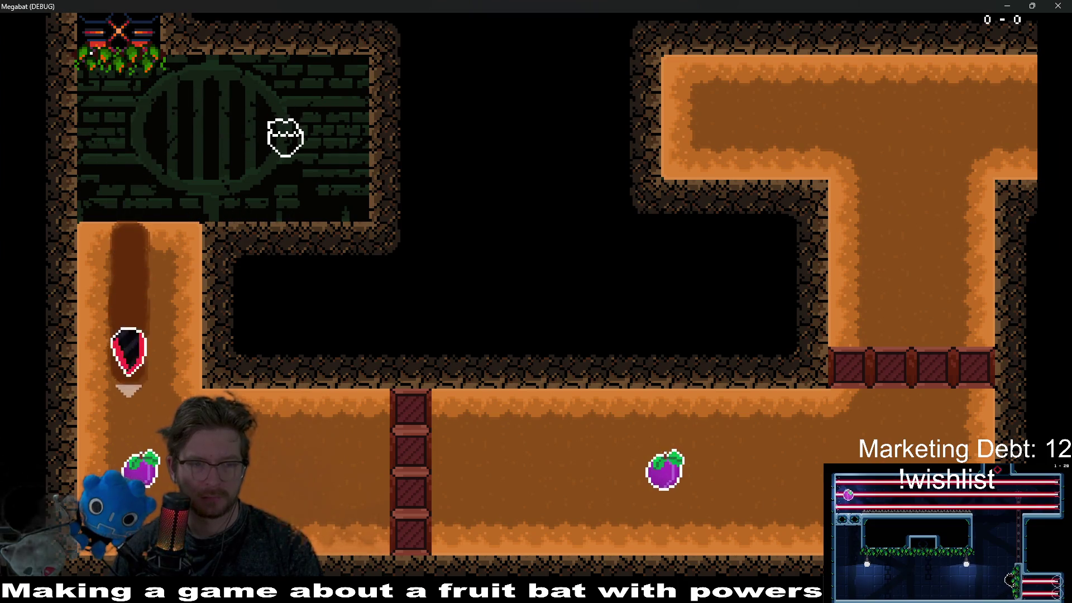
{"action": "key", "text": "Right"}
{"action": "key", "text": "Up"}
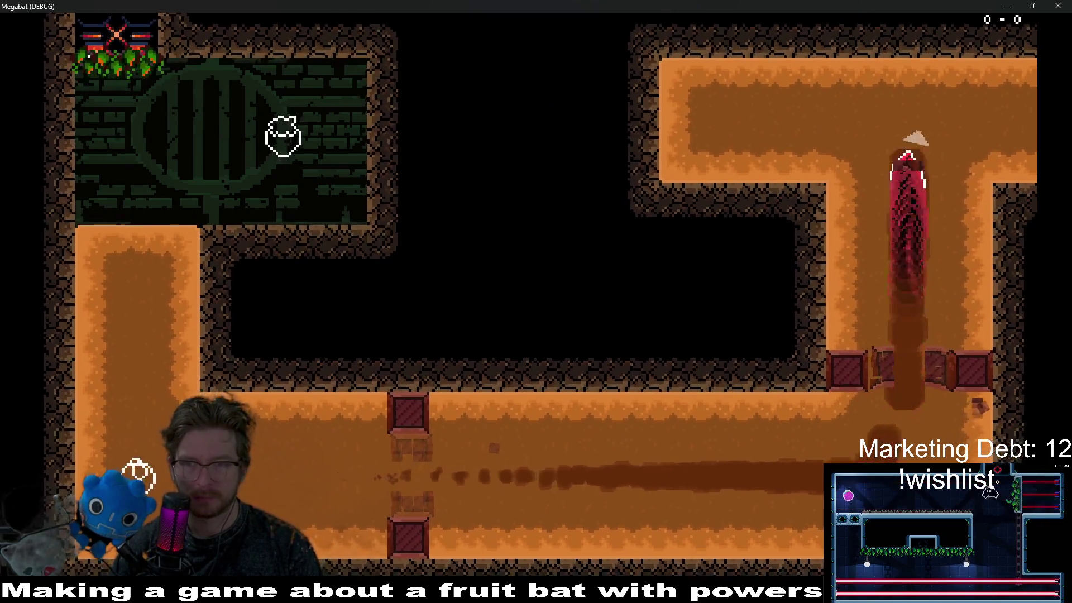
{"action": "key", "text": "Down"}
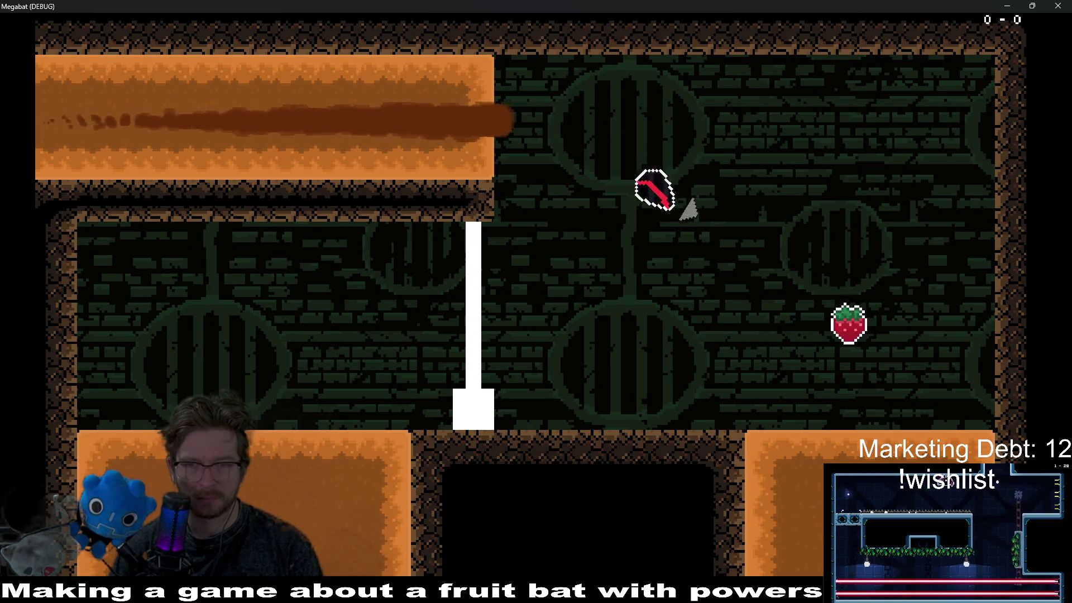
{"action": "key", "text": "Up"}
{"action": "key", "text": "Left"}
{"action": "key", "text": "Up"}
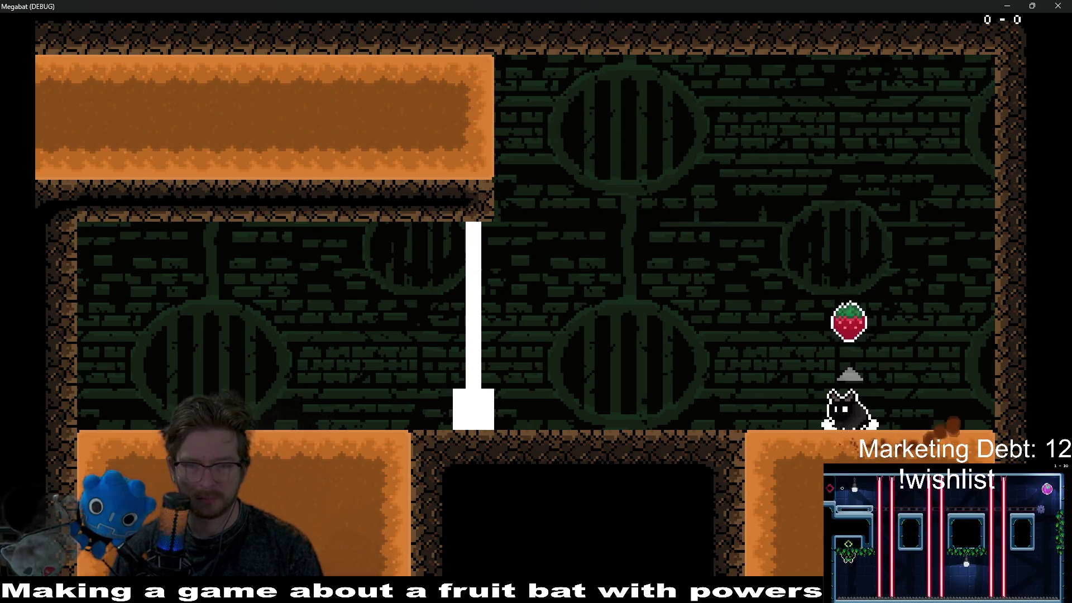
Fly the bat on into the room below, then pause the game with Escape
{"action": "key", "text": "Left"}
{"action": "key", "text": "Down"}
{"action": "key", "text": "Right"}
{"action": "key", "text": "Down"}
{"action": "key", "text": "Left"}
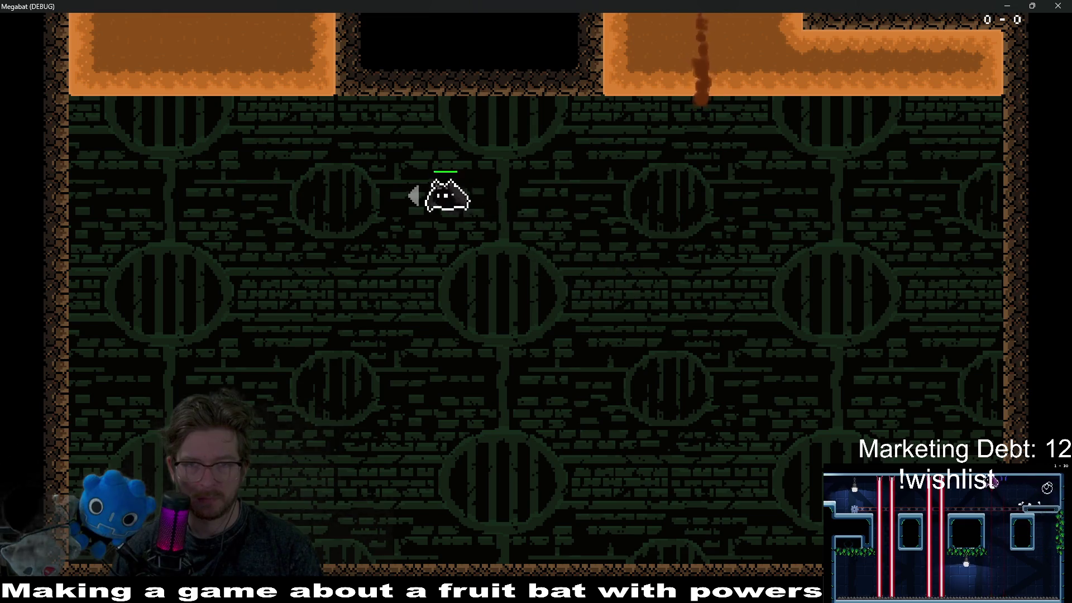
{"action": "key", "text": "Escape"}
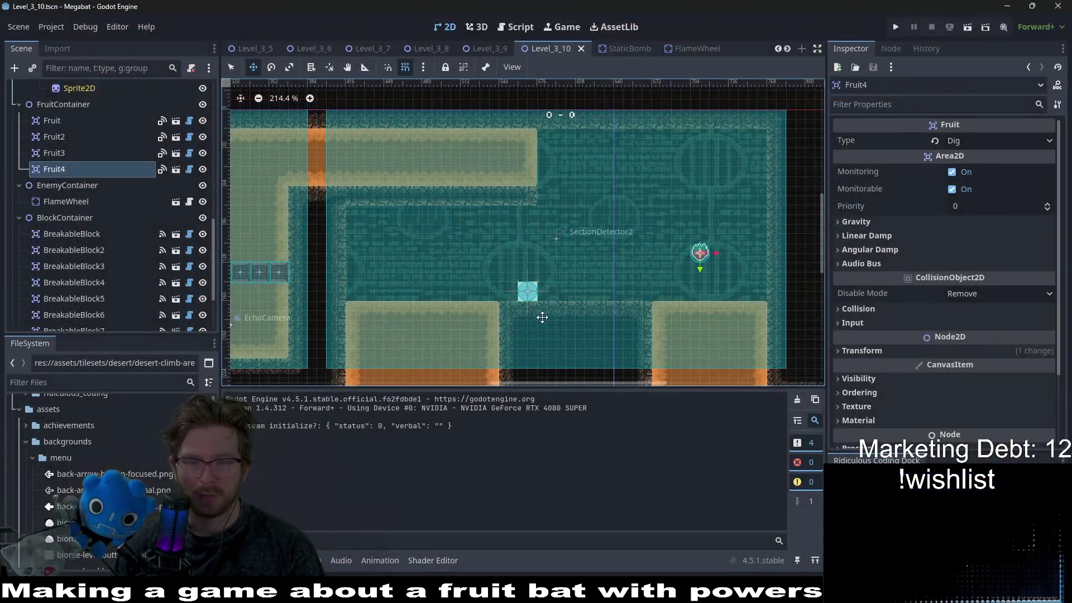
Zoom around the Level_3_10 viewport, then switch to the Level_3_9 scene
{"action": "scroll", "coordinate": [544, 288], "scroll_direction": "up", "scroll_amount": 3}
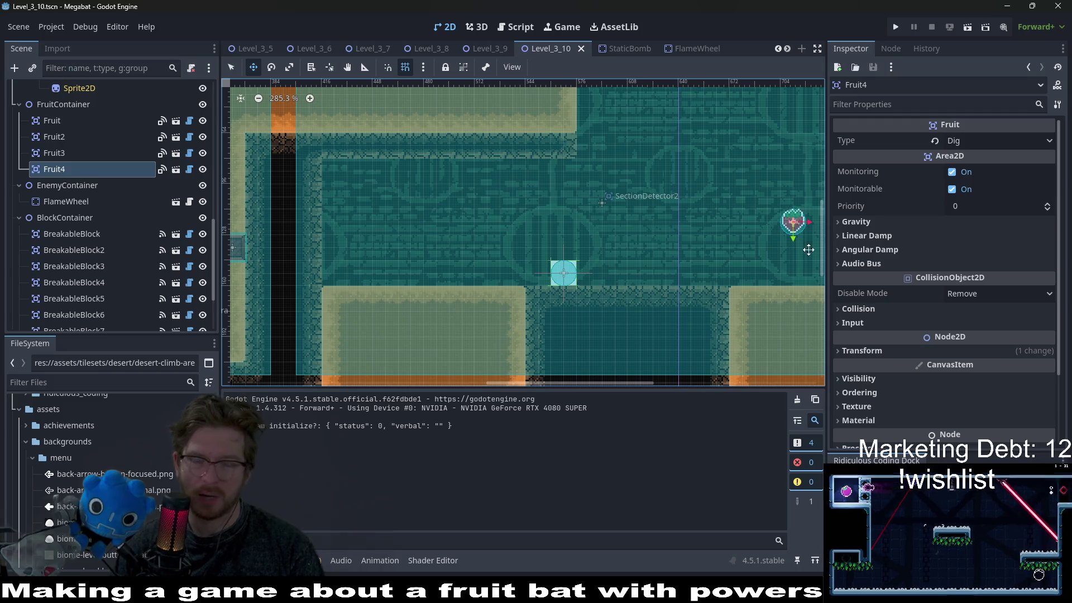
{"action": "scroll", "coordinate": [625, 234], "scroll_direction": "down", "scroll_amount": 2}
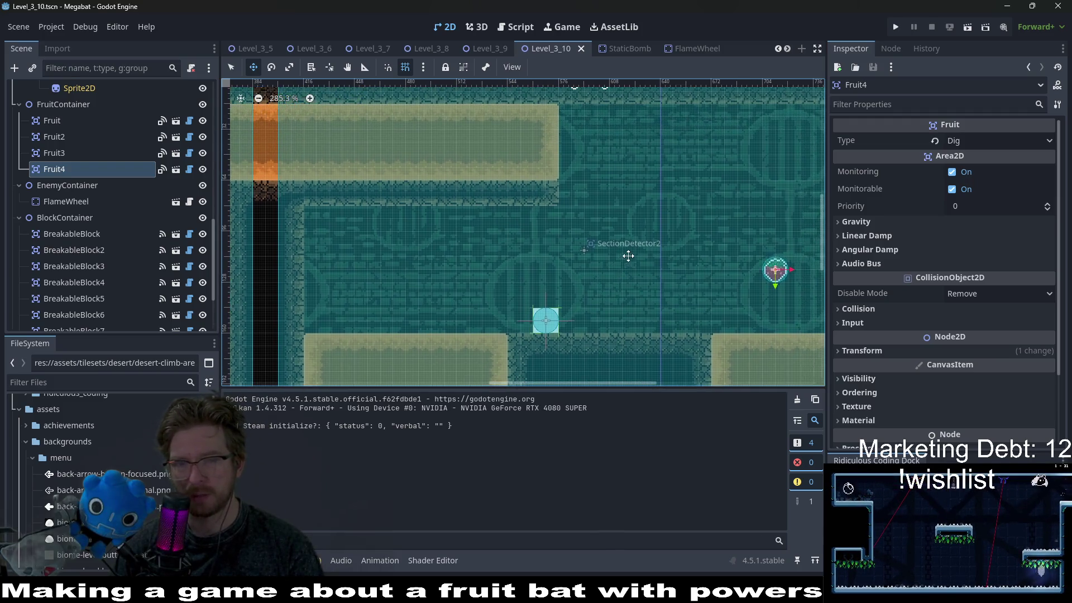
{"action": "scroll", "coordinate": [670, 291], "scroll_direction": "down", "scroll_amount": 5}
{"action": "scroll", "coordinate": [645, 242], "scroll_direction": "up", "scroll_amount": 4}
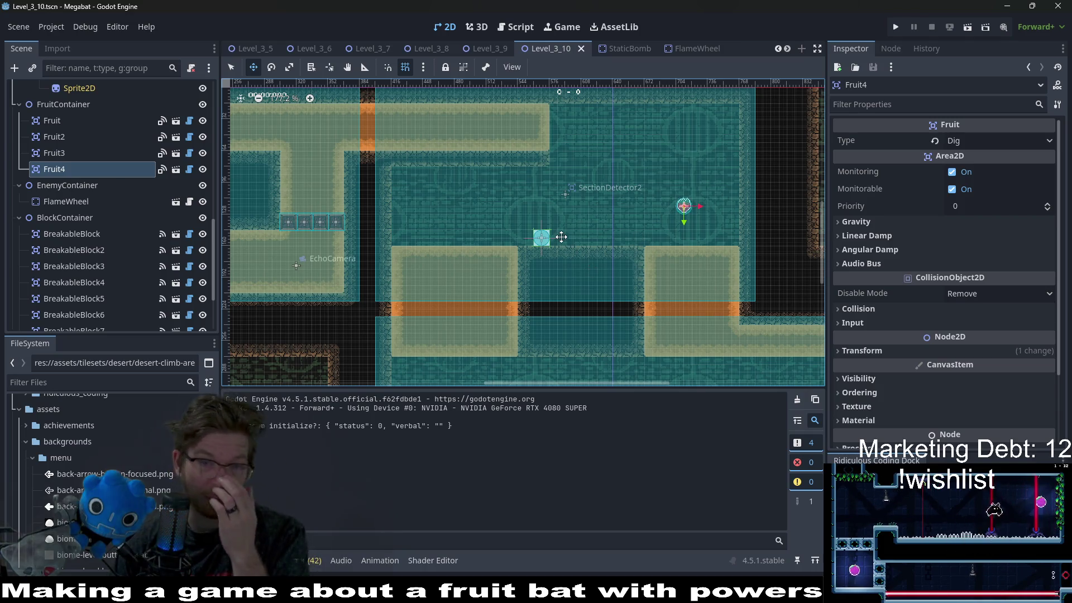
{"action": "scroll", "coordinate": [494, 246], "scroll_direction": "up", "scroll_amount": 3}
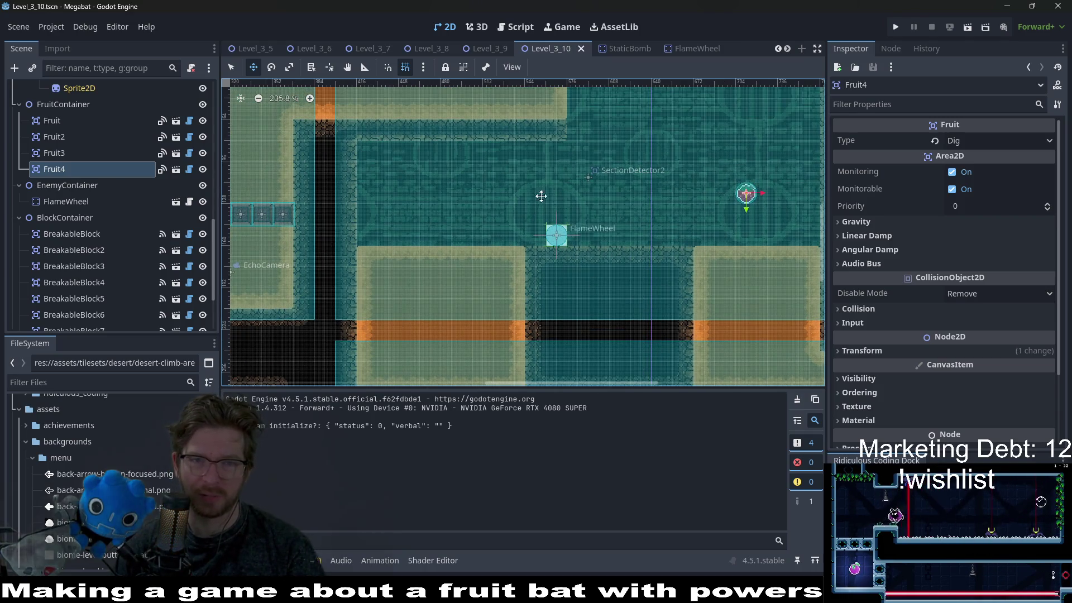
{"action": "left_click", "coordinate": [497, 52]}
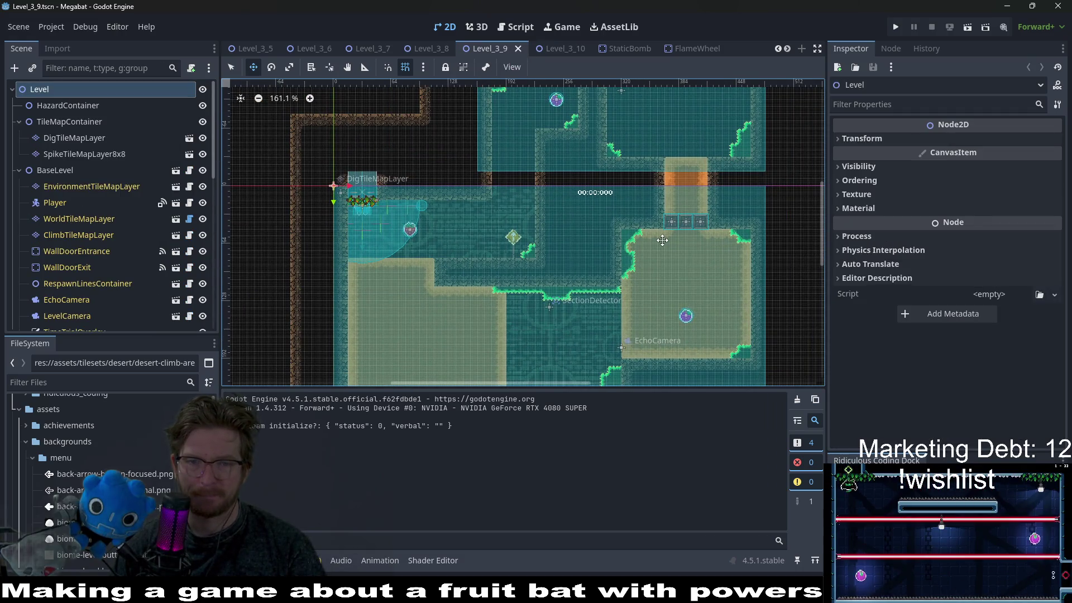
Open the Level_3_1 scene and pan around its rooms
{"action": "scroll", "coordinate": [613, 253], "scroll_direction": "up", "scroll_amount": 2}
{"action": "scroll", "coordinate": [613, 252], "scroll_direction": "down", "scroll_amount": 5}
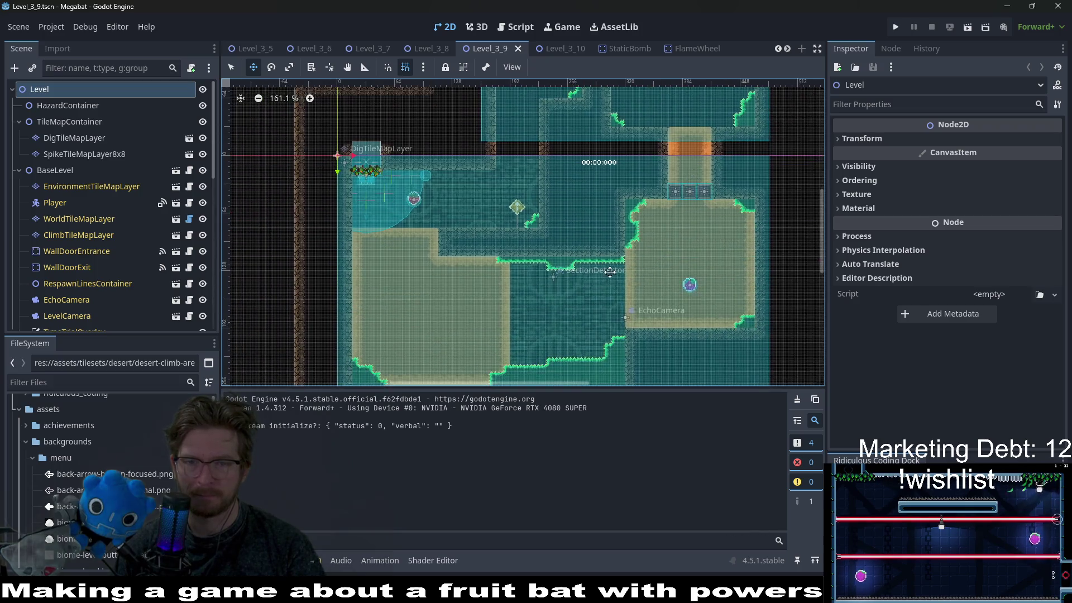
{"action": "scroll", "coordinate": [672, 172], "scroll_direction": "left", "scroll_amount": 2}
{"action": "scroll", "coordinate": [386, 49], "scroll_direction": "up", "scroll_amount": 6}
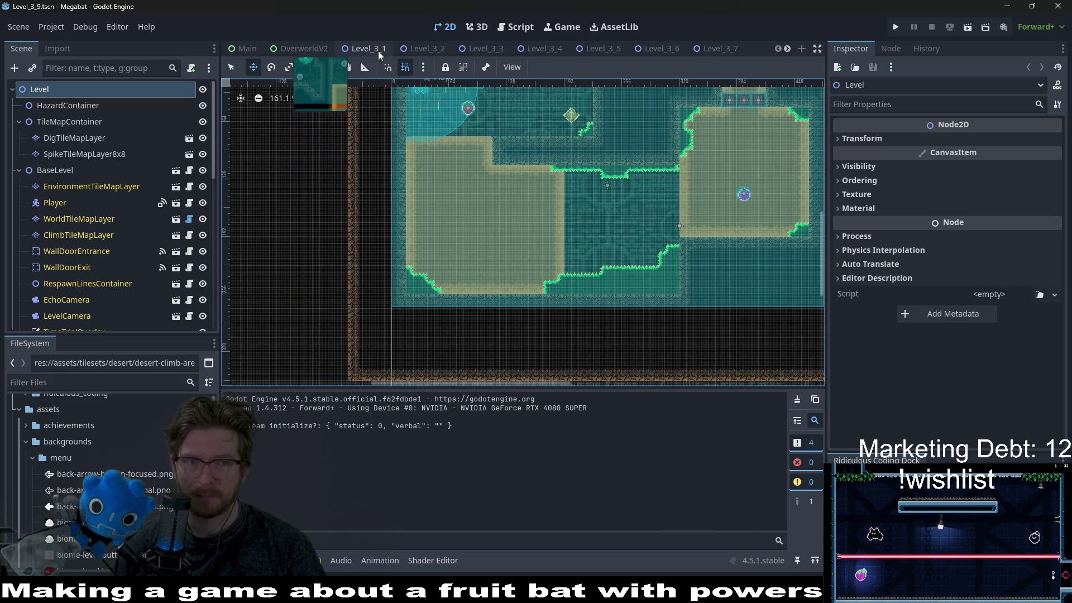
{"action": "left_click", "coordinate": [376, 50]}
{"action": "scroll", "coordinate": [634, 239], "scroll_direction": "down", "scroll_amount": 8}
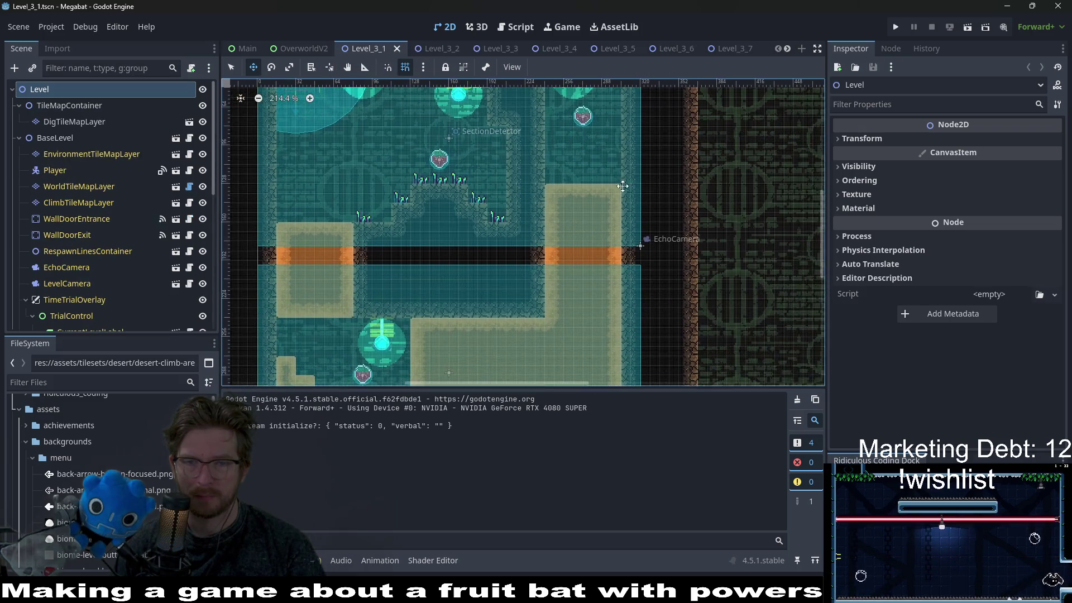
{"action": "scroll", "coordinate": [609, 174], "scroll_direction": "down", "scroll_amount": 1}
{"action": "scroll", "coordinate": [609, 173], "scroll_direction": "left", "scroll_amount": 1}
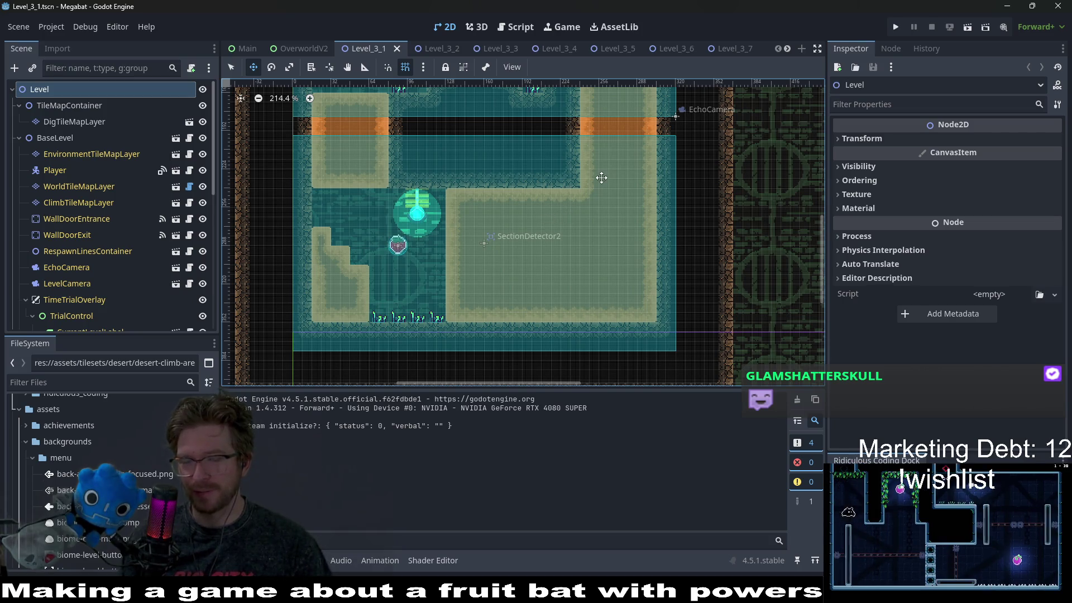
{"action": "scroll", "coordinate": [529, 220], "scroll_direction": "up", "scroll_amount": 5}
{"action": "scroll", "coordinate": [595, 253], "scroll_direction": "up", "scroll_amount": 3}
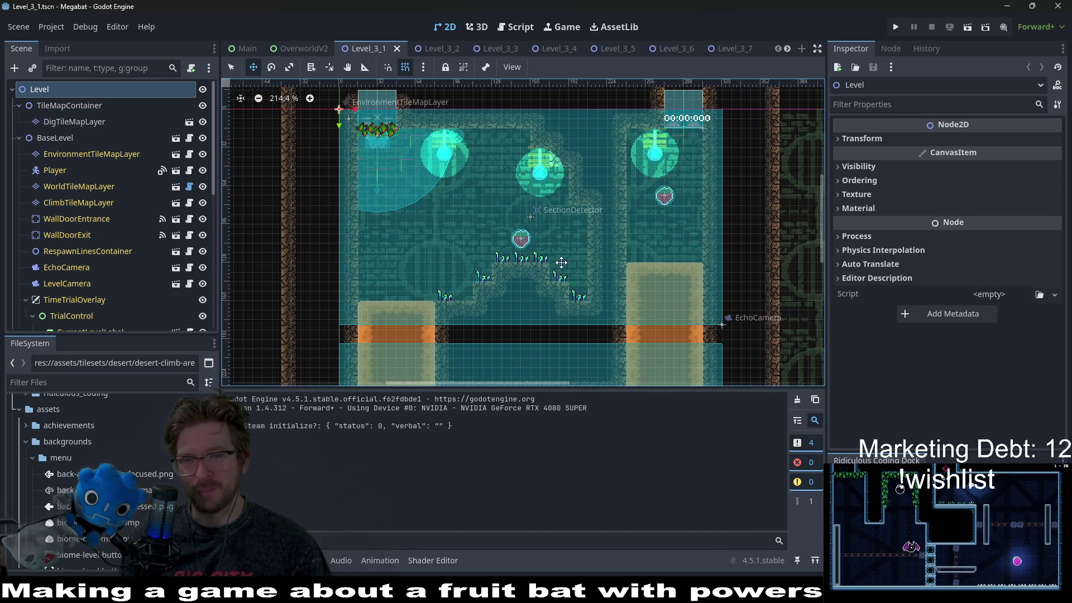
{"action": "scroll", "coordinate": [562, 262], "scroll_direction": "down", "scroll_amount": 3}
{"action": "scroll", "coordinate": [560, 265], "scroll_direction": "down", "scroll_amount": 4, "text": "ctrl"}
{"action": "scroll", "coordinate": [559, 266], "scroll_direction": "down", "scroll_amount": 2}
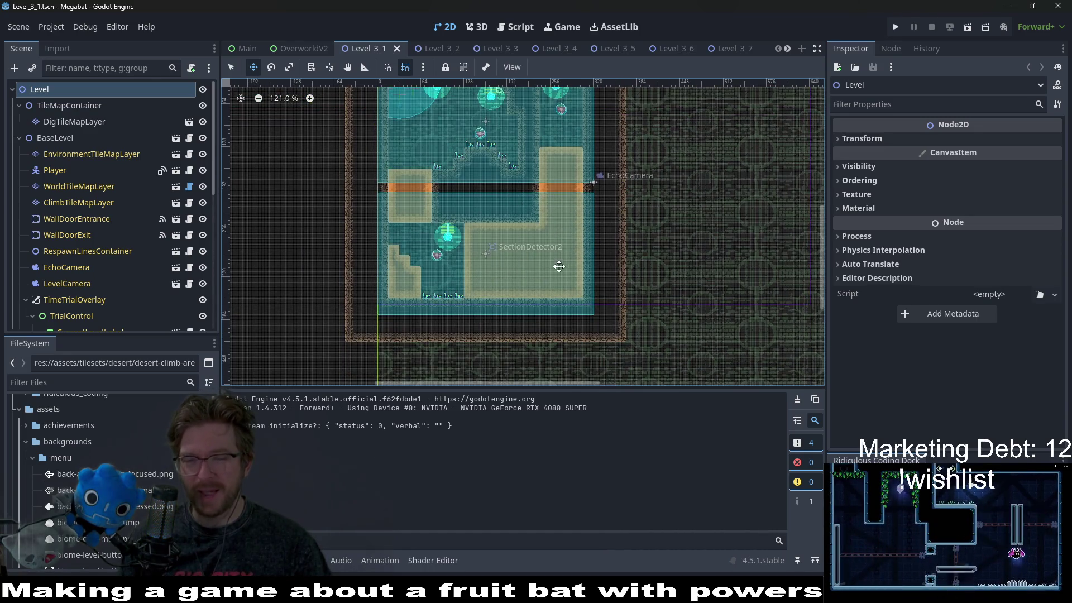
{"action": "scroll", "coordinate": [558, 266], "scroll_direction": "up", "scroll_amount": 2, "text": "ctrl"}
Look over Level_3_2, then move on to the Level_3_3 scene
{"action": "key", "text": "ctrl+Tab"}
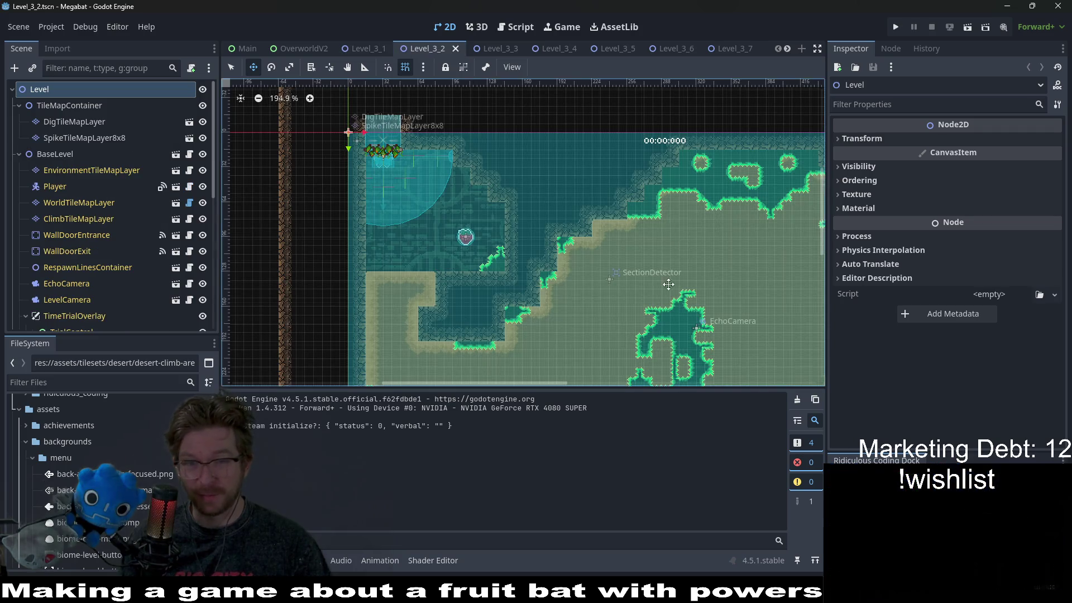
{"action": "scroll", "coordinate": [679, 263], "scroll_direction": "down", "scroll_amount": 3, "text": "ctrl"}
{"action": "scroll", "coordinate": [637, 224], "scroll_direction": "down", "scroll_amount": 2}
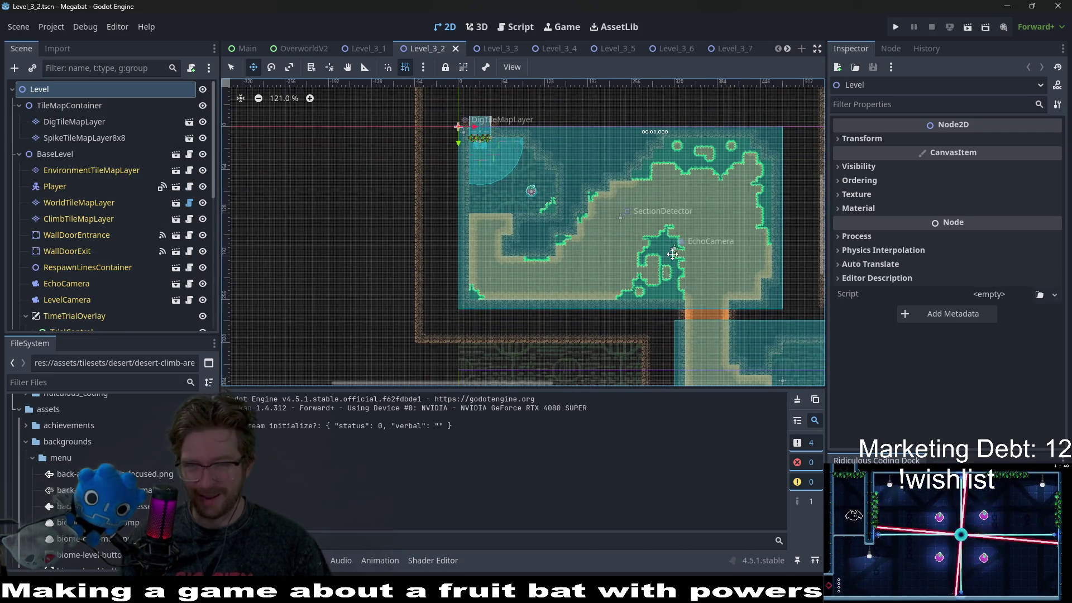
{"action": "scroll", "coordinate": [615, 245], "scroll_direction": "down", "scroll_amount": 3}
{"action": "scroll", "coordinate": [570, 266], "scroll_direction": "right", "scroll_amount": 4}
{"action": "scroll", "coordinate": [570, 265], "scroll_direction": "down", "scroll_amount": 2, "text": "ctrl"}
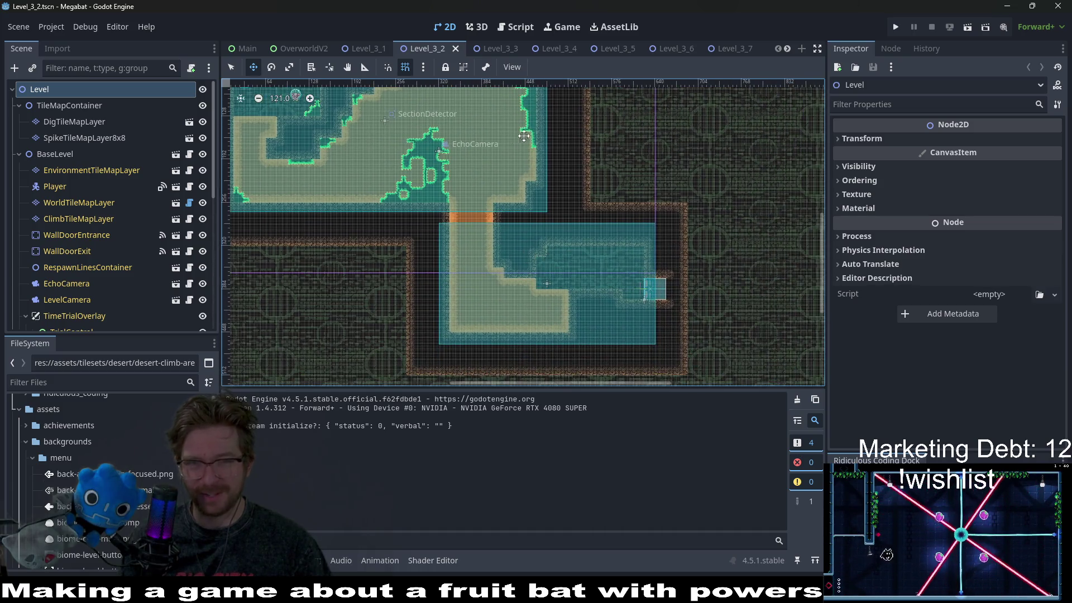
{"action": "scroll", "coordinate": [525, 184], "scroll_direction": "up", "scroll_amount": 2, "text": "ctrl"}
{"action": "left_click", "coordinate": [499, 49]}
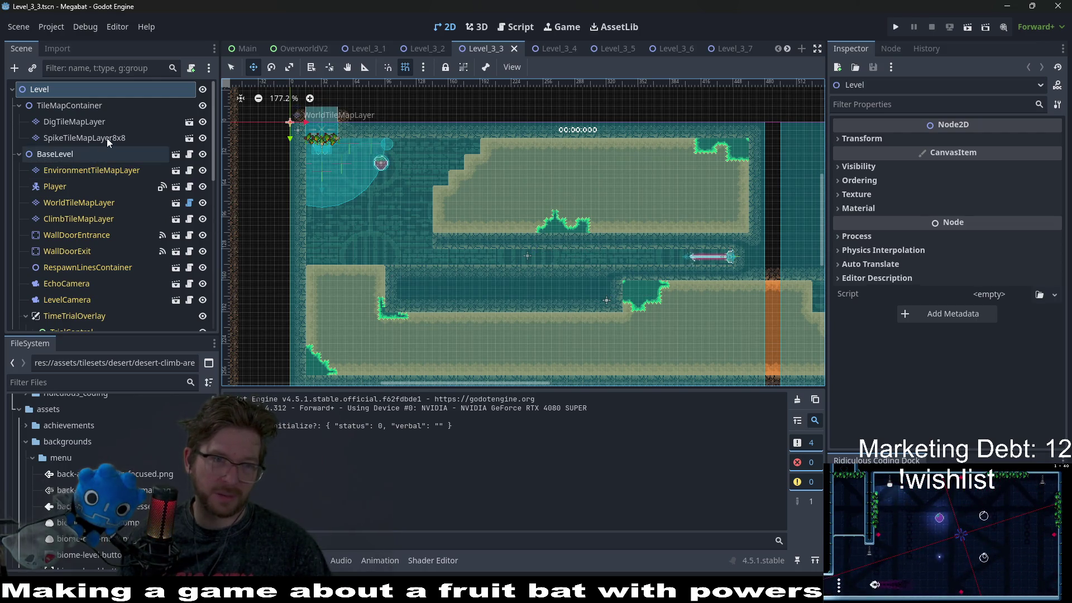
Paint Emerald terrain onto the ledge in Level_3_3's SpikeTileMapLayer8x8
{"action": "left_click", "coordinate": [84, 138]}
{"action": "left_click", "coordinate": [309, 401]}
{"action": "left_click", "coordinate": [276, 448]}
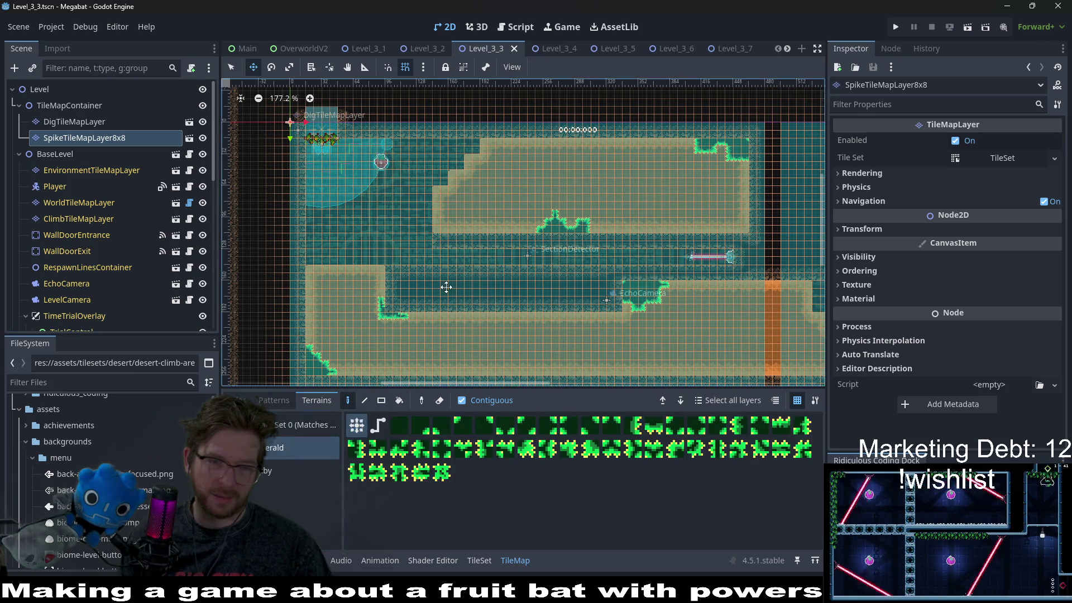
{"action": "scroll", "coordinate": [374, 288], "scroll_direction": "up", "scroll_amount": 4}
{"action": "mouse_move", "coordinate": [374, 289]}
{"action": "left_mouse_down"}
{"action": "mouse_move", "coordinate": [352, 311]}
{"action": "mouse_move", "coordinate": [403, 280]}
{"action": "mouse_move", "coordinate": [450, 273]}
{"action": "left_mouse_up"}
Save Level_3_3 and switch to the Level_3_5 scene
{"action": "scroll", "coordinate": [450, 273], "scroll_direction": "up", "scroll_amount": 1}
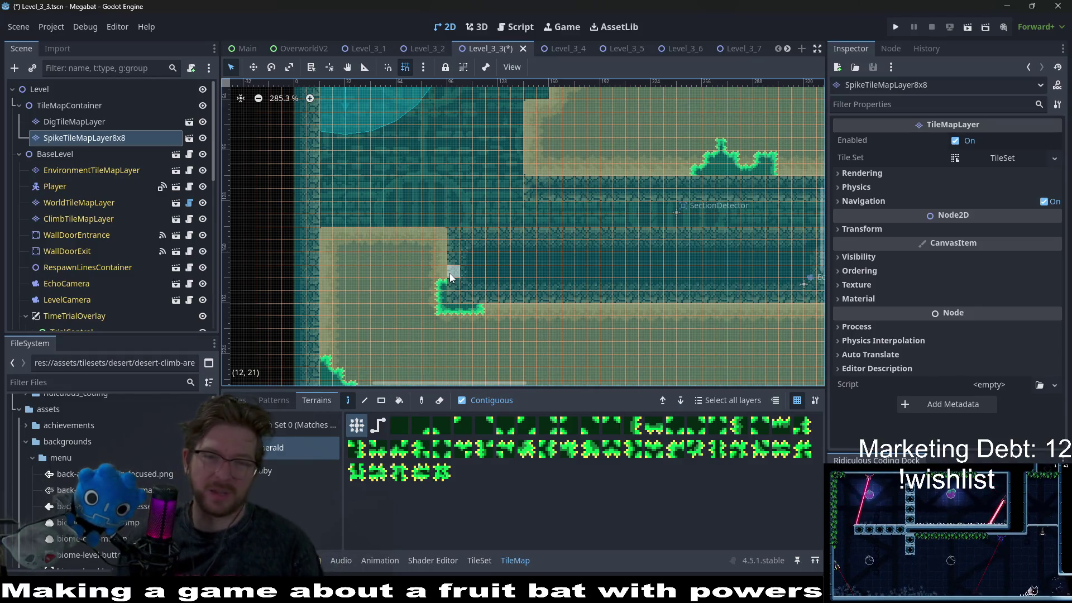
{"action": "scroll", "coordinate": [471, 270], "scroll_direction": "down", "scroll_amount": 7}
{"action": "key", "text": "ctrl+s"}
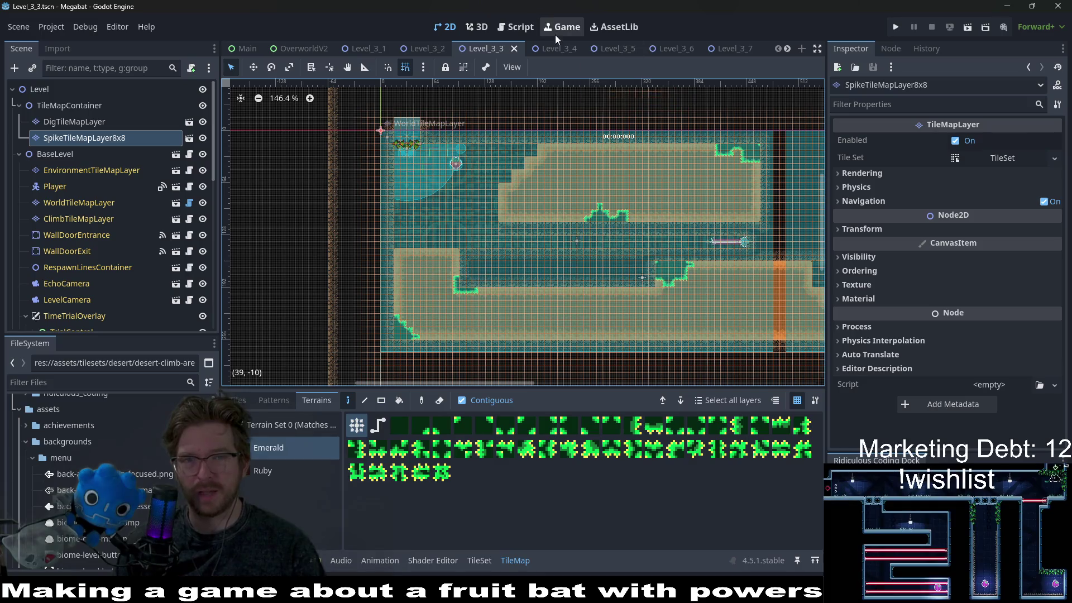
{"action": "left_click", "coordinate": [557, 47]}
{"action": "left_click", "coordinate": [613, 49]}
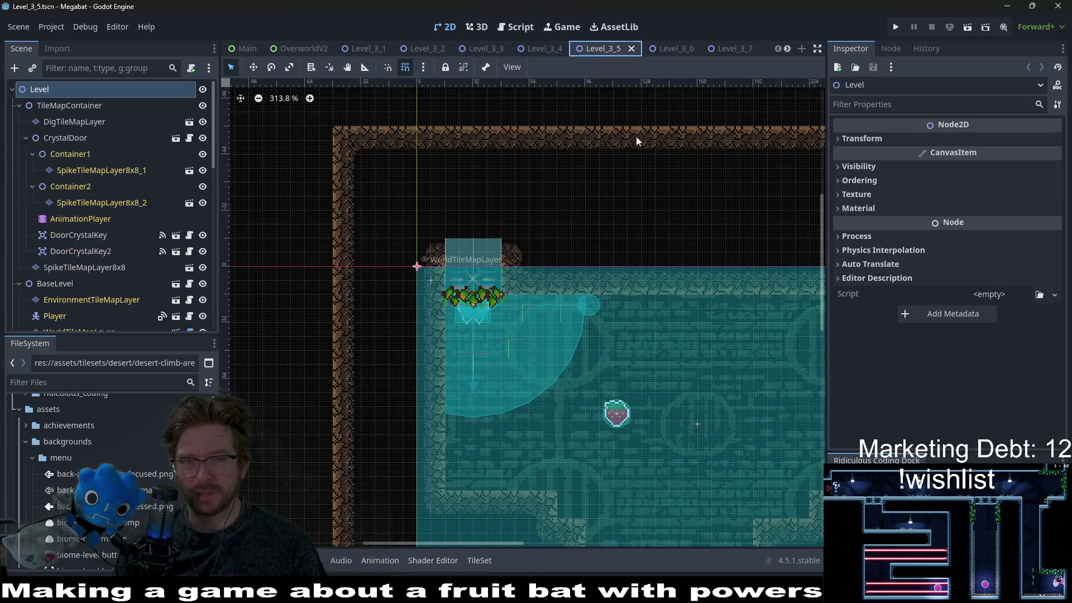
{"action": "scroll", "coordinate": [611, 295], "scroll_direction": "down", "scroll_amount": 10}
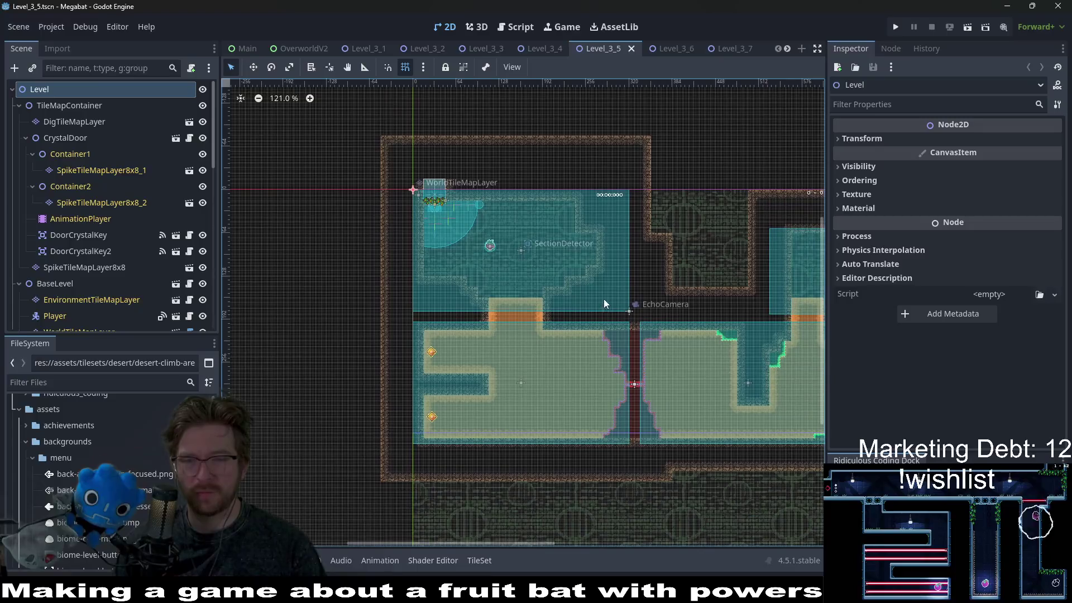
{"action": "scroll", "coordinate": [593, 342], "scroll_direction": "down", "scroll_amount": 2}
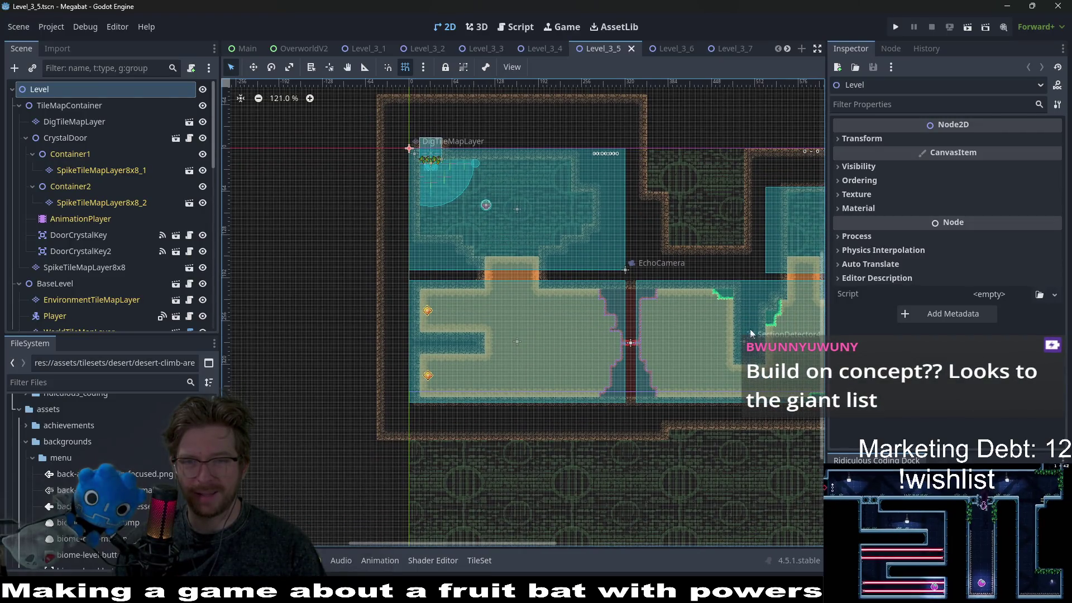
{"action": "scroll", "coordinate": [671, 235], "scroll_direction": "down", "scroll_amount": 2}
{"action": "scroll", "coordinate": [671, 231], "scroll_direction": "down", "scroll_amount": 2}
{"action": "scroll", "coordinate": [671, 230], "scroll_direction": "right", "scroll_amount": 2}
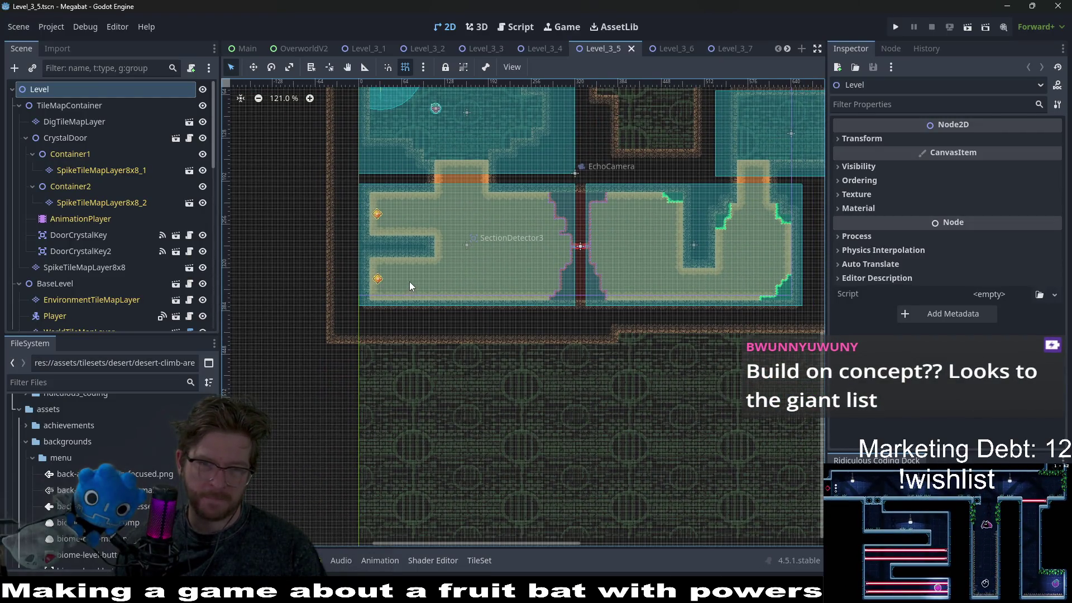
{"action": "left_click_drag", "start_coordinate": [562, 178], "coordinate": [547, 258]}
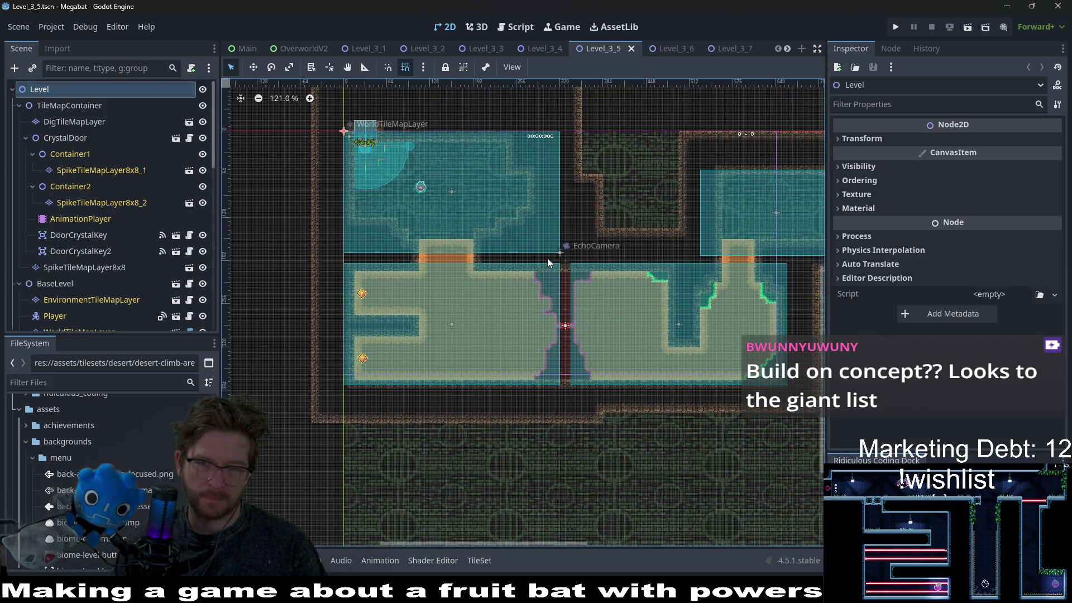
{"action": "left_click", "coordinate": [667, 48]}
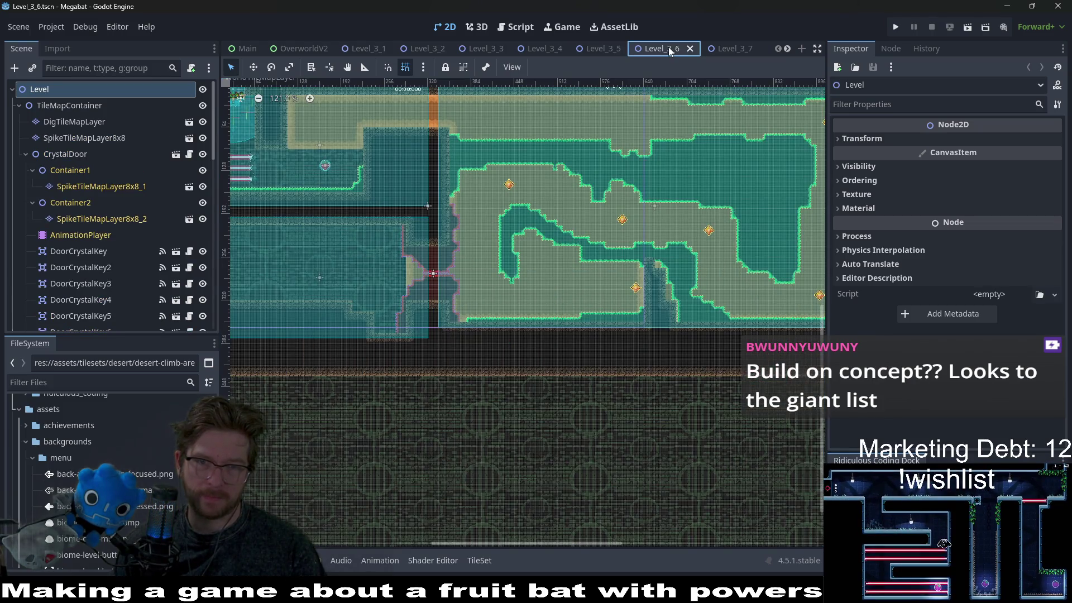
{"action": "scroll", "coordinate": [562, 221], "scroll_direction": "down", "scroll_amount": 4}
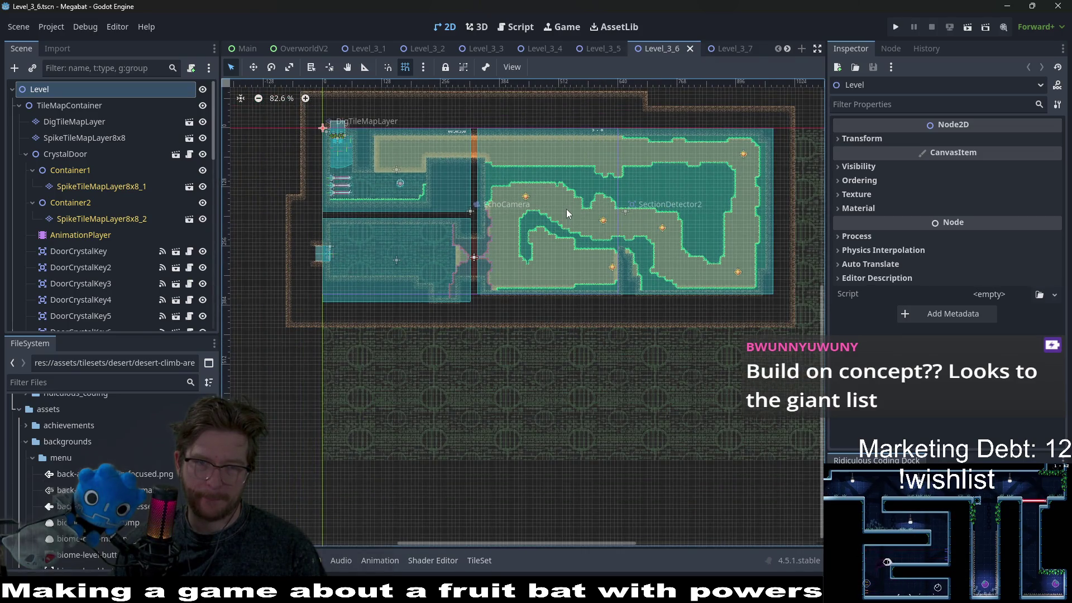
{"action": "scroll", "coordinate": [382, 199], "scroll_direction": "up", "scroll_amount": 7}
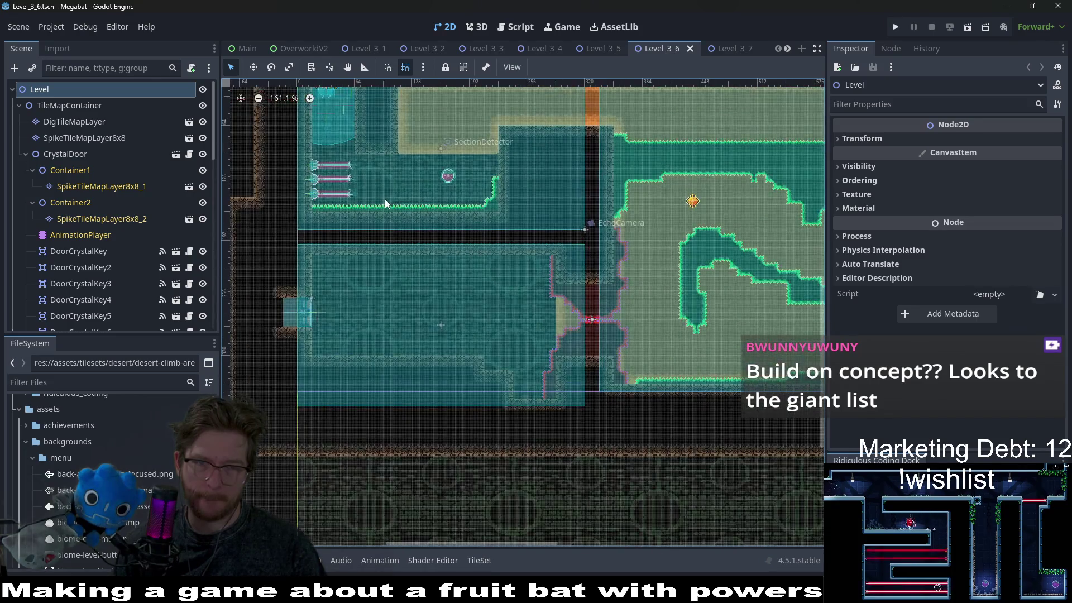
{"action": "left_click_drag", "start_coordinate": [551, 165], "coordinate": [548, 239]}
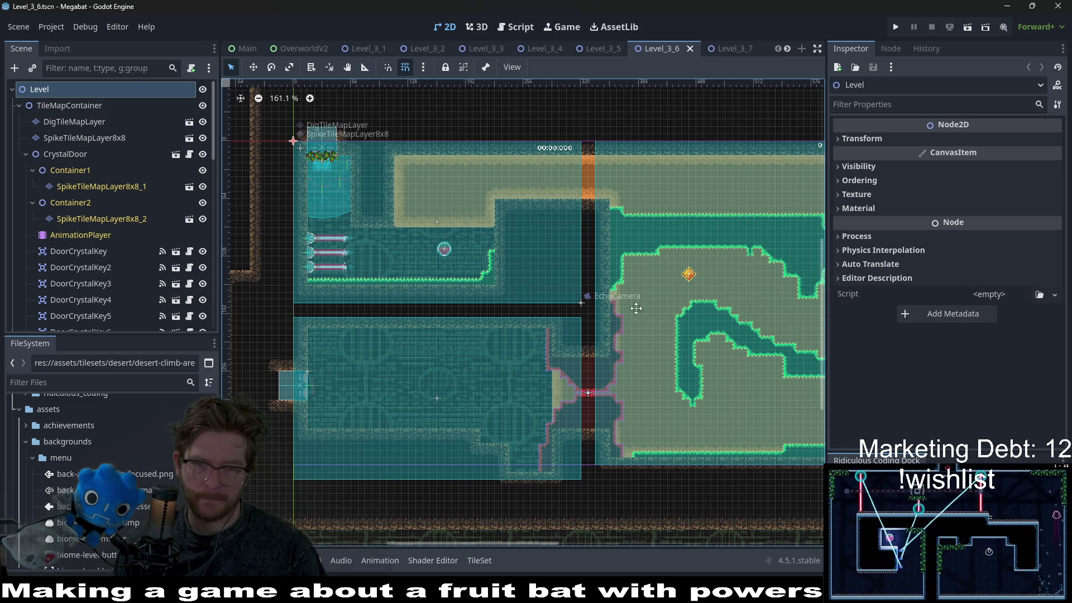
{"action": "scroll", "coordinate": [660, 320], "scroll_direction": "right", "scroll_amount": 8}
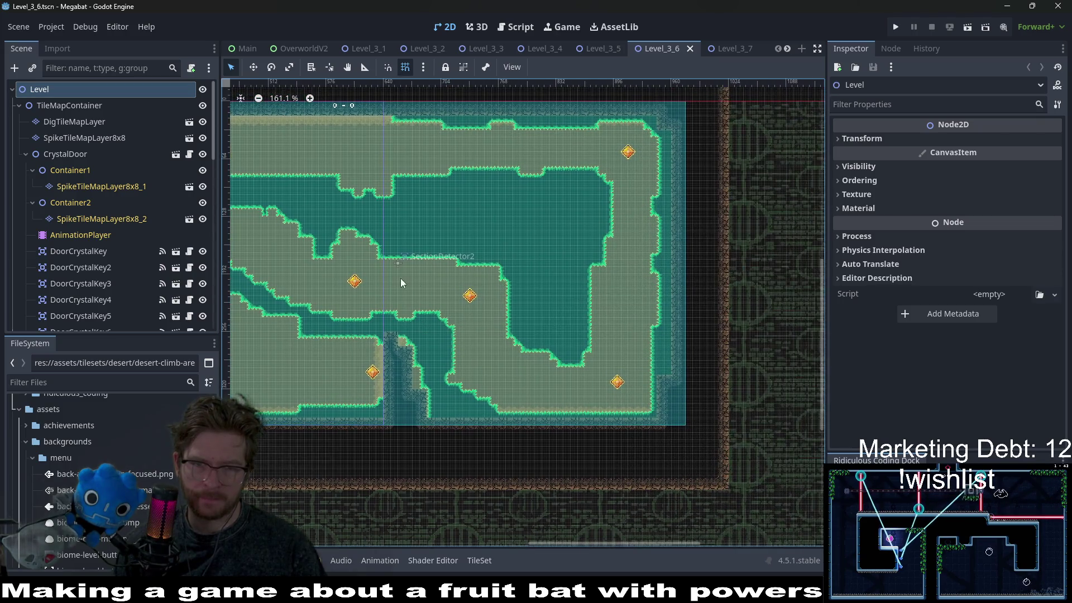
{"action": "left_click_drag", "start_coordinate": [400, 282], "coordinate": [633, 288]}
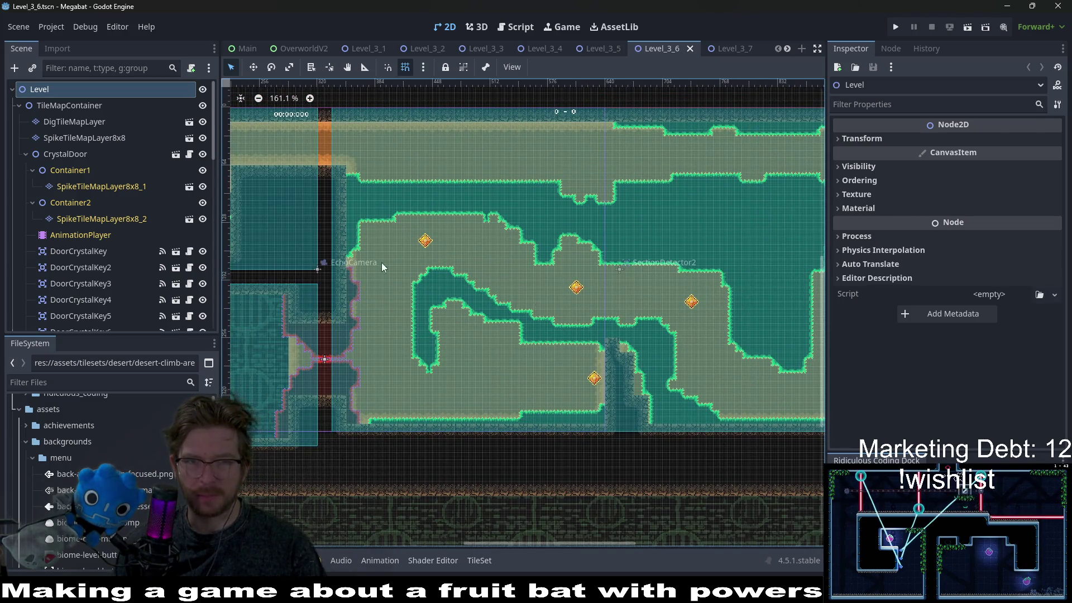
{"action": "left_click_drag", "start_coordinate": [419, 270], "coordinate": [645, 299]}
{"action": "scroll", "coordinate": [407, 244], "scroll_direction": "up", "scroll_amount": 5}
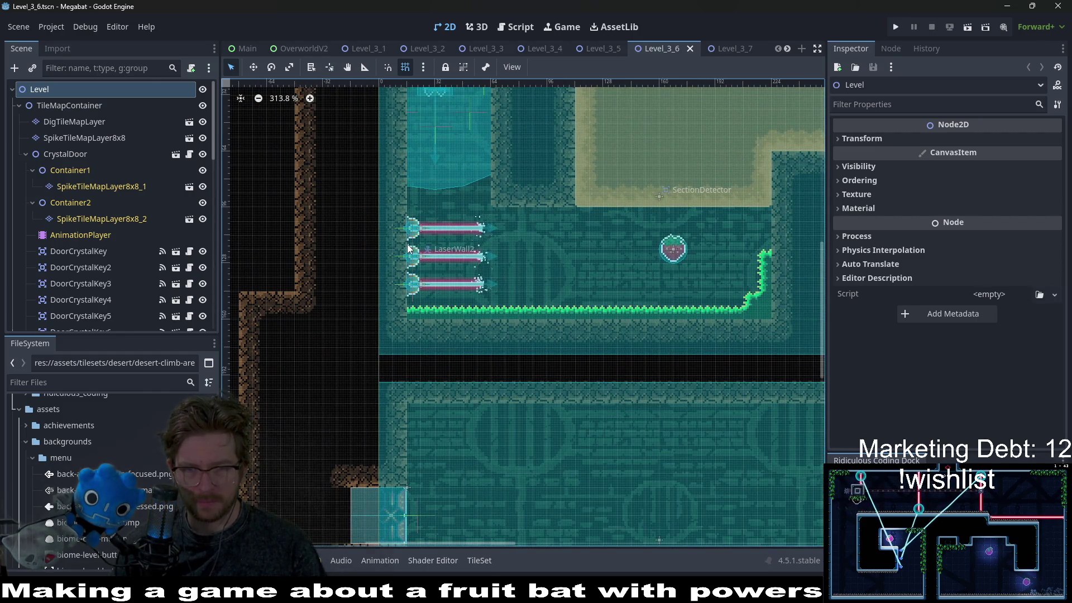
{"action": "scroll", "coordinate": [612, 285], "scroll_direction": "down", "scroll_amount": 4}
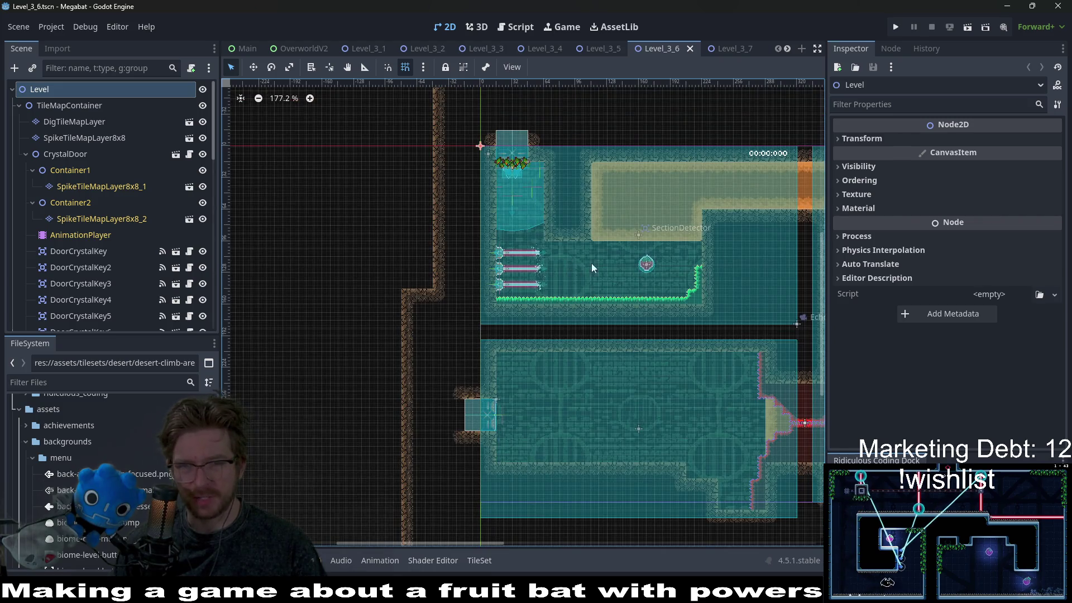
{"action": "left_click_drag", "start_coordinate": [697, 248], "coordinate": [477, 235]}
{"action": "left_click_drag", "start_coordinate": [679, 241], "coordinate": [426, 204]}
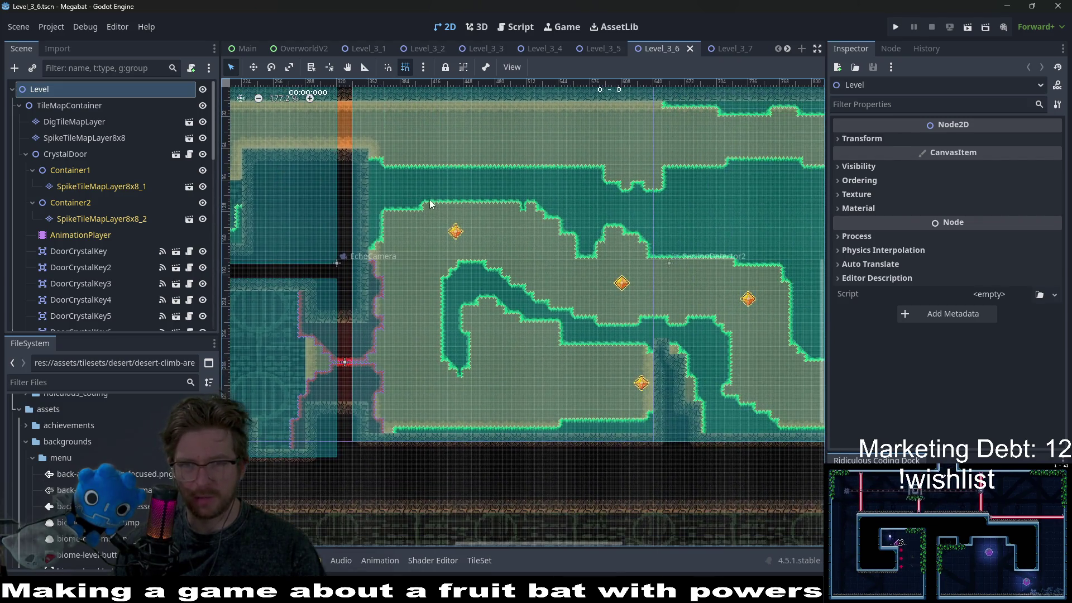
{"action": "scroll", "coordinate": [447, 196], "scroll_direction": "left", "scroll_amount": 5}
{"action": "scroll", "coordinate": [658, 235], "scroll_direction": "up", "scroll_amount": 2}
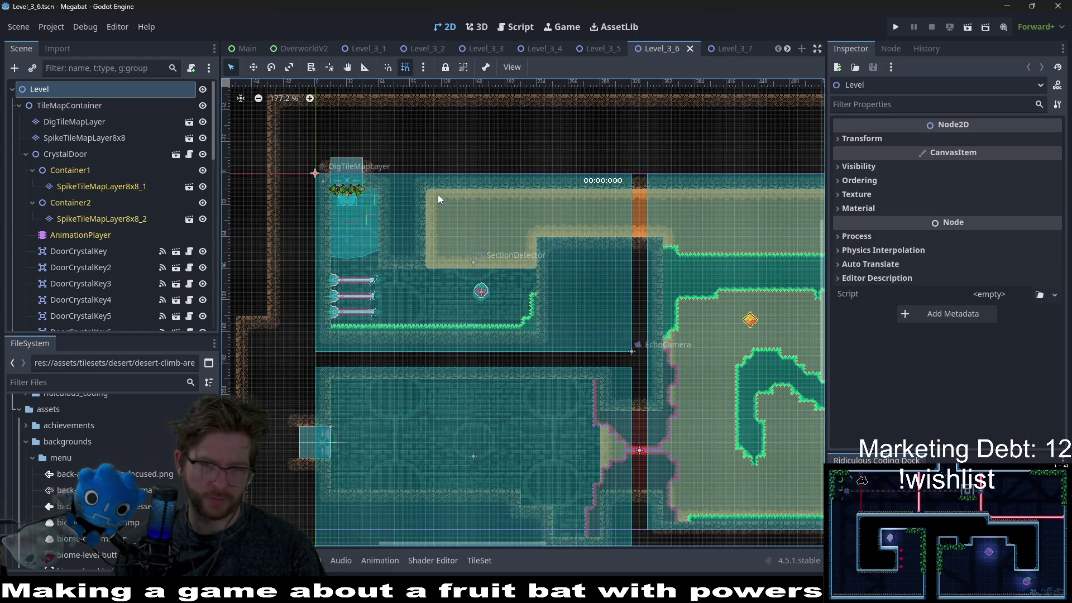
{"action": "scroll", "coordinate": [636, 273], "scroll_direction": "right", "scroll_amount": 3}
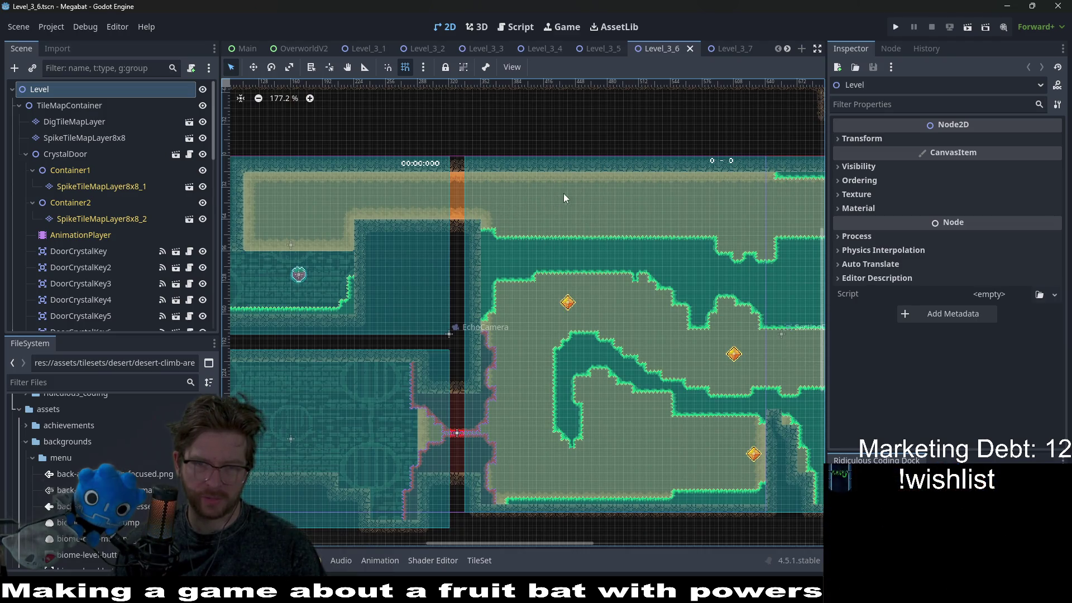
{"action": "scroll", "coordinate": [418, 241], "scroll_direction": "left", "scroll_amount": 4}
{"action": "scroll", "coordinate": [466, 239], "scroll_direction": "down", "scroll_amount": 1}
{"action": "scroll", "coordinate": [581, 244], "scroll_direction": "right", "scroll_amount": 1}
{"action": "scroll", "coordinate": [578, 308], "scroll_direction": "up", "scroll_amount": 1}
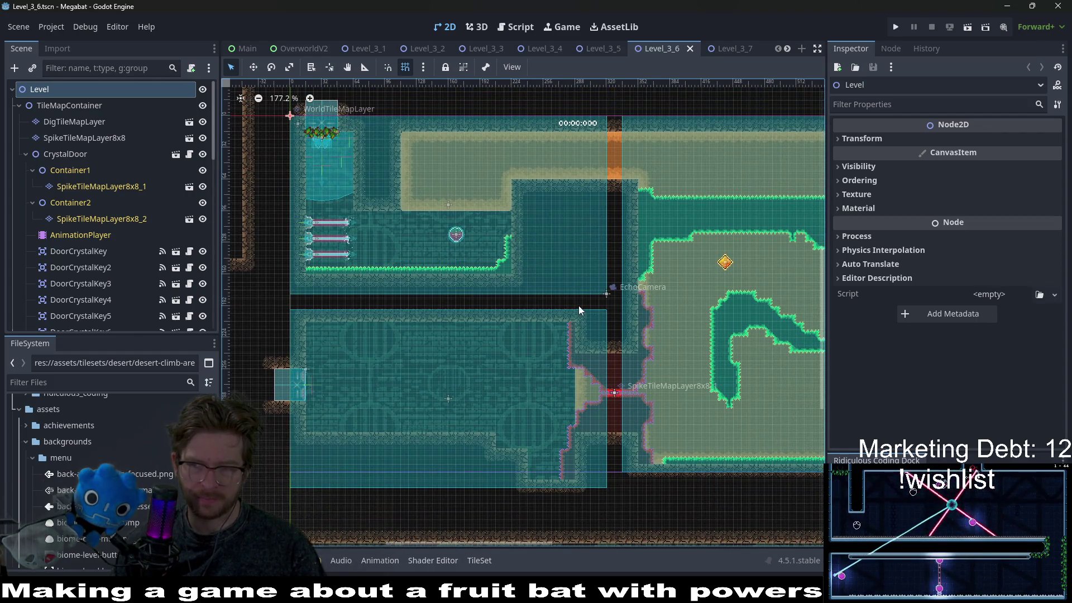
{"action": "scroll", "coordinate": [612, 297], "scroll_direction": "left", "scroll_amount": 2}
{"action": "scroll", "coordinate": [559, 273], "scroll_direction": "right", "scroll_amount": 3}
{"action": "scroll", "coordinate": [509, 259], "scroll_direction": "down", "scroll_amount": 1}
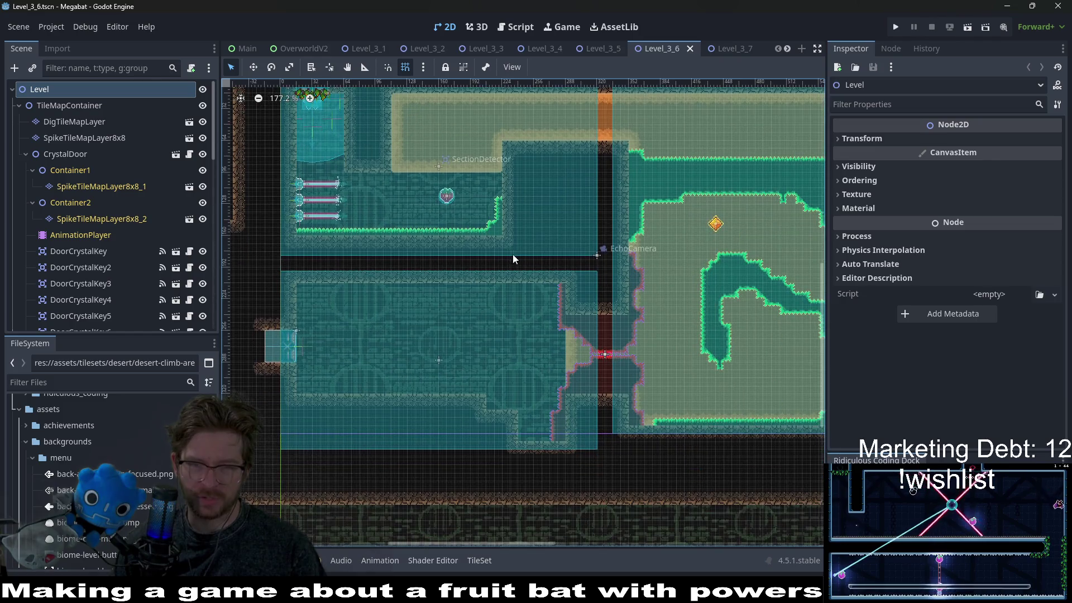
{"action": "scroll", "coordinate": [519, 268], "scroll_direction": "up", "scroll_amount": 2}
Open Level_3_7 and pan and zoom across its rooms, gems and dig terrain
{"action": "left_click", "coordinate": [724, 50]}
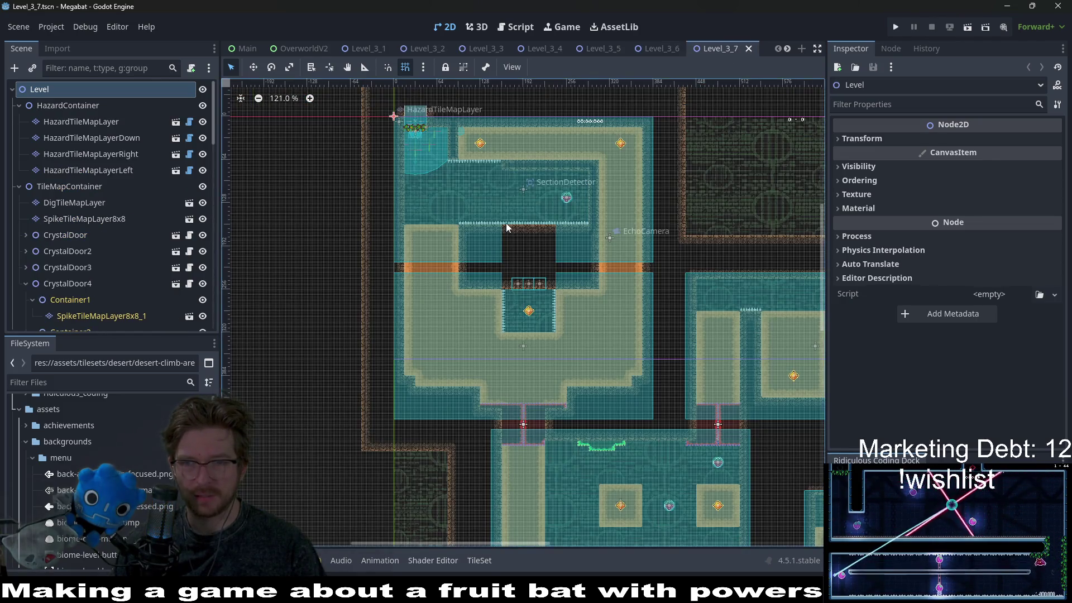
{"action": "scroll", "coordinate": [564, 276], "scroll_direction": "up", "scroll_amount": 2}
{"action": "scroll", "coordinate": [564, 276], "scroll_direction": "right", "scroll_amount": 1}
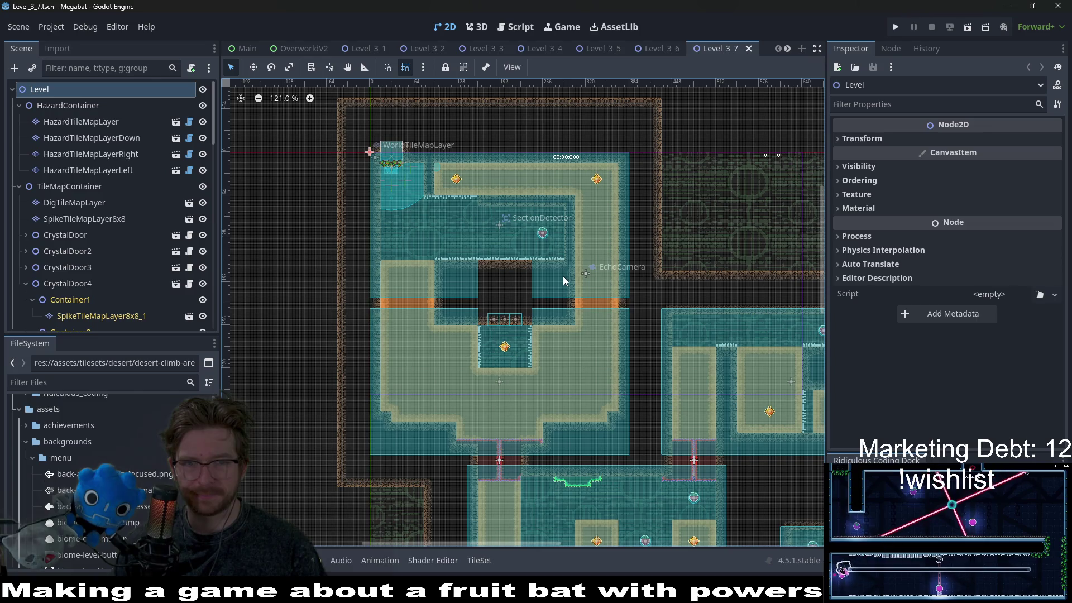
{"action": "scroll", "coordinate": [563, 280], "scroll_direction": "down", "scroll_amount": 4}
{"action": "scroll", "coordinate": [614, 203], "scroll_direction": "left", "scroll_amount": 2}
{"action": "scroll", "coordinate": [603, 212], "scroll_direction": "right", "scroll_amount": 2}
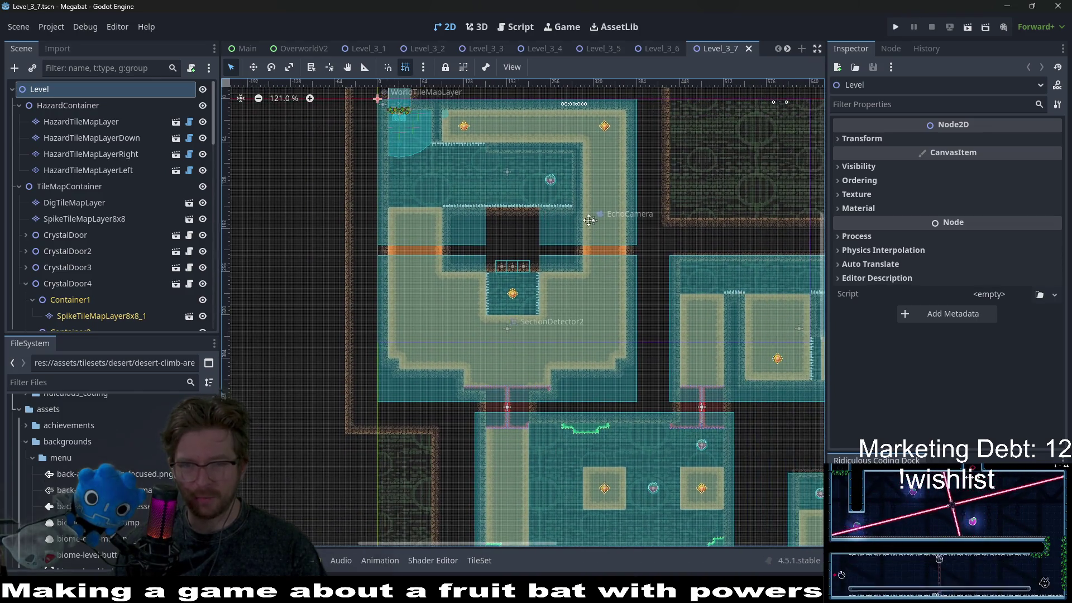
{"action": "scroll", "coordinate": [597, 211], "scroll_direction": "up", "scroll_amount": 2}
{"action": "scroll", "coordinate": [604, 209], "scroll_direction": "right", "scroll_amount": 1}
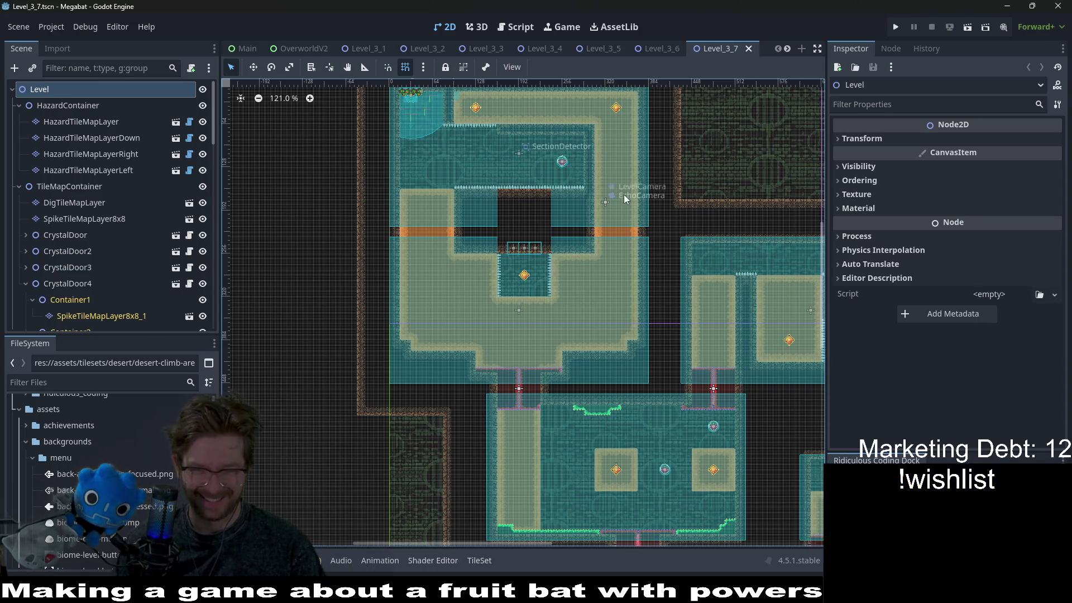
{"action": "scroll", "coordinate": [635, 341], "scroll_direction": "down", "scroll_amount": 7}
{"action": "scroll", "coordinate": [614, 280], "scroll_direction": "right", "scroll_amount": 6}
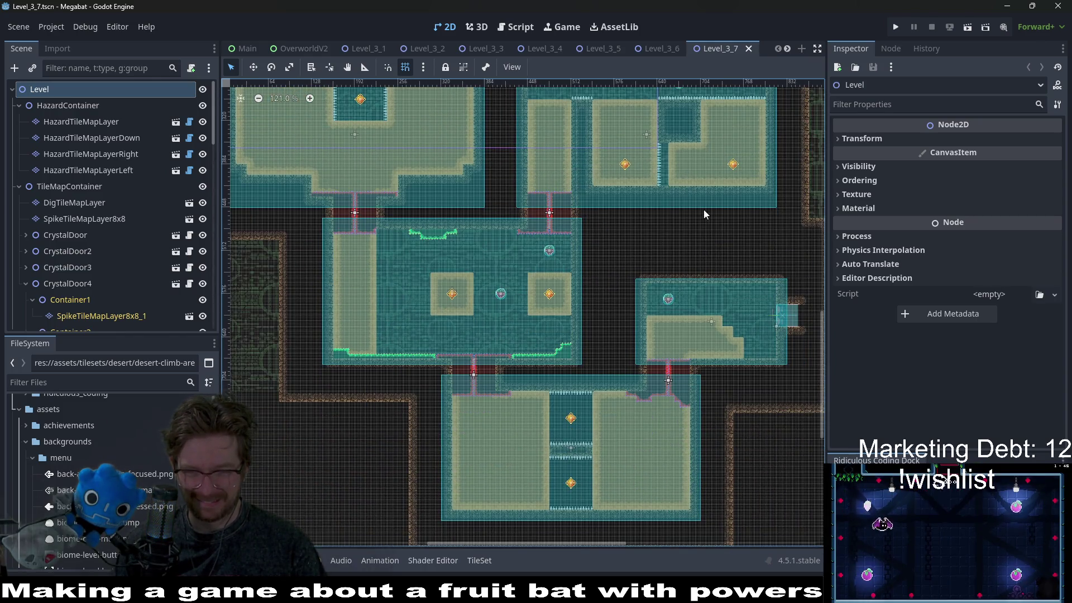
{"action": "scroll", "coordinate": [672, 267], "scroll_direction": "up", "scroll_amount": 2}
{"action": "scroll", "coordinate": [673, 267], "scroll_direction": "right", "scroll_amount": 1}
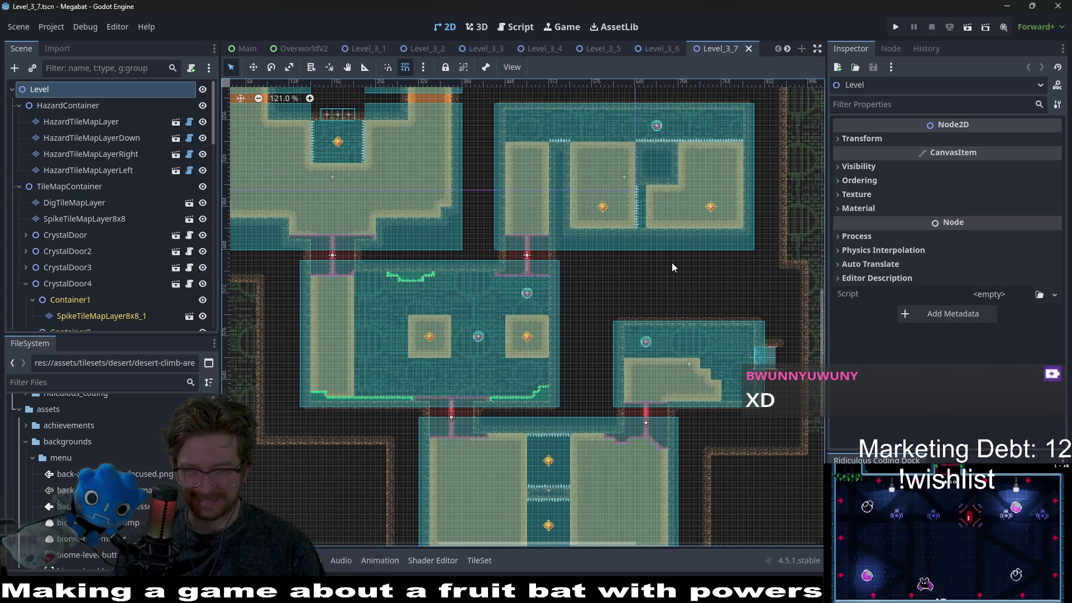
{"action": "scroll", "coordinate": [639, 281], "scroll_direction": "up", "scroll_amount": 2}
{"action": "scroll", "coordinate": [640, 280], "scroll_direction": "left", "scroll_amount": 8}
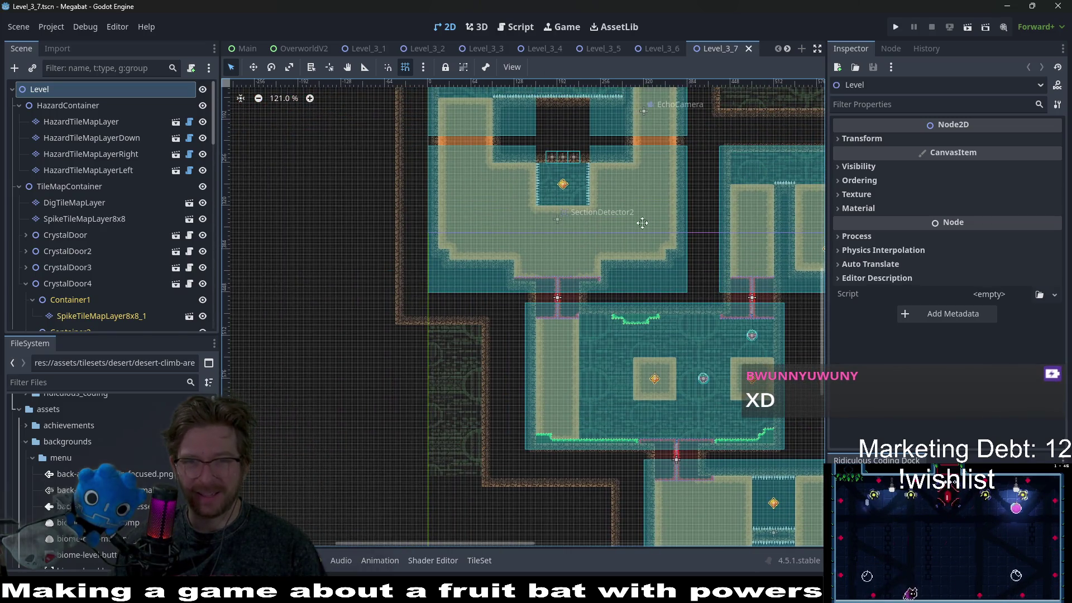
{"action": "scroll", "coordinate": [654, 268], "scroll_direction": "up", "scroll_amount": 3}
{"action": "scroll", "coordinate": [648, 269], "scroll_direction": "up", "scroll_amount": 1}
{"action": "scroll", "coordinate": [595, 266], "scroll_direction": "up", "scroll_amount": 4}
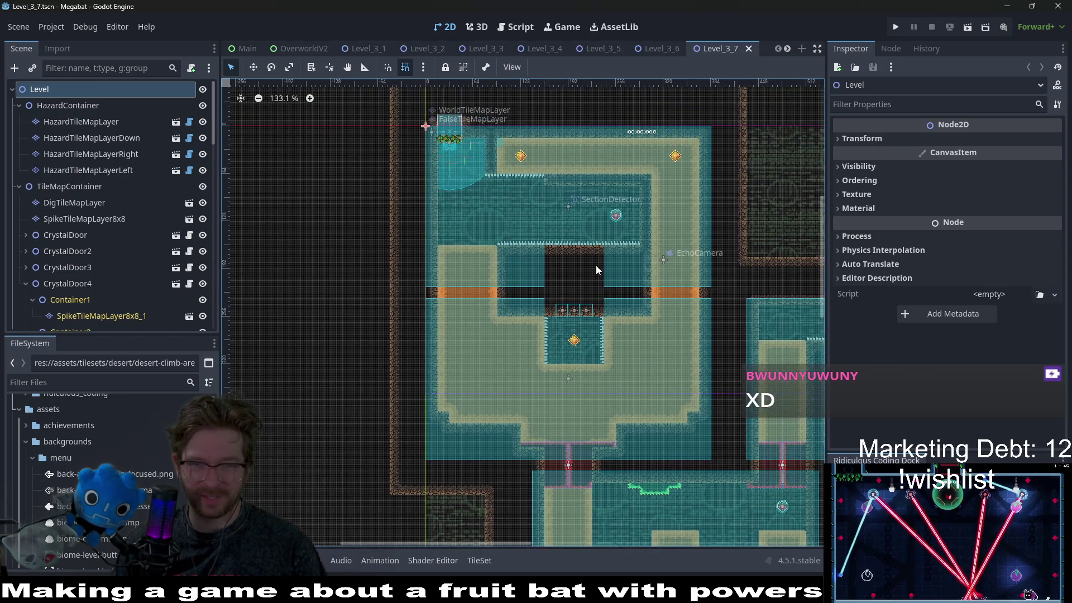
{"action": "scroll", "coordinate": [561, 269], "scroll_direction": "up", "scroll_amount": 4}
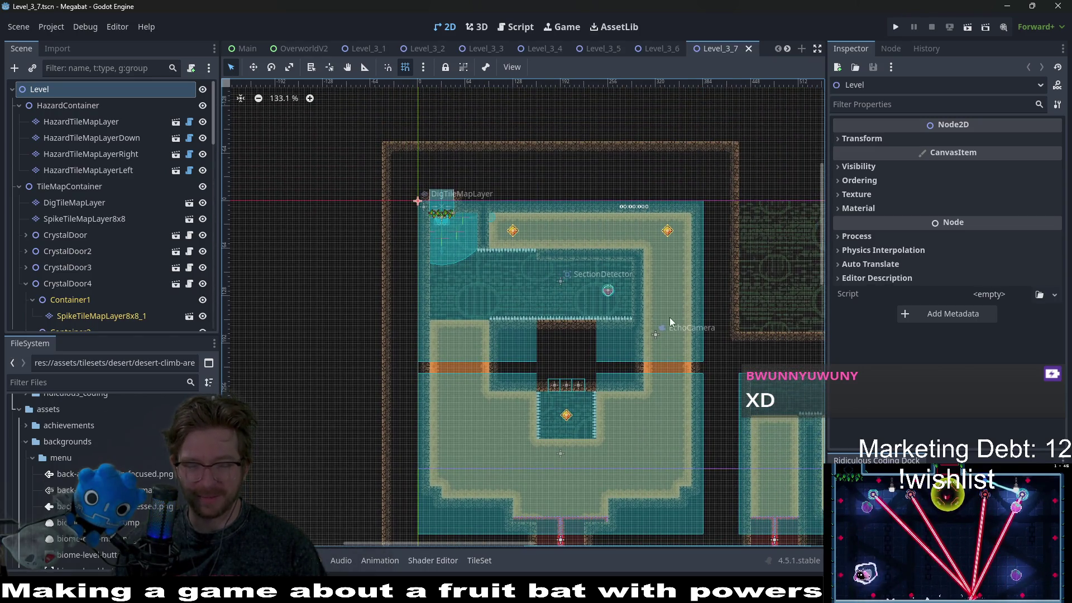
{"action": "scroll", "coordinate": [561, 292], "scroll_direction": "down", "scroll_amount": 4}
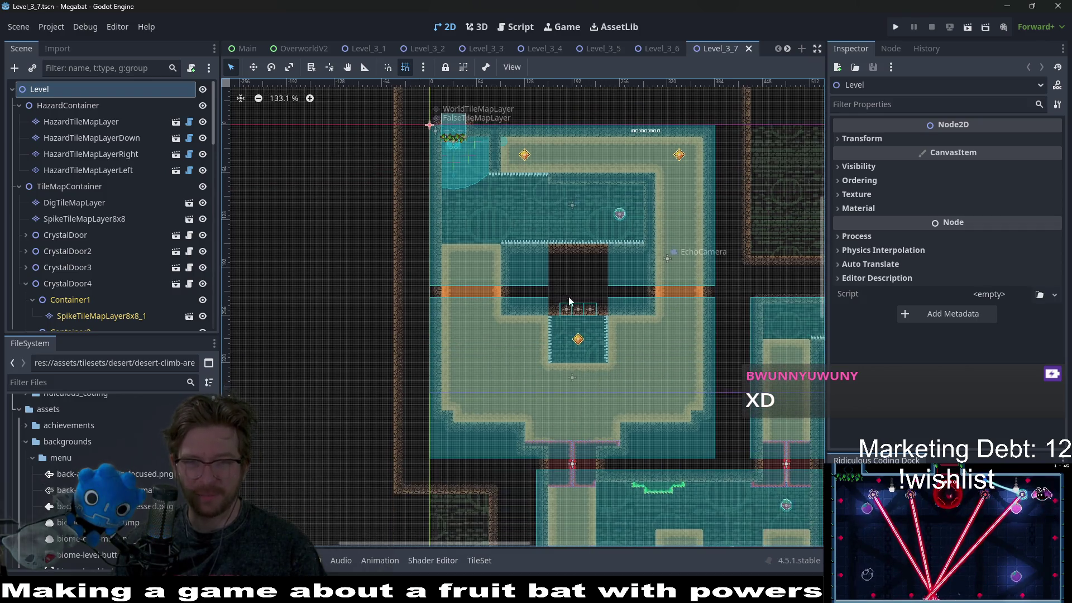
Launch the play-test and tunnel the bat through the first dig rooms toward the gems
{"action": "left_click", "coordinate": [969, 31]}
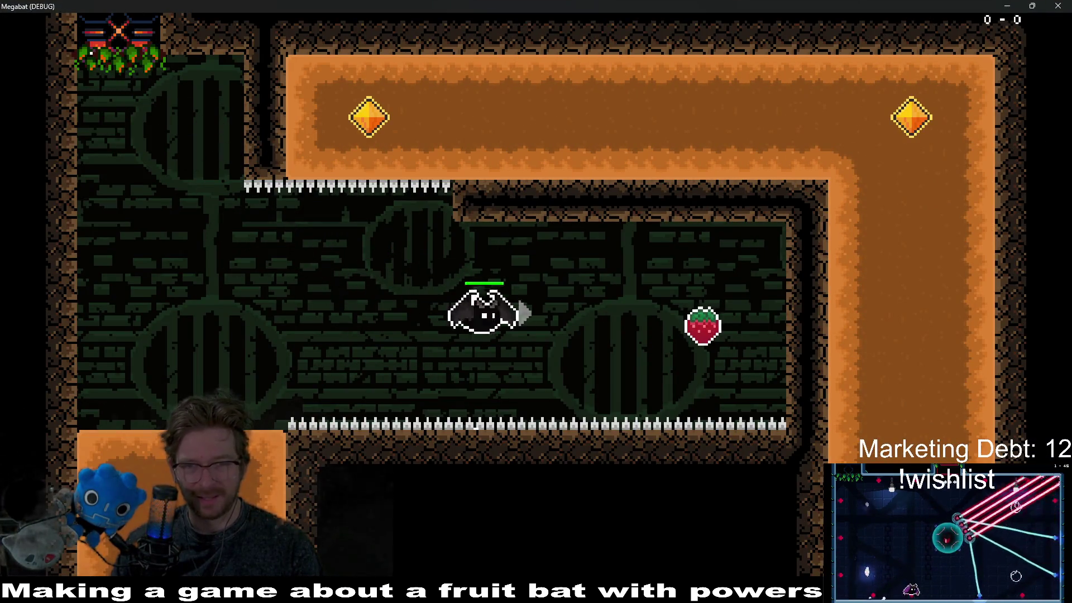
{"action": "key", "text": "Left"}
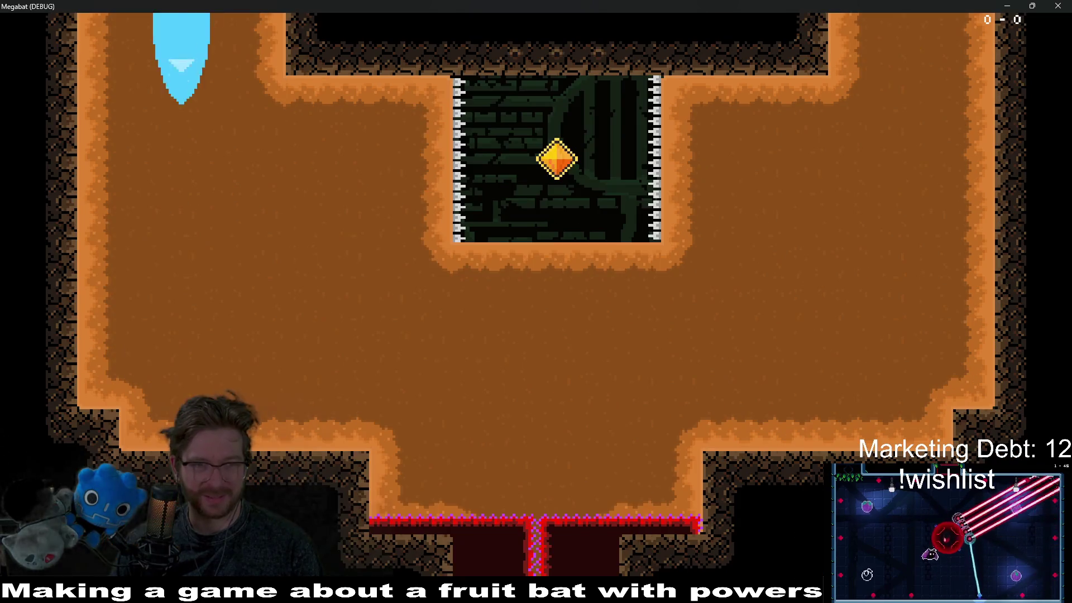
{"action": "mouse_move", "coordinate": [179, 33]}
{"action": "left_mouse_down"}
{"action": "mouse_move", "coordinate": [235, 259]}
{"action": "mouse_move", "coordinate": [433, 351]}
{"action": "mouse_move", "coordinate": [572, 215]}
{"action": "mouse_move", "coordinate": [581, 186]}
{"action": "mouse_move", "coordinate": [635, 311]}
{"action": "mouse_move", "coordinate": [797, 168]}
{"action": "mouse_move", "coordinate": [921, 8]}
{"action": "left_mouse_up"}
{"action": "key", "text": "Left"}
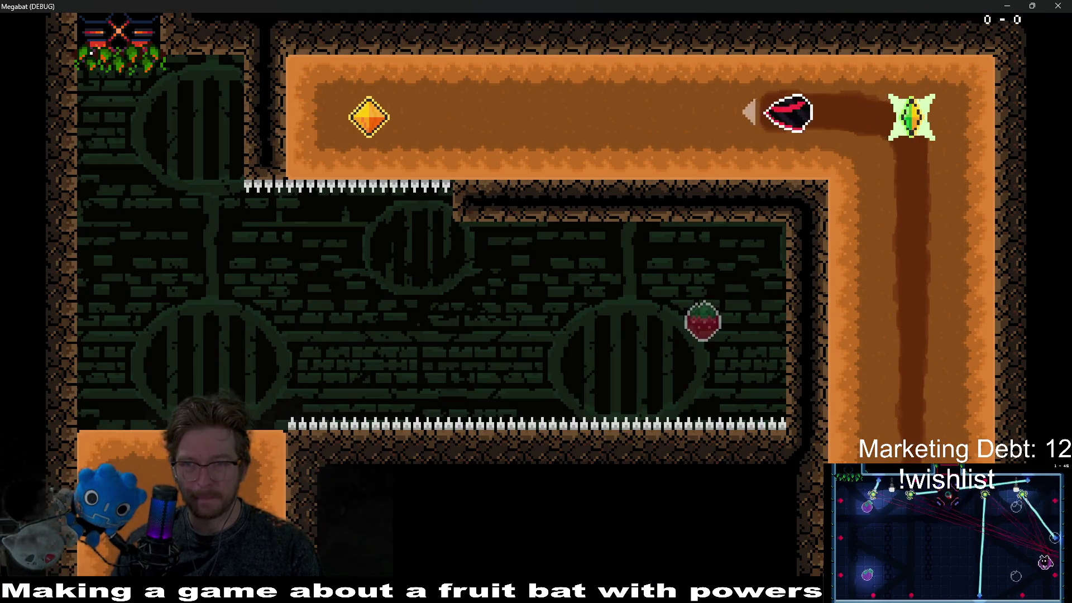
{"action": "key", "text": "Down"}
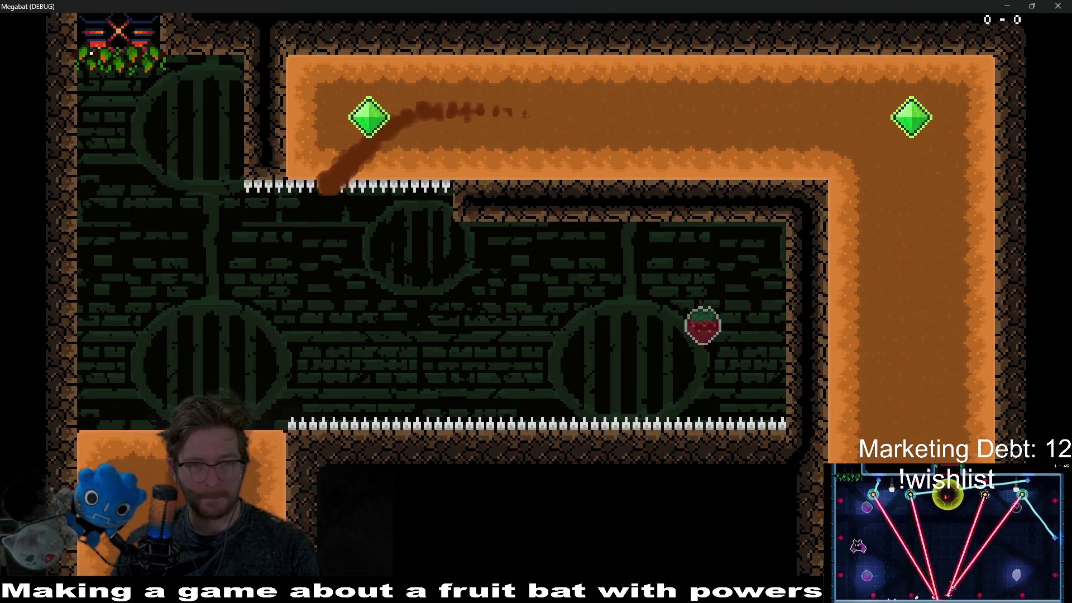
{"action": "key", "text": "Right"}
{"action": "key", "text": "Down"}
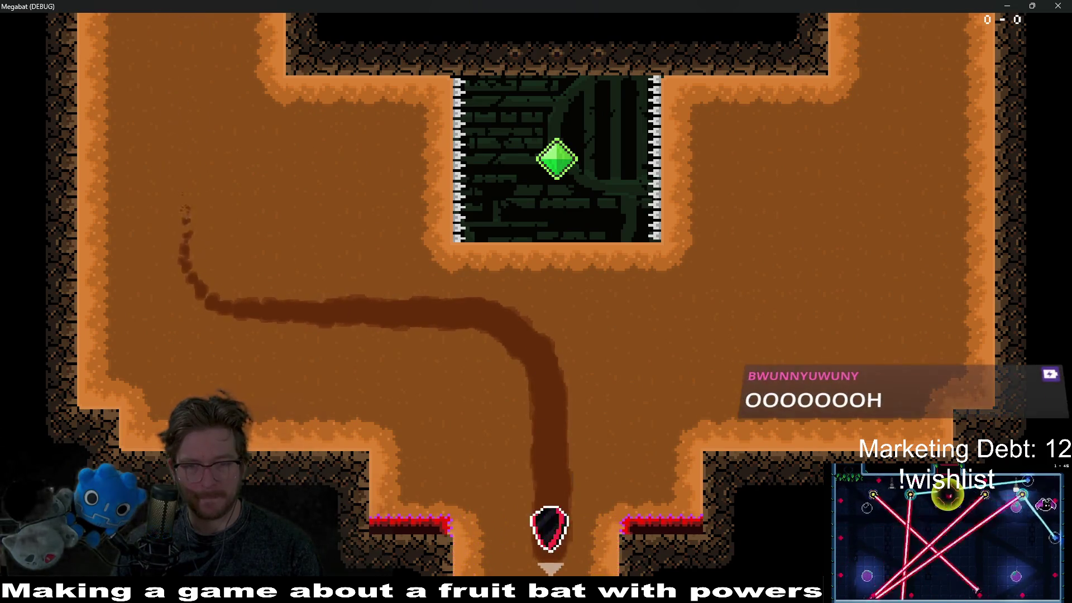
{"action": "key", "text": "Right"}
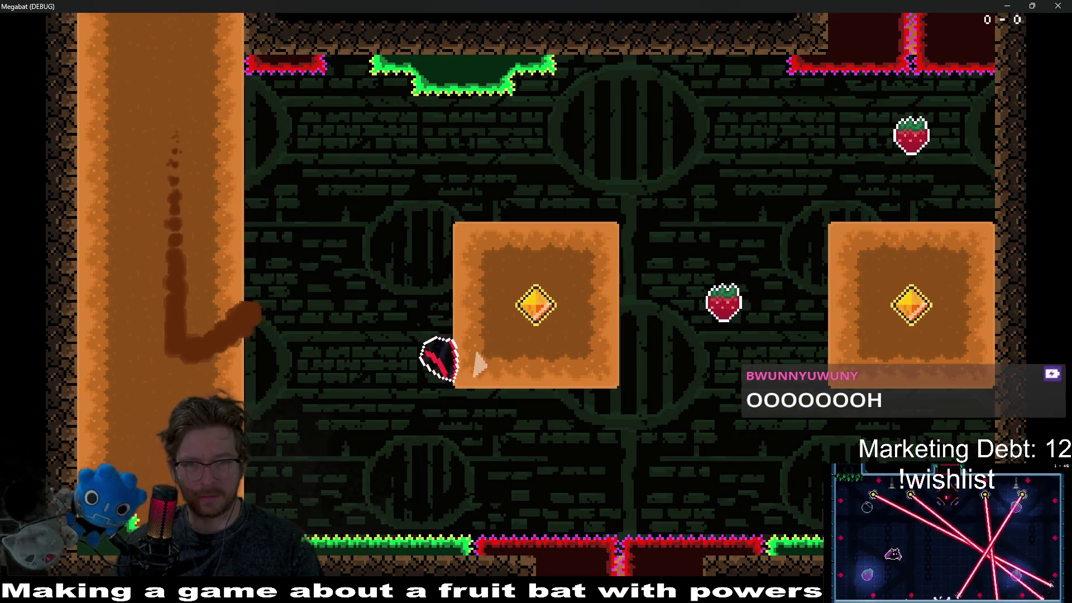
{"action": "key", "text": "Up"}
Dig through the middle and right blocks to light their gems and eat the strawberries
{"action": "key", "text": "Up"}
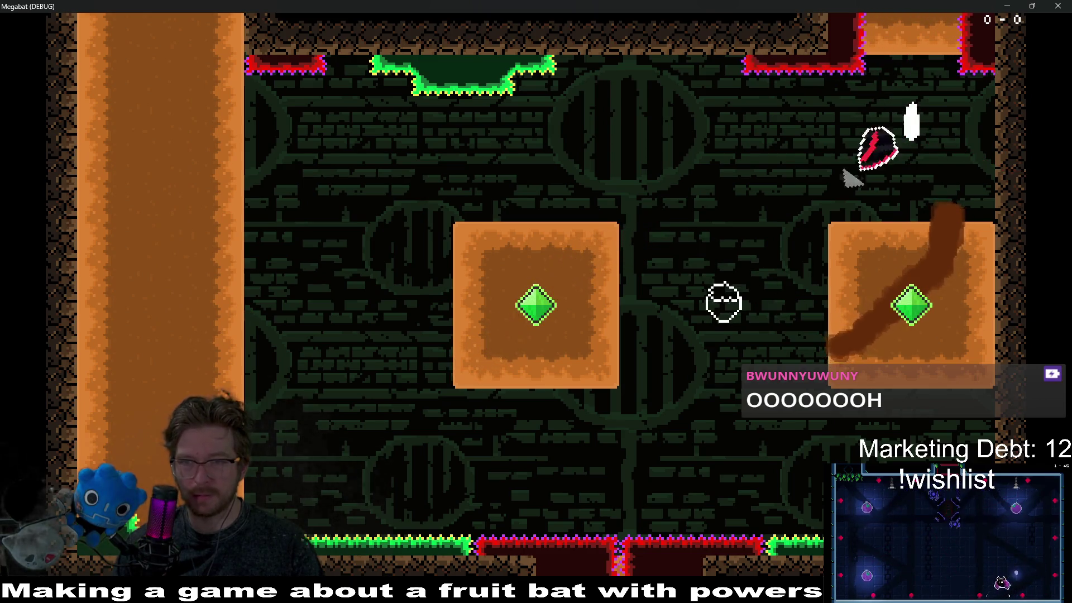
{"action": "key", "text": "Down"}
{"action": "key", "text": "Up"}
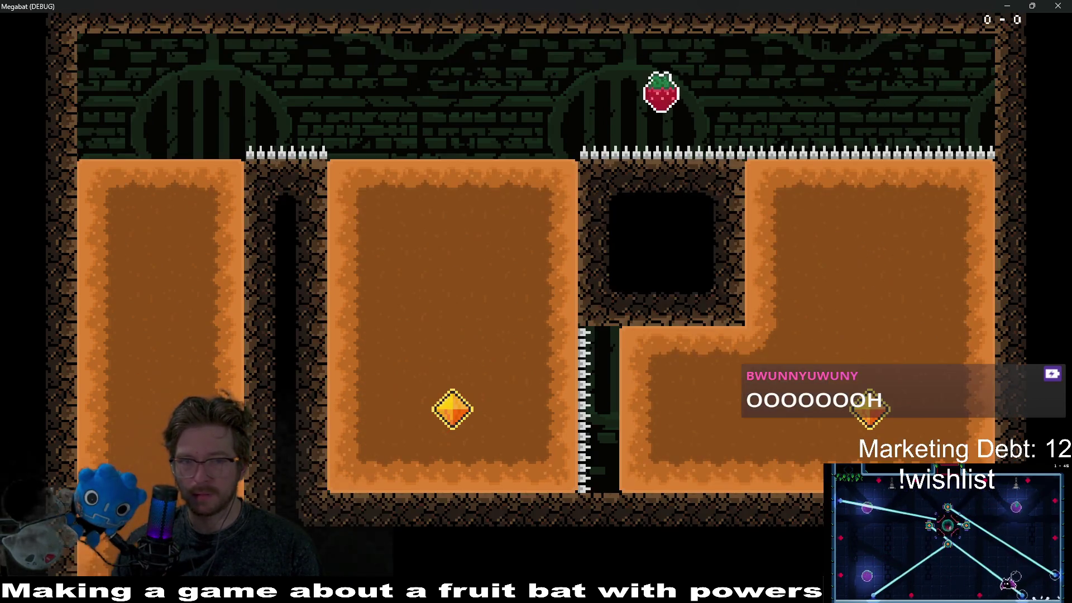
{"action": "key", "text": "Left"}
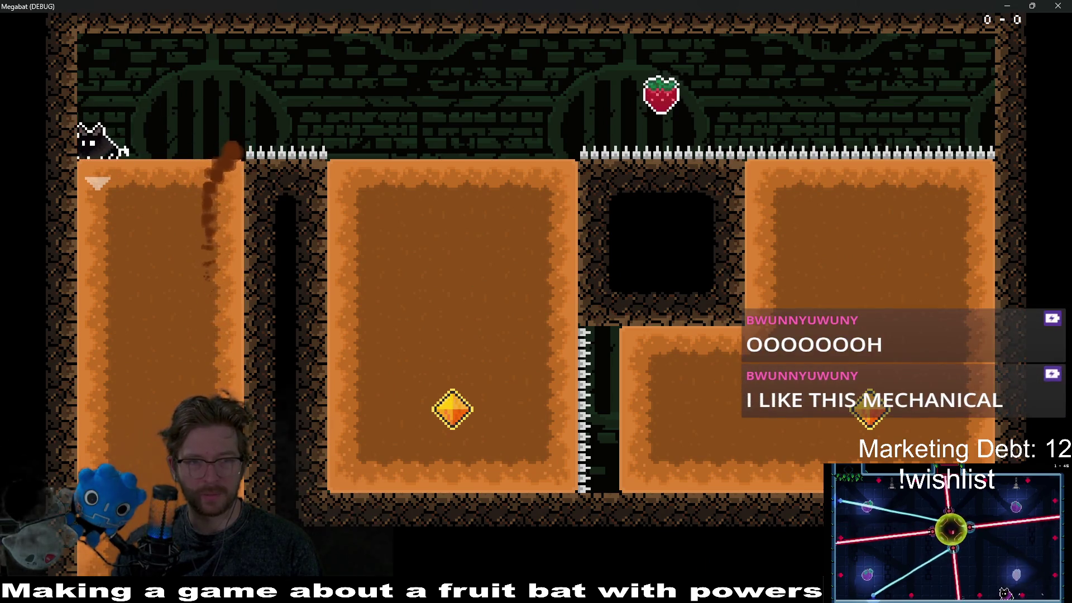
{"action": "key", "text": "Left"}
{"action": "key", "text": "Down"}
{"action": "key", "text": "Right"}
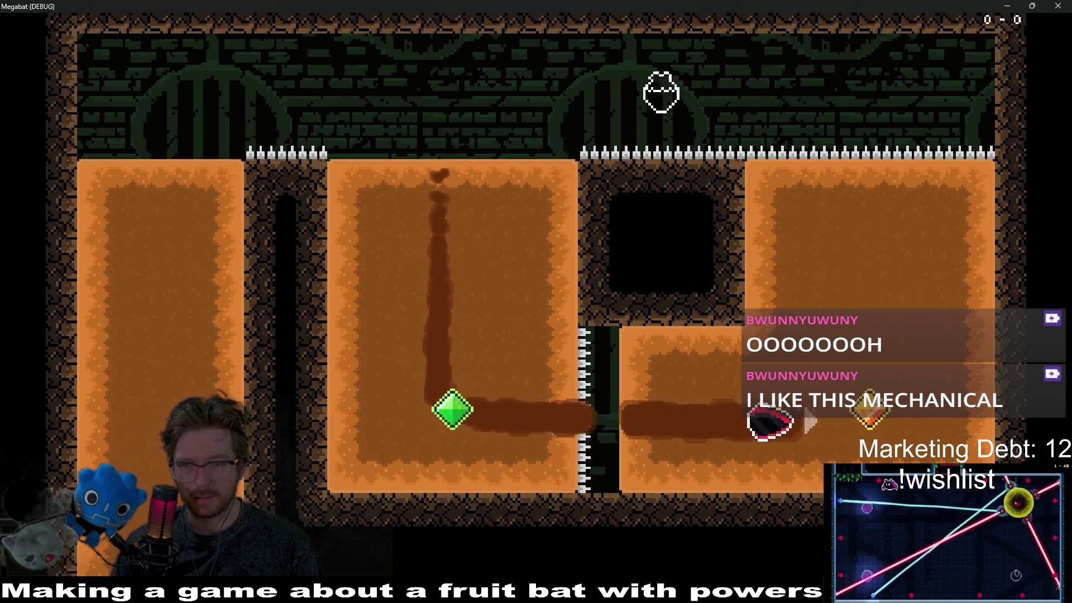
{"action": "key", "text": "Up"}
{"action": "key", "text": "Left"}
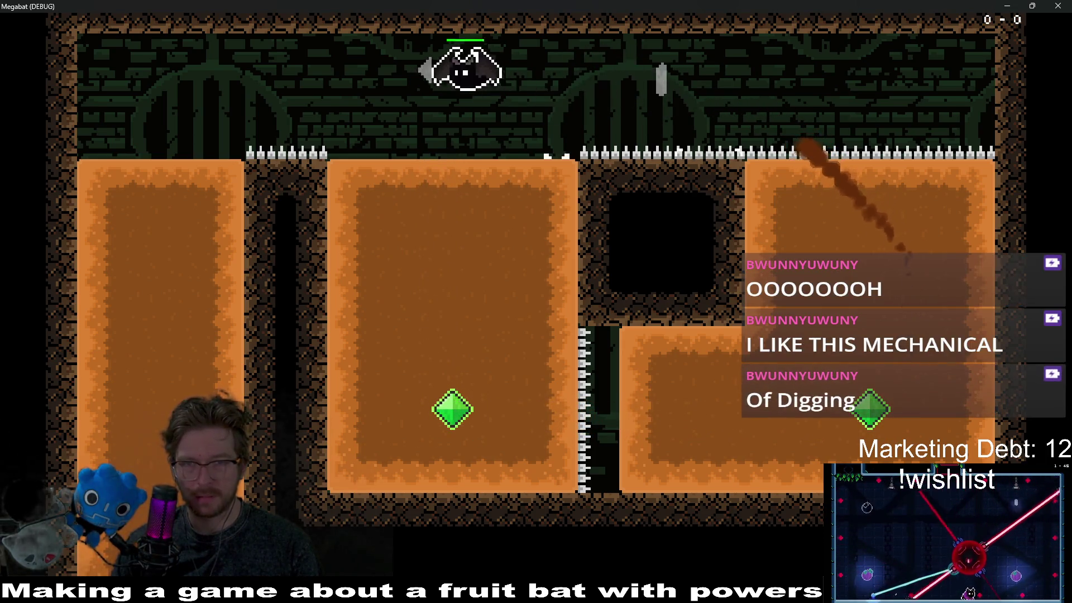
{"action": "key", "text": "Right"}
Tunnel down the left block into the next room and loop through the right block
{"action": "key", "text": "Left"}
{"action": "key", "text": "Down"}
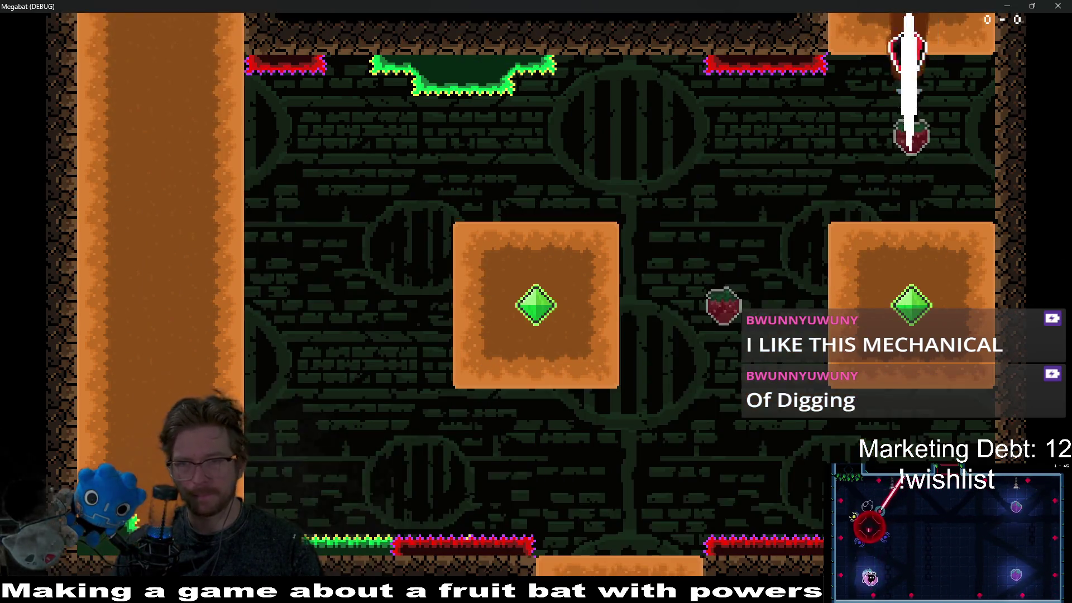
{"action": "key", "text": "Up"}
{"action": "key", "text": "Down"}
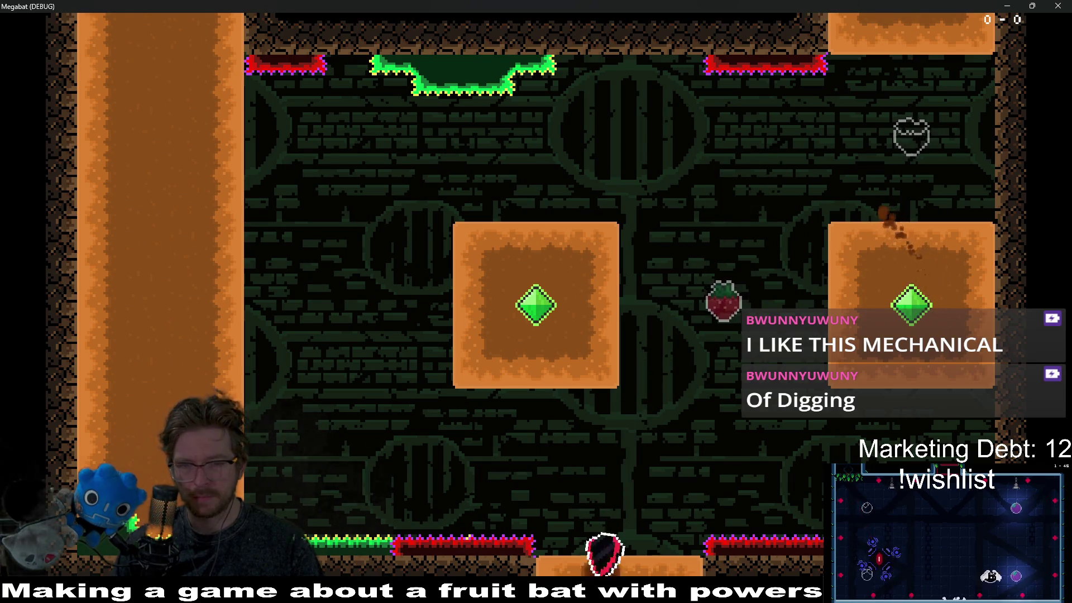
{"action": "key", "text": "Right"}
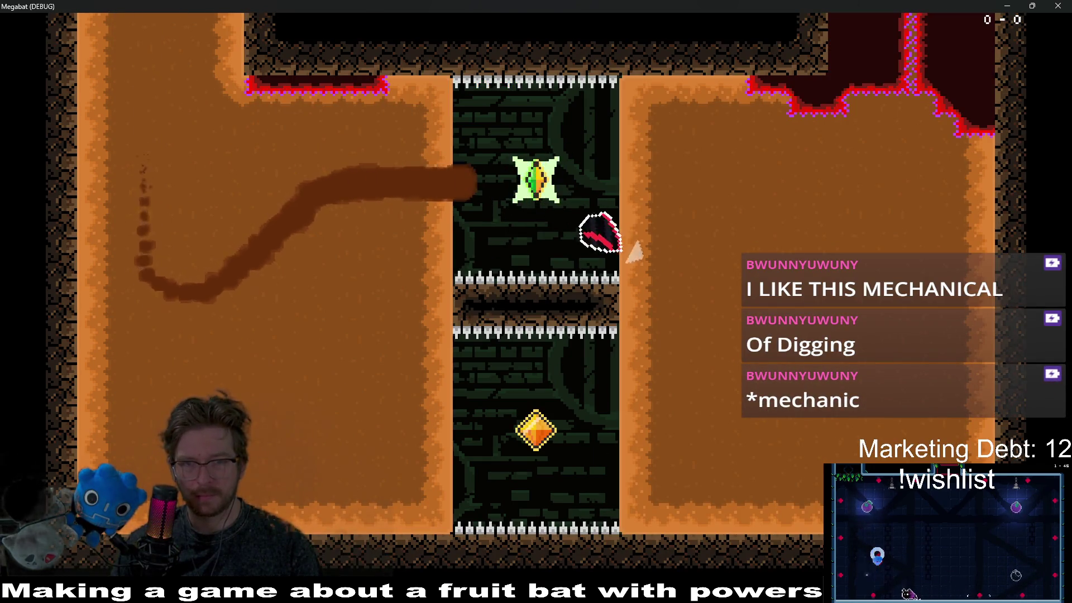
{"action": "key", "text": "Left"}
{"action": "key", "text": "Up"}
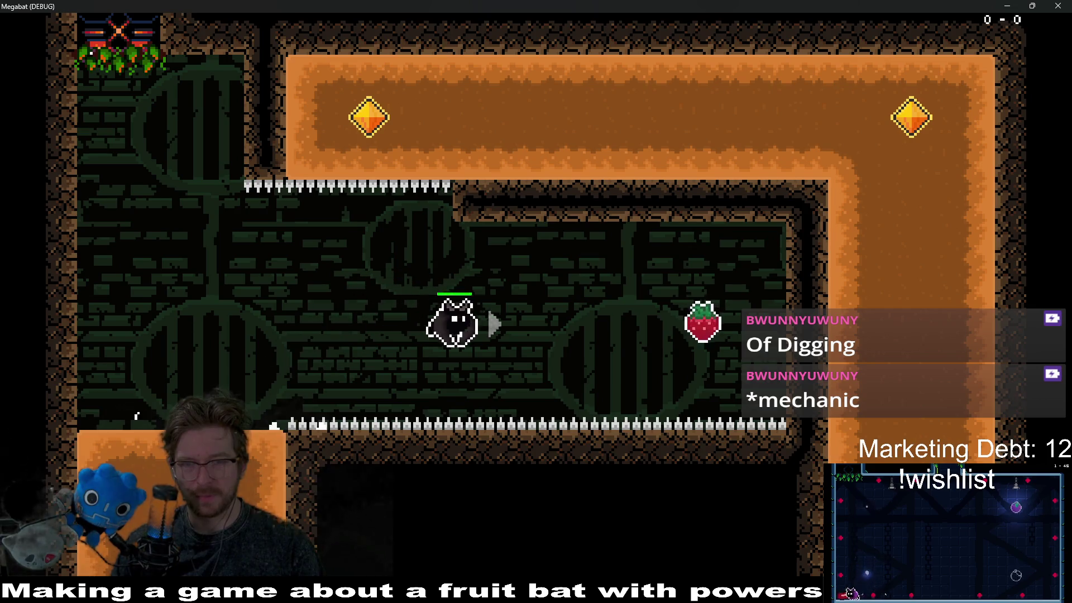
Replay the dig rooms, eating the strawberry and touching the gems in the lower room
{"action": "key", "text": "Left"}
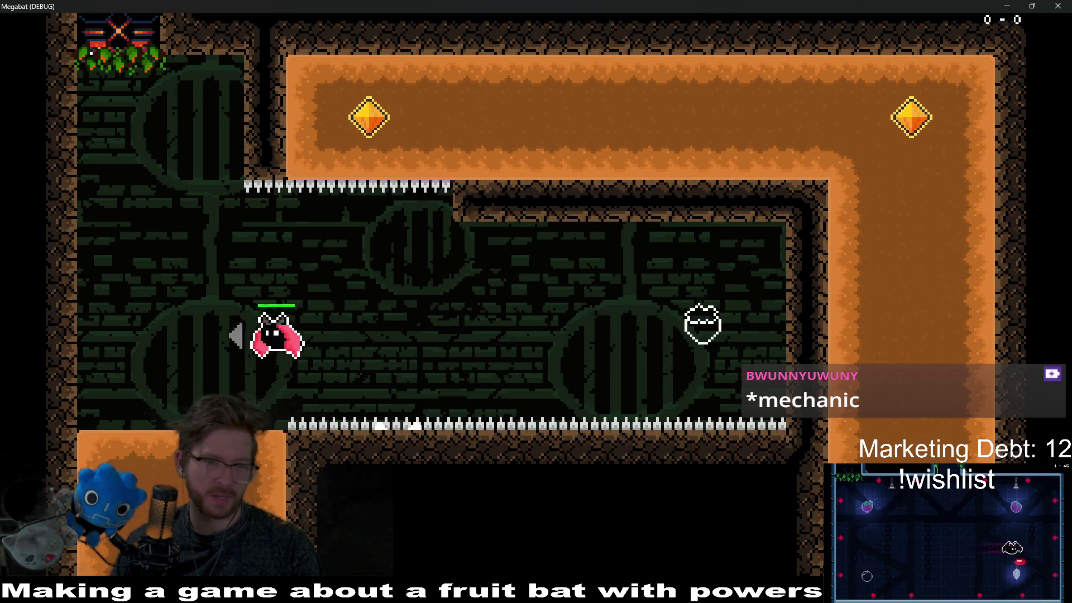
{"action": "key", "text": "Right"}
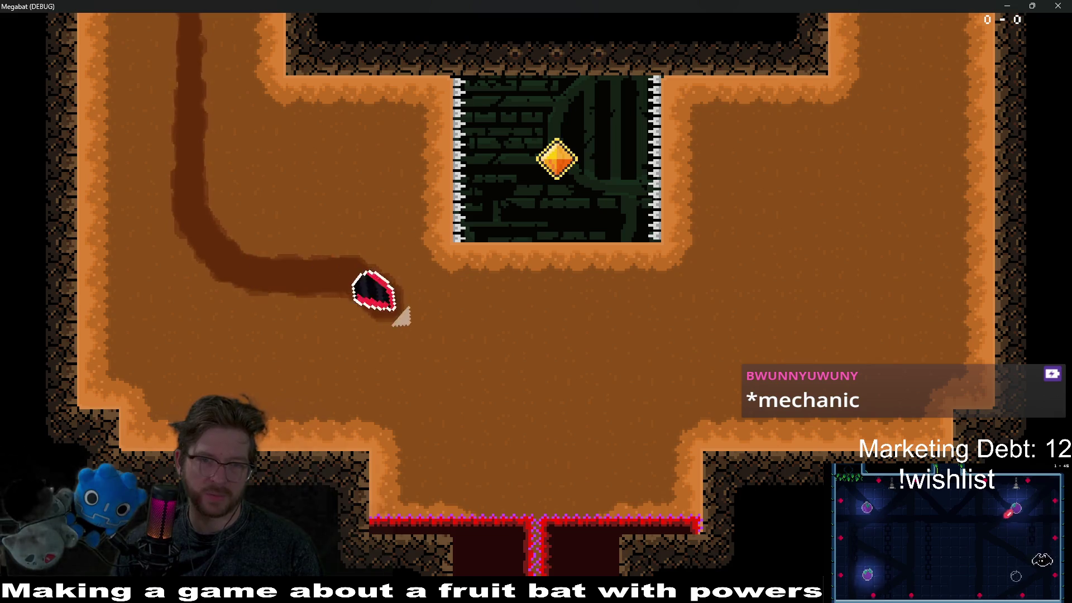
{"action": "key", "text": "Up"}
{"action": "key", "text": "Down"}
{"action": "key", "text": "Right"}
{"action": "key", "text": "Up"}
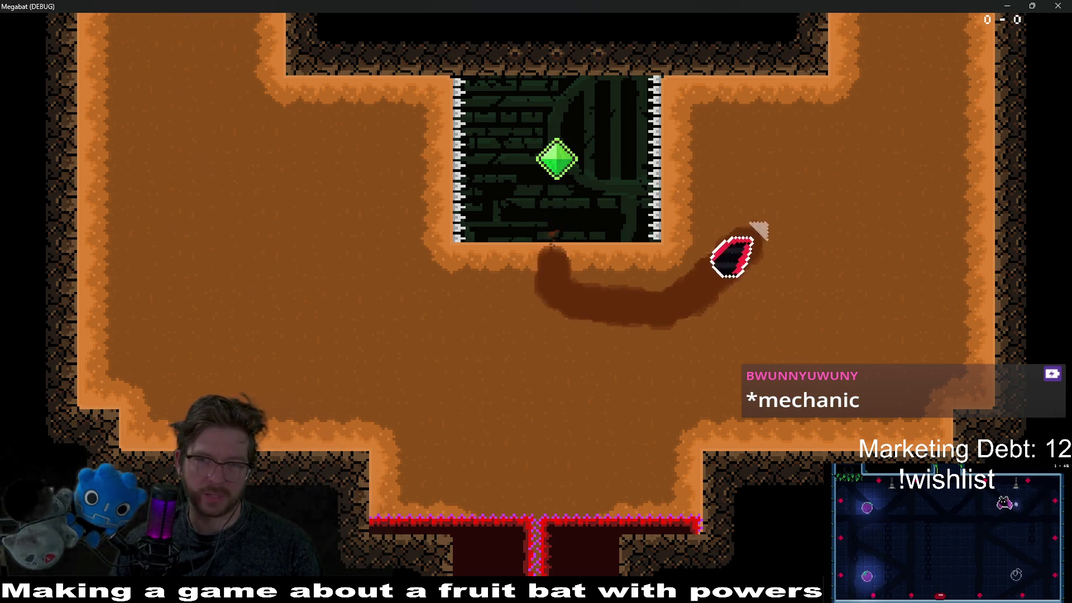
{"action": "key", "text": "Left"}
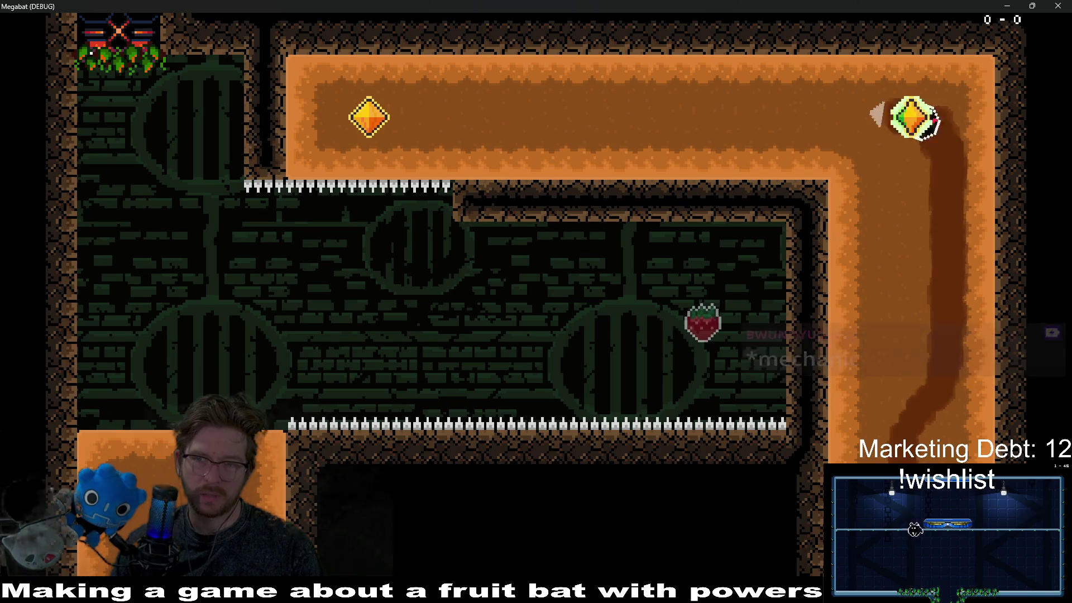
{"action": "key", "text": "Down"}
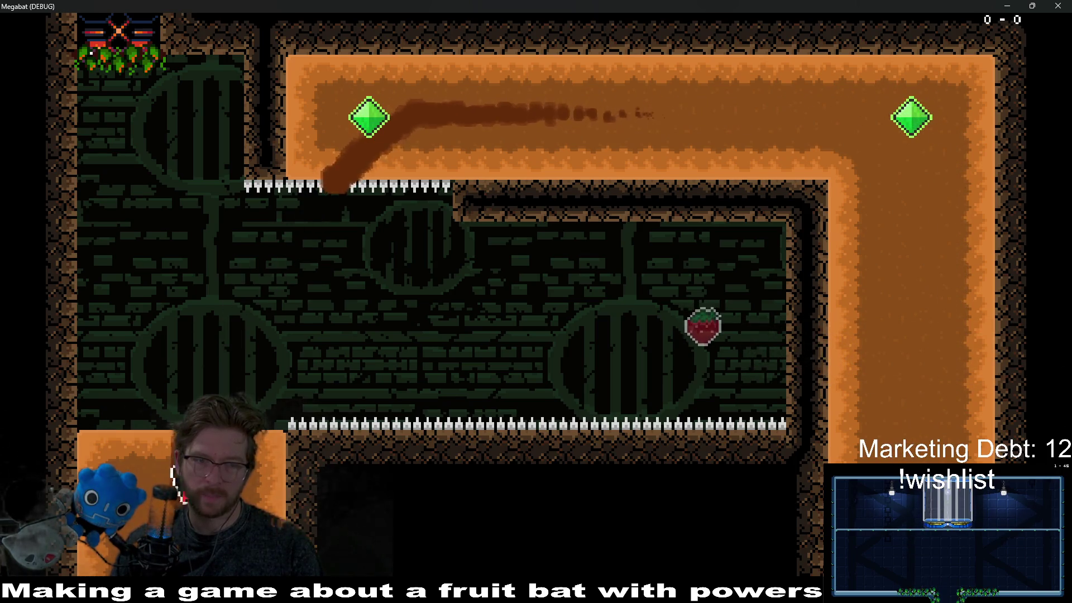
Dig down to light the middle block's gem, die on the ceiling spikes, and close the game window
{"action": "key", "text": "Right"}
{"action": "key", "text": "Down"}
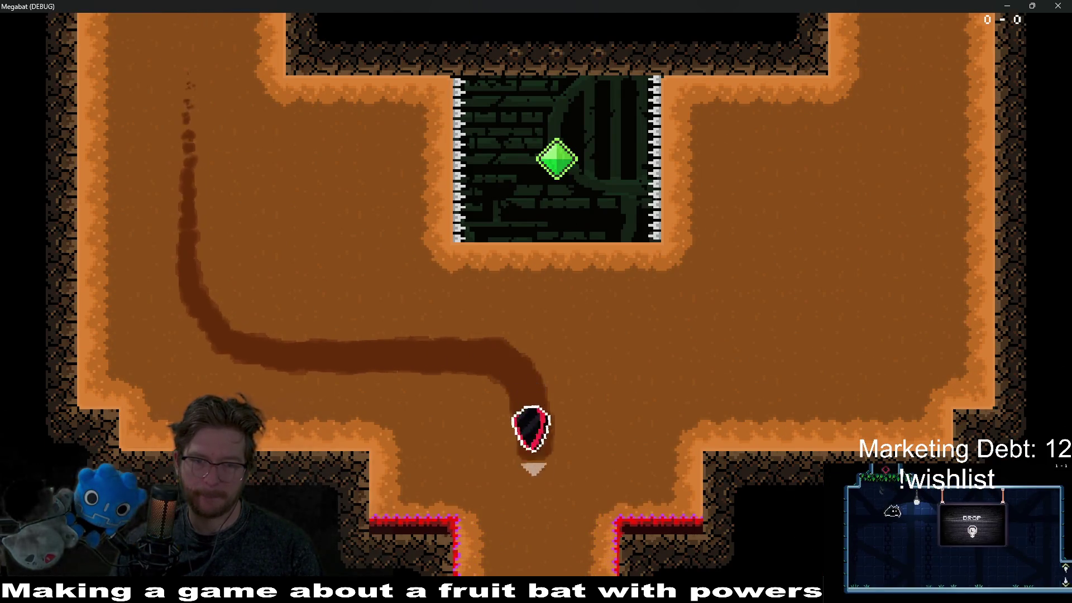
{"action": "key", "text": "Right"}
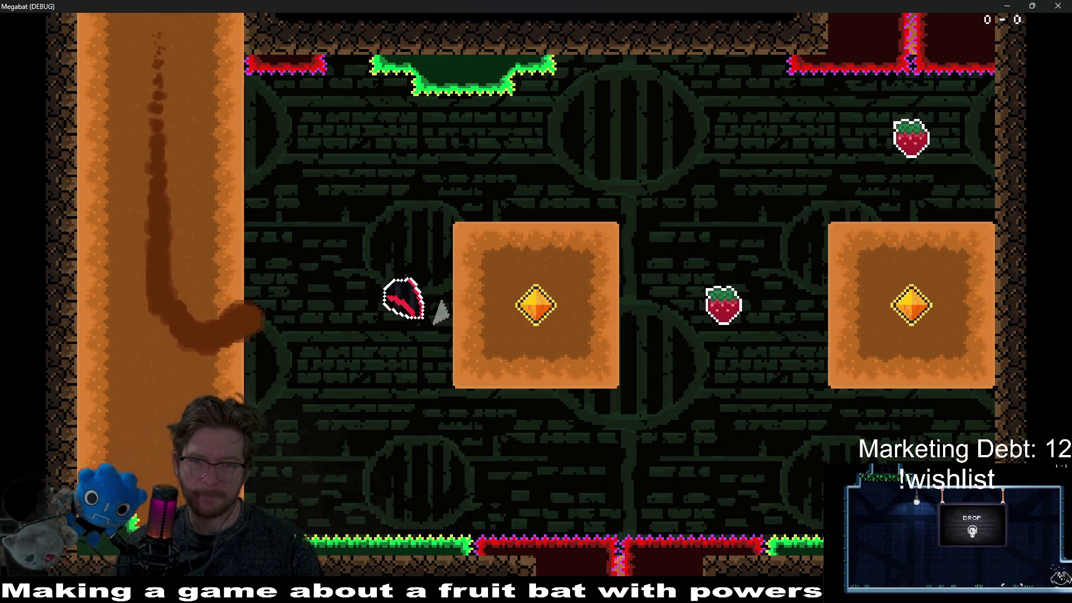
{"action": "key", "text": "Up"}
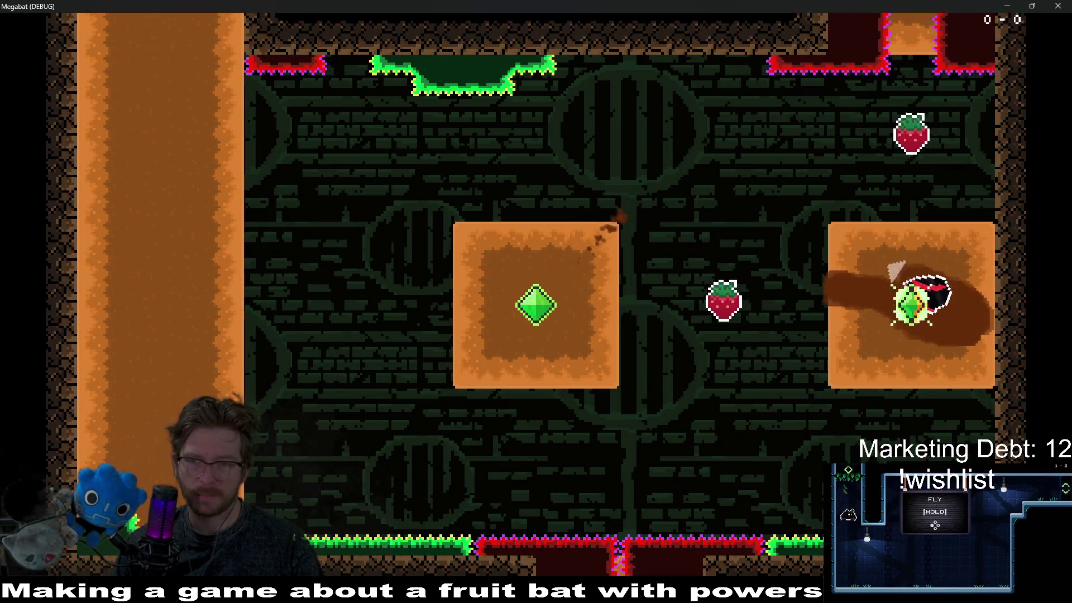
{"action": "key", "text": "Up"}
{"action": "key", "text": "Up"}
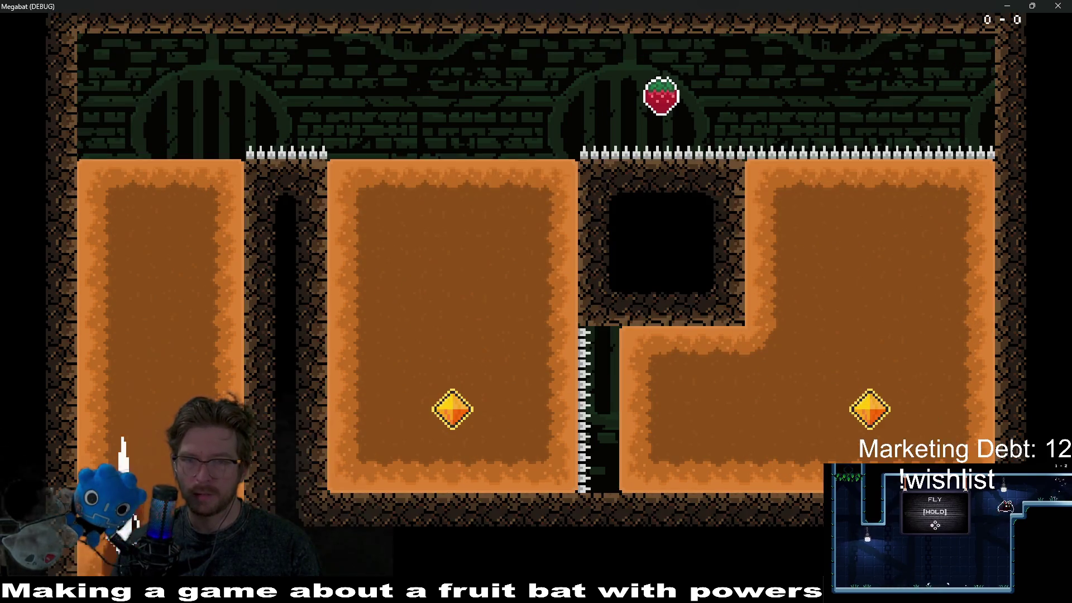
{"action": "key", "text": "Right"}
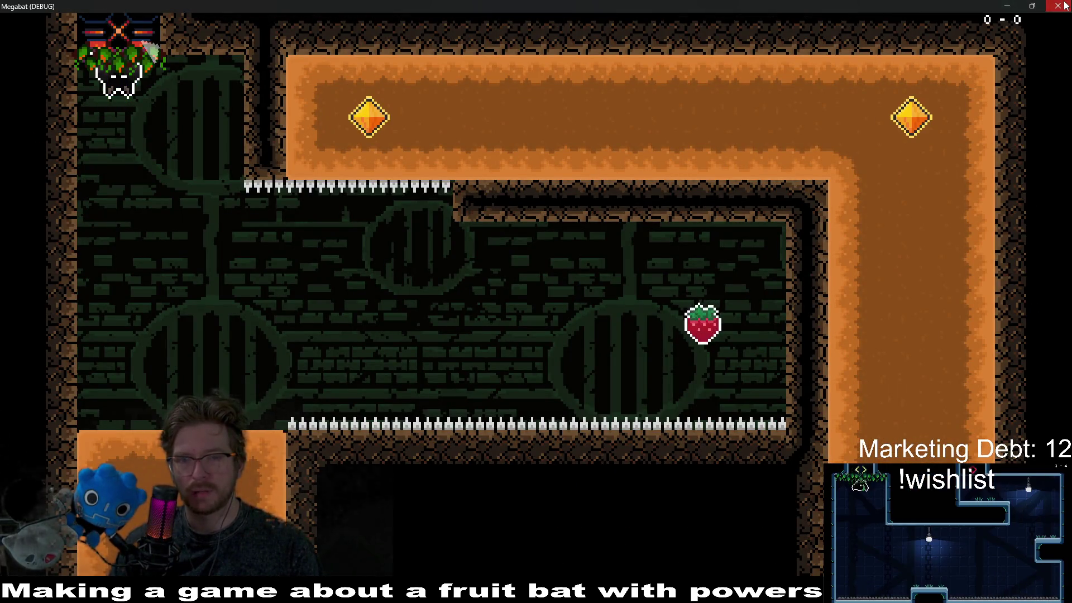
{"action": "left_click", "coordinate": [1057, 5]}
{"action": "scroll", "coordinate": [621, 262], "scroll_direction": "down", "scroll_amount": 3}
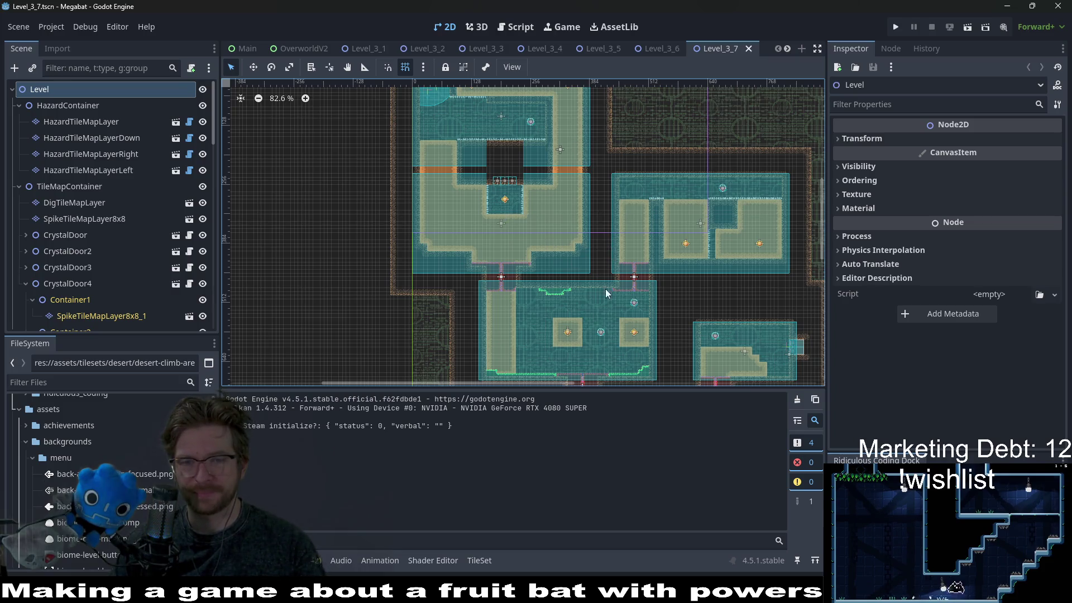
Zoom and pan across Level_3_7, then switch to the Level_3_10 scene
{"action": "scroll", "coordinate": [637, 285], "scroll_direction": "down", "scroll_amount": 3}
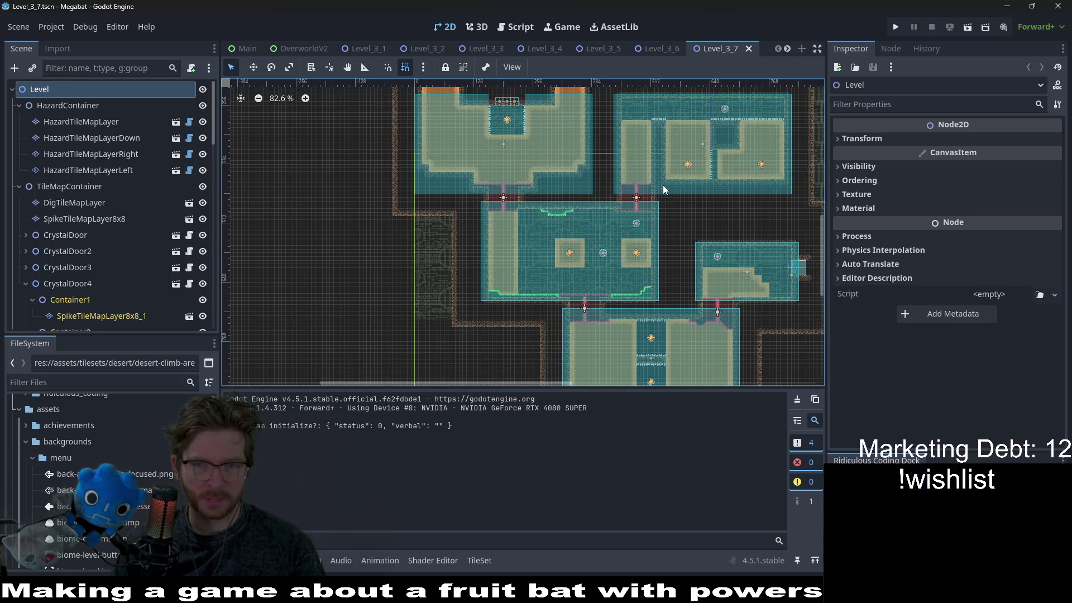
{"action": "scroll", "coordinate": [594, 226], "scroll_direction": "up", "scroll_amount": 10}
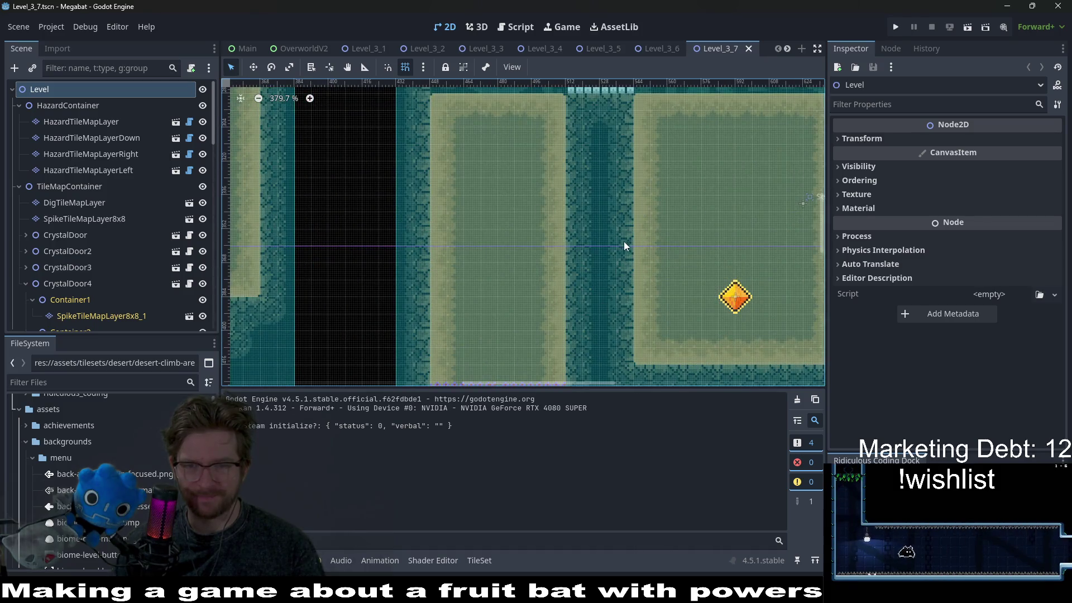
{"action": "scroll", "coordinate": [594, 223], "scroll_direction": "up", "scroll_amount": 2}
{"action": "scroll", "coordinate": [565, 193], "scroll_direction": "right", "scroll_amount": 2}
{"action": "scroll", "coordinate": [564, 188], "scroll_direction": "up", "scroll_amount": 3}
{"action": "scroll", "coordinate": [527, 211], "scroll_direction": "right", "scroll_amount": 5}
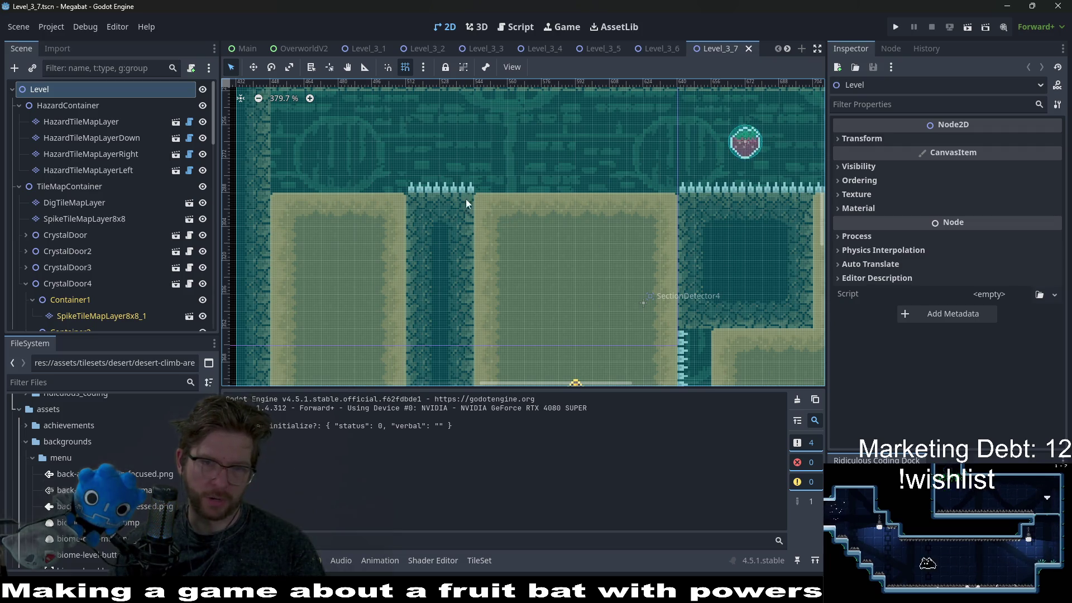
{"action": "scroll", "coordinate": [495, 132], "scroll_direction": "down", "scroll_amount": 5}
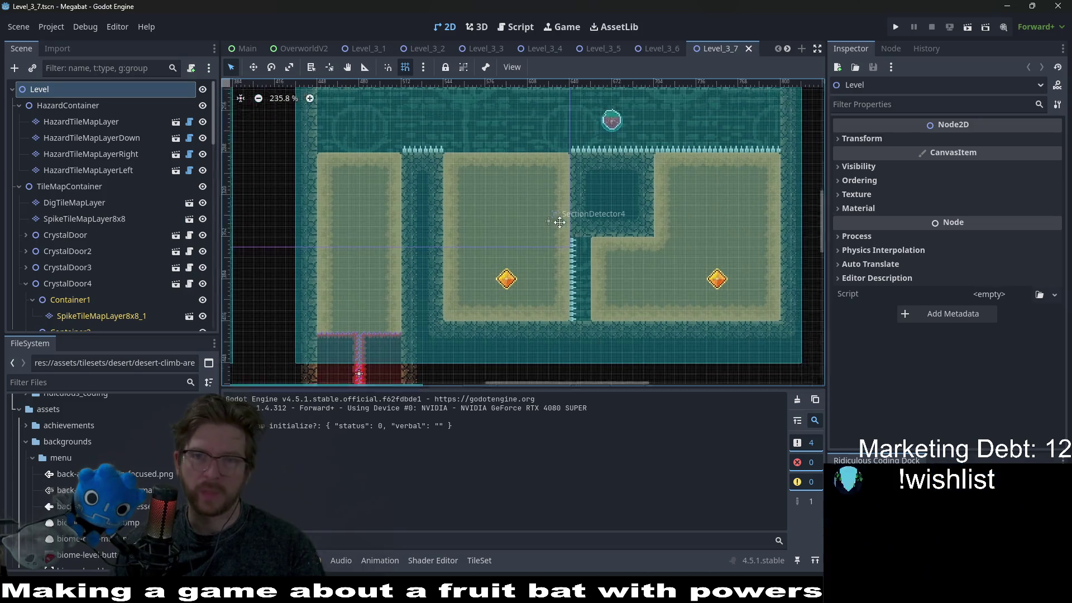
{"action": "scroll", "coordinate": [721, 48], "scroll_direction": "down", "scroll_amount": 6}
{"action": "left_click", "coordinate": [563, 50]}
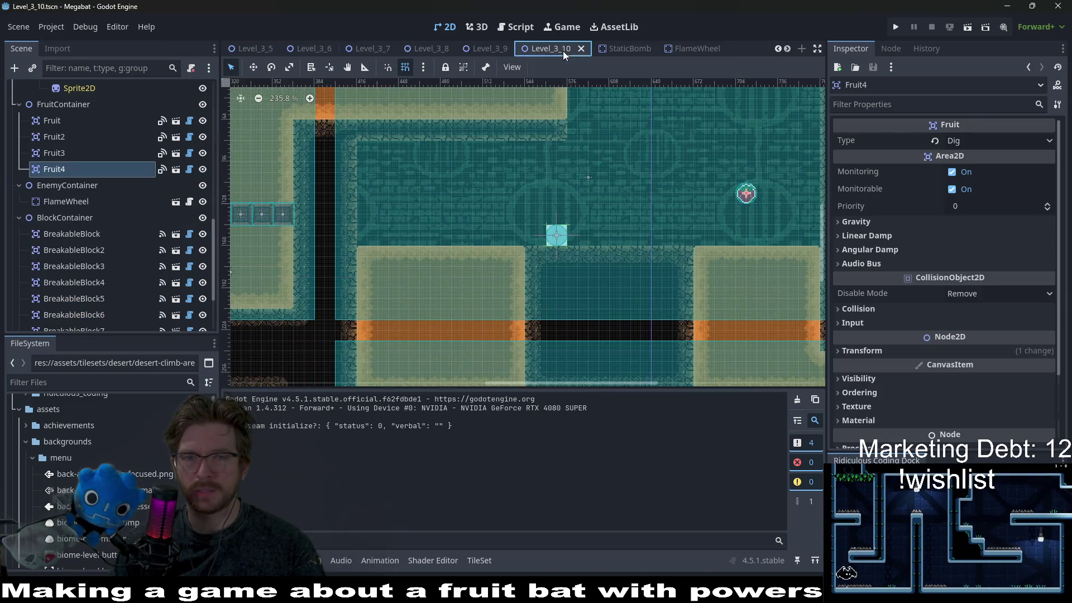
{"action": "scroll", "coordinate": [606, 208], "scroll_direction": "down", "scroll_amount": 3}
Run Level_3_10 and fly the bat down the left shaft, then up the right shaft
{"action": "left_click", "coordinate": [966, 28]}
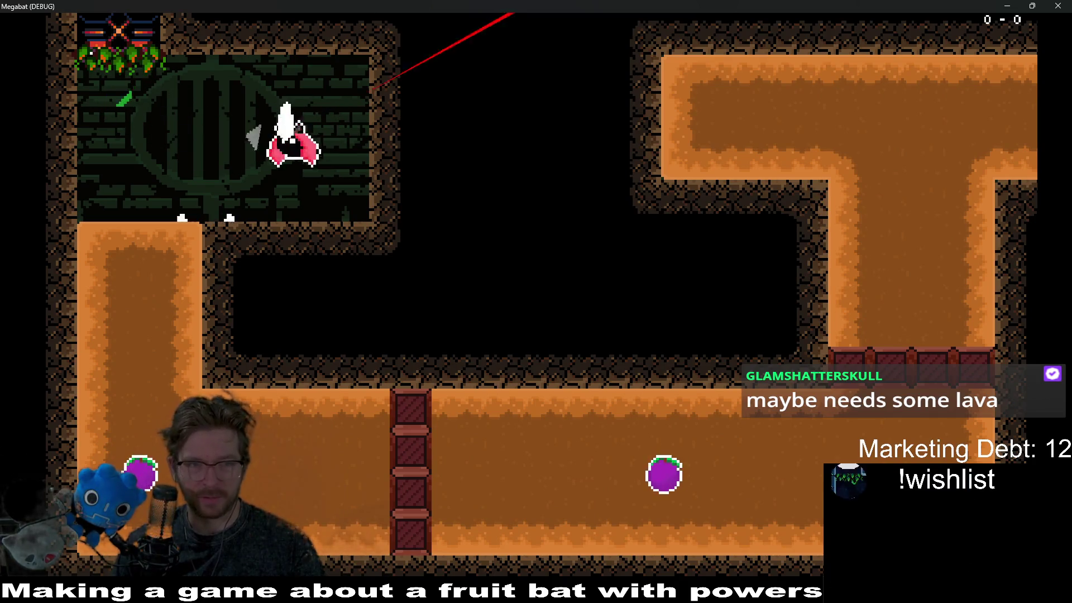
{"action": "key", "text": "Left"}
{"action": "key", "text": "Down"}
{"action": "key", "text": "Right"}
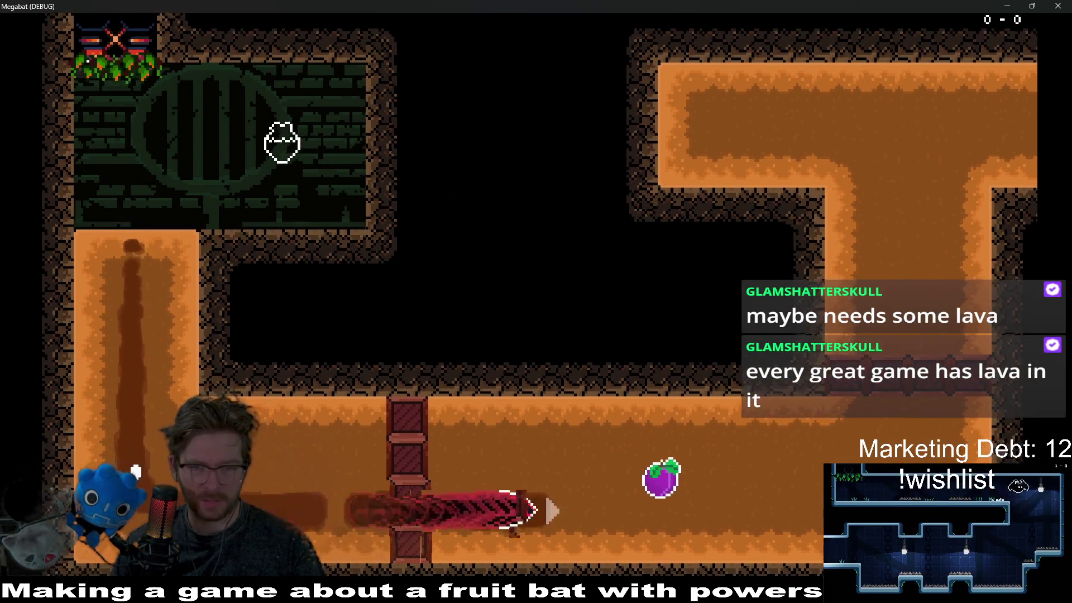
{"action": "key", "text": "Up"}
{"action": "key", "text": "Right"}
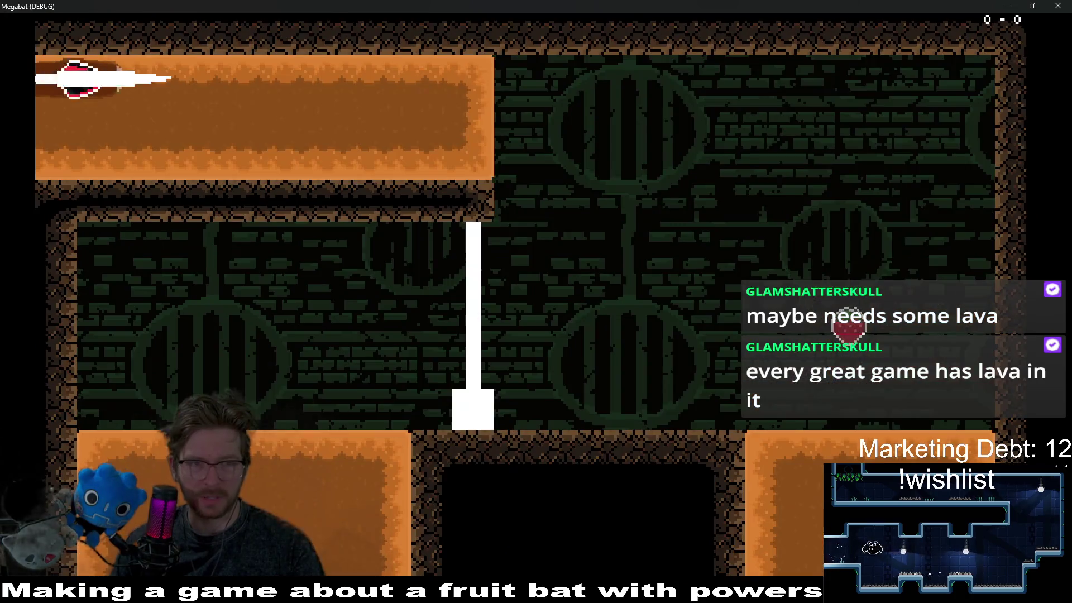
Dash the bat out of the orange block and diagonally up-right to grab the strawberry
{"action": "key", "text": "Down"}
{"action": "key", "text": "Left"}
{"action": "key", "text": "Left"}
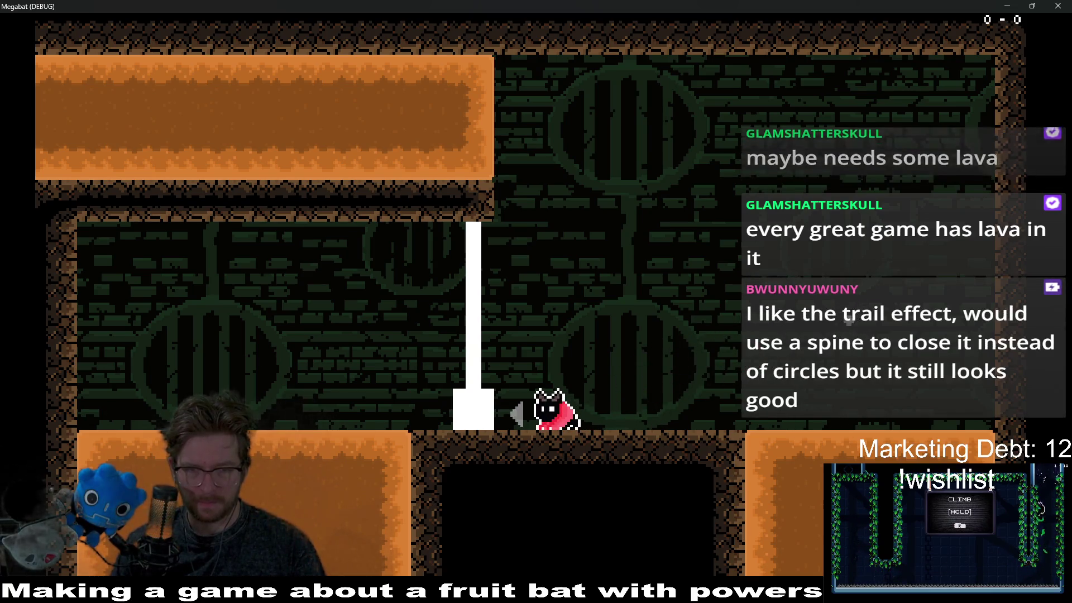
{"action": "key", "text": "Right"}
{"action": "key", "text": "Up"}
{"action": "key", "text": "Right"}
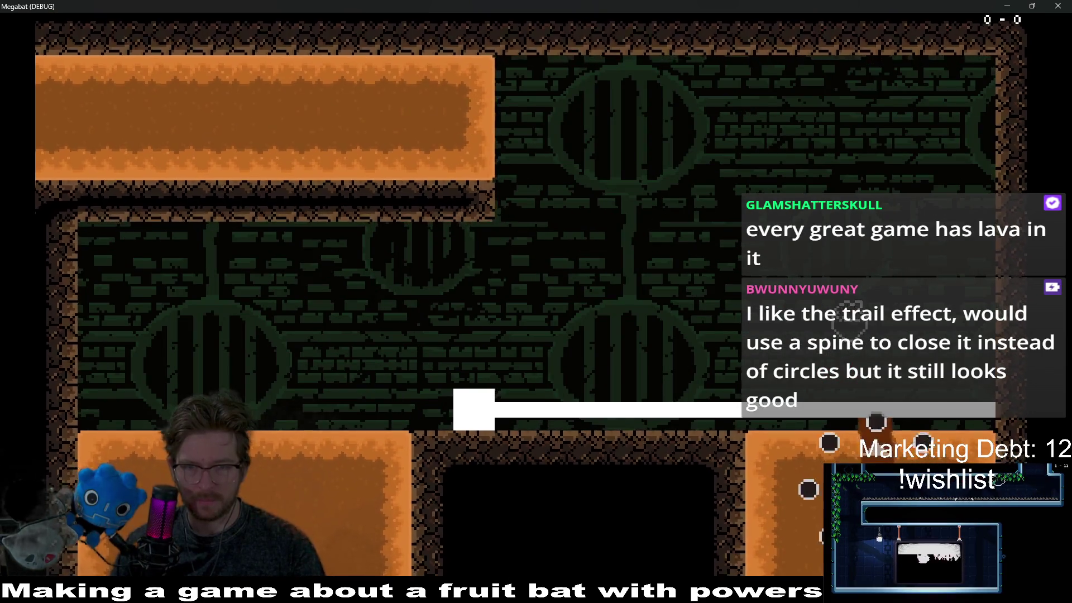
{"action": "key", "text": "Right"}
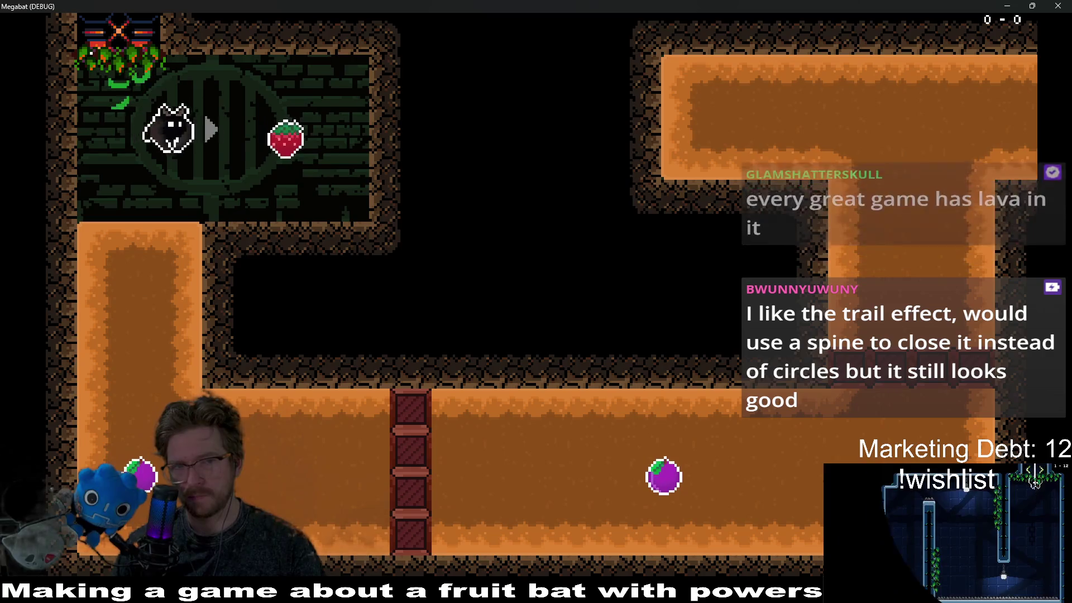
{"action": "key", "text": "Left"}
{"action": "key", "text": "Down"}
Dash along the bottom corridor and collect the strawberry, landing beside the white pillar
{"action": "key", "text": "Right"}
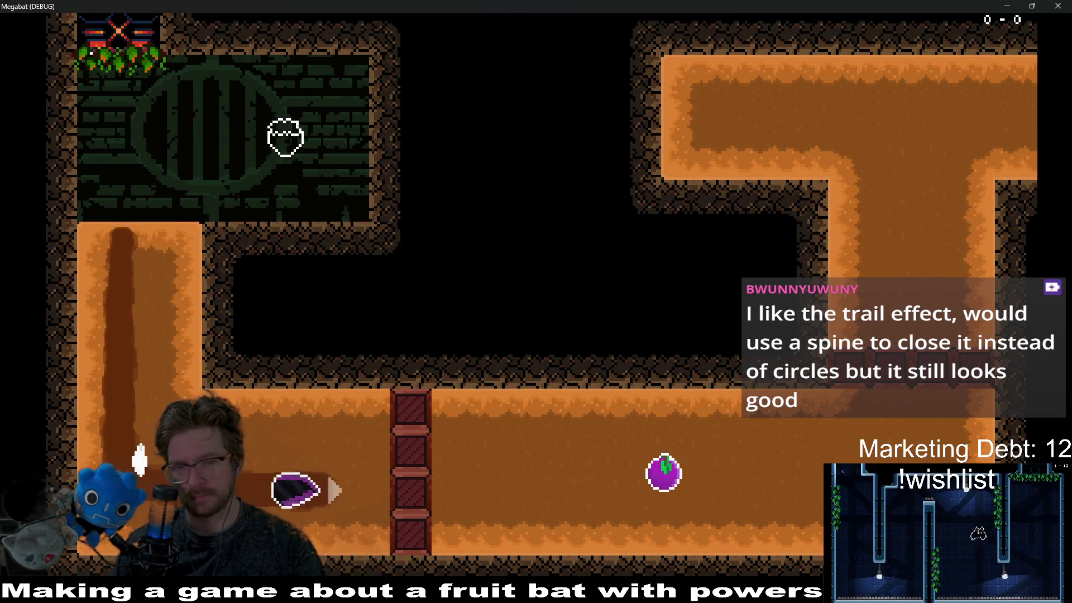
{"action": "key", "text": "Up"}
{"action": "key", "text": "Right"}
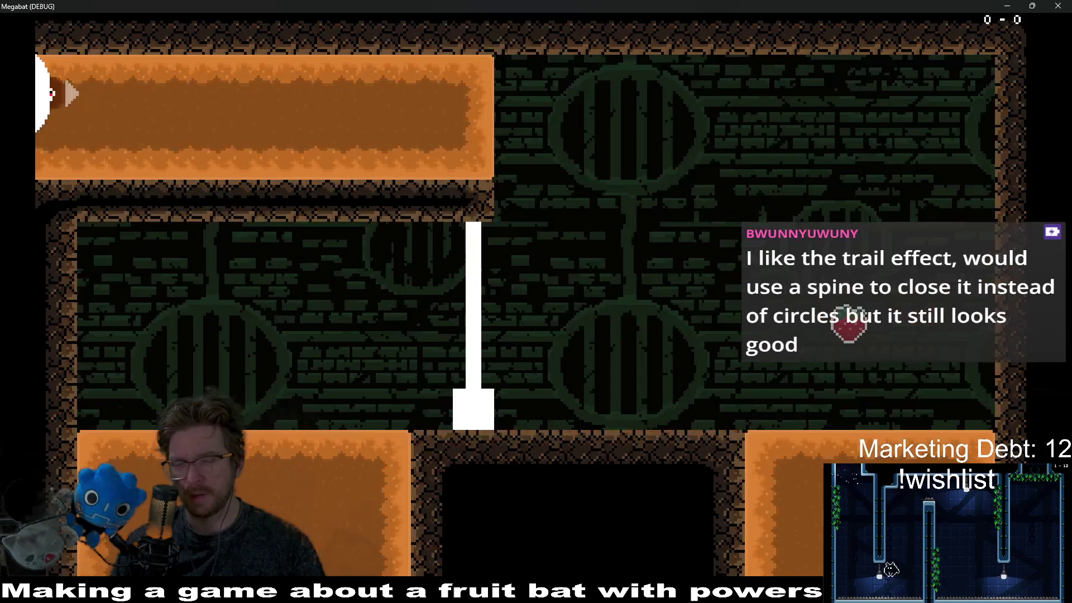
{"action": "key", "text": "Down"}
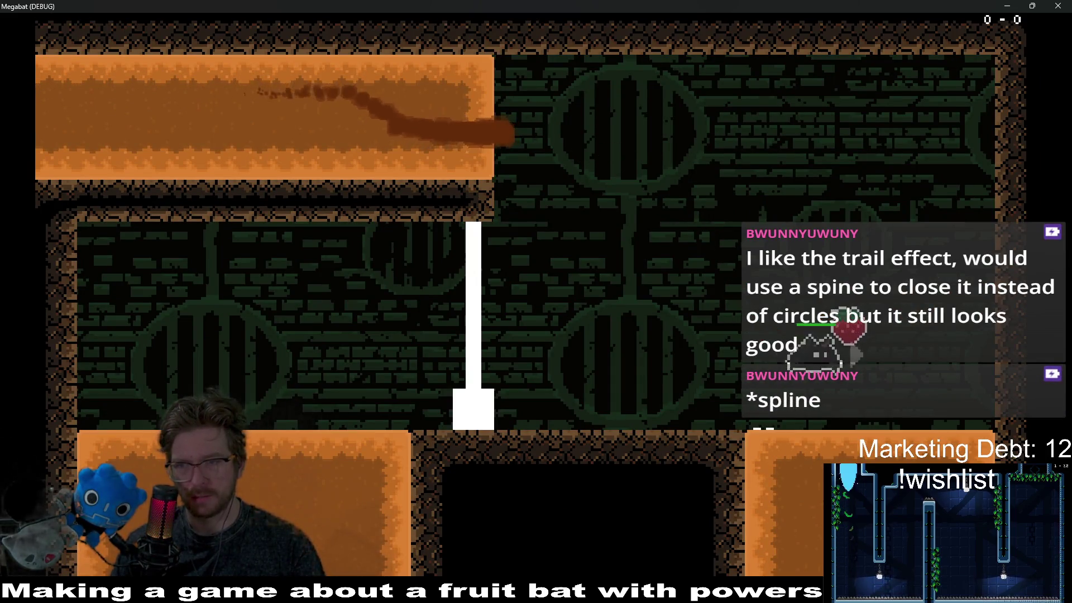
{"action": "key", "text": "Left"}
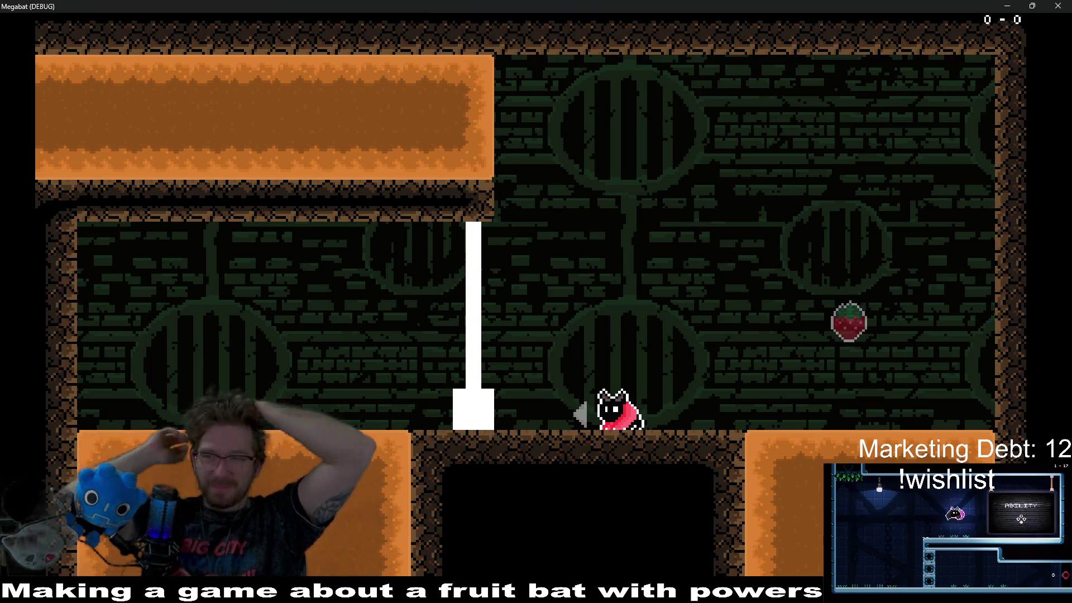
{"action": "key", "text": "Left"}
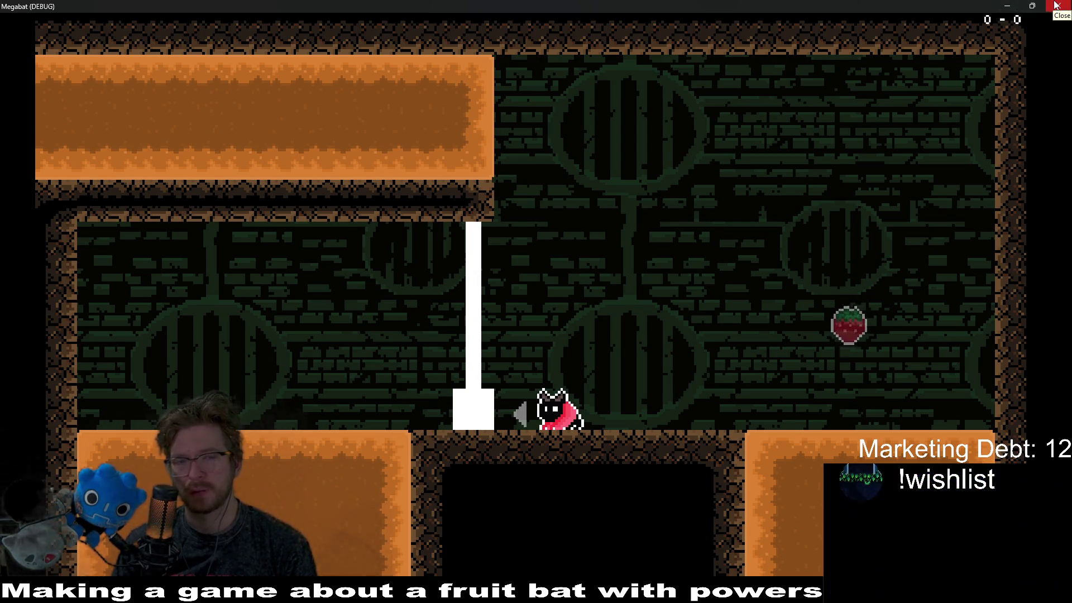
Close the game window, glance at the Level_3_9 scene, and return to Level_3_10
{"action": "left_click", "coordinate": [1056, 5]}
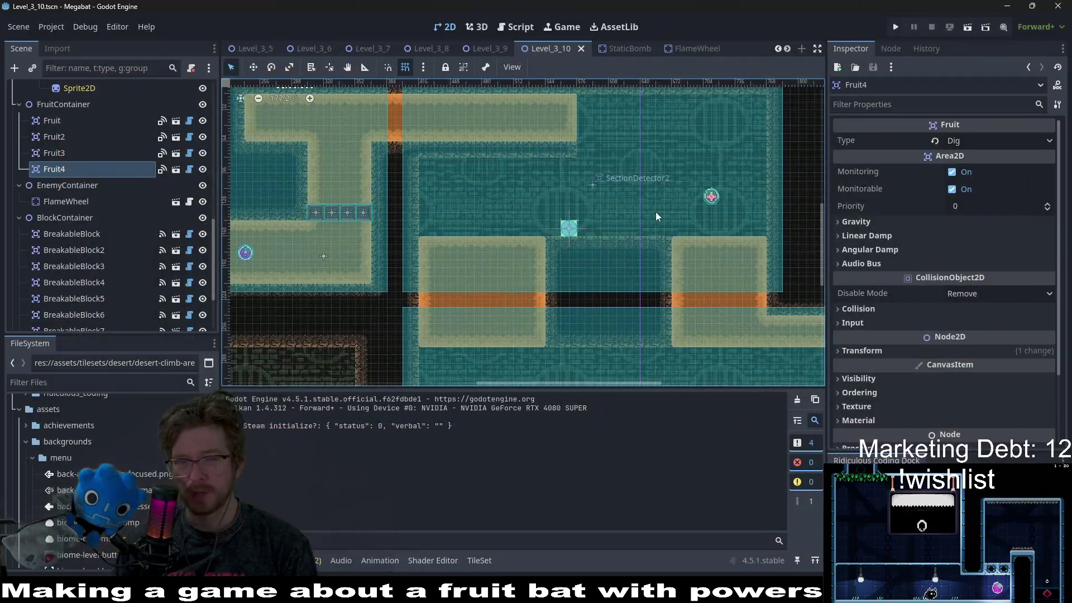
{"action": "scroll", "coordinate": [335, 246], "scroll_direction": "down", "scroll_amount": 2}
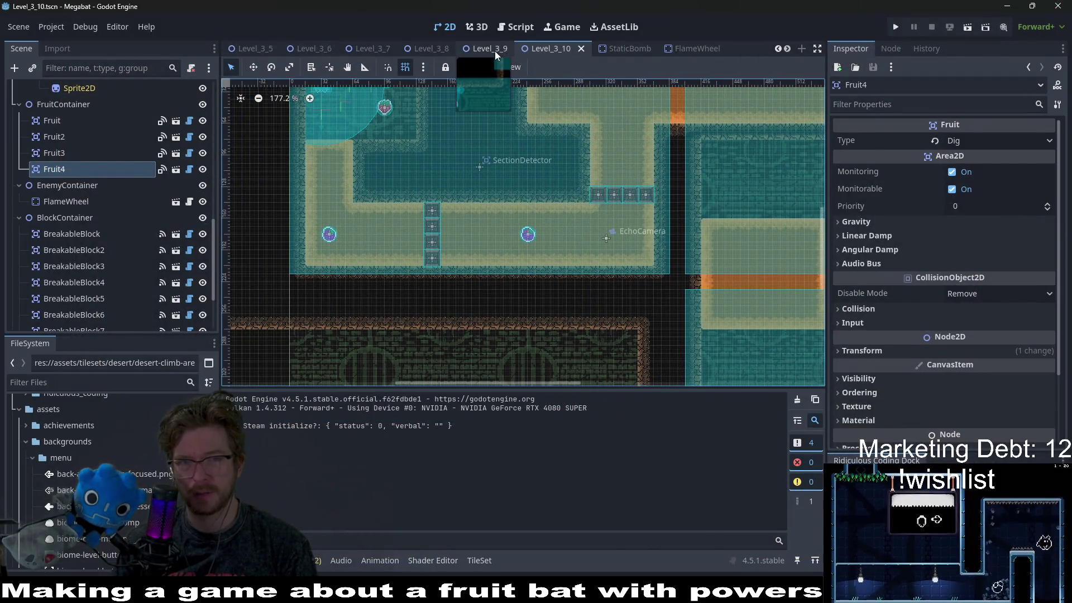
{"action": "left_click", "coordinate": [490, 49]}
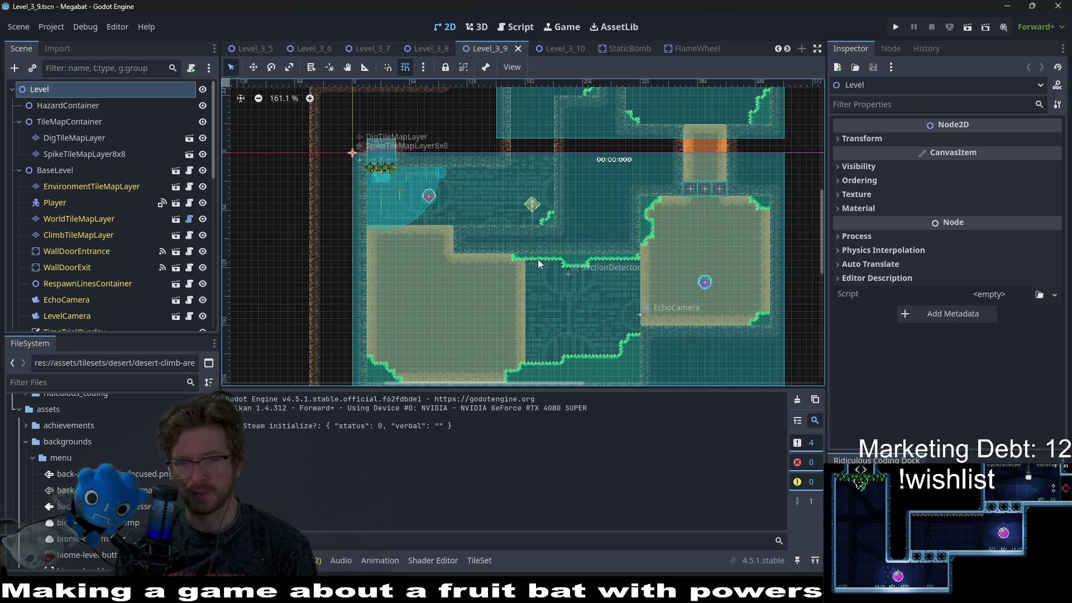
{"action": "left_click", "coordinate": [544, 49]}
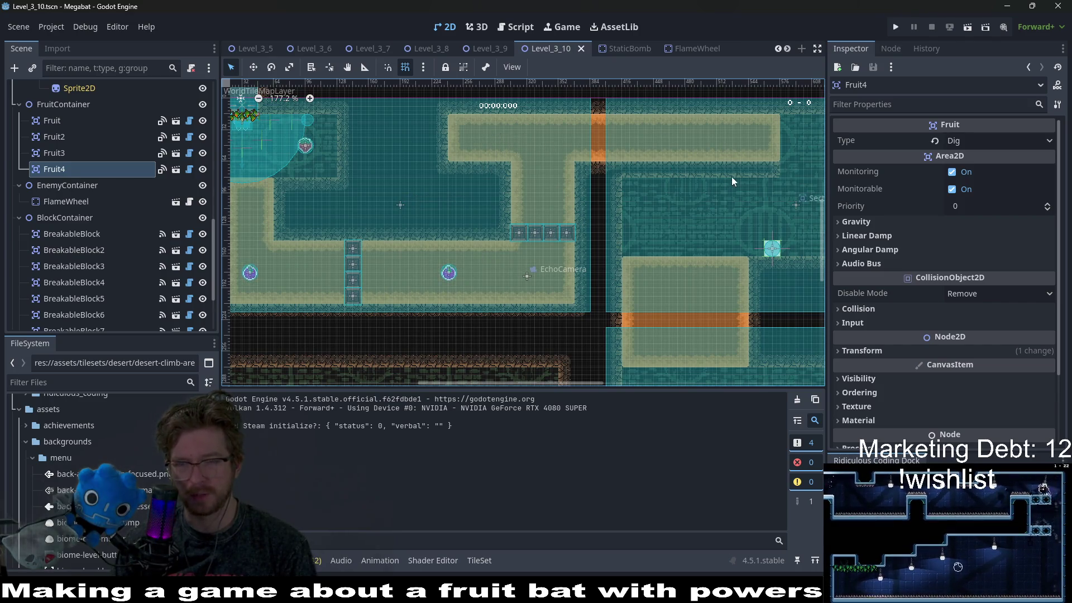
Pan the canvas across Level_3_10's rooms to inspect the layout
{"action": "left_click_drag", "start_coordinate": [672, 166], "coordinate": [604, 193]}
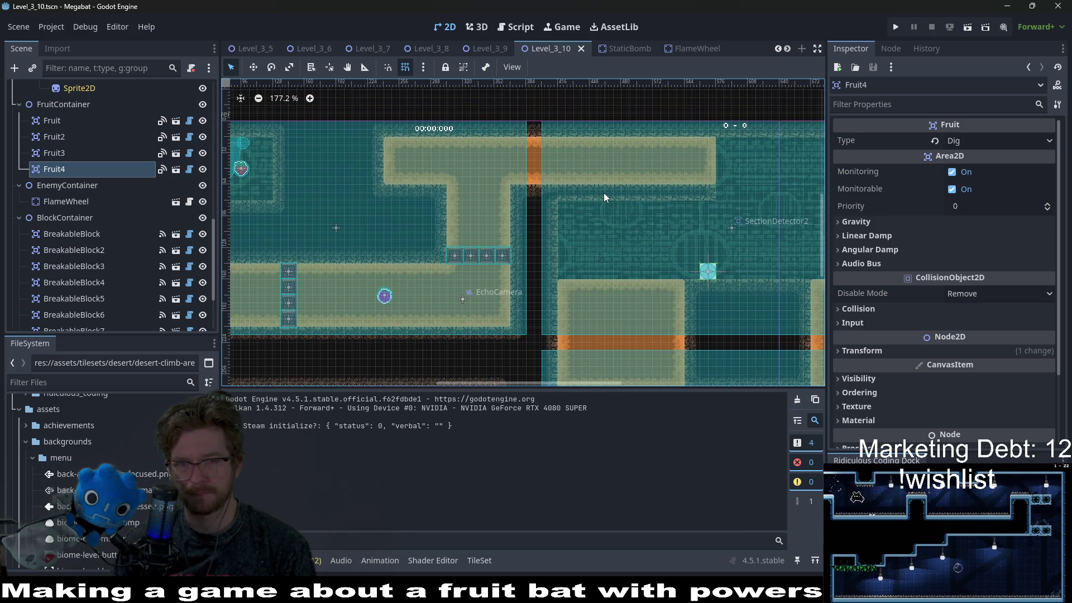
{"action": "scroll", "coordinate": [586, 206], "scroll_direction": "left", "scroll_amount": 5}
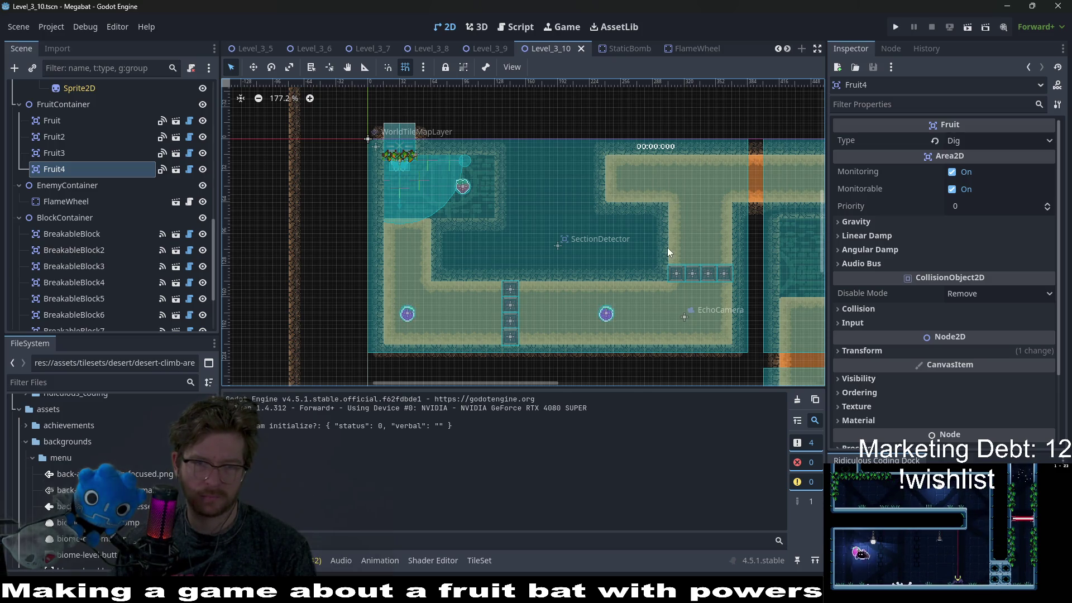
{"action": "left_click_drag", "start_coordinate": [733, 282], "coordinate": [610, 257]}
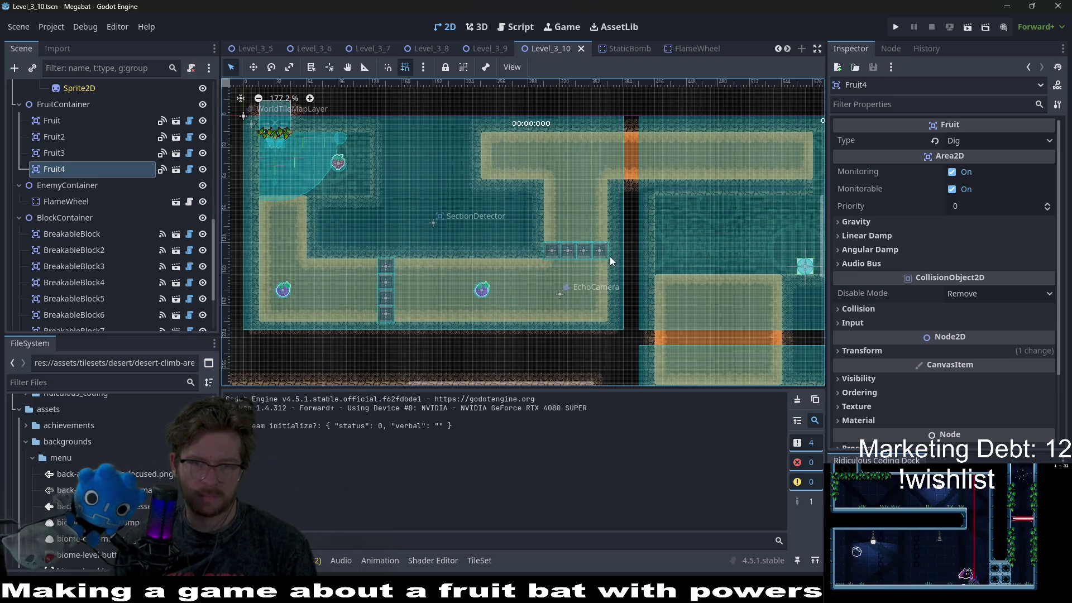
{"action": "scroll", "coordinate": [610, 256], "scroll_direction": "right", "scroll_amount": 4}
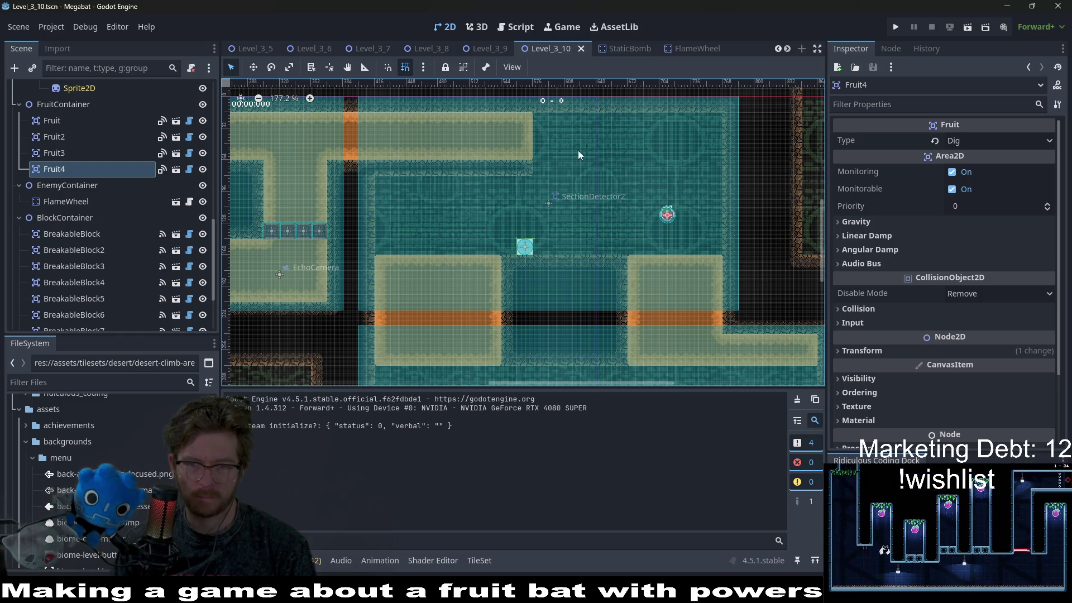
{"action": "scroll", "coordinate": [681, 213], "scroll_direction": "left", "scroll_amount": 3}
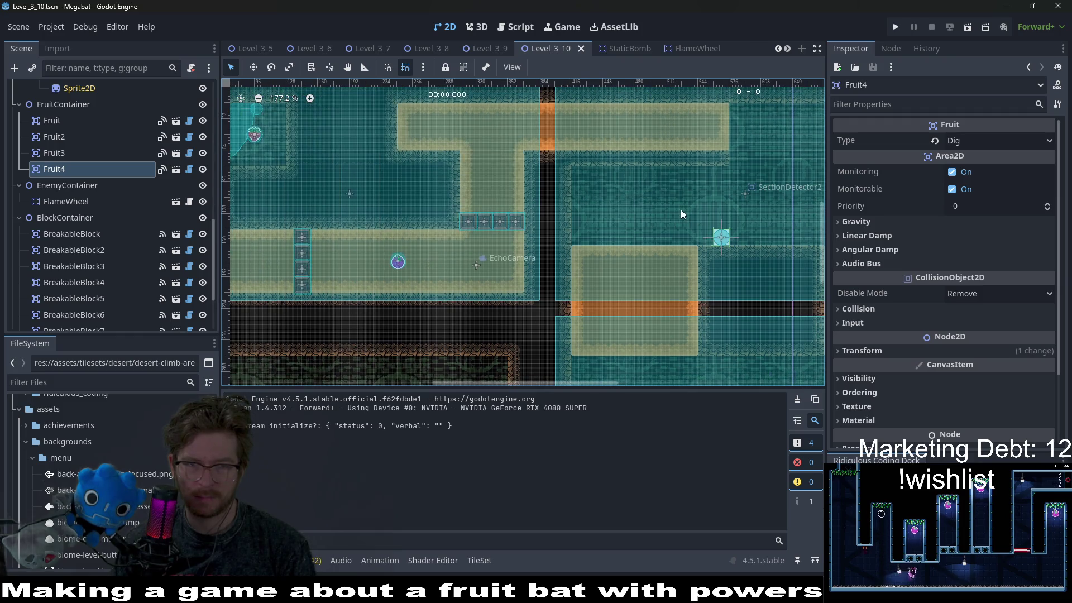
{"action": "scroll", "coordinate": [598, 213], "scroll_direction": "left", "scroll_amount": 3}
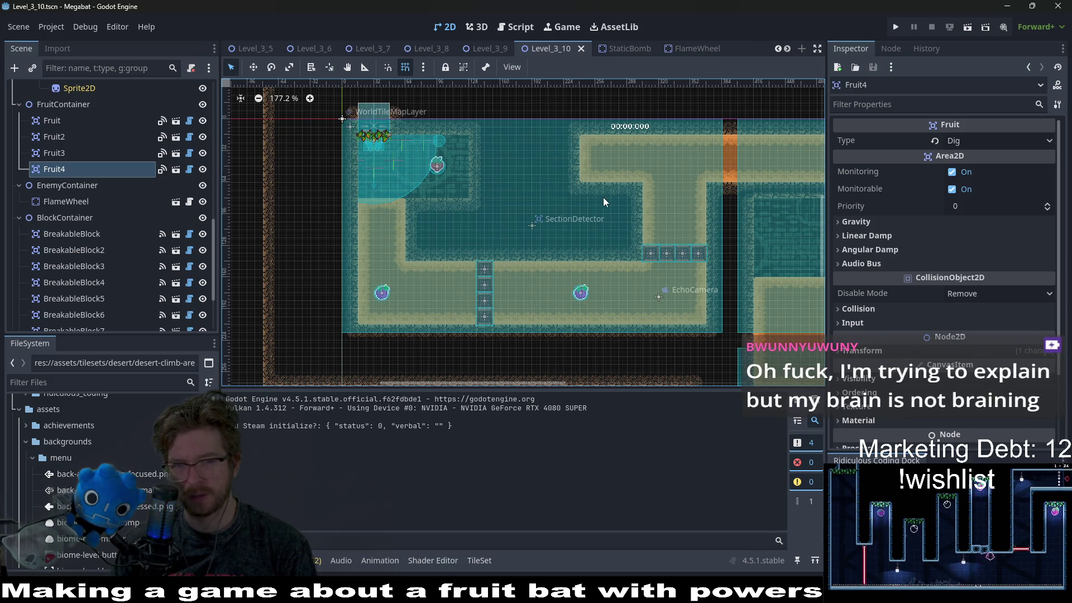
Scroll the Scene tree to the top and select WorldTileMapLayer
{"action": "scroll", "coordinate": [603, 196], "scroll_direction": "up", "scroll_amount": 2}
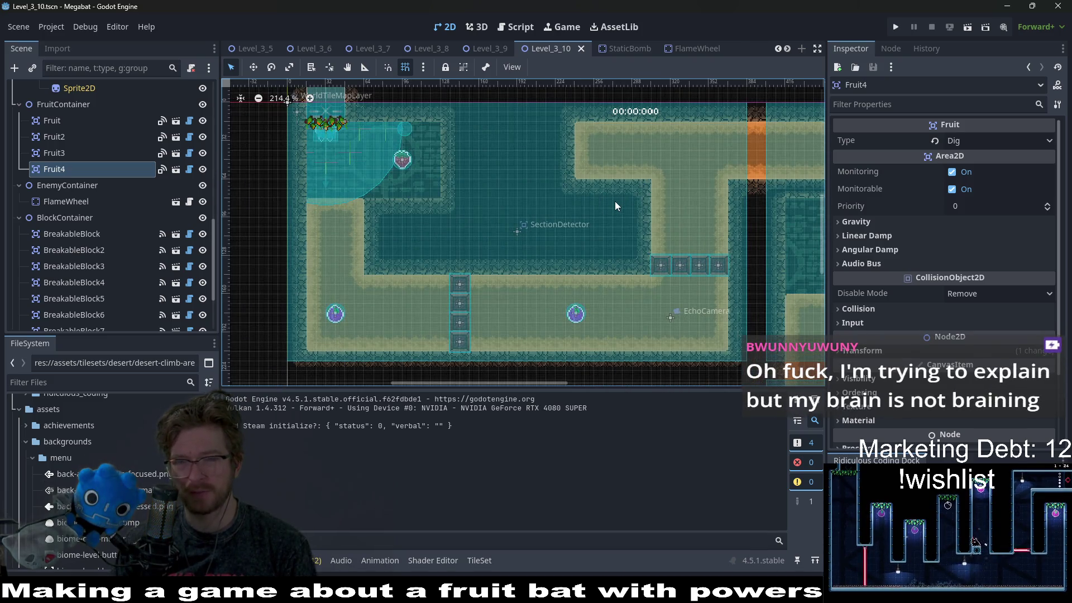
{"action": "scroll", "coordinate": [621, 205], "scroll_direction": "left", "scroll_amount": 2}
{"action": "scroll", "coordinate": [621, 205], "scroll_direction": "up", "scroll_amount": 2}
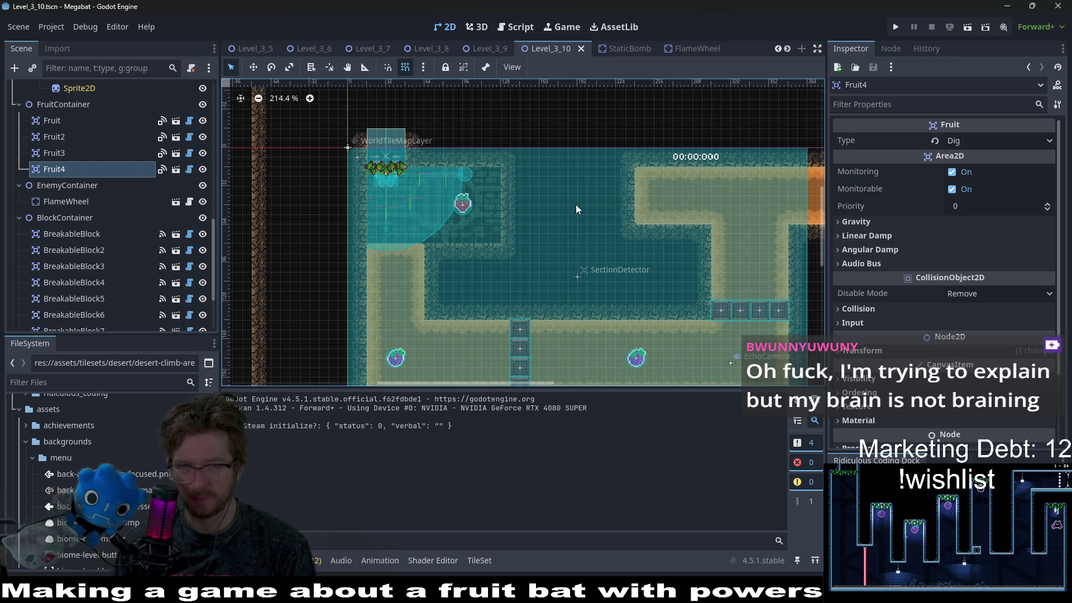
{"action": "scroll", "coordinate": [587, 223], "scroll_direction": "up", "scroll_amount": 1}
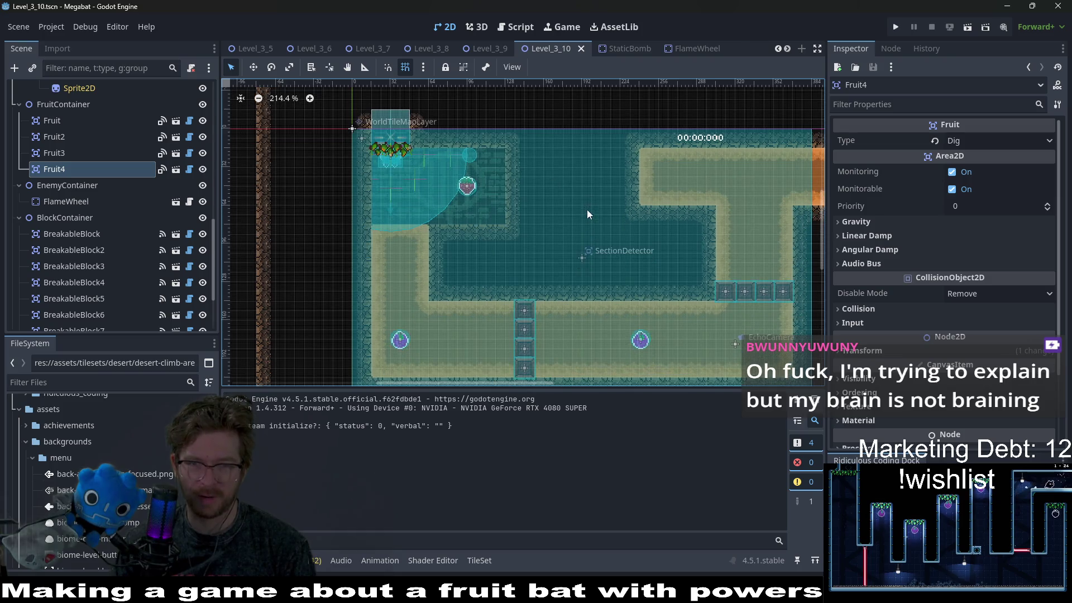
{"action": "scroll", "coordinate": [692, 225], "scroll_direction": "up", "scroll_amount": 1}
{"action": "scroll", "coordinate": [701, 239], "scroll_direction": "up", "scroll_amount": 1}
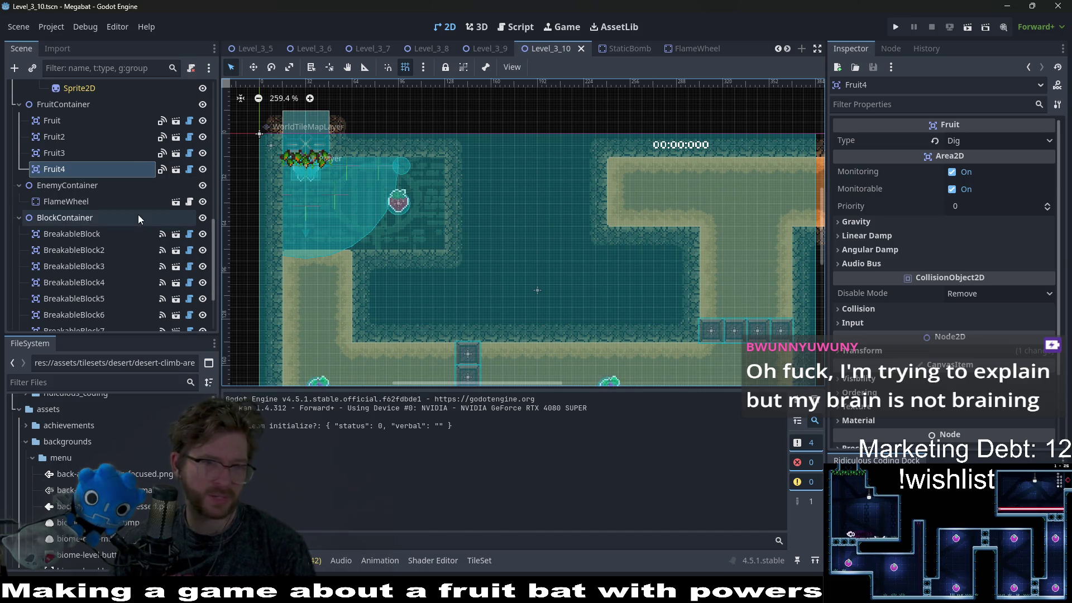
{"action": "scroll", "coordinate": [139, 218], "scroll_direction": "up", "scroll_amount": 2}
{"action": "scroll", "coordinate": [139, 215], "scroll_direction": "up", "scroll_amount": 10}
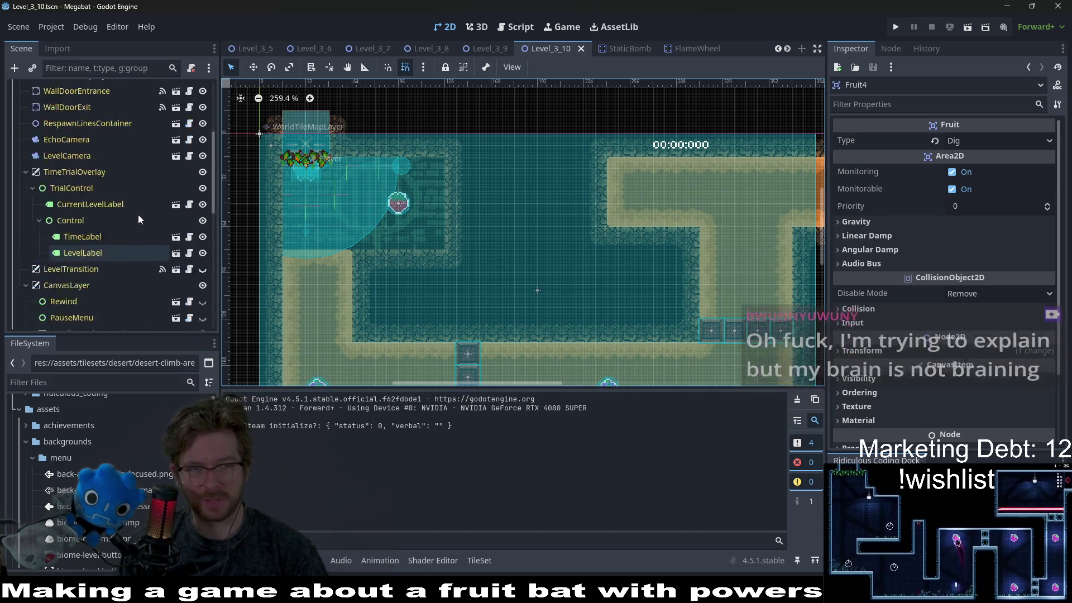
{"action": "left_click", "coordinate": [82, 219]}
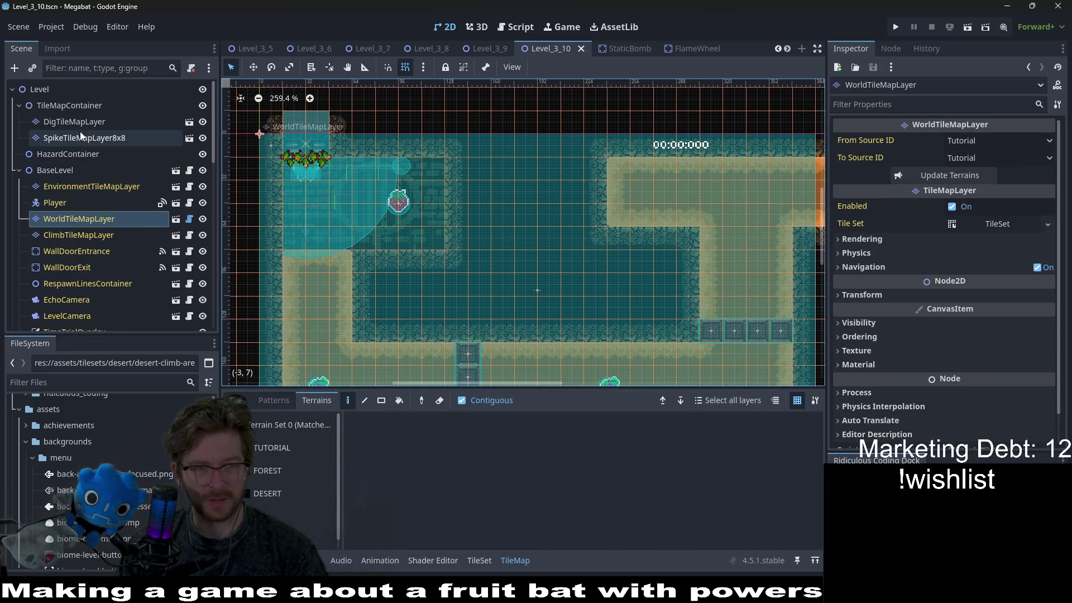
Pick the DESERT terrain on WorldTileMapLayer and paint the central room with brush and rectangle strokes
{"action": "left_click", "coordinate": [102, 233]}
{"action": "key", "text": "Up"}
{"action": "left_click", "coordinate": [278, 497]}
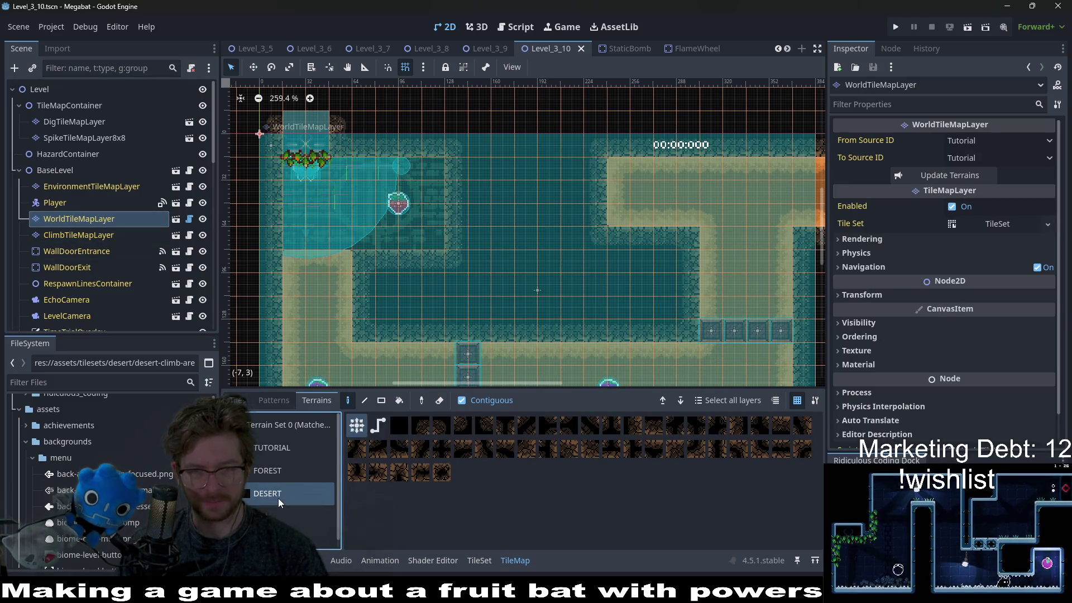
{"action": "left_click_drag", "start_coordinate": [513, 176], "coordinate": [678, 255]}
{"action": "left_click", "coordinate": [383, 401]}
{"action": "mouse_move", "coordinate": [502, 167]}
{"action": "left_mouse_down"}
{"action": "mouse_move", "coordinate": [618, 262]}
{"action": "mouse_move", "coordinate": [677, 251]}
{"action": "mouse_move", "coordinate": [665, 267]}
{"action": "left_mouse_up"}
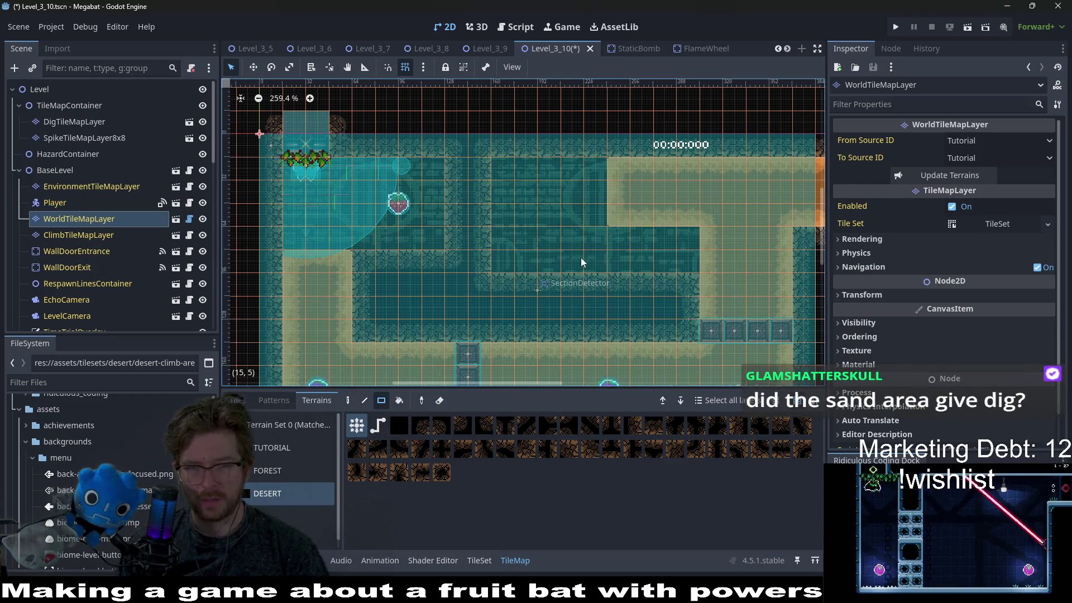
{"action": "left_click_drag", "start_coordinate": [510, 260], "coordinate": [682, 259]}
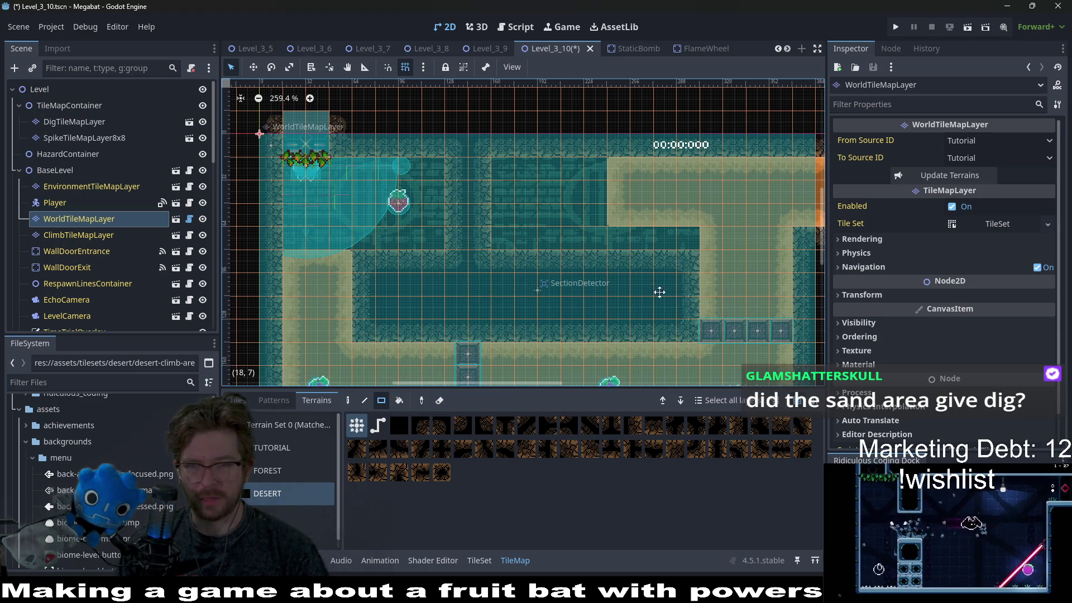
Reposition the view over the central room and repaint a wall column in desert terrain
{"action": "scroll", "coordinate": [673, 300], "scroll_direction": "down", "scroll_amount": 3}
{"action": "scroll", "coordinate": [672, 300], "scroll_direction": "right", "scroll_amount": 5}
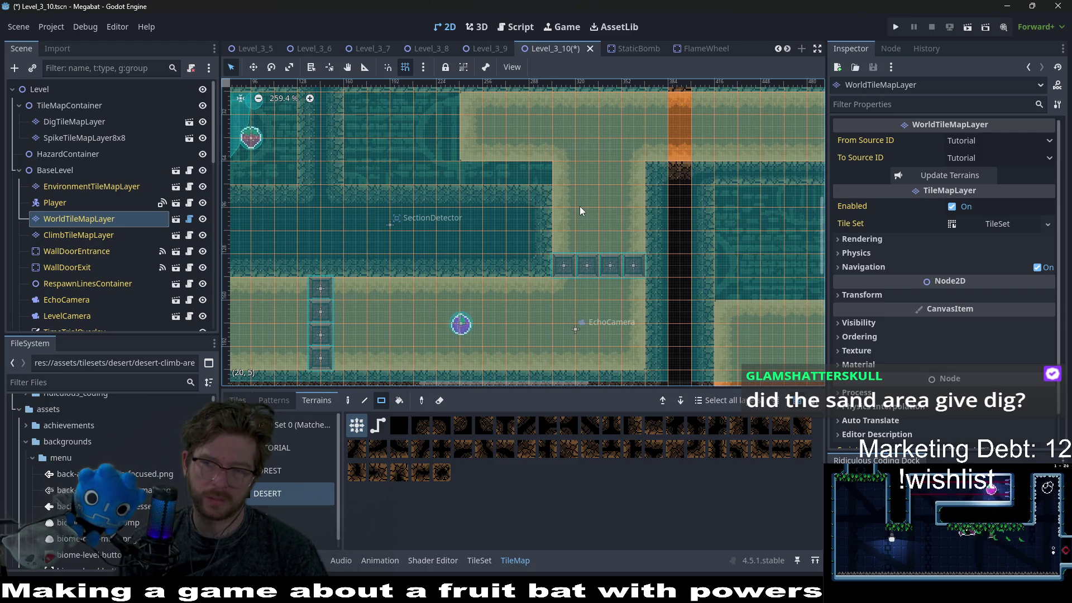
{"action": "left_click_drag", "start_coordinate": [473, 204], "coordinate": [639, 233]}
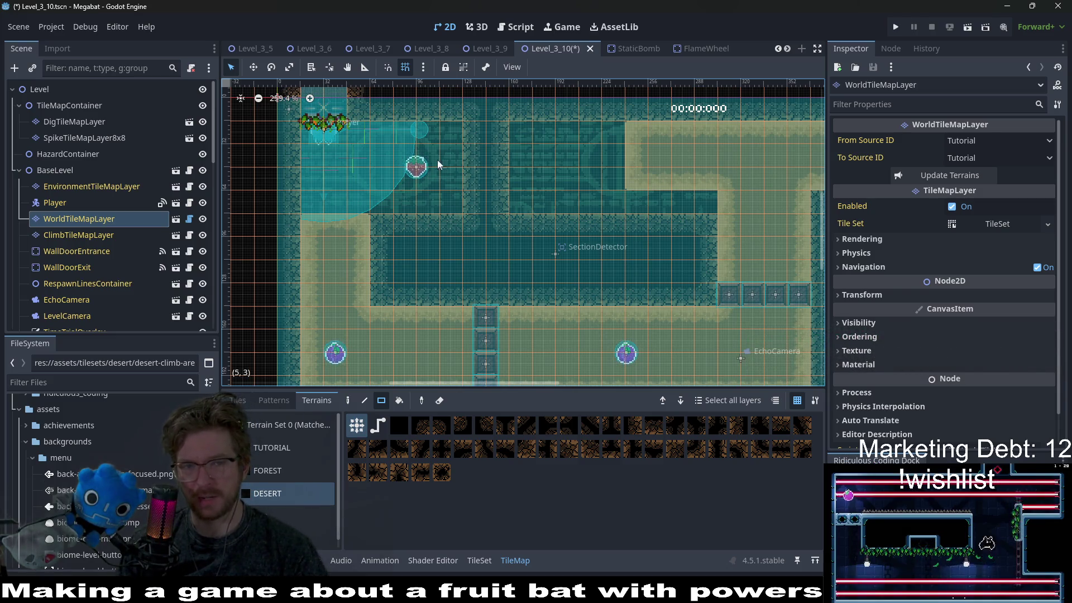
{"action": "left_click_drag", "start_coordinate": [612, 220], "coordinate": [495, 241]}
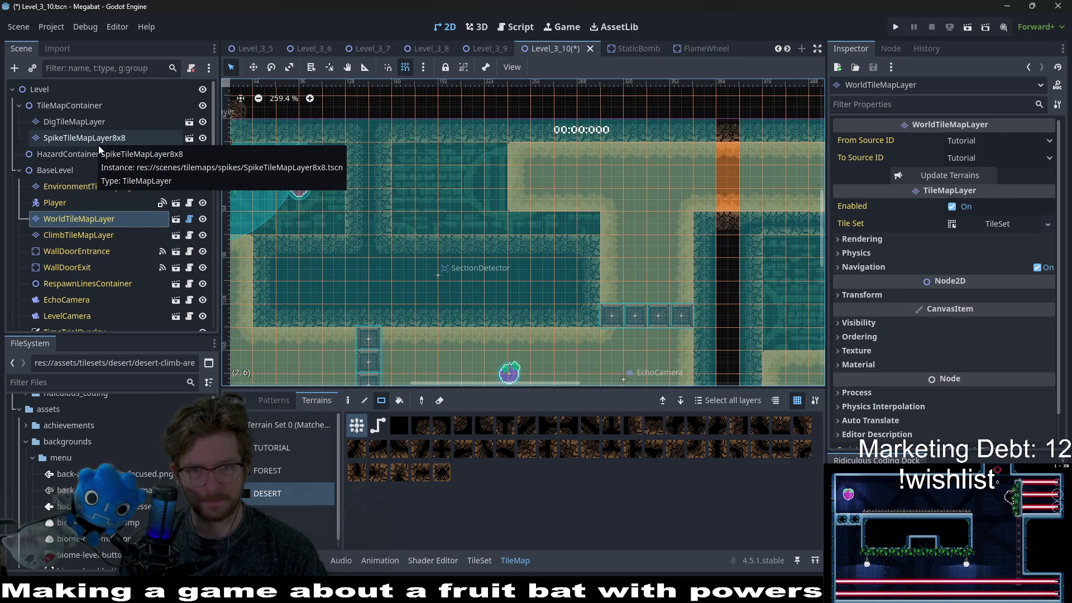
{"action": "left_click_drag", "start_coordinate": [432, 276], "coordinate": [577, 233]}
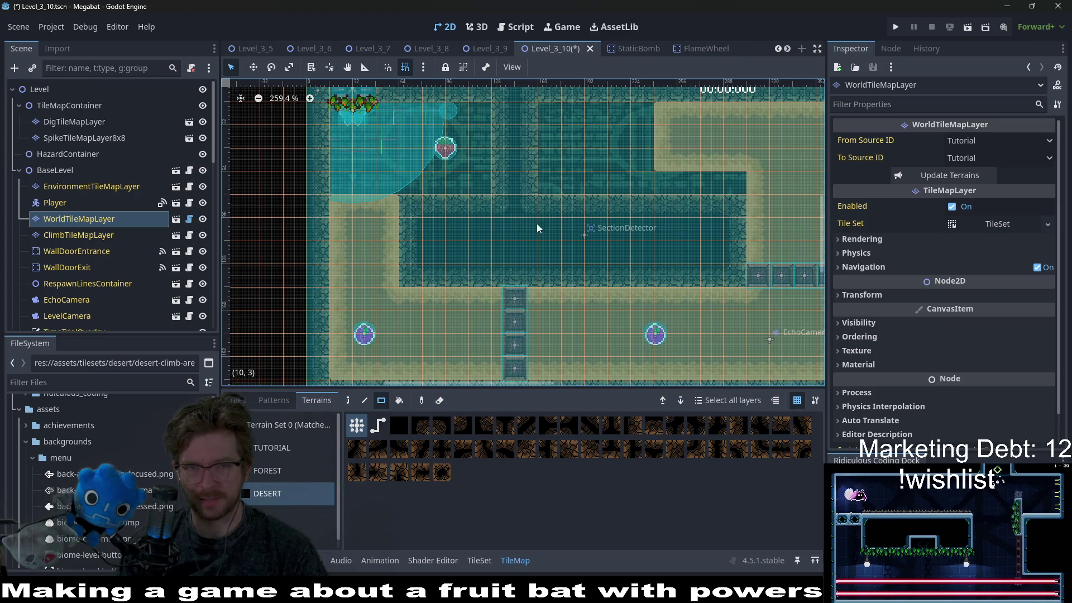
{"action": "left_click_drag", "start_coordinate": [564, 198], "coordinate": [490, 235]}
{"action": "left_click_drag", "start_coordinate": [652, 262], "coordinate": [588, 233]}
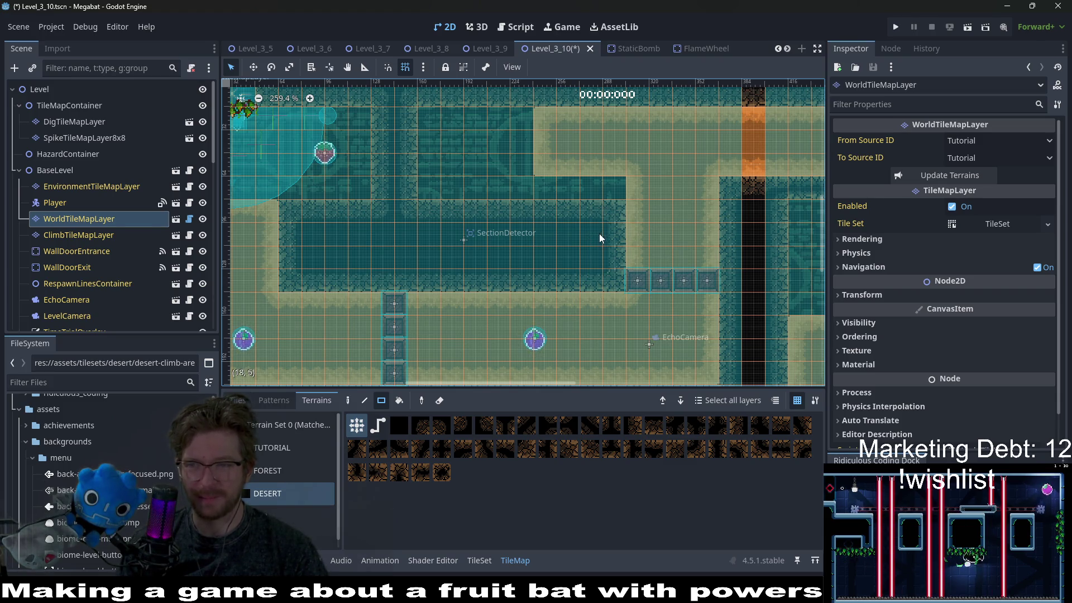
{"action": "left_click_drag", "start_coordinate": [515, 269], "coordinate": [561, 235]}
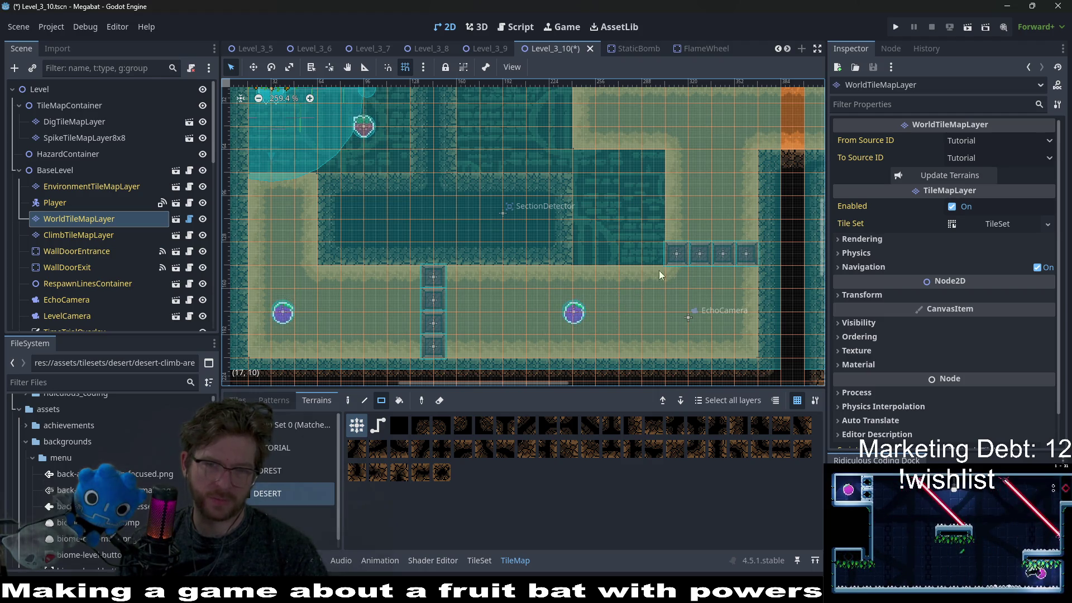
{"action": "scroll", "coordinate": [570, 207], "scroll_direction": "up", "scroll_amount": 2}
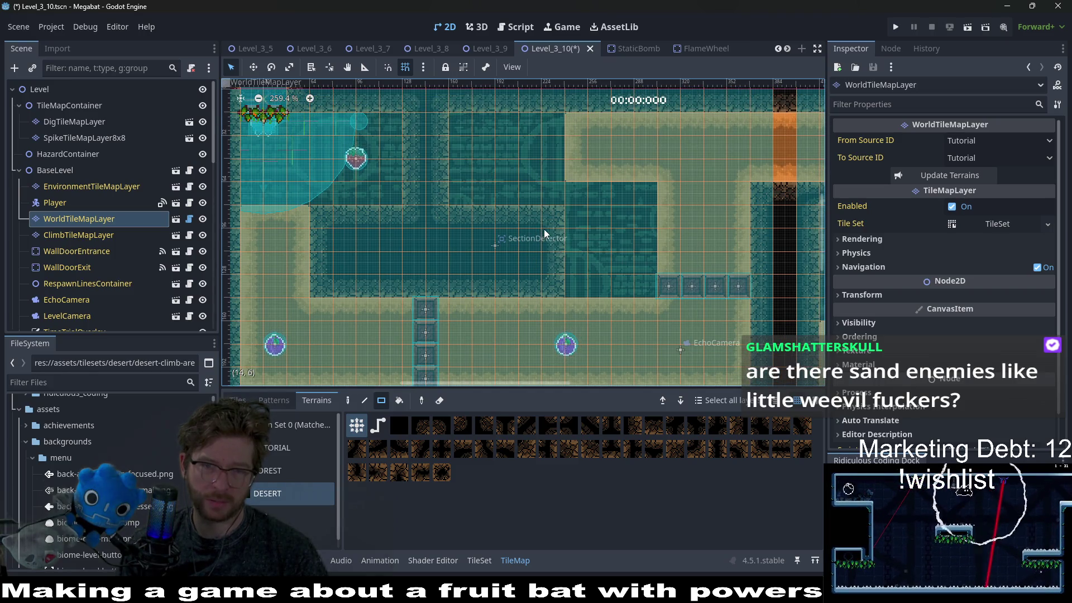
{"action": "left_click_drag", "start_coordinate": [545, 223], "coordinate": [575, 295]}
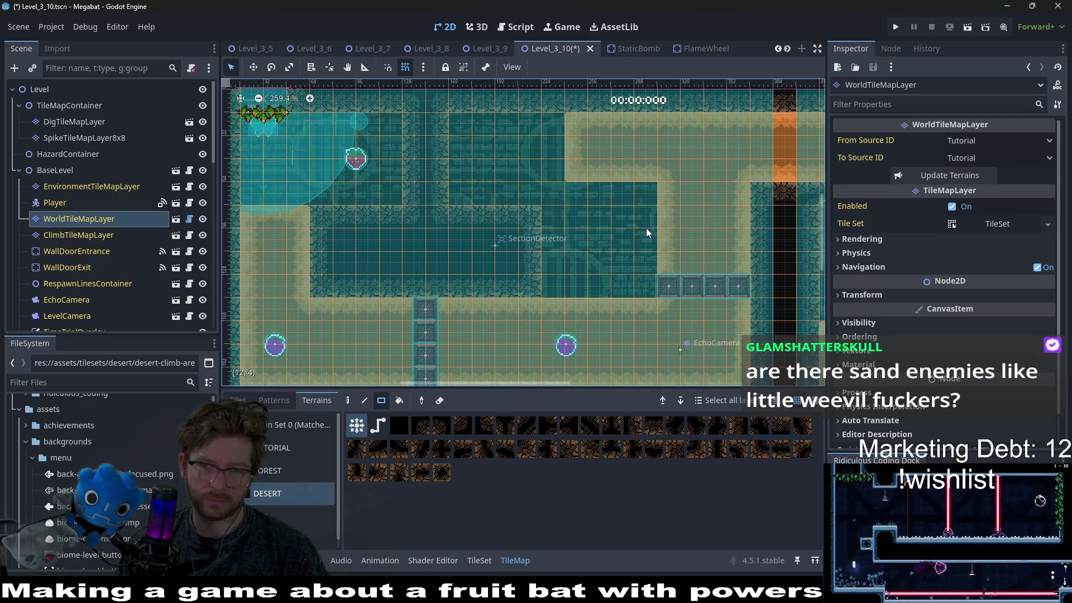
{"action": "scroll", "coordinate": [649, 202], "scroll_direction": "down", "scroll_amount": 2}
{"action": "scroll", "coordinate": [649, 202], "scroll_direction": "right", "scroll_amount": 3}
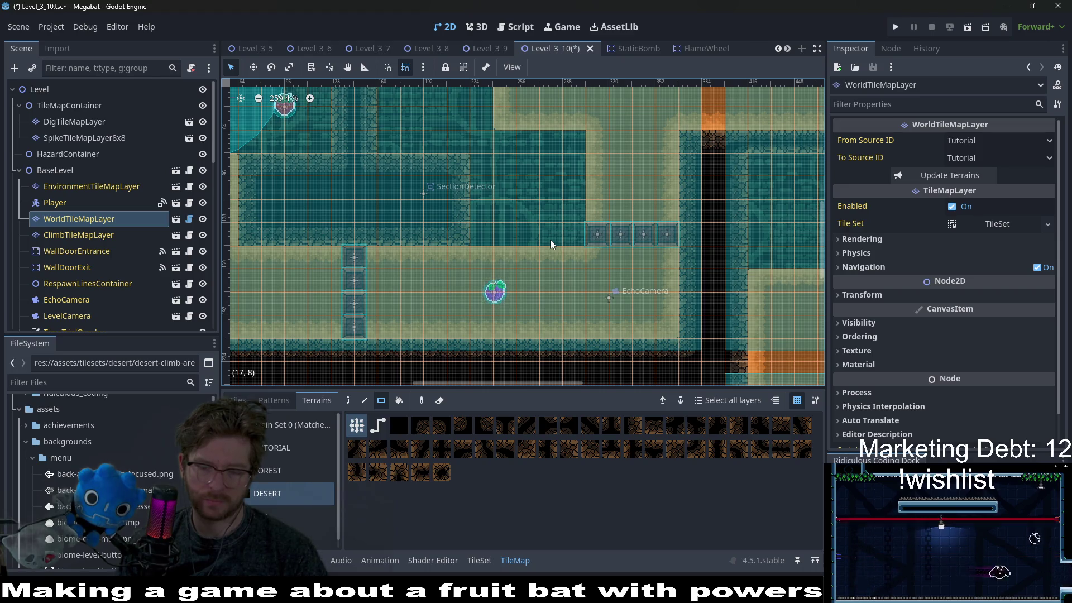
{"action": "scroll", "coordinate": [550, 251], "scroll_direction": "down", "scroll_amount": 3}
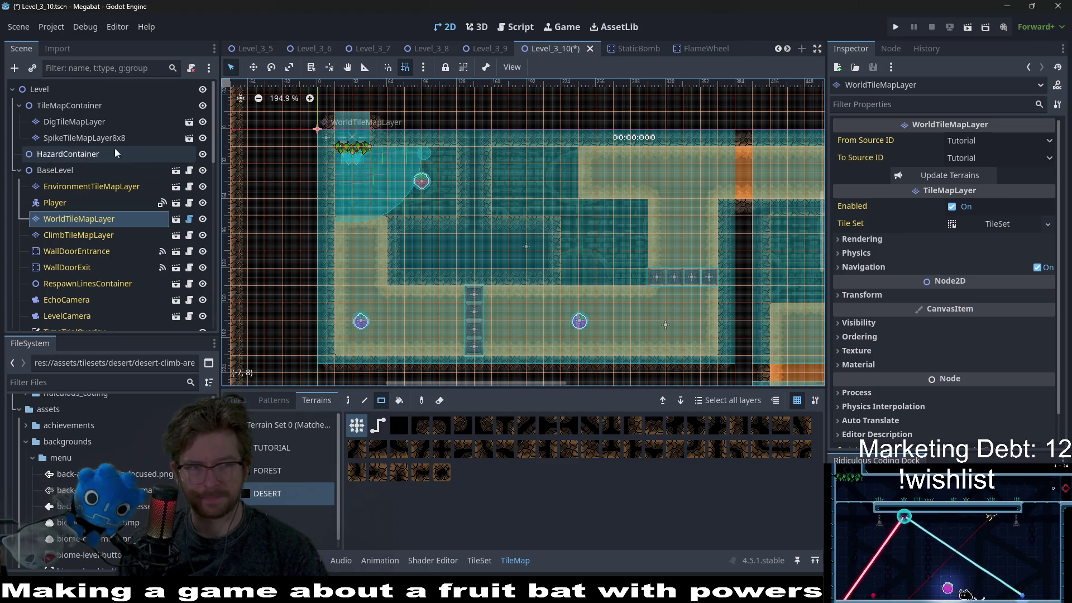
{"action": "left_click", "coordinate": [84, 137]}
{"action": "left_click", "coordinate": [88, 121]}
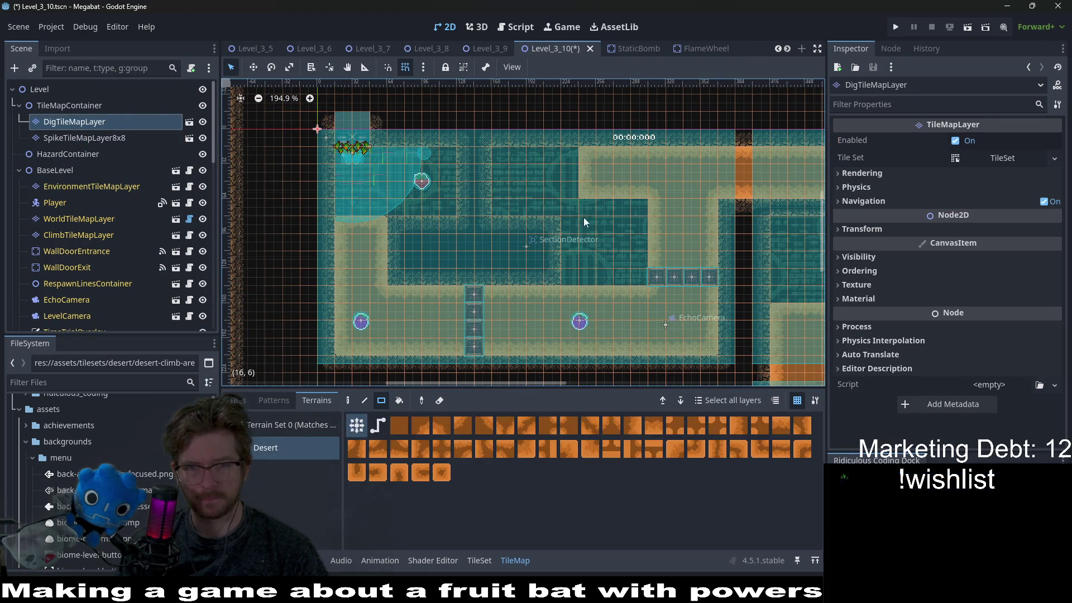
{"action": "left_click_drag", "start_coordinate": [607, 262], "coordinate": [642, 279]}
{"action": "mouse_move", "coordinate": [499, 154]}
{"action": "left_mouse_down"}
{"action": "mouse_move", "coordinate": [576, 209]}
{"action": "mouse_move", "coordinate": [570, 149]}
{"action": "left_mouse_up"}
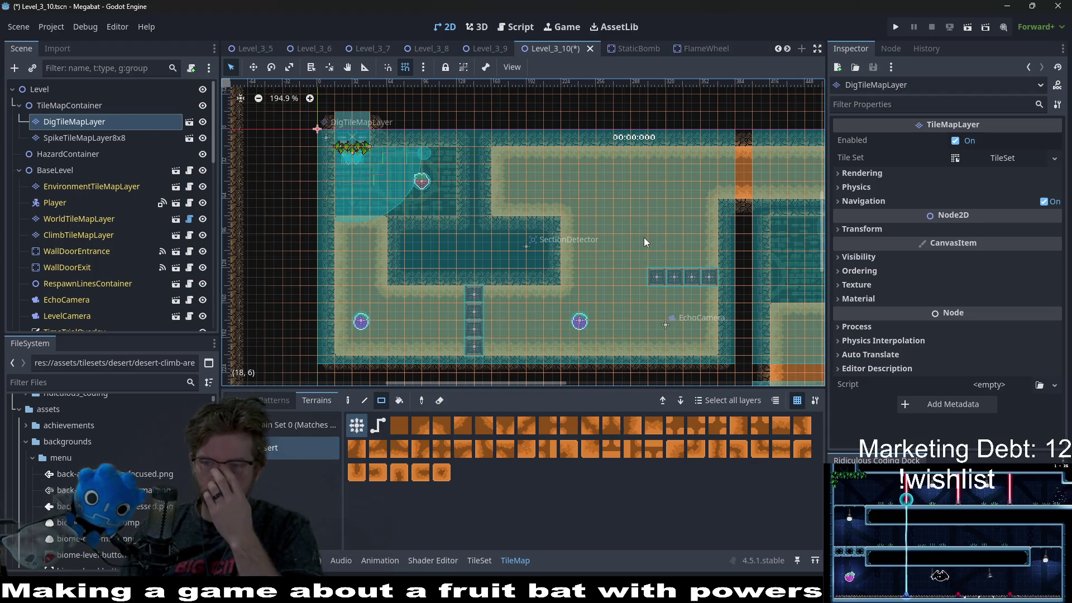
{"action": "scroll", "coordinate": [96, 230], "scroll_direction": "down", "scroll_amount": 5}
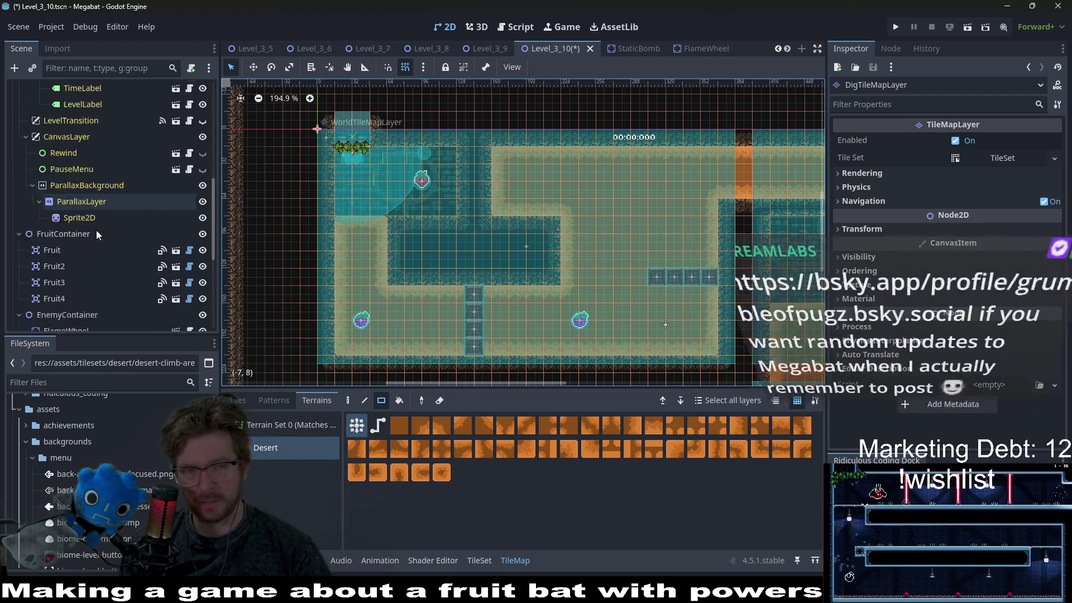
{"action": "scroll", "coordinate": [97, 290], "scroll_direction": "up", "scroll_amount": 4}
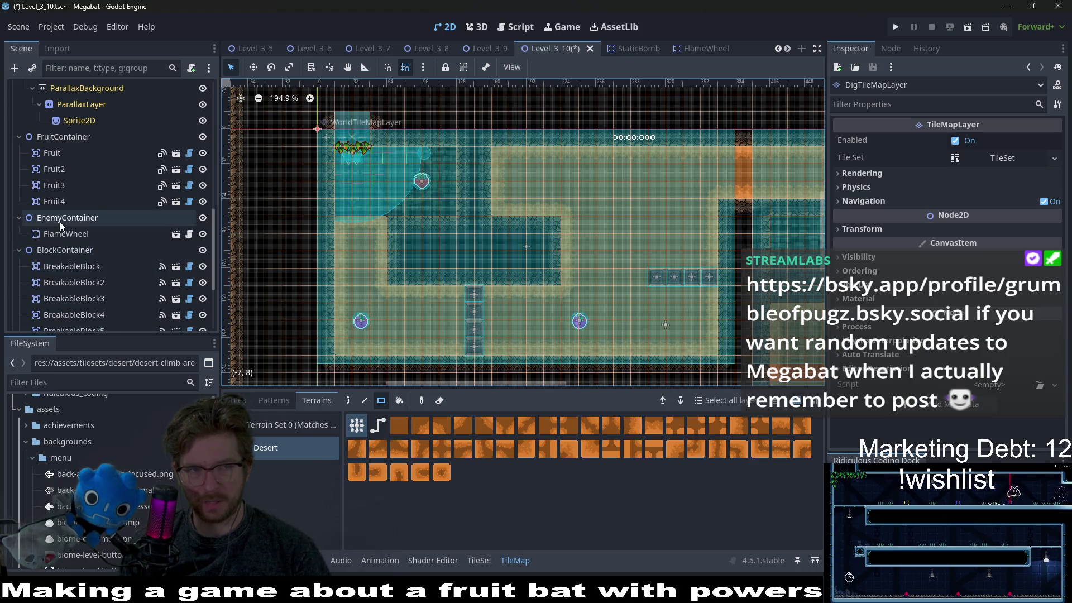
Instantiate the DrillSpawner scene as a child of EnemyContainer
{"action": "right_click", "coordinate": [59, 219]}
{"action": "left_click", "coordinate": [110, 245]}
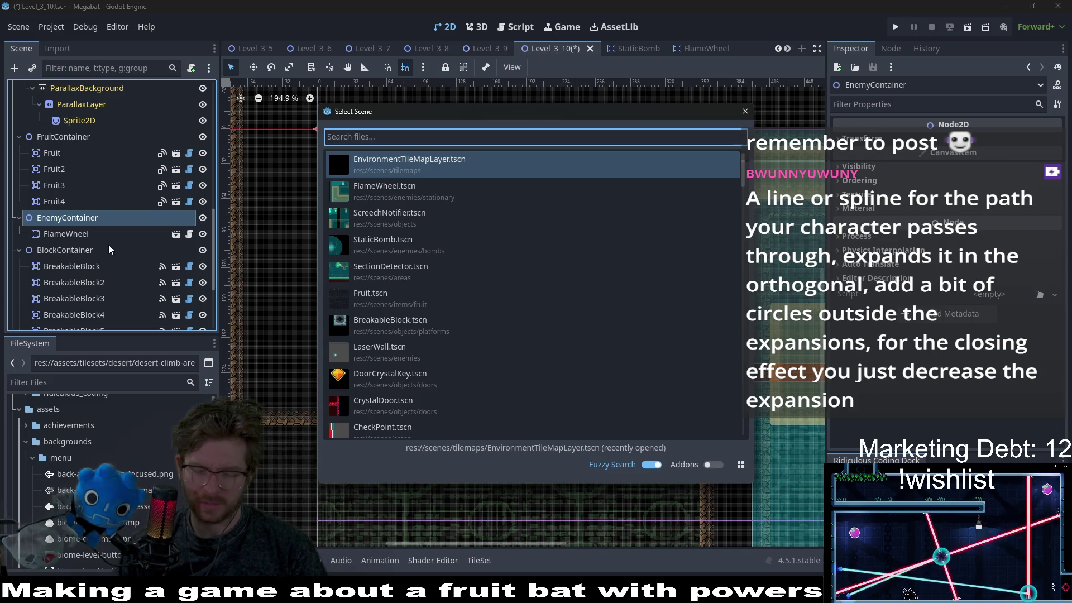
{"action": "type", "text": "launch"}
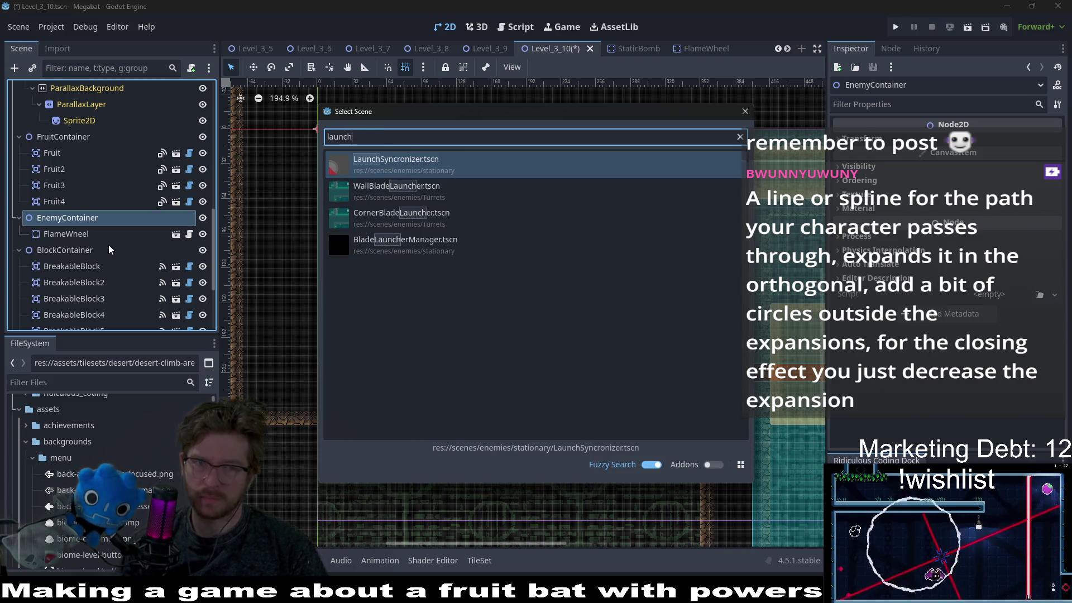
{"action": "key", "text": "BackSpace"}
{"action": "key", "text": "BackSpace"}
{"action": "key", "text": "BackSpace"}
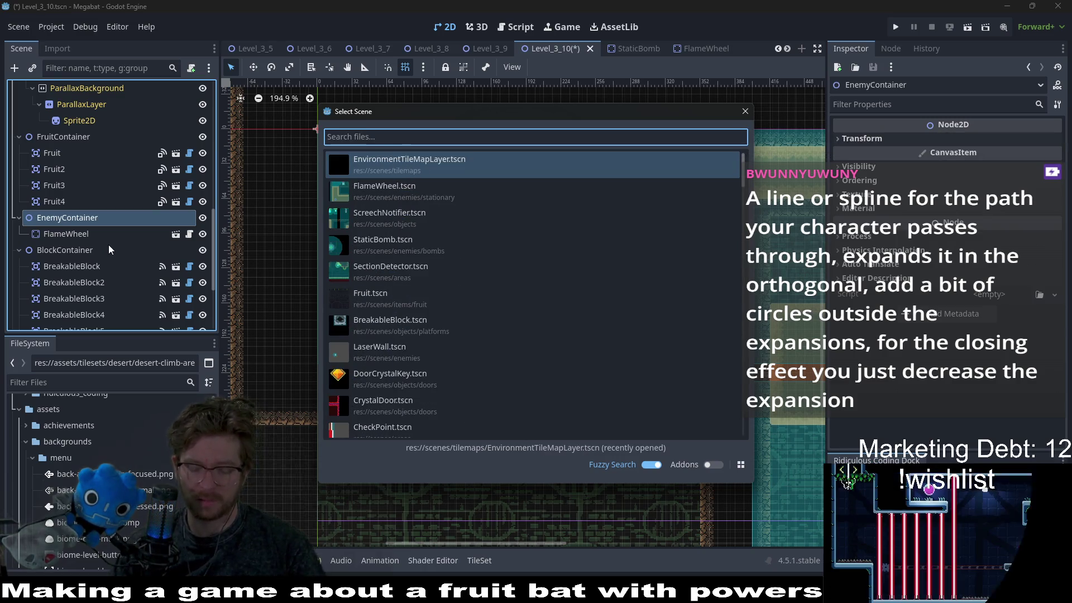
{"action": "type", "text": "drill"}
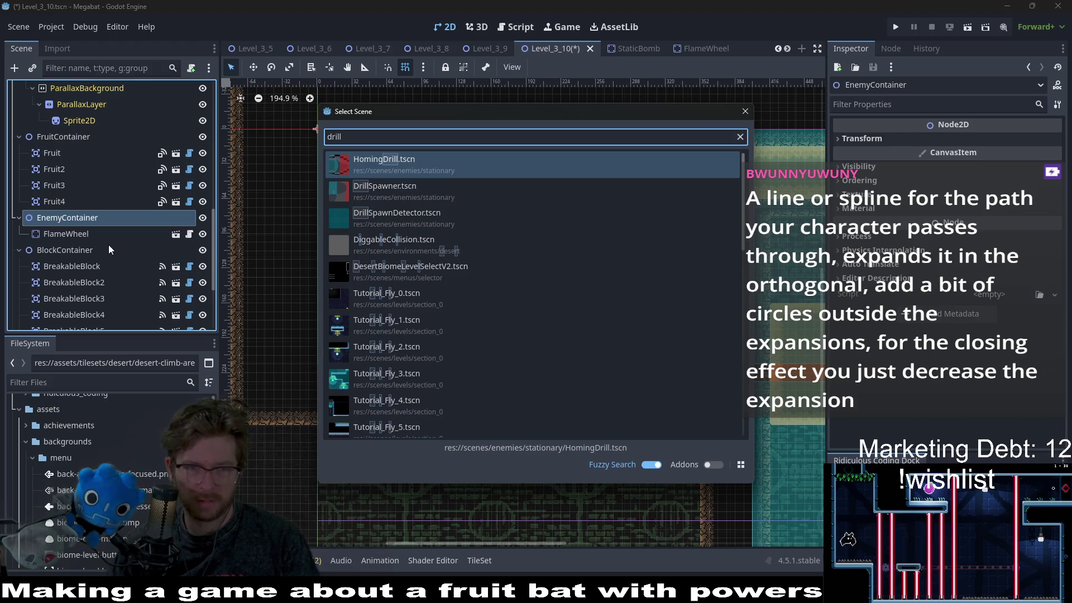
{"action": "key", "text": "Down"}
{"action": "key", "text": "Return"}
{"action": "key", "text": "w"}
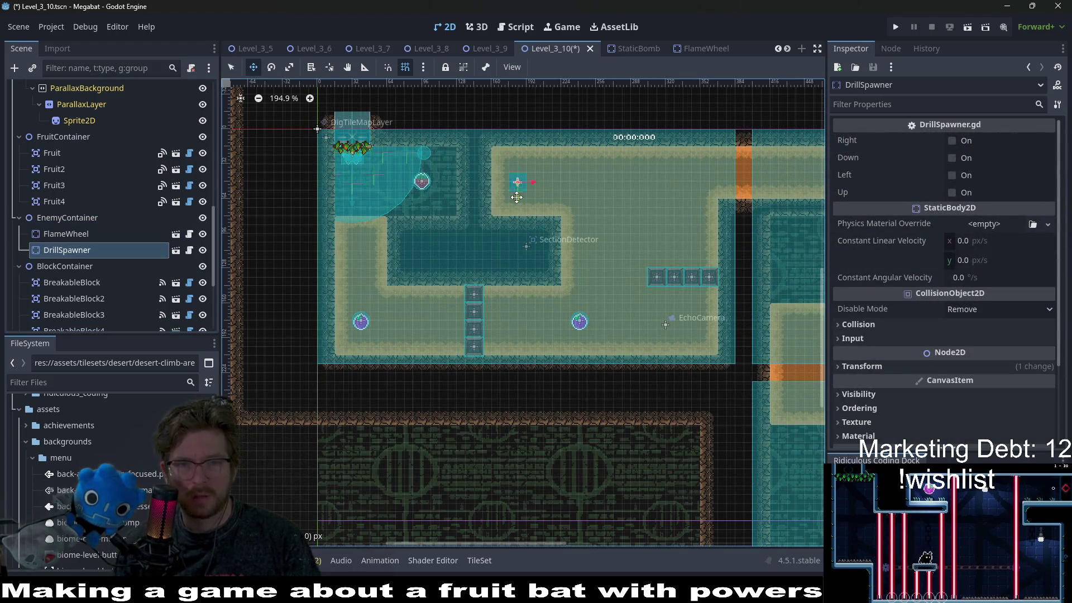
Nudge the DrillSpawner down, enable its Right direction, save Level_3_10, and run it
{"action": "scroll", "coordinate": [516, 197], "scroll_direction": "up", "scroll_amount": 10}
{"action": "key", "text": "Down"}
{"action": "key", "text": "Down"}
{"action": "key", "text": "Down"}
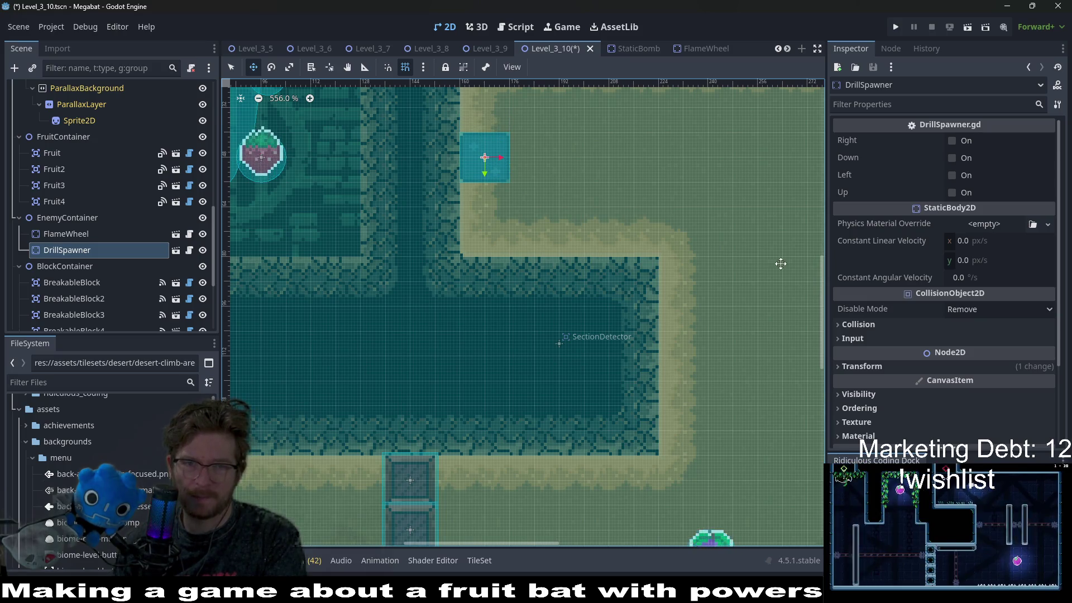
{"action": "left_click", "coordinate": [951, 141]}
{"action": "scroll", "coordinate": [603, 182], "scroll_direction": "down", "scroll_amount": 5}
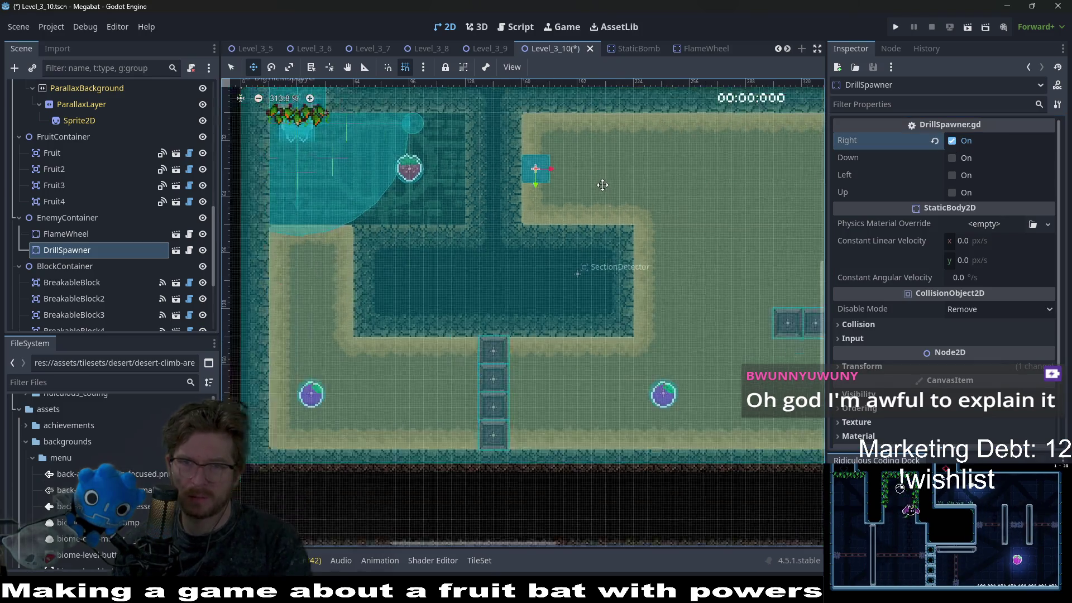
{"action": "key", "text": "ctrl+s"}
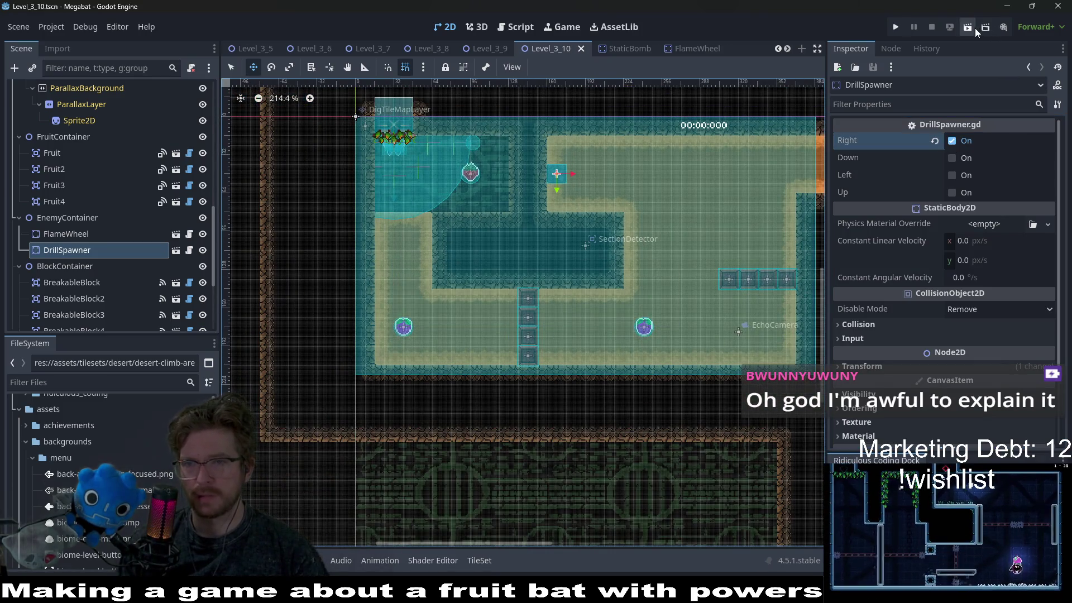
{"action": "left_click", "coordinate": [975, 28]}
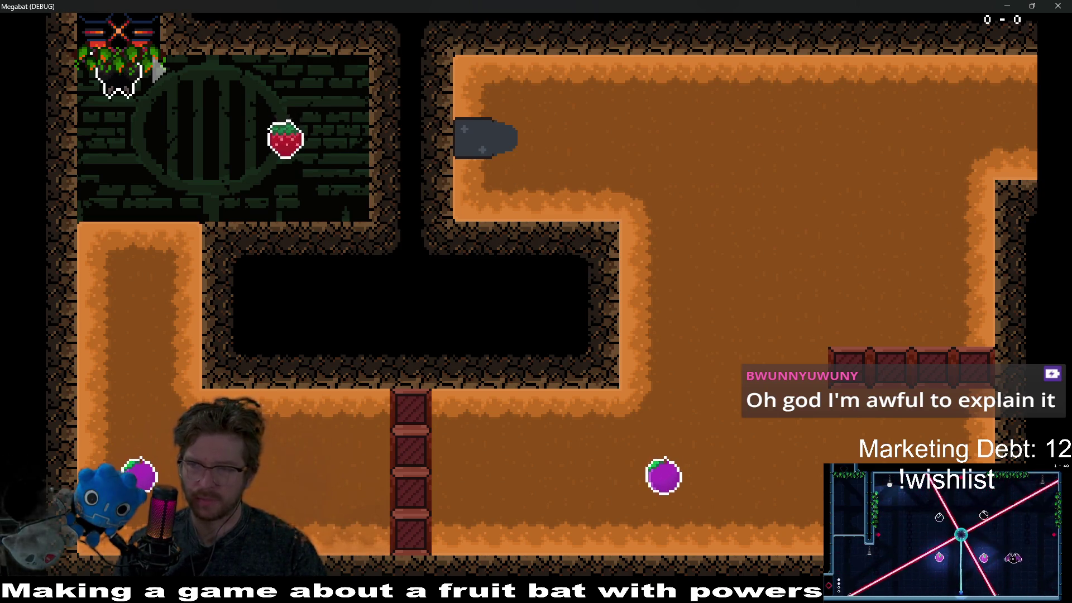
Fly the bat down the left shaft, along the bottom corridor and up, then close the game
{"action": "key", "text": "Right"}
{"action": "key", "text": "Left"}
{"action": "key", "text": "Down"}
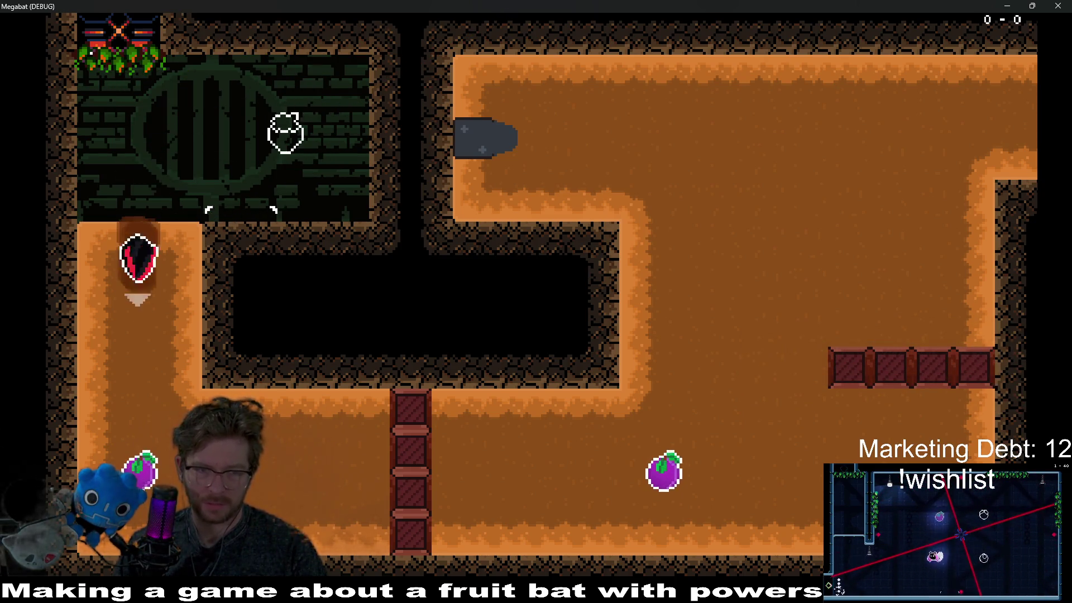
{"action": "key", "text": "Right"}
{"action": "key", "text": "Up"}
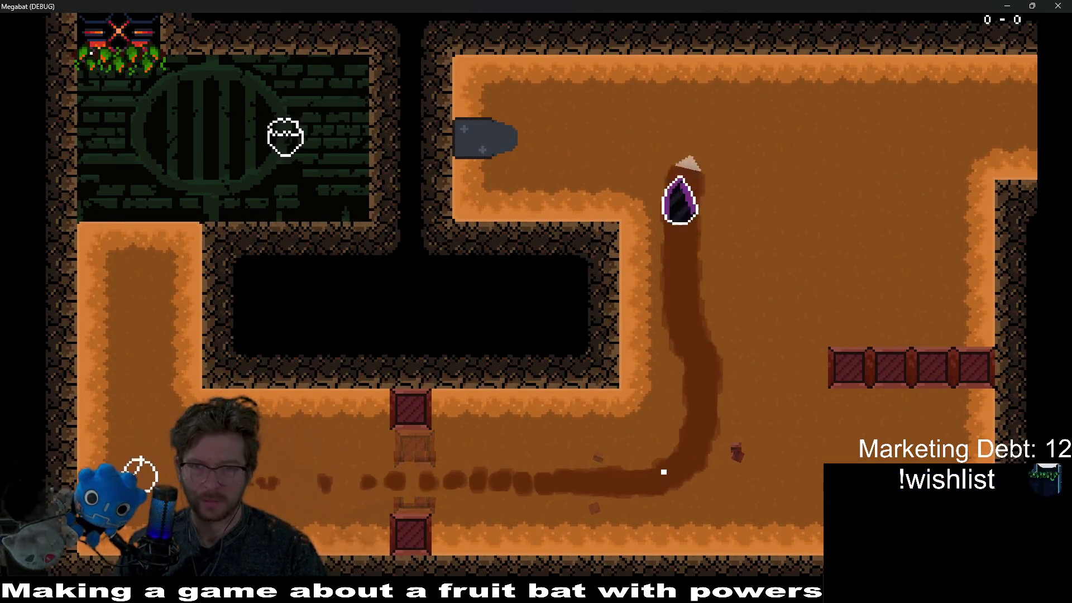
{"action": "key", "text": "Right"}
{"action": "key", "text": "Left"}
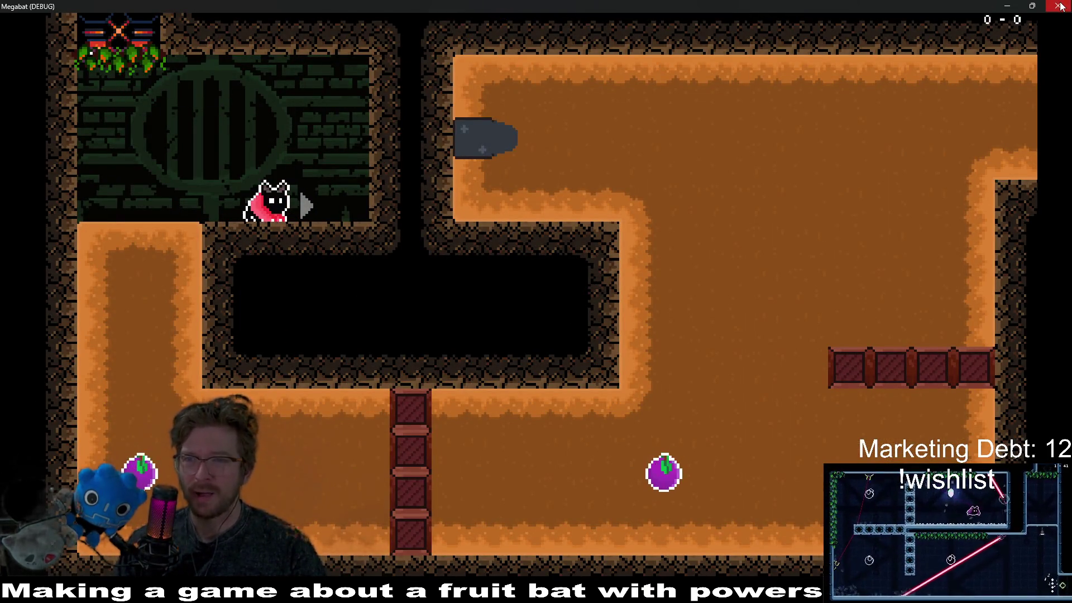
{"action": "left_click", "coordinate": [1059, 7]}
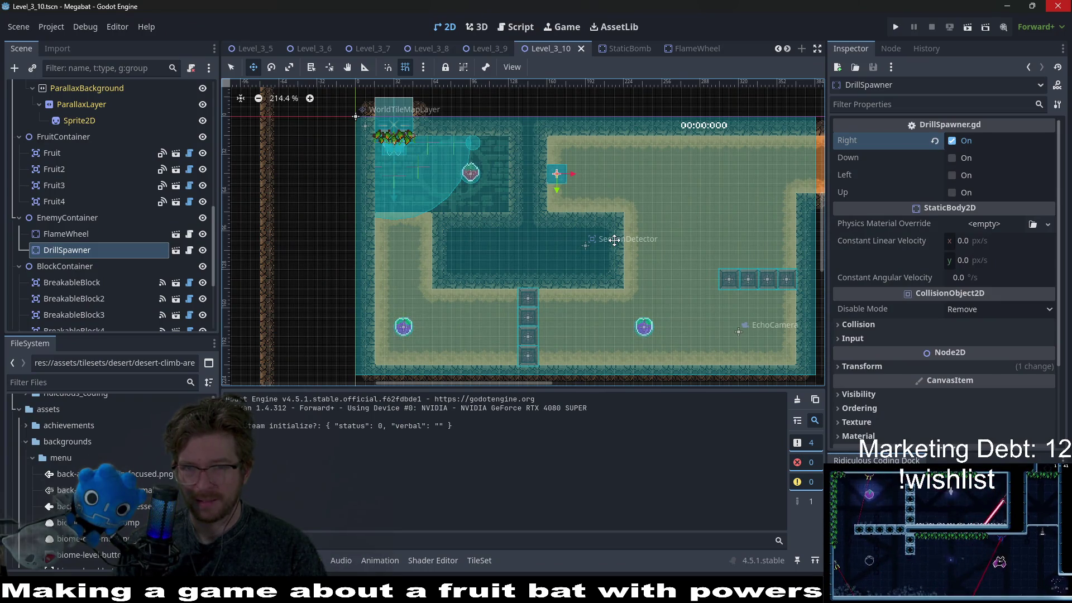
Shift the DrillSpawner slightly left and down, then save Level_3_10
{"action": "mouse_move", "coordinate": [570, 176]}
{"action": "left_mouse_down"}
{"action": "mouse_move", "coordinate": [453, 194]}
{"action": "mouse_move", "coordinate": [558, 177]}
{"action": "left_mouse_up"}
{"action": "scroll", "coordinate": [595, 196], "scroll_direction": "up", "scroll_amount": 3}
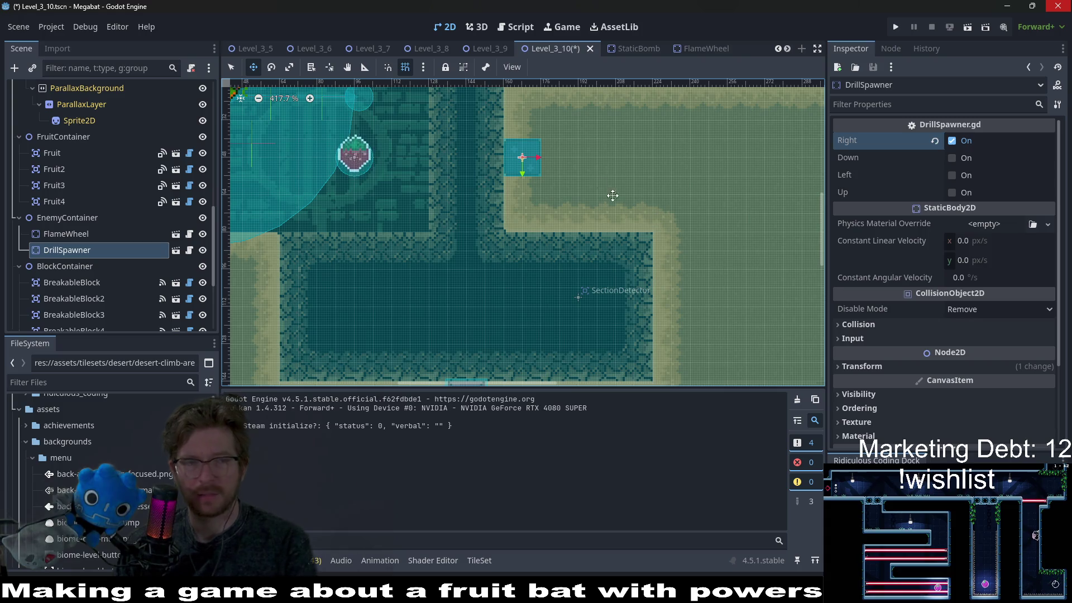
{"action": "key", "text": "ctrl+s"}
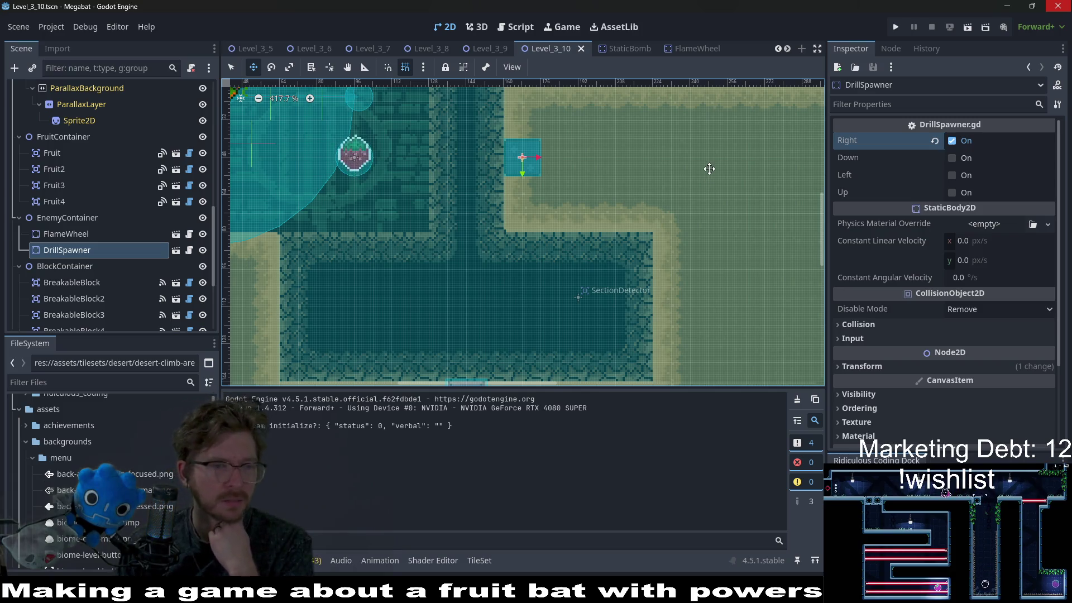
Open DrillSpawnDetector.tscn via the preload path in the DrillSpawner.gd script
{"action": "left_click", "coordinate": [190, 250]}
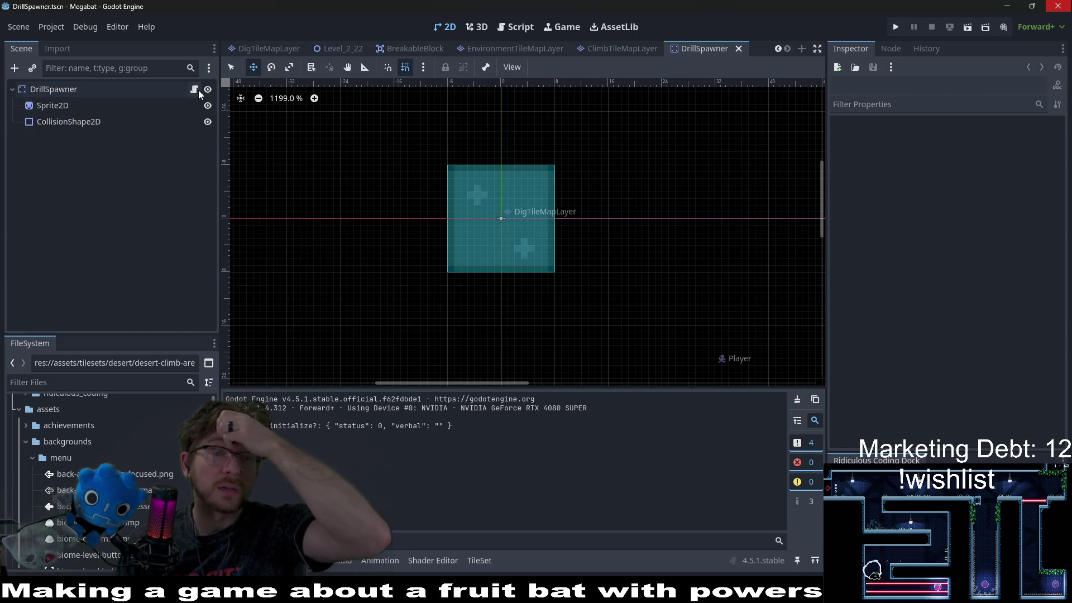
{"action": "left_click", "coordinate": [195, 89]}
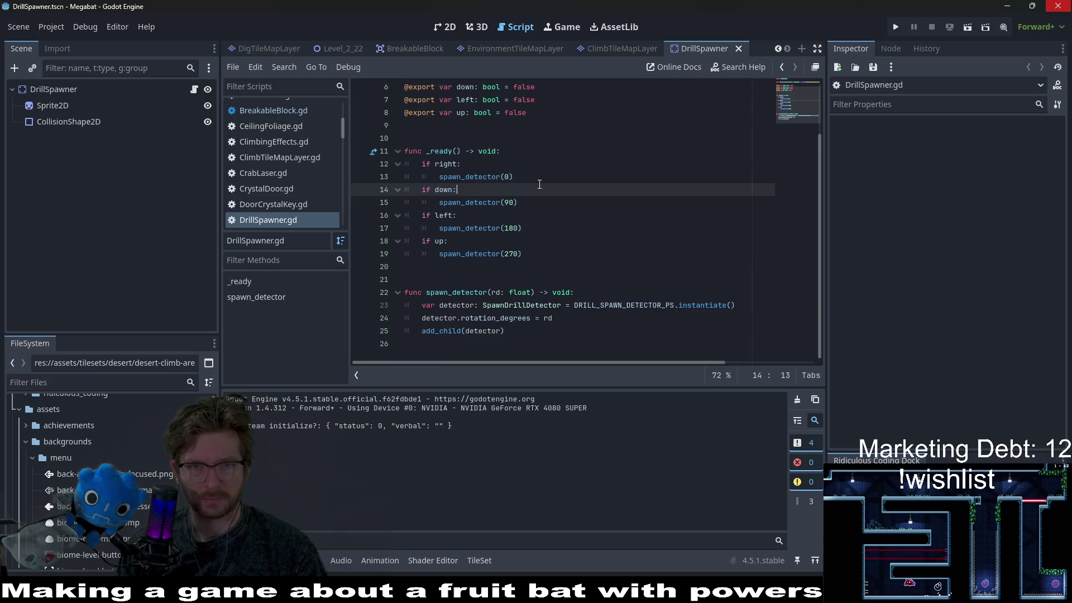
{"action": "left_click", "coordinate": [504, 113]}
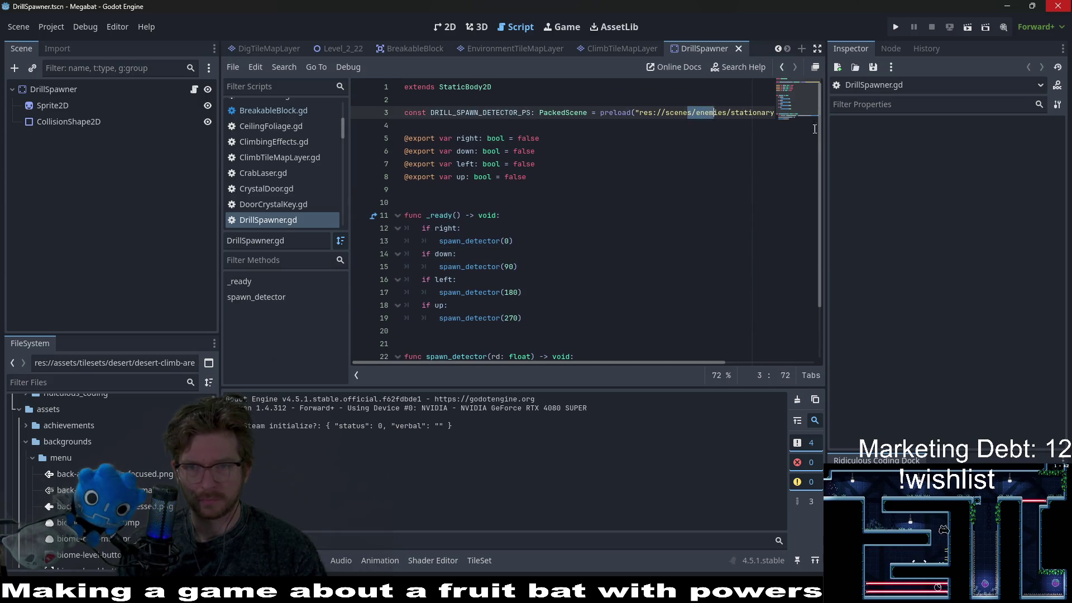
{"action": "left_click", "coordinate": [694, 114], "text": "ctrl"}
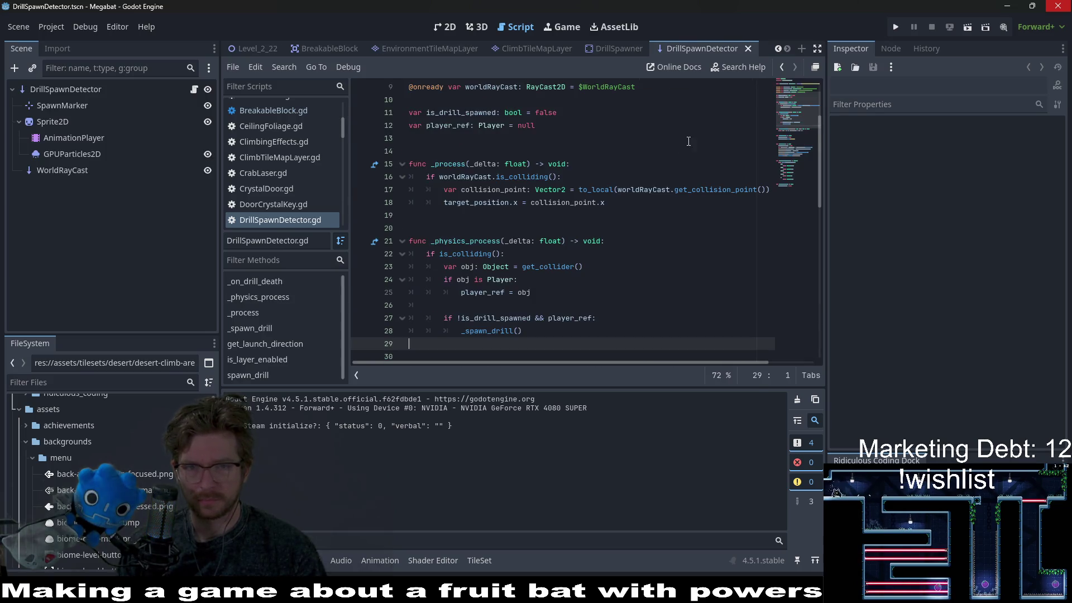
Show the DrillSpawnDetector scene in the 2D view
{"action": "left_click", "coordinate": [445, 29]}
{"action": "scroll", "coordinate": [625, 232], "scroll_direction": "down", "scroll_amount": 2}
{"action": "scroll", "coordinate": [482, 259], "scroll_direction": "up", "scroll_amount": 4}
{"action": "scroll", "coordinate": [483, 259], "scroll_direction": "up", "scroll_amount": 2}
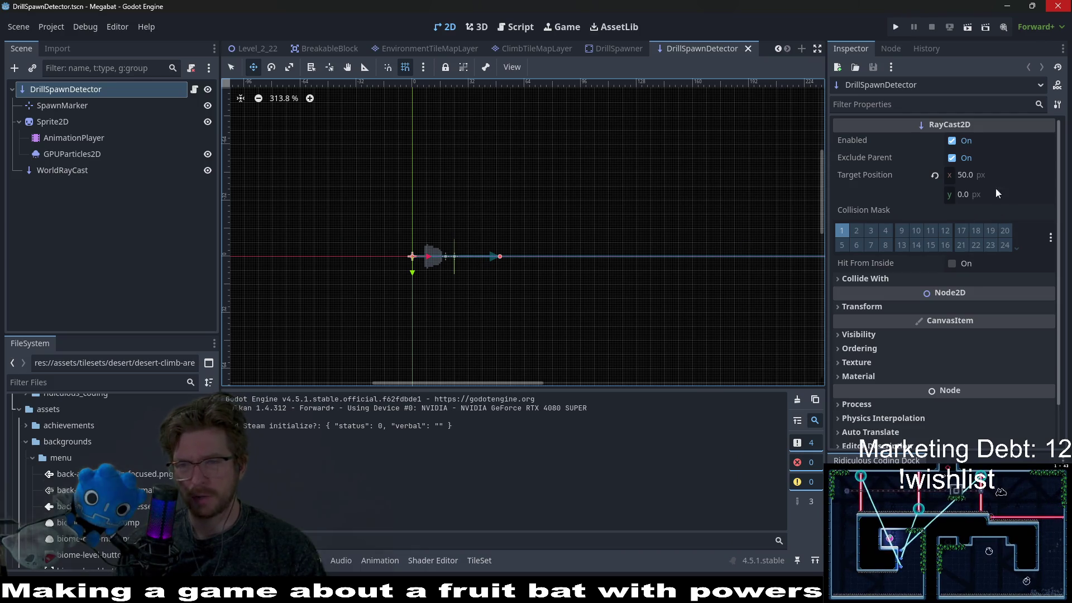
{"action": "scroll", "coordinate": [455, 279], "scroll_direction": "up", "scroll_amount": 4}
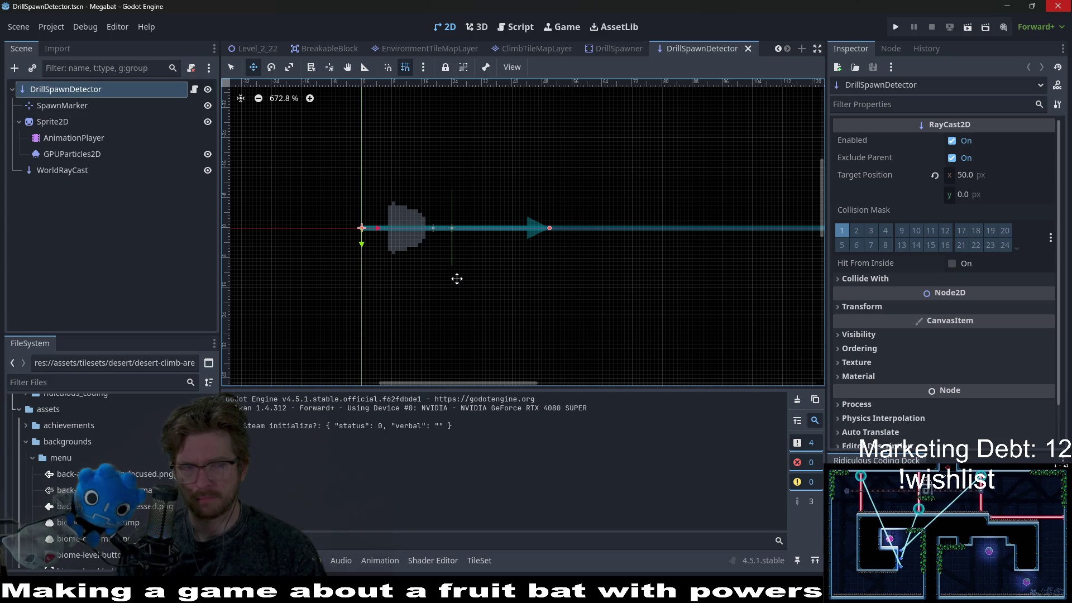
Select WorldRayCast and list its Collision Mask layer names, showing non_diggable ticked
{"action": "left_click", "coordinate": [79, 174]}
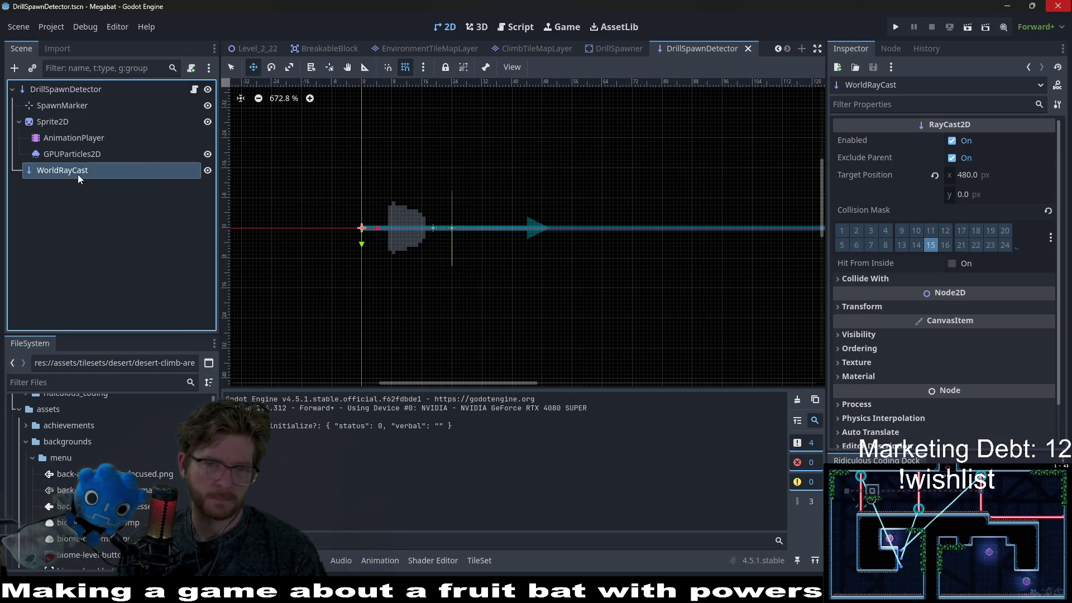
{"action": "scroll", "coordinate": [580, 235], "scroll_direction": "down", "scroll_amount": 5}
{"action": "scroll", "coordinate": [613, 248], "scroll_direction": "right", "scroll_amount": 5}
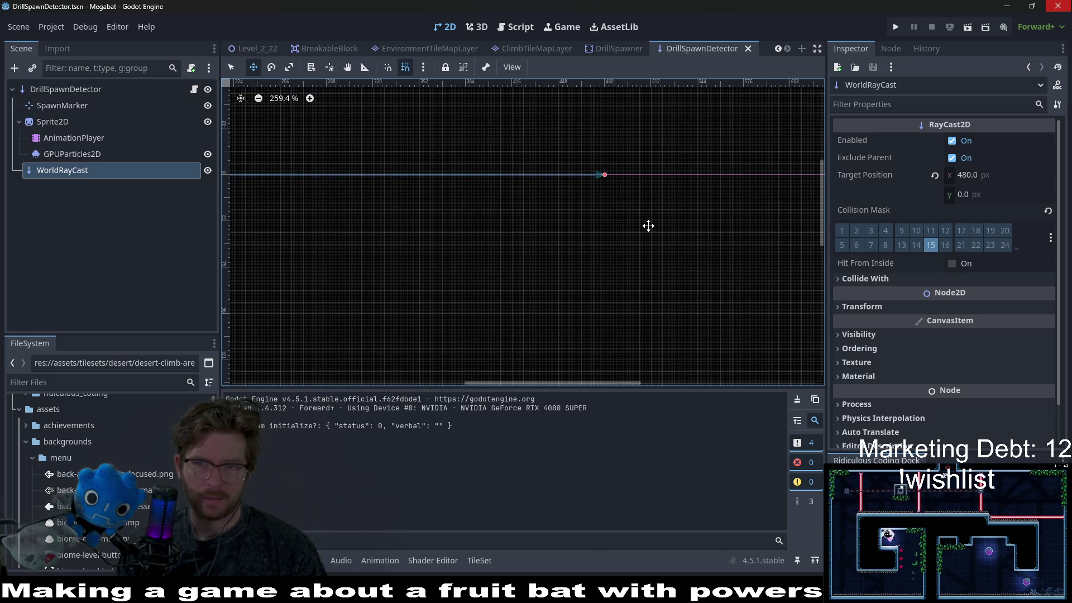
{"action": "scroll", "coordinate": [648, 226], "scroll_direction": "left", "scroll_amount": 5}
{"action": "scroll", "coordinate": [648, 226], "scroll_direction": "up", "scroll_amount": 2}
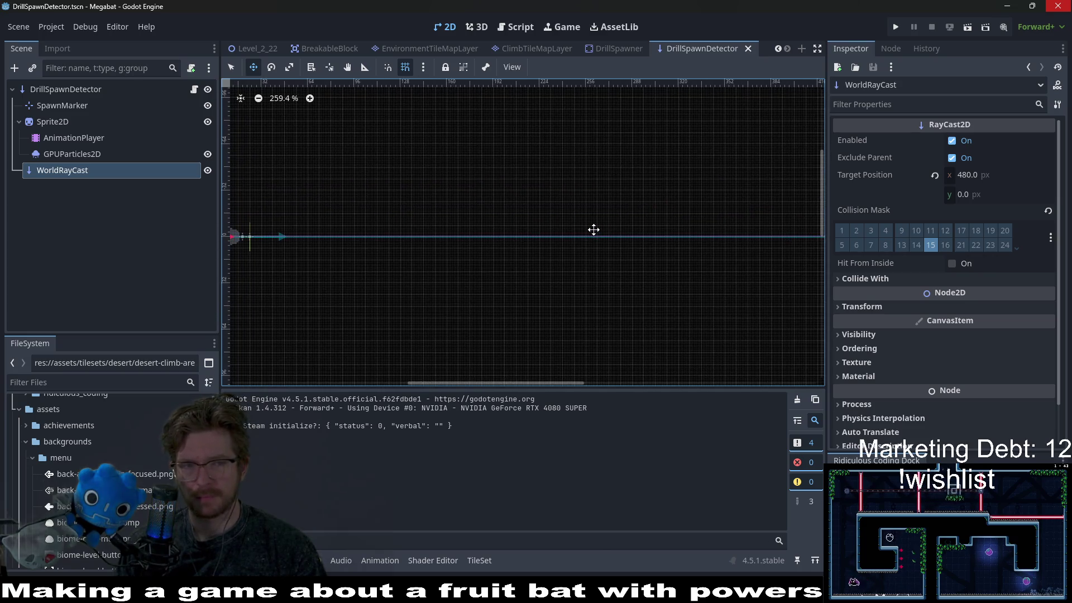
{"action": "scroll", "coordinate": [558, 234], "scroll_direction": "right", "scroll_amount": 3}
{"action": "scroll", "coordinate": [559, 234], "scroll_direction": "down", "scroll_amount": 1}
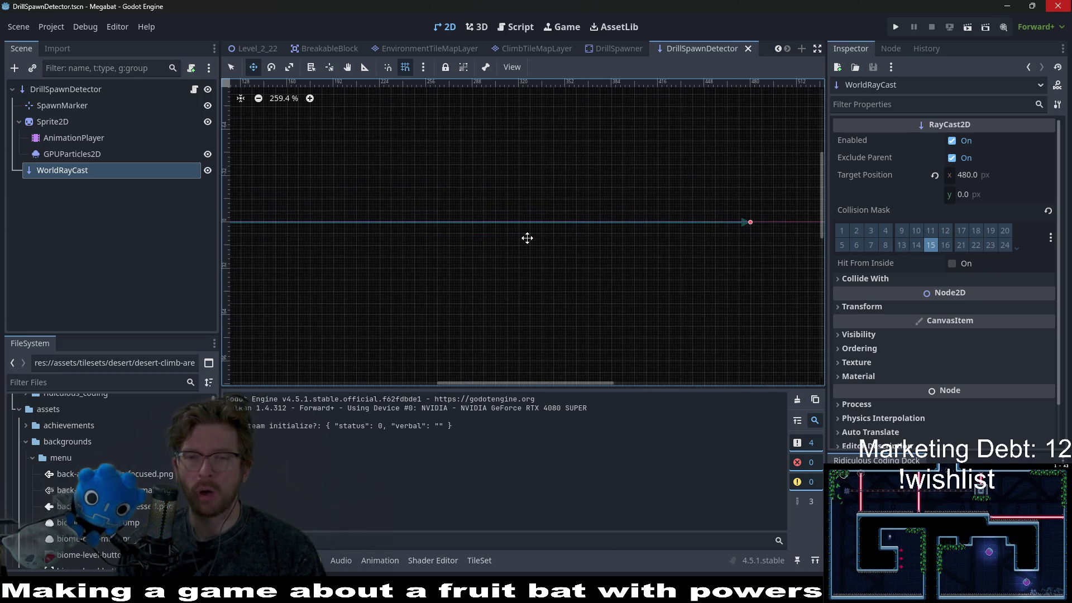
{"action": "scroll", "coordinate": [527, 238], "scroll_direction": "left", "scroll_amount": 8}
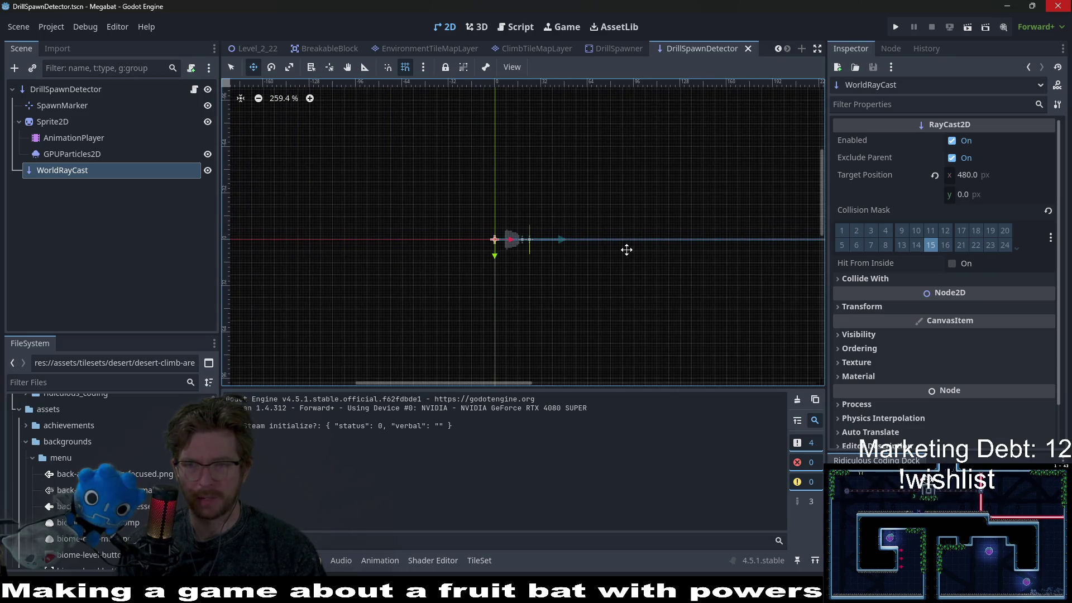
{"action": "left_click", "coordinate": [1051, 238]}
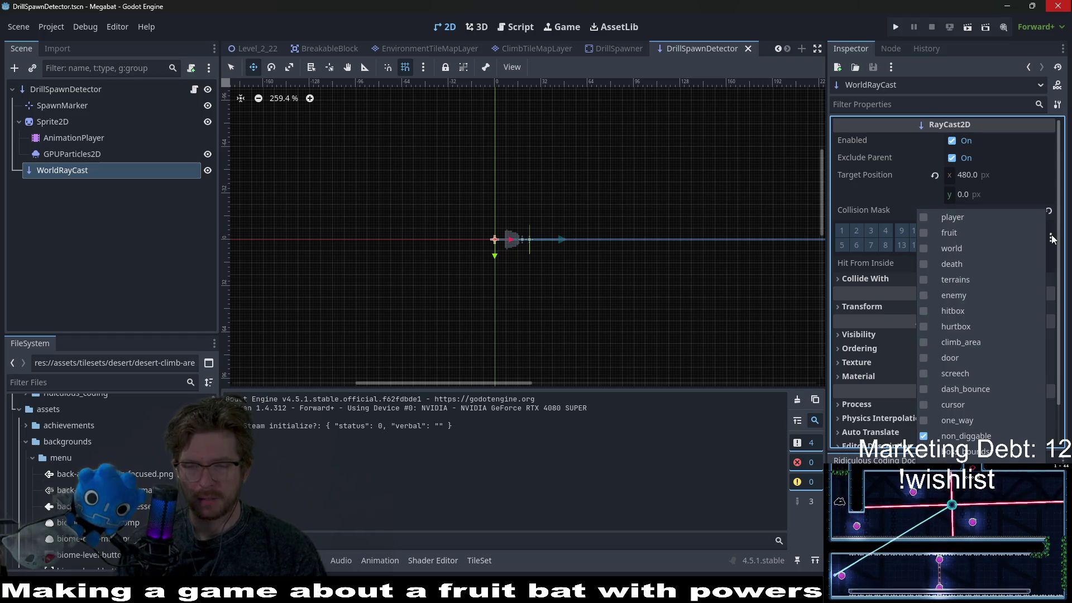
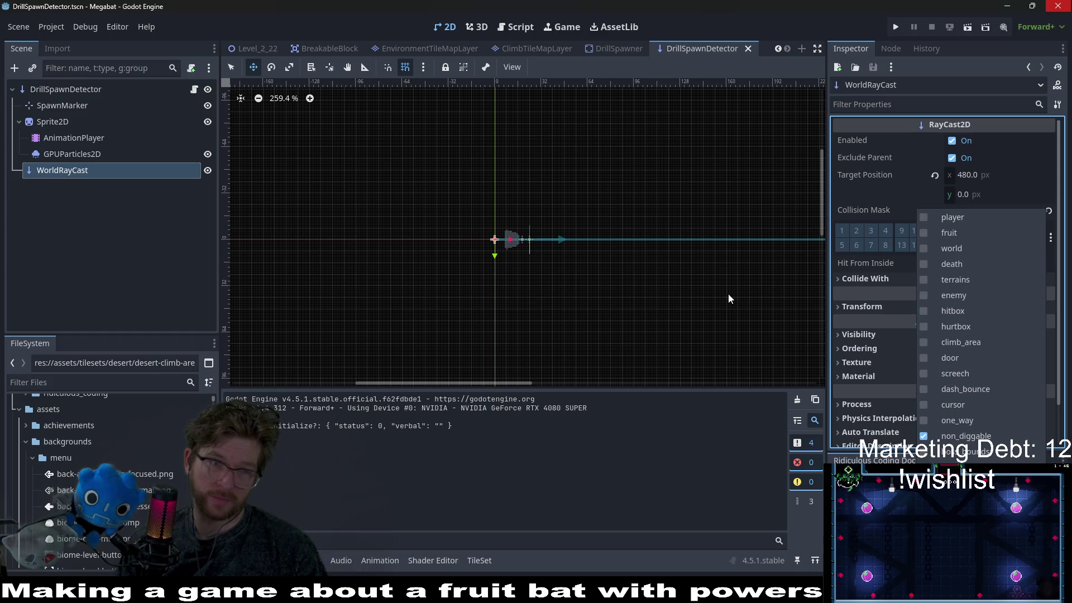
Inspect the Sprite2D, SpawnMarker and DrillSpawnDetector nodes and their collision mask layer names
{"action": "left_click", "coordinate": [161, 217]}
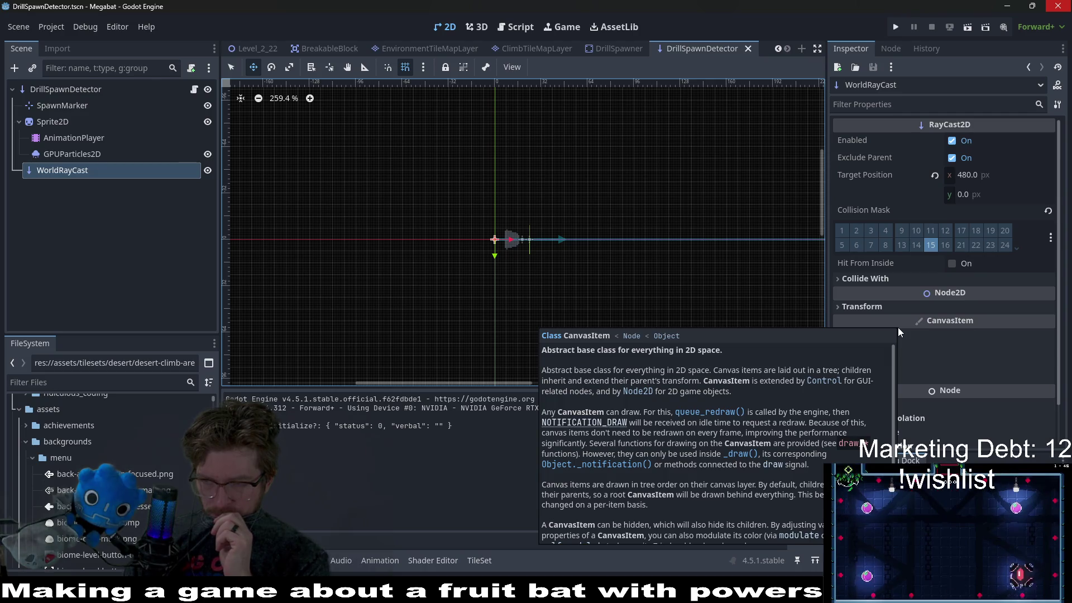
{"action": "mouse_move", "coordinate": [853, 266]}
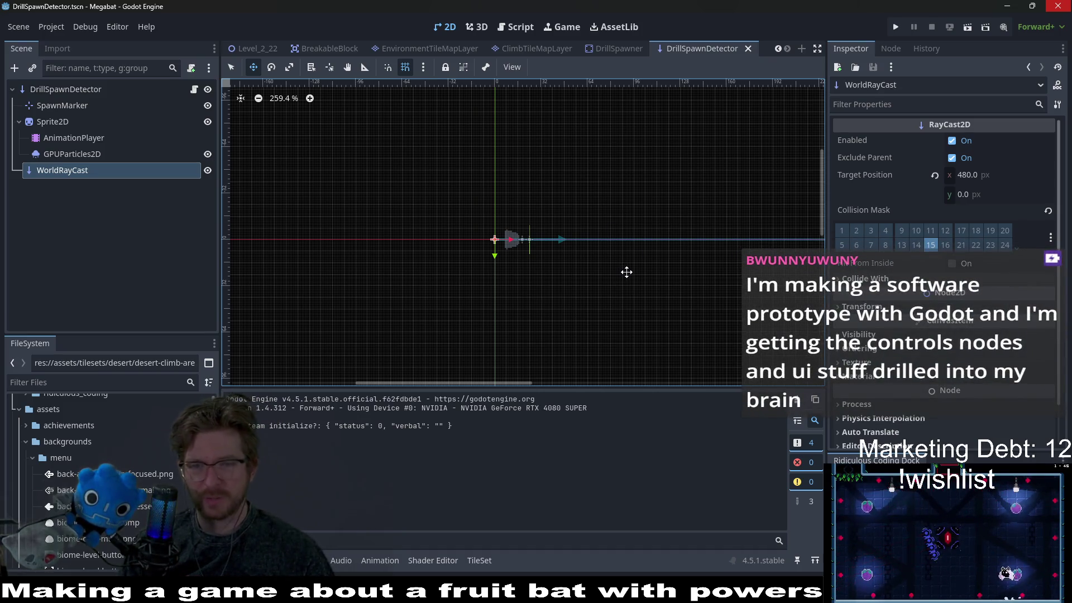
{"action": "scroll", "coordinate": [626, 272], "scroll_direction": "up", "scroll_amount": 2}
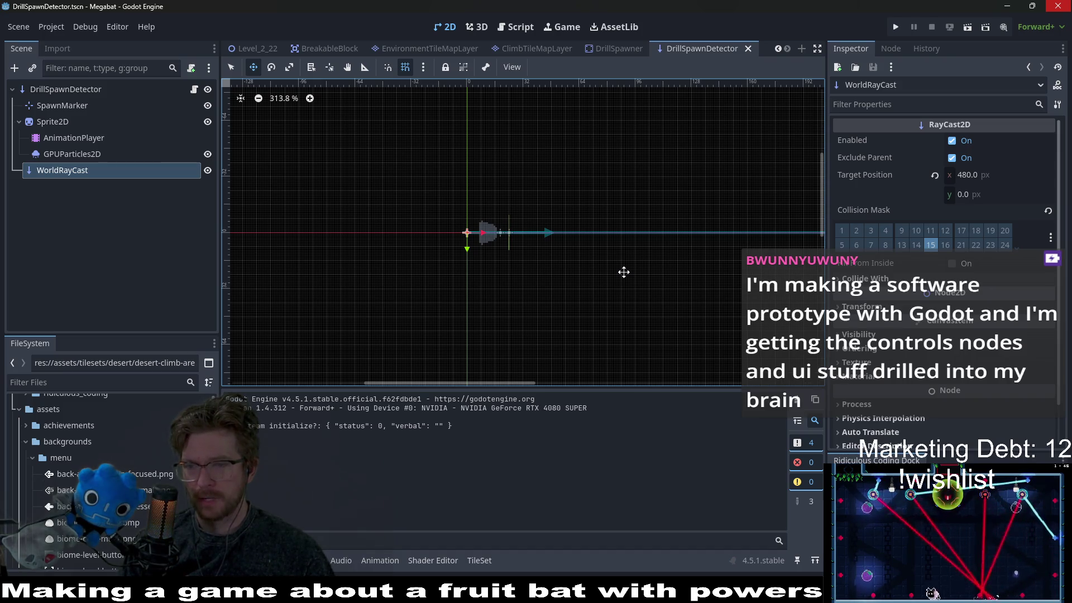
{"action": "scroll", "coordinate": [670, 281], "scroll_direction": "up", "scroll_amount": 3}
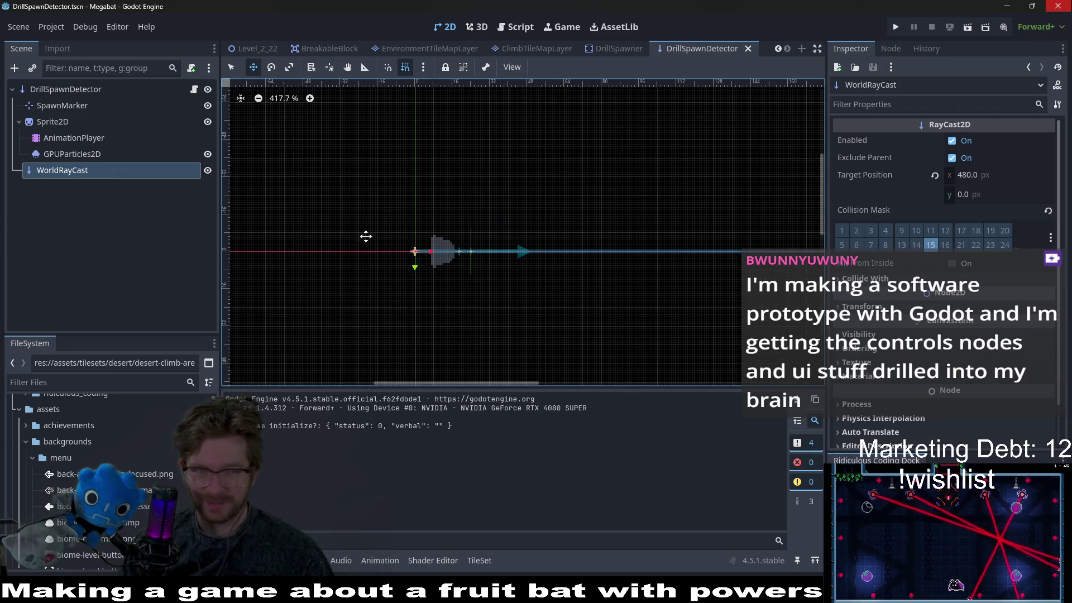
{"action": "left_click", "coordinate": [72, 123]}
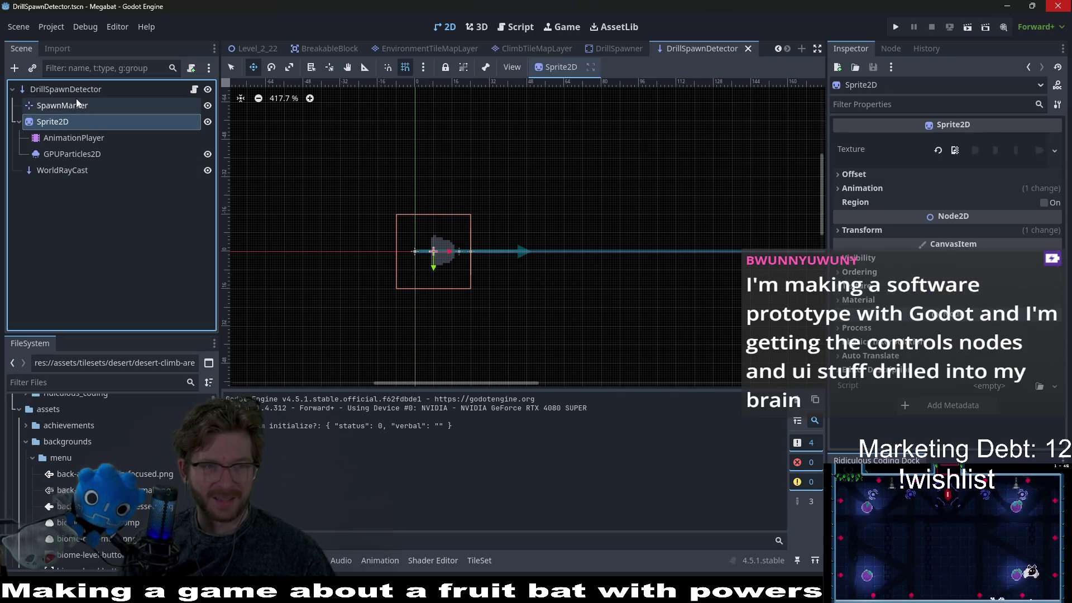
{"action": "left_click", "coordinate": [77, 102]}
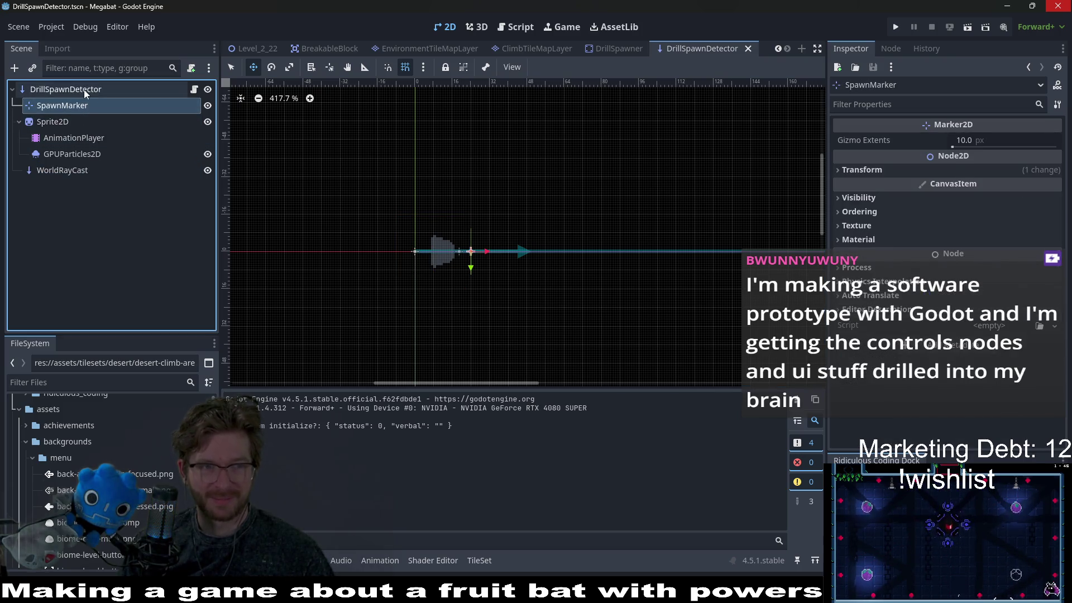
{"action": "left_click", "coordinate": [83, 89]}
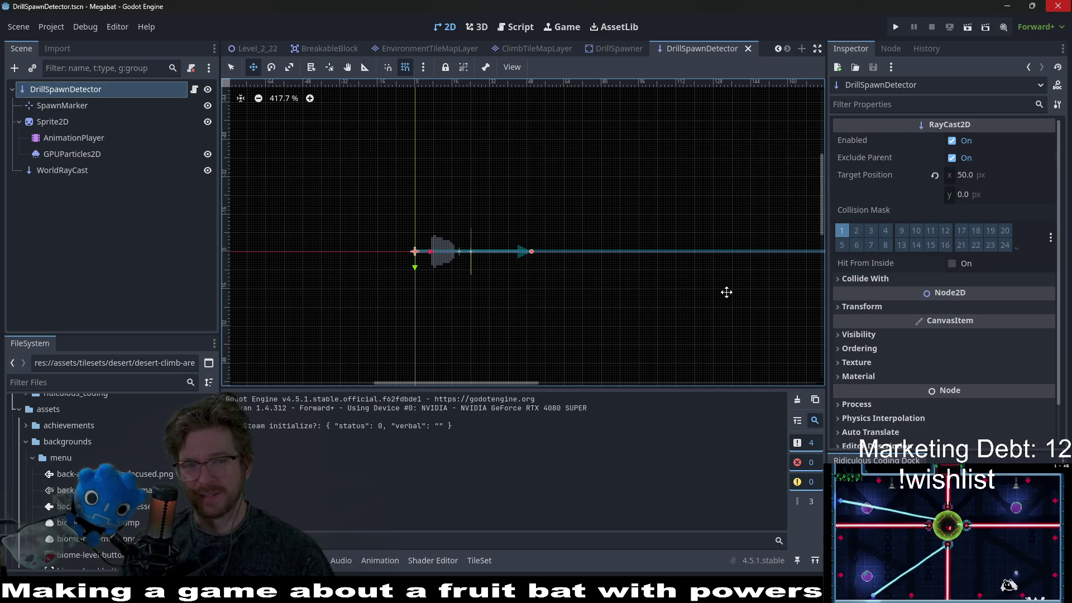
{"action": "left_click", "coordinate": [1051, 237]}
{"action": "left_click", "coordinate": [1052, 239]}
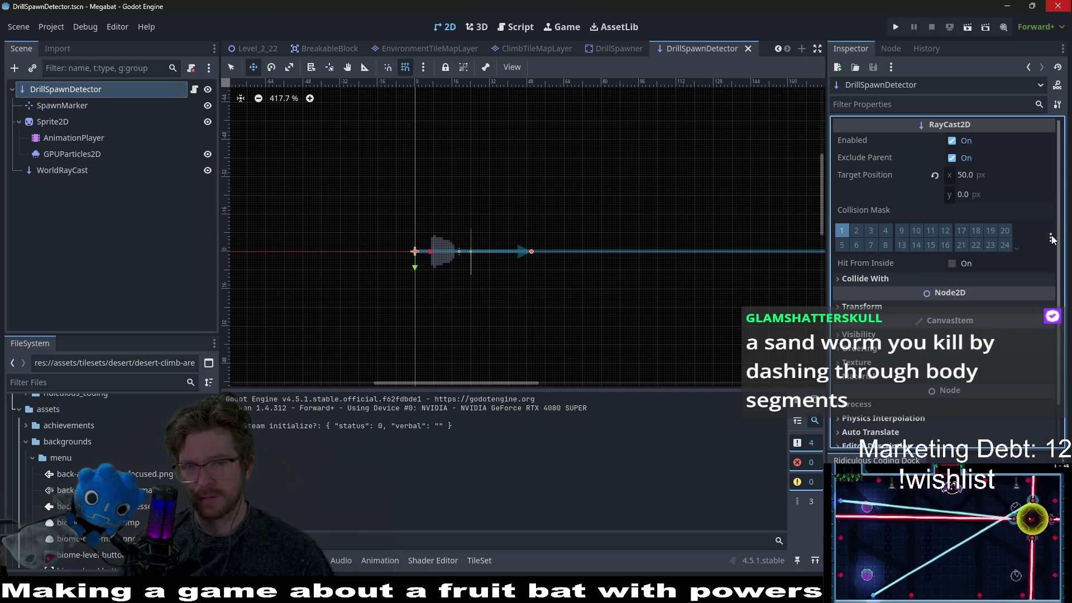
Check WorldRayCast's collision mask layer names, then open the DrillSpawnDetector.gd script
{"action": "left_click", "coordinate": [56, 171]}
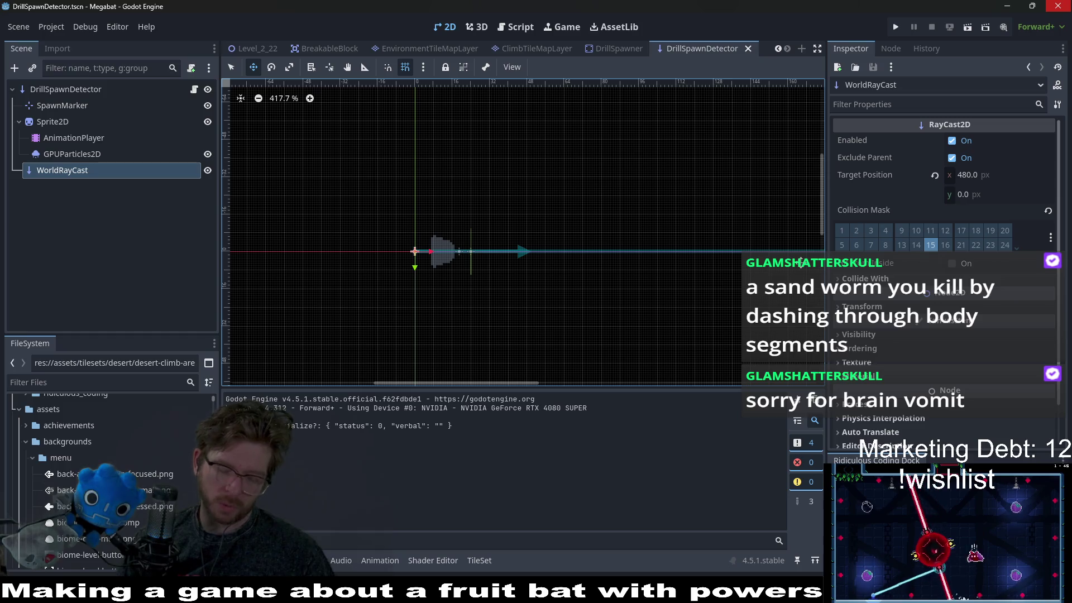
{"action": "left_click", "coordinate": [1051, 239]}
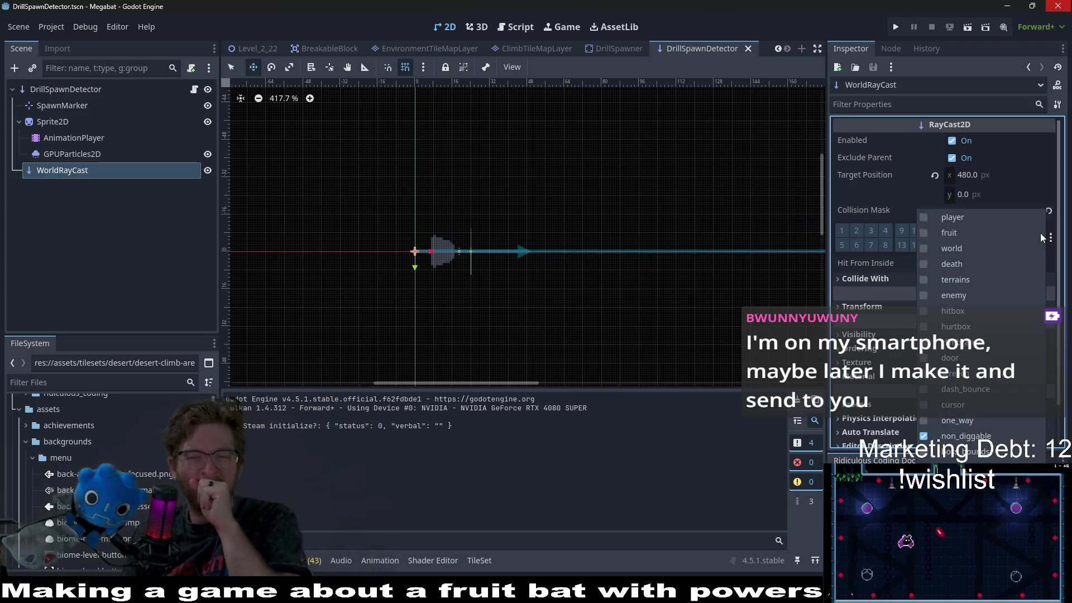
{"action": "left_click", "coordinate": [580, 337]}
{"action": "left_click", "coordinate": [195, 90]}
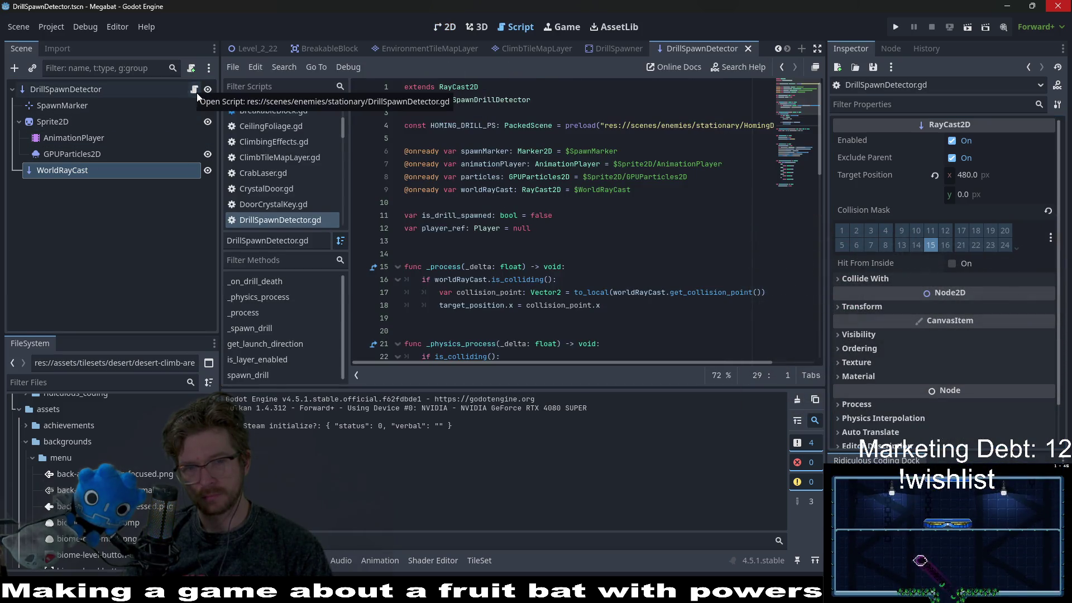
Add a new indented blank line after the _spawn_drill() call in _physics_process
{"action": "scroll", "coordinate": [578, 258], "scroll_direction": "down", "scroll_amount": 3}
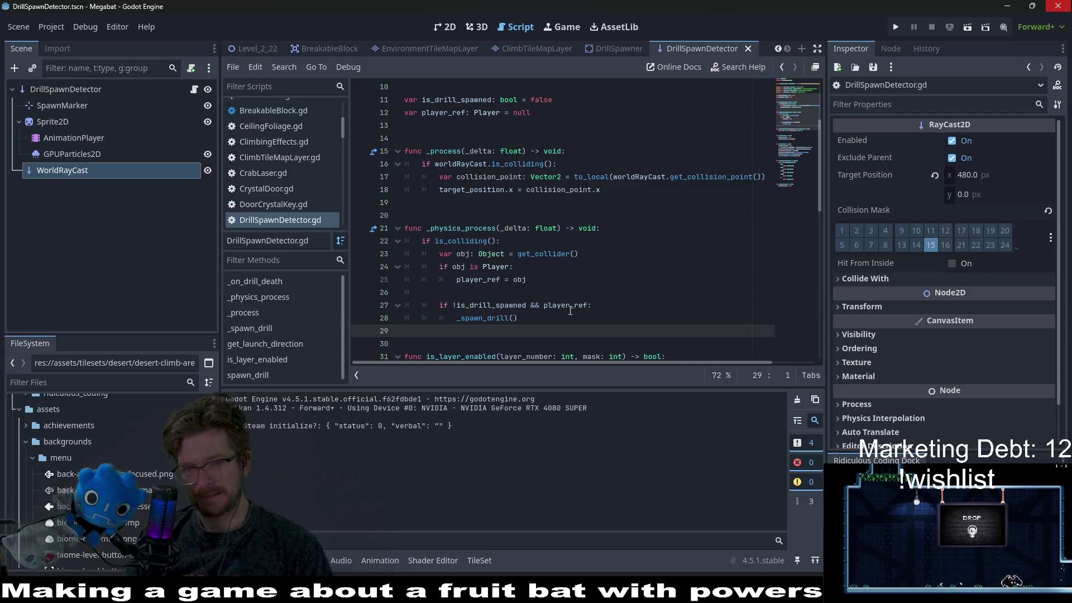
{"action": "mouse_move", "coordinate": [570, 310]}
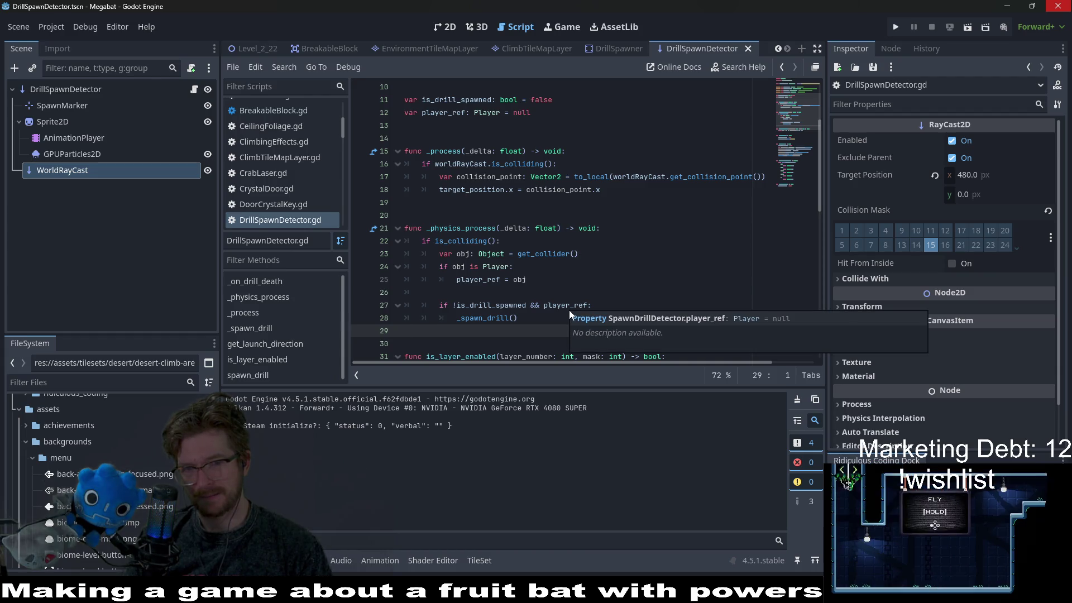
{"action": "left_click", "coordinate": [527, 315]}
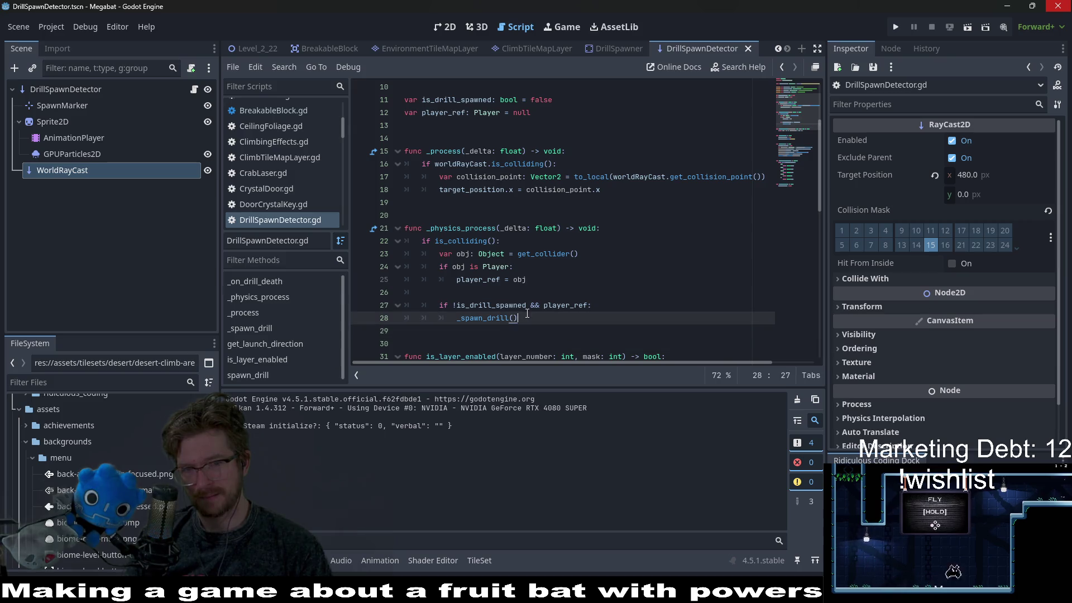
{"action": "key", "text": "Return"}
{"action": "key", "text": "BackSpace"}
{"action": "key", "text": "BackSpace"}
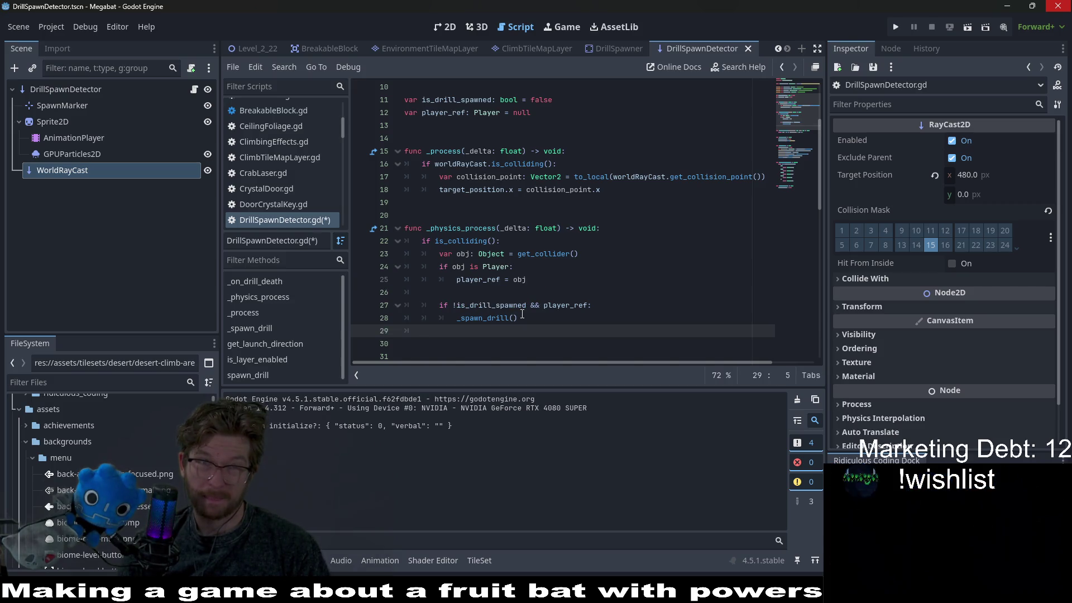
{"action": "key", "text": "ctrl+z"}
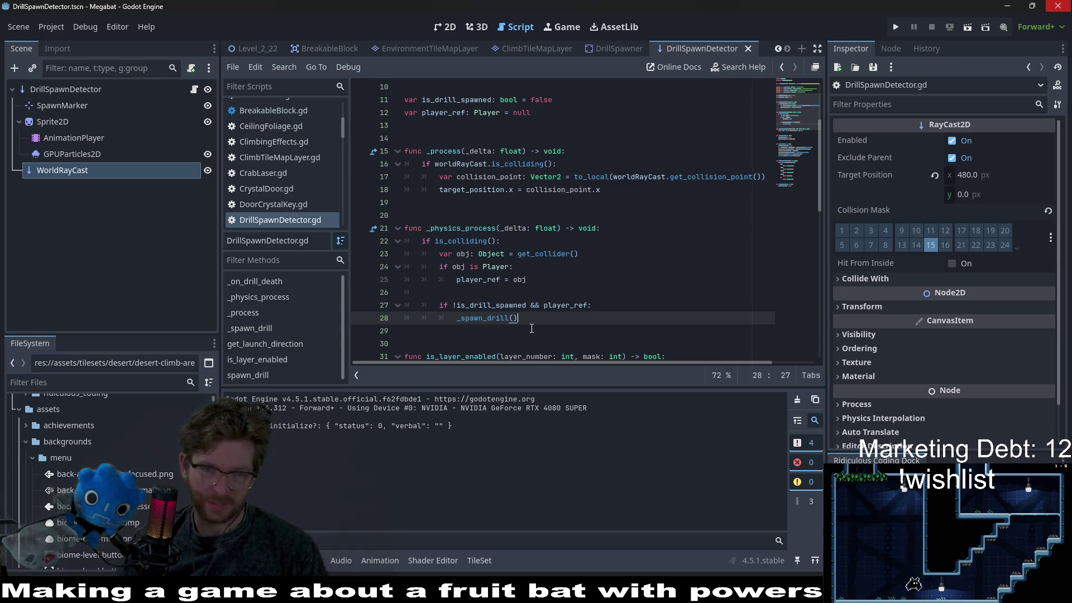
{"action": "key", "text": "Return"}
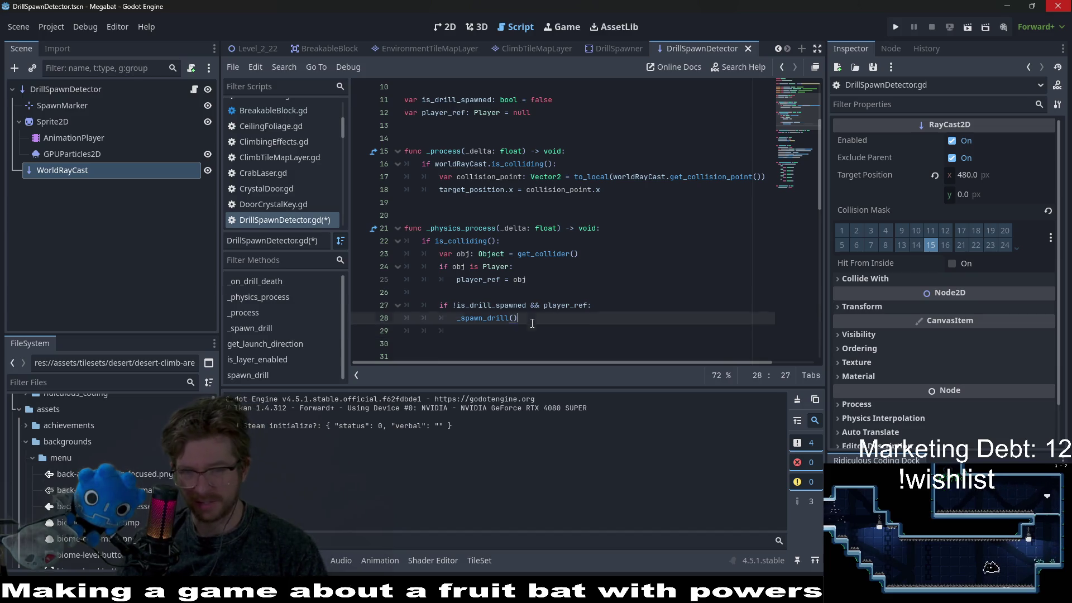
Select the collision-point lines 16–18 in the body of _process and remove them
{"action": "left_click_drag", "start_coordinate": [532, 324], "coordinate": [388, 250]}
{"action": "left_click", "coordinate": [454, 286]}
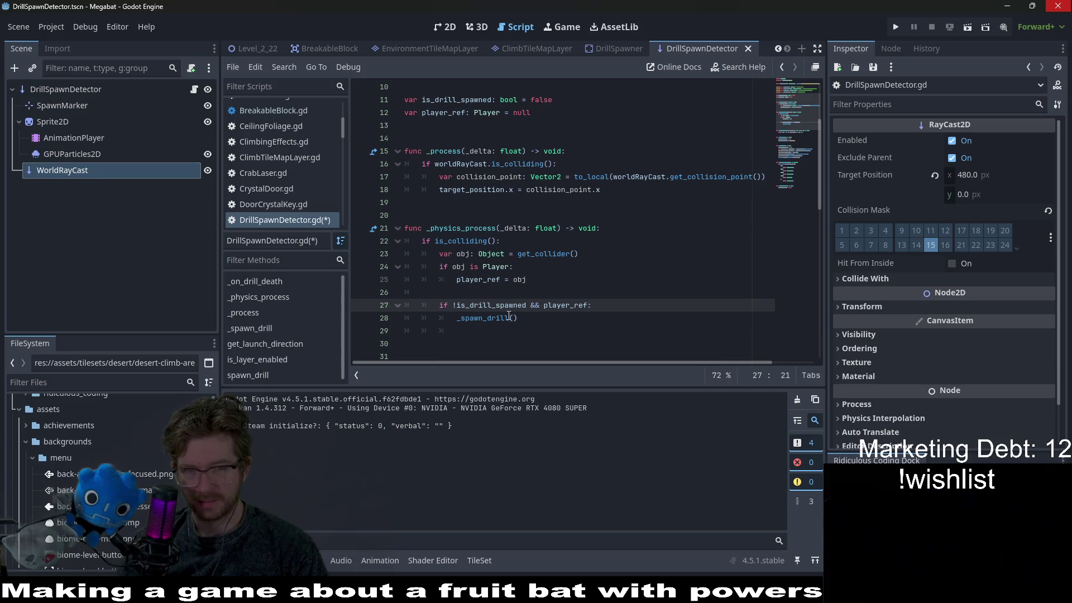
{"action": "left_click", "coordinate": [561, 306]}
{"action": "left_click", "coordinate": [545, 326]}
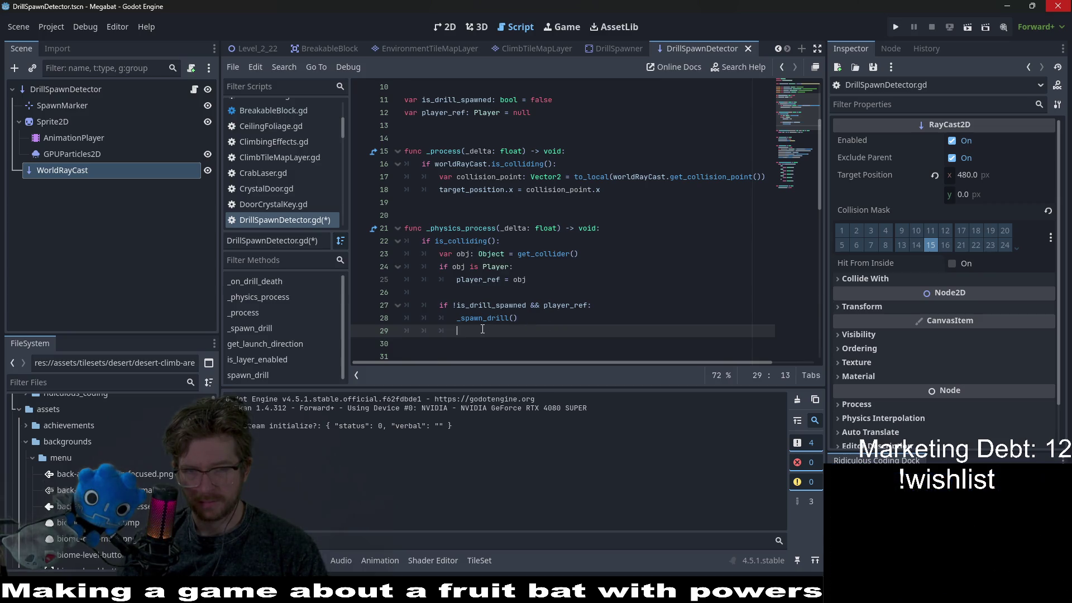
{"action": "mouse_move", "coordinate": [487, 255]}
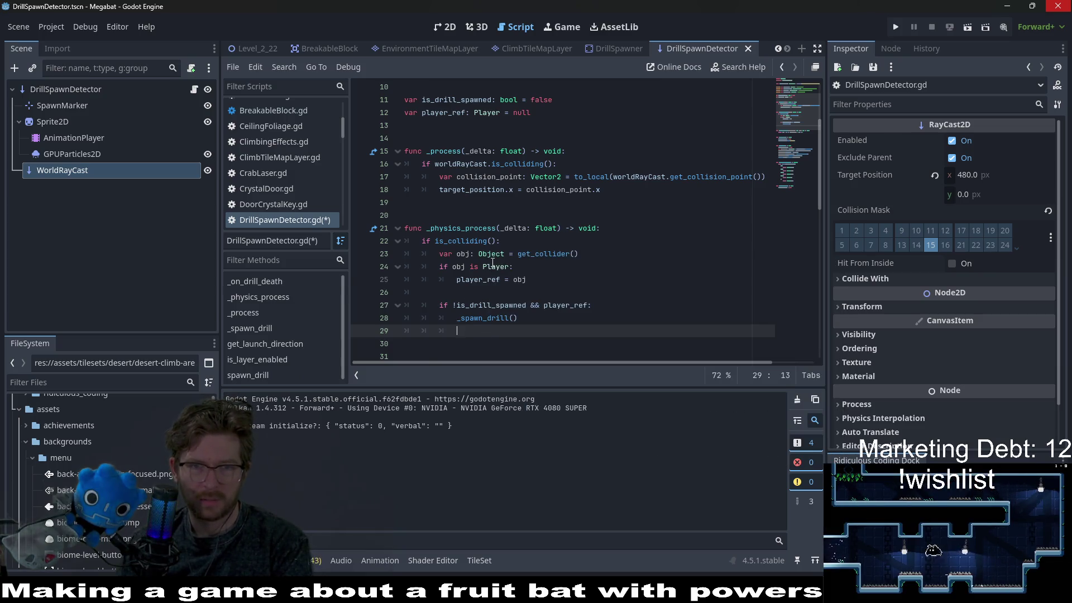
{"action": "left_click", "coordinate": [524, 189]}
{"action": "double_click", "coordinate": [519, 164]}
{"action": "left_click_drag", "start_coordinate": [615, 189], "coordinate": [384, 167]}
{"action": "left_click", "coordinate": [564, 201]}
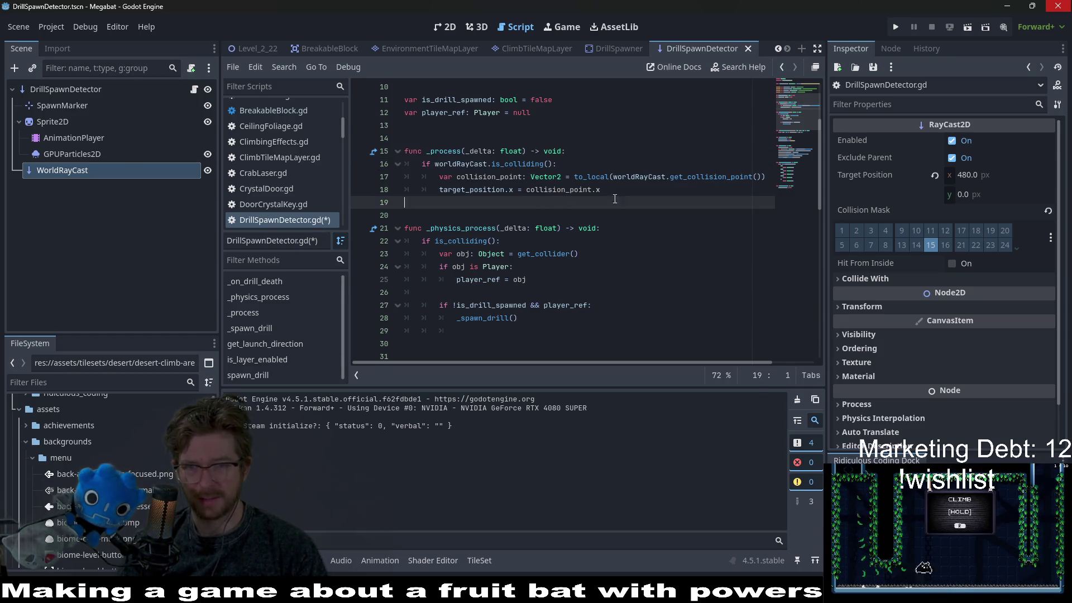
{"action": "left_click_drag", "start_coordinate": [631, 193], "coordinate": [406, 163]}
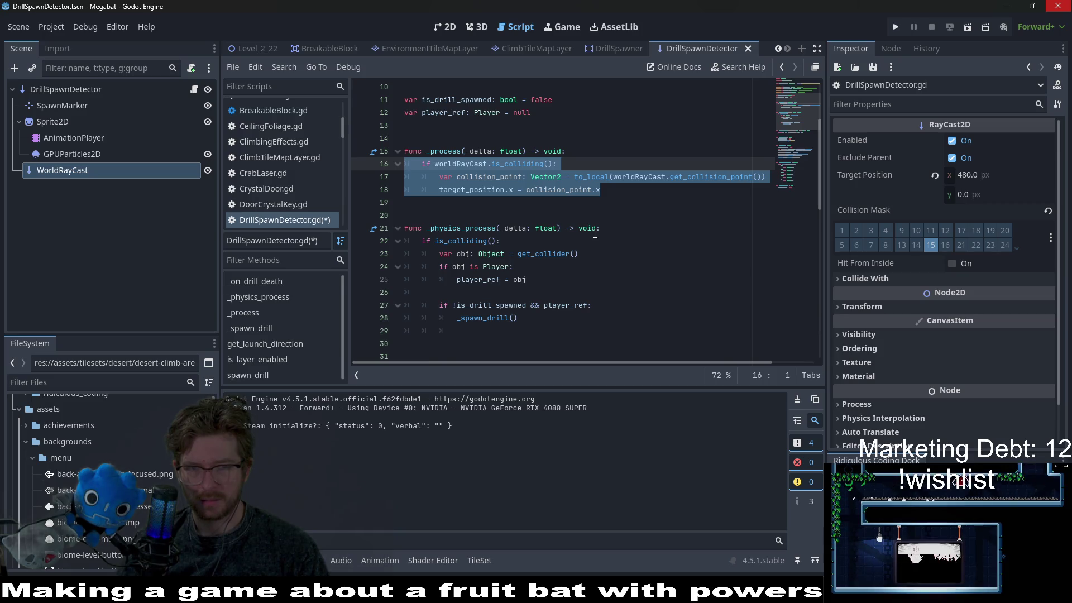
{"action": "key", "text": "BackSpace"}
Delete the leftover _process function and paste its collision lines at the start of _physics_process
{"action": "key", "text": "ctrl+x"}
{"action": "key", "text": "BackSpace"}
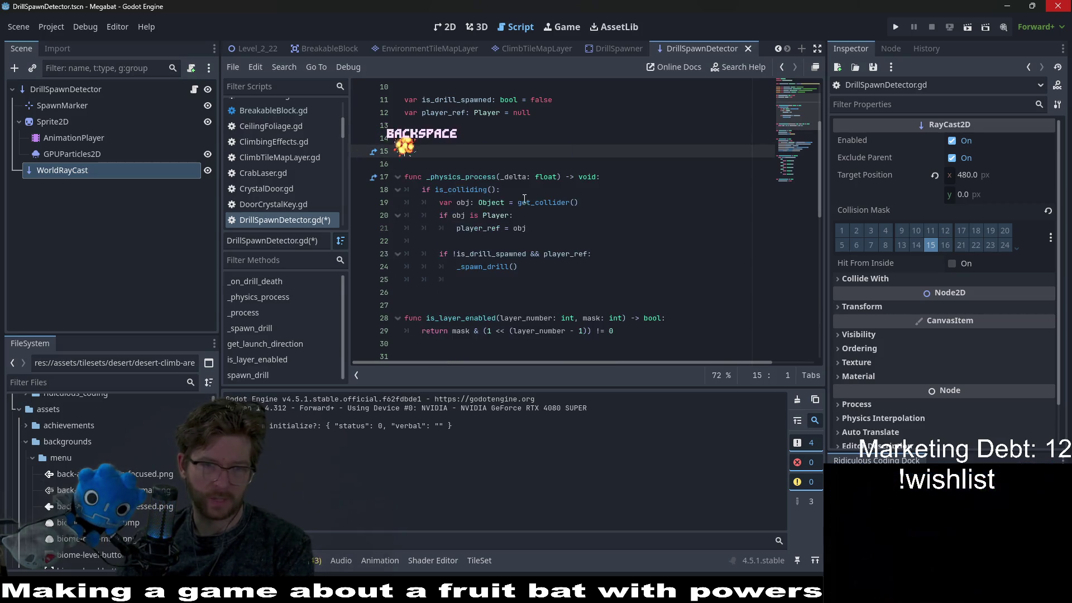
{"action": "key", "text": "BackSpace"}
{"action": "left_click", "coordinate": [626, 167]}
{"action": "key", "text": "Return"}
{"action": "key", "text": "ctrl+v"}
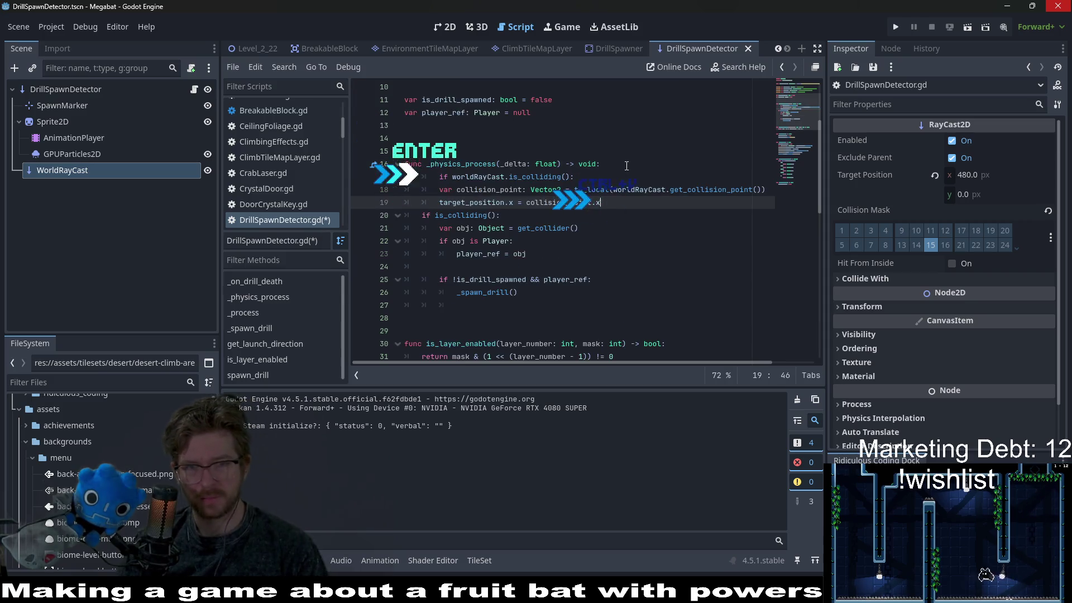
{"action": "key", "text": "Up"}
{"action": "key", "text": "Up"}
{"action": "key", "text": "shift+Tab"}
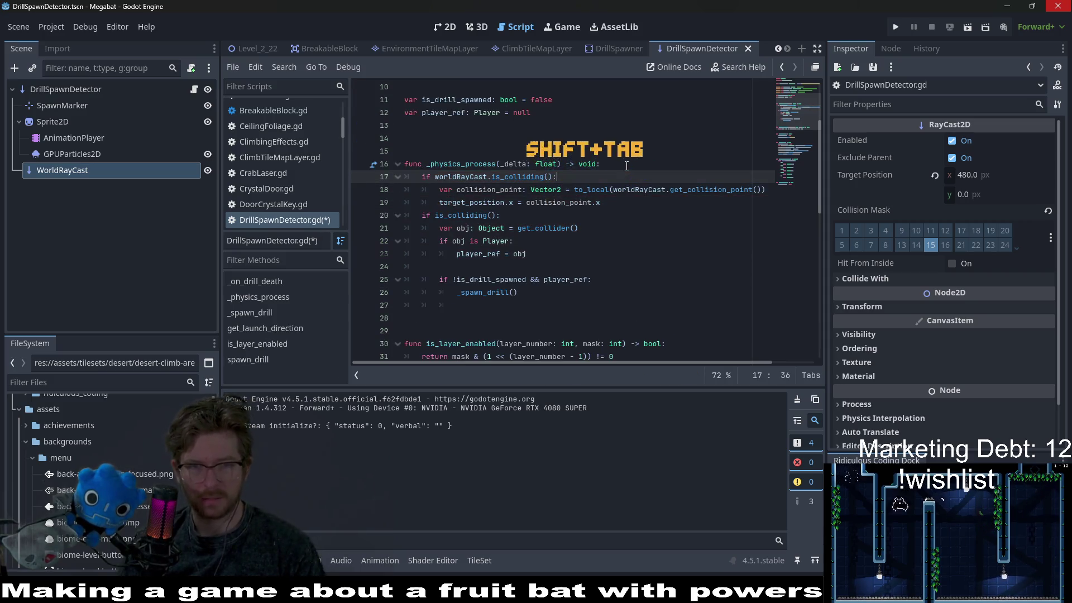
Add an else branch setting target_position.x = worldRayCast.target_position.x
{"action": "left_click", "coordinate": [634, 203]}
{"action": "key", "text": "Return"}
{"action": "key", "text": "BackSpace"}
{"action": "type", "text": "else:"}
{"action": "key", "text": "Return"}
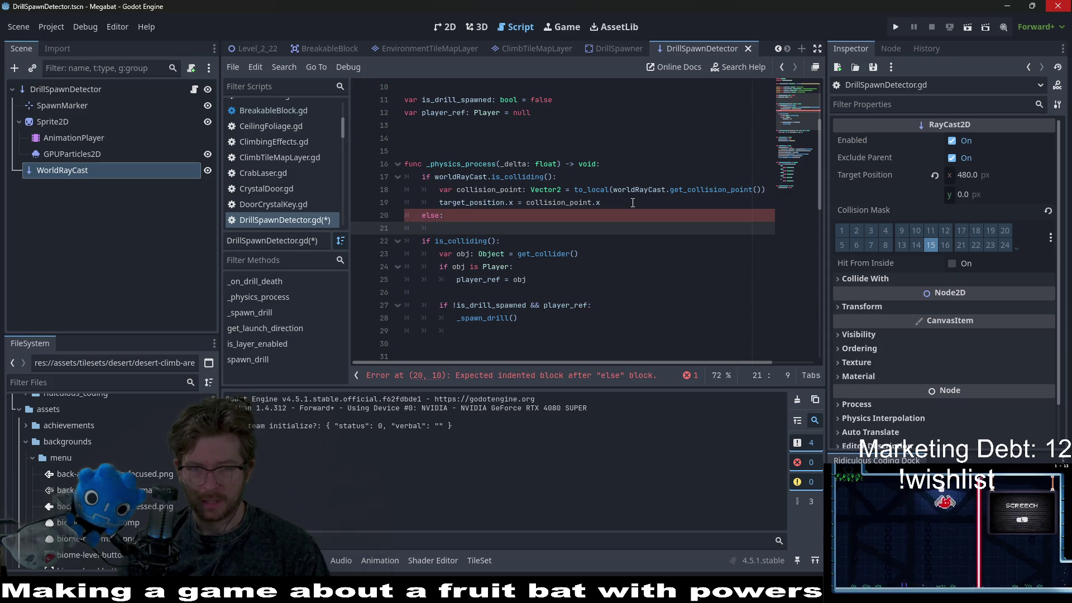
{"action": "type", "text": "target_po"}
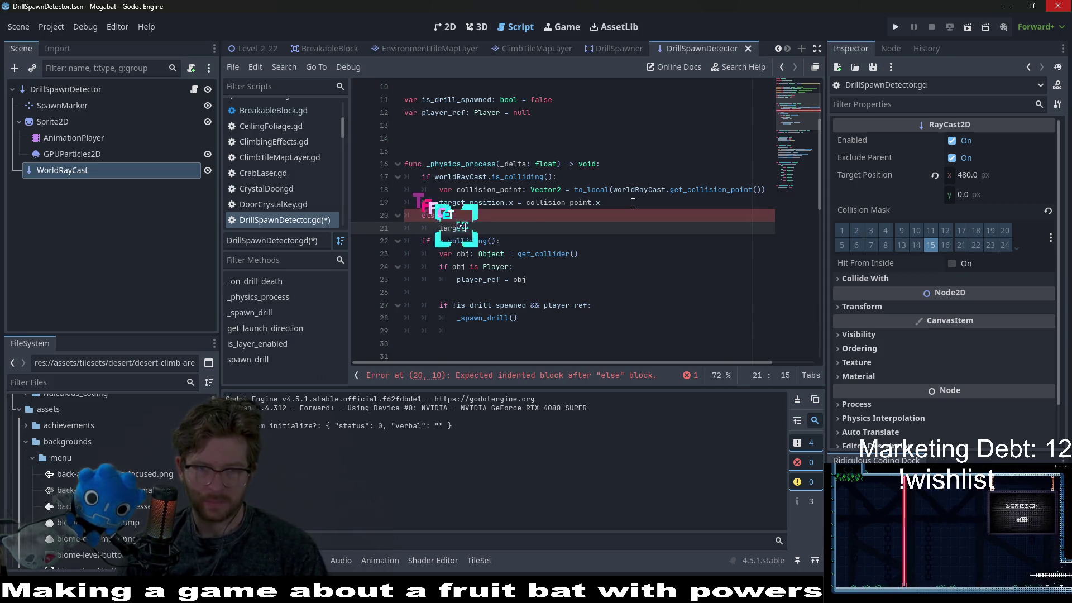
{"action": "key", "text": "Return"}
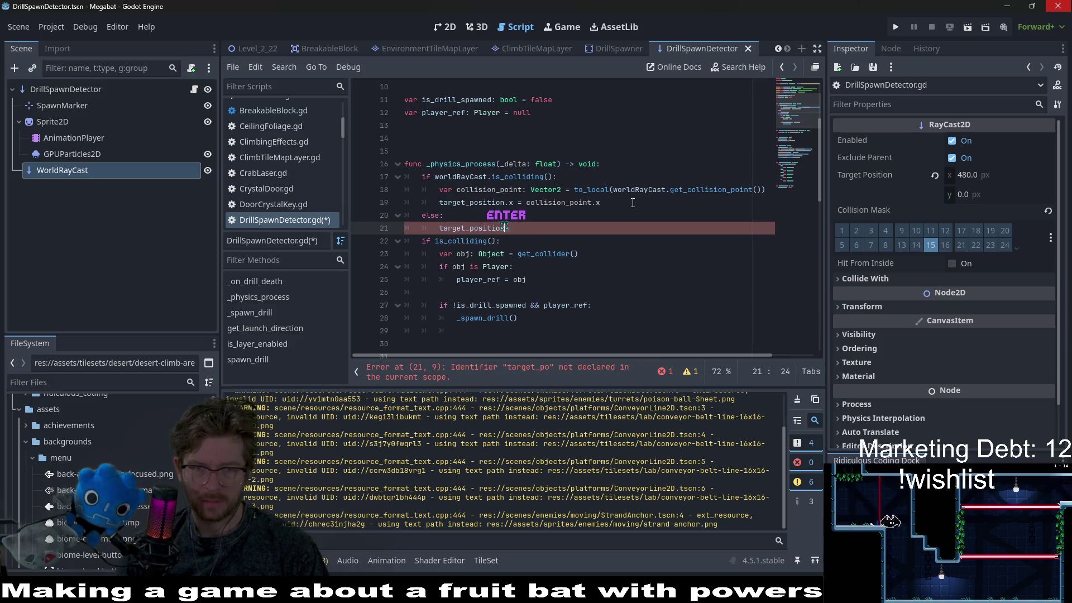
{"action": "type", "text": ".x = "}
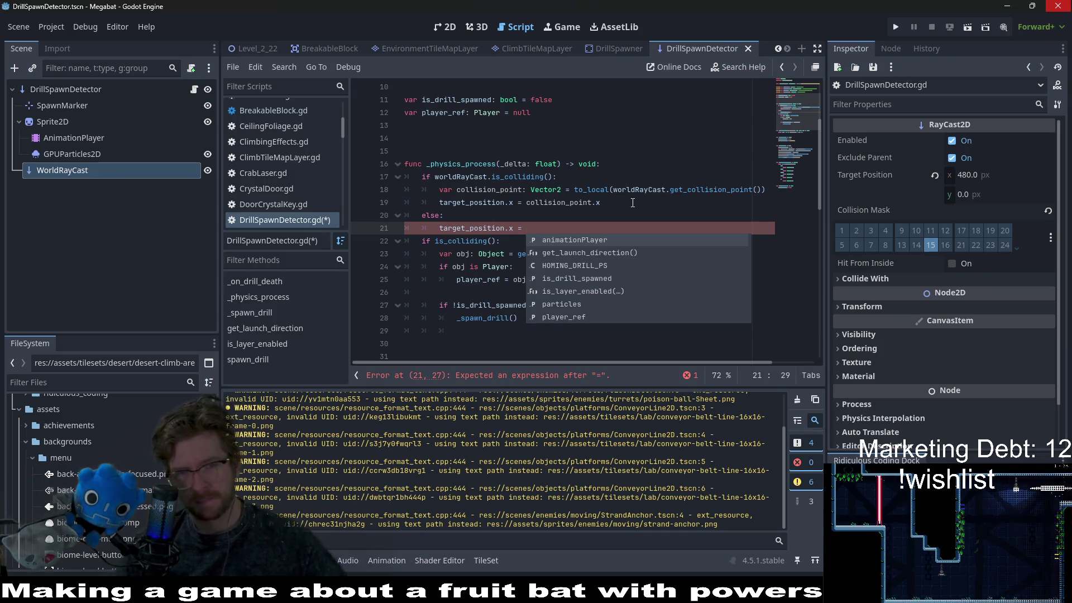
{"action": "type", "text": "world"}
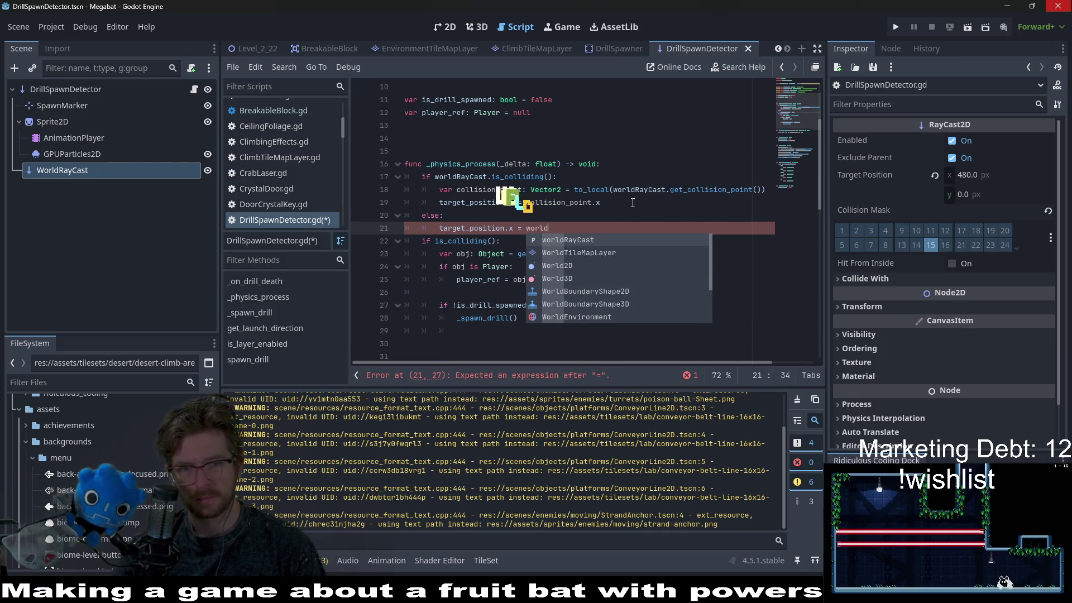
{"action": "key", "text": "Return"}
{"action": "type", "text": "."}
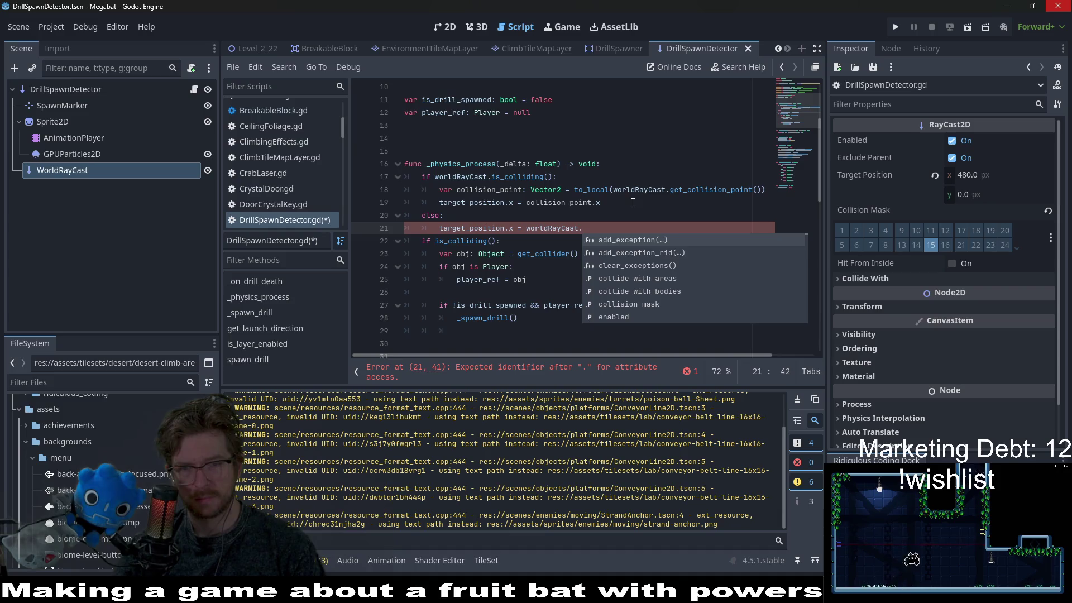
{"action": "type", "text": "targ"}
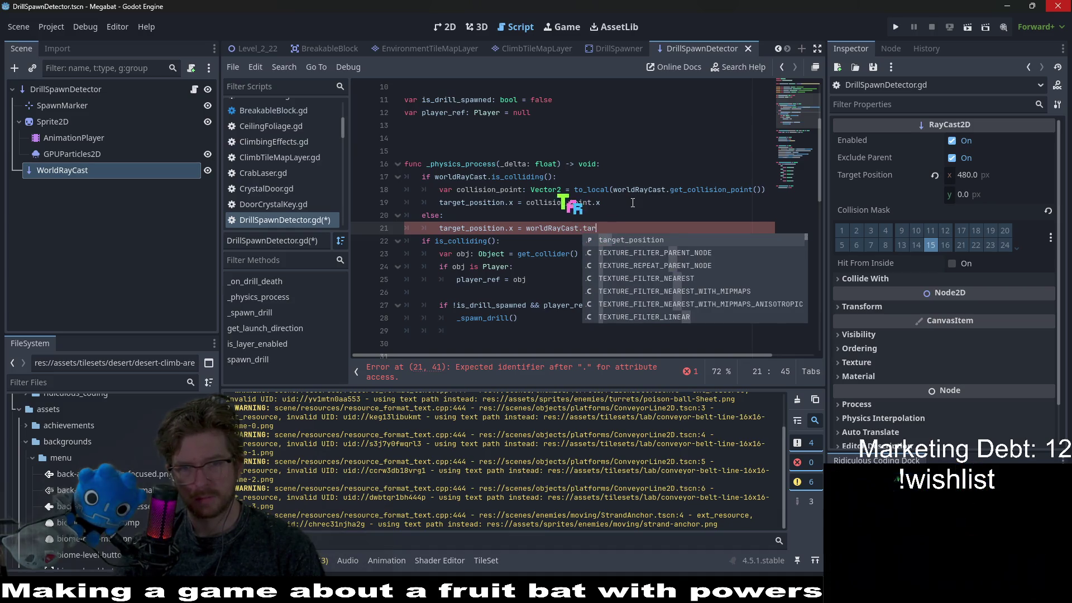
{"action": "key", "text": "Return"}
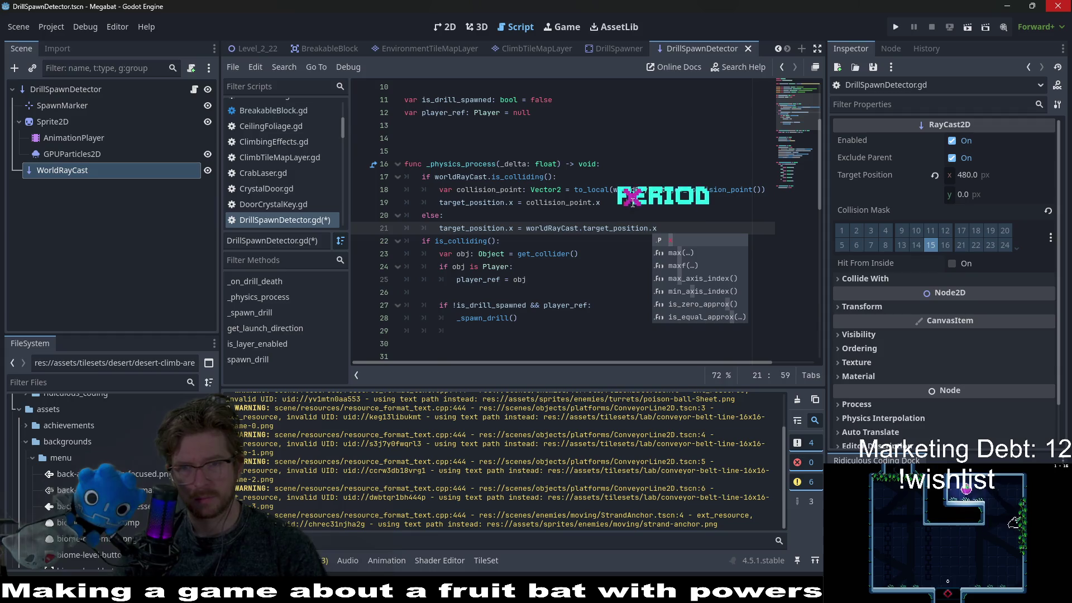
Save DrillSpawnDetector.gd and review the edited lines 17–21
{"action": "key", "text": "ctrl+s"}
{"action": "left_click", "coordinate": [647, 190]}
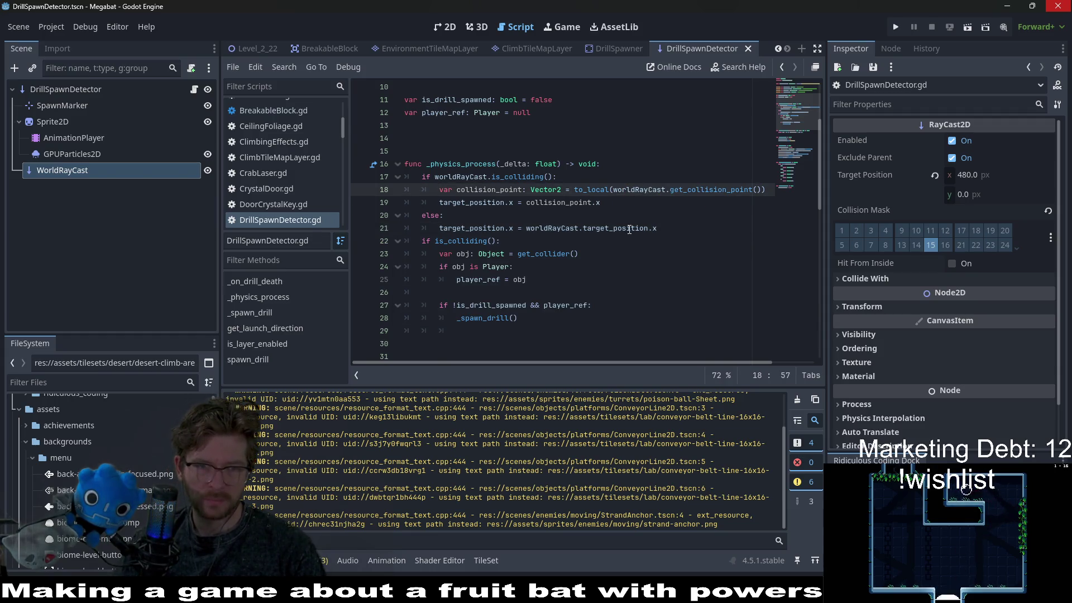
{"action": "left_click", "coordinate": [629, 230]}
{"action": "key", "text": "Up"}
{"action": "key", "text": "Up"}
{"action": "key", "text": "Up"}
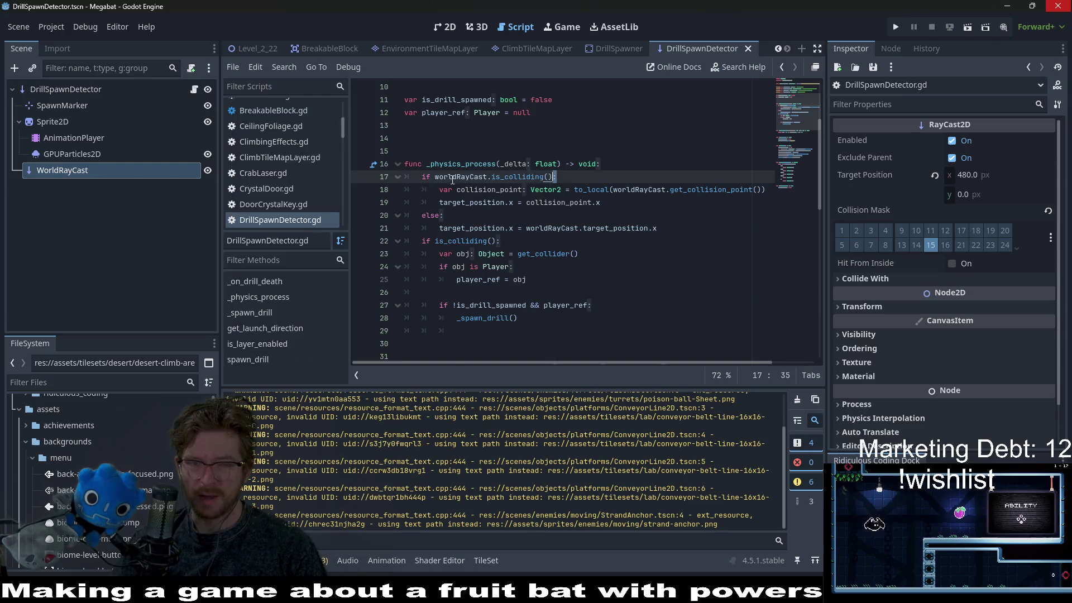
{"action": "left_click", "coordinate": [678, 231]}
{"action": "key", "text": "Up"}
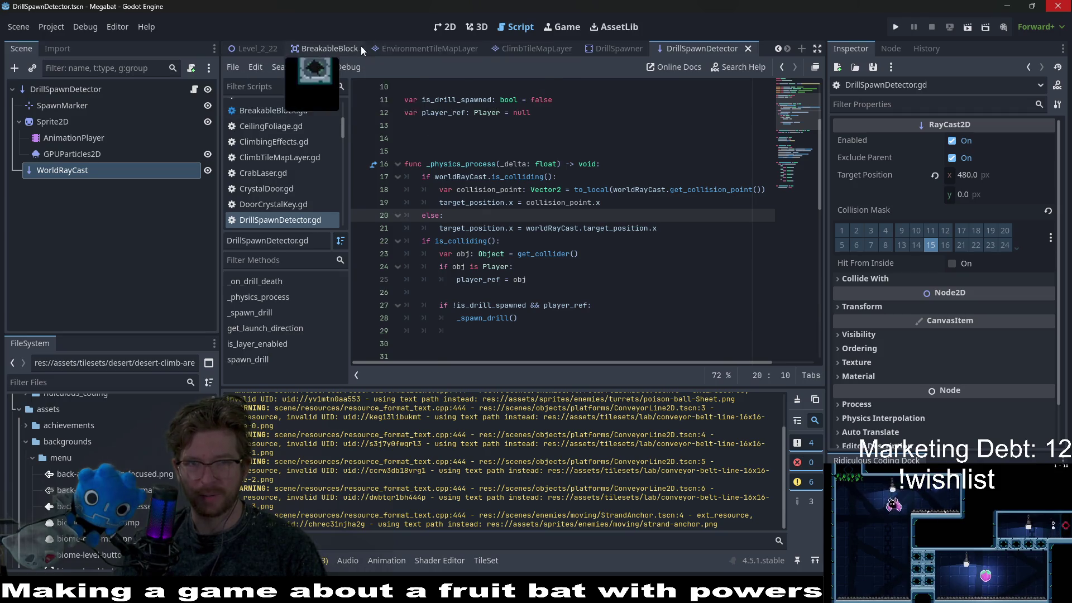
{"action": "scroll", "coordinate": [547, 52], "scroll_direction": "down", "scroll_amount": 5}
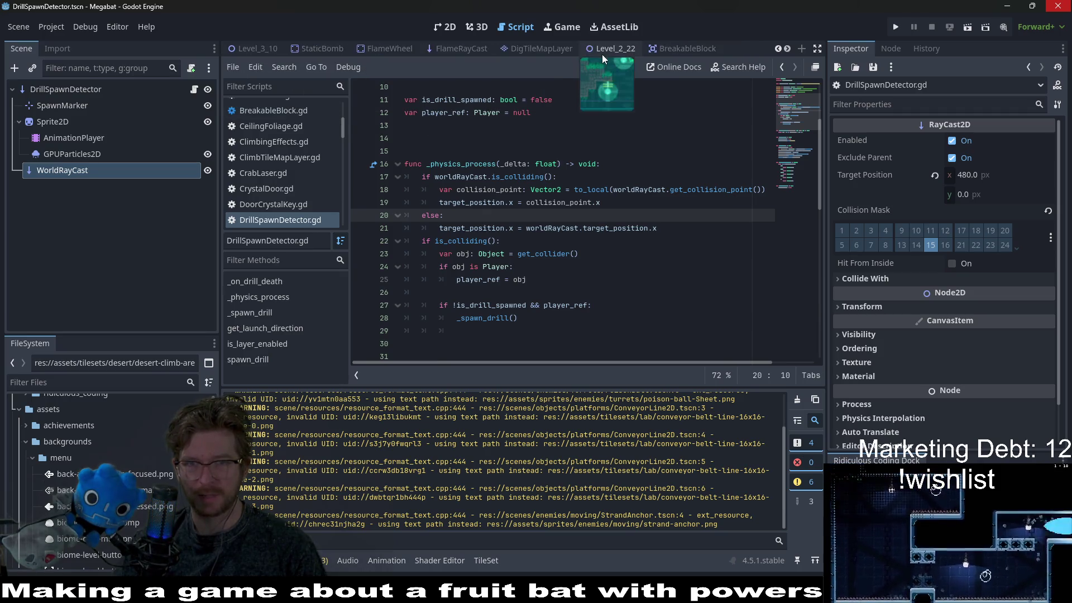
Bring up the Level_3_10 scene in the 2D editor and look over the level layout
{"action": "scroll", "coordinate": [600, 55], "scroll_direction": "up", "scroll_amount": 4}
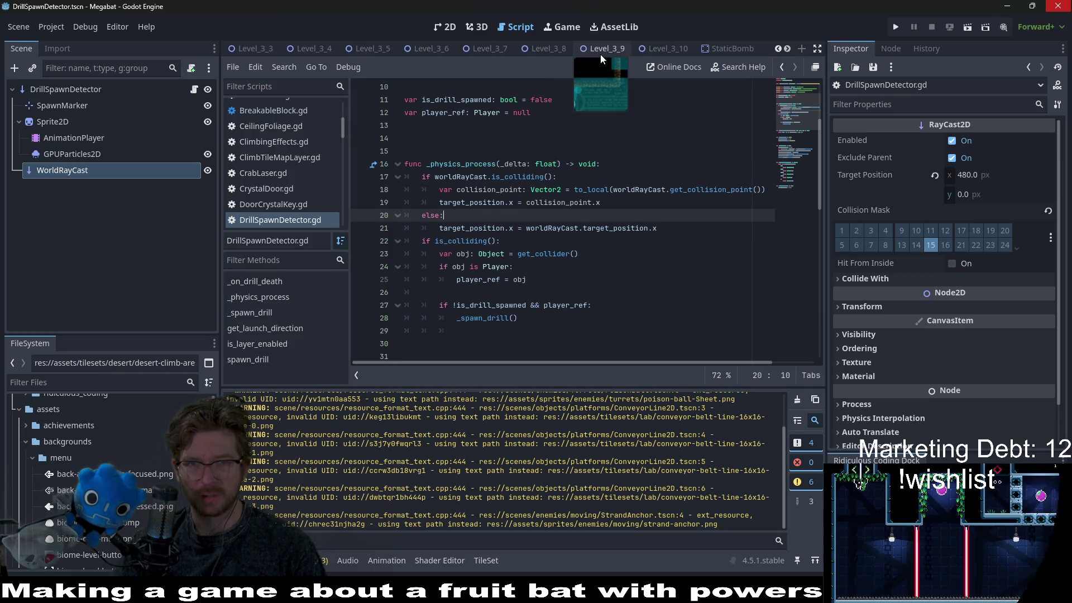
{"action": "left_click", "coordinate": [658, 53]}
{"action": "left_click", "coordinate": [446, 27]}
{"action": "scroll", "coordinate": [647, 177], "scroll_direction": "down", "scroll_amount": 3}
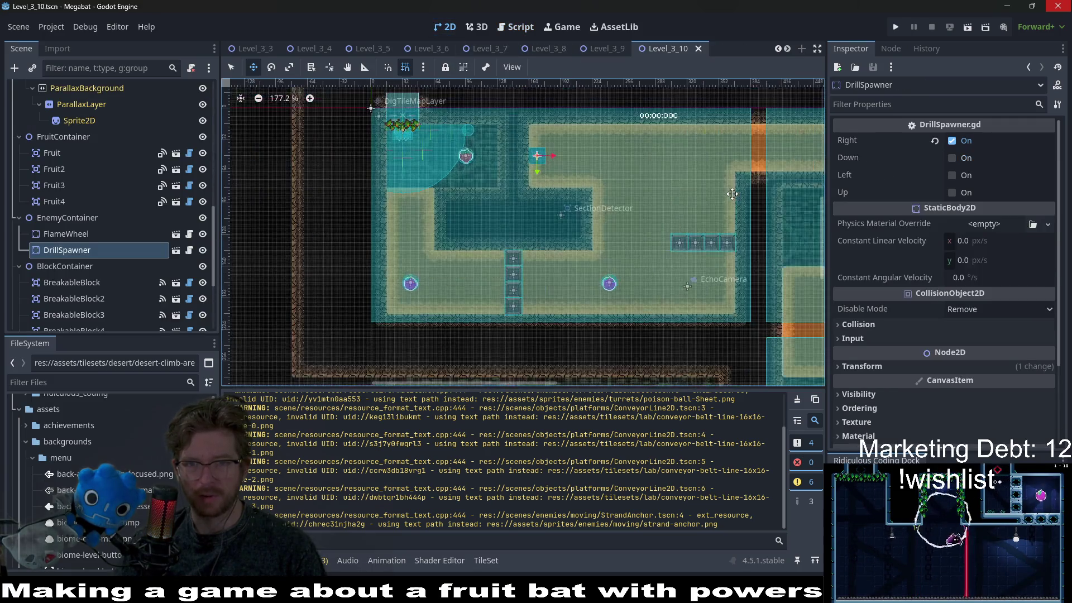
{"action": "scroll", "coordinate": [647, 178], "scroll_direction": "up", "scroll_amount": 3}
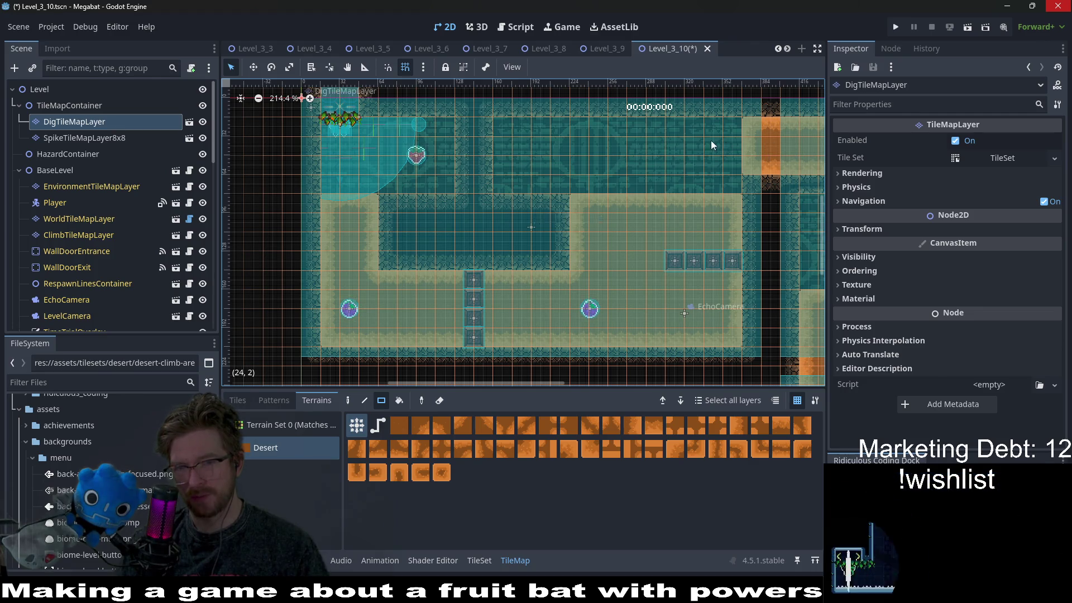
{"action": "scroll", "coordinate": [611, 187], "scroll_direction": "right", "scroll_amount": 5}
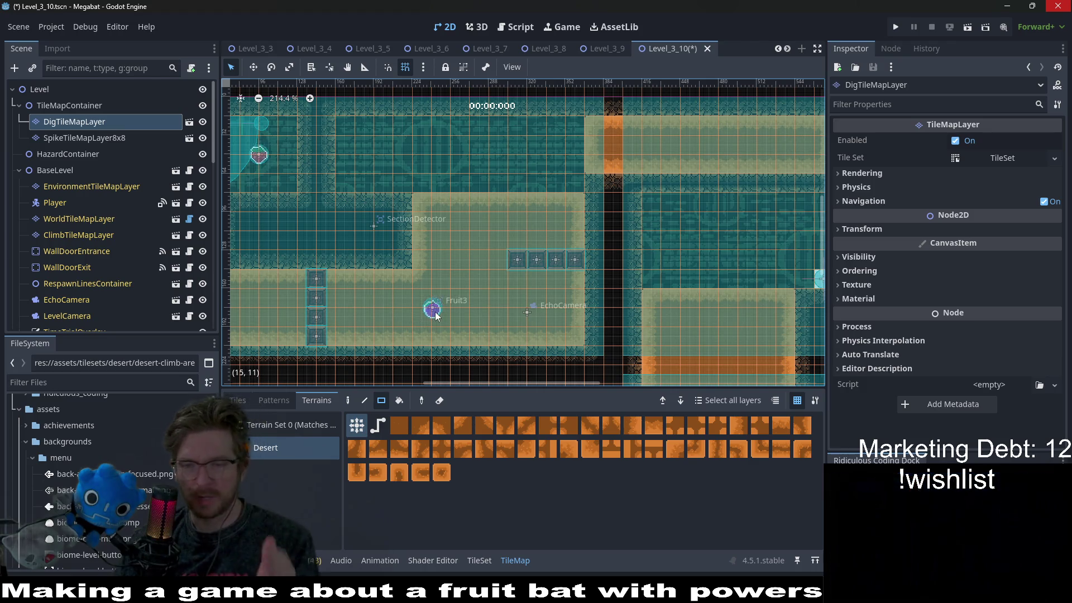
{"action": "left_click_drag", "start_coordinate": [413, 283], "coordinate": [487, 280]}
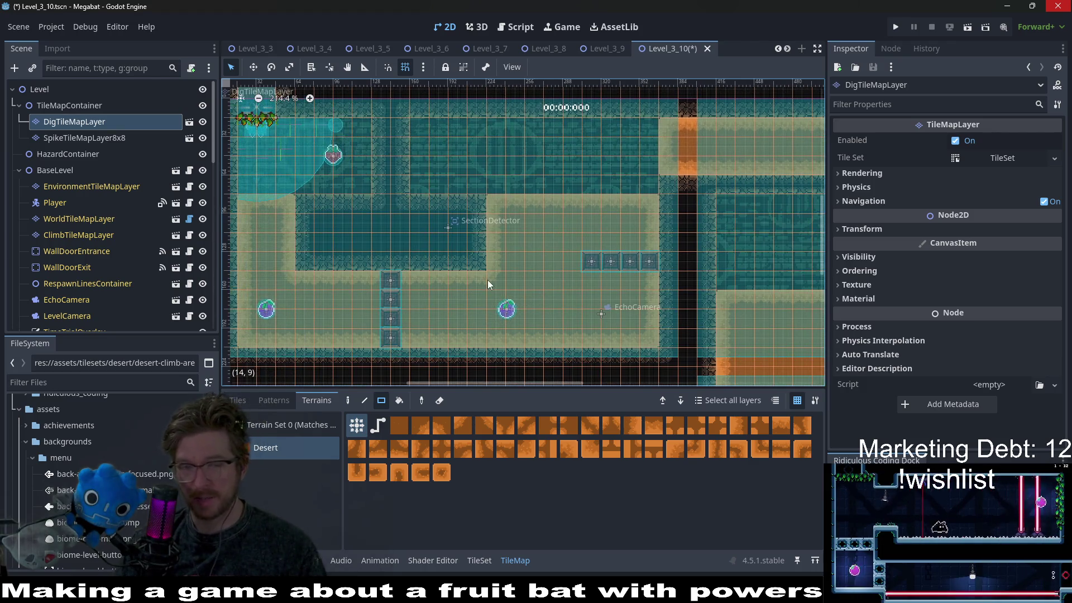
{"action": "scroll", "coordinate": [125, 229], "scroll_direction": "down", "scroll_amount": 10}
{"action": "scroll", "coordinate": [125, 225], "scroll_direction": "down", "scroll_amount": 5}
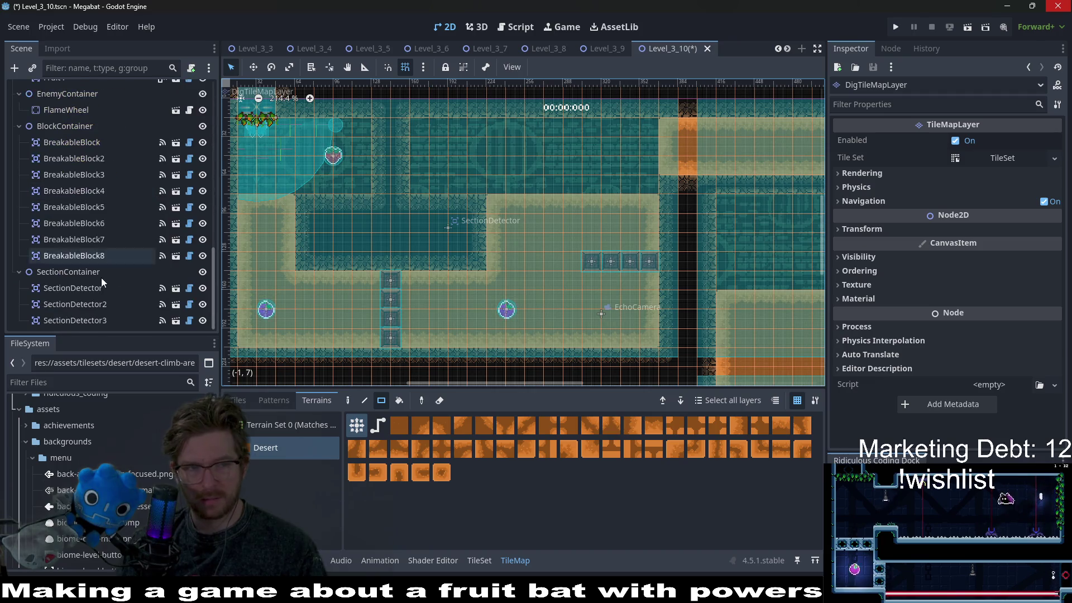
Delete the extra breakable blocks BreakableBlock5 through BreakableBlock8
{"action": "left_click", "coordinate": [102, 257]}
{"action": "left_click", "coordinate": [105, 205], "text": "shift"}
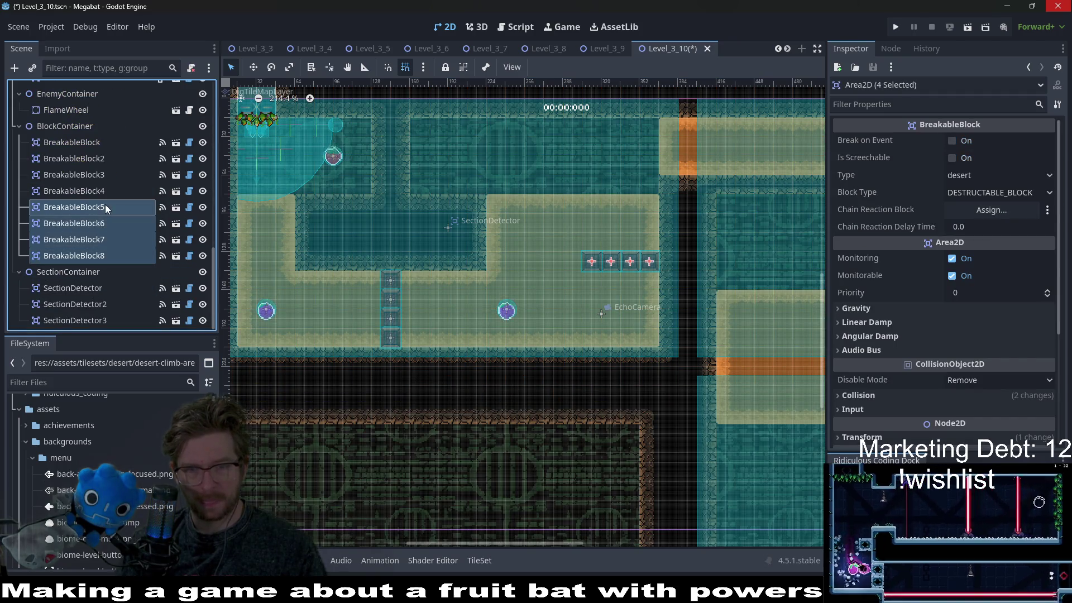
{"action": "key", "text": "Delete"}
{"action": "key", "text": "Return"}
{"action": "left_click_drag", "start_coordinate": [478, 255], "coordinate": [511, 254]}
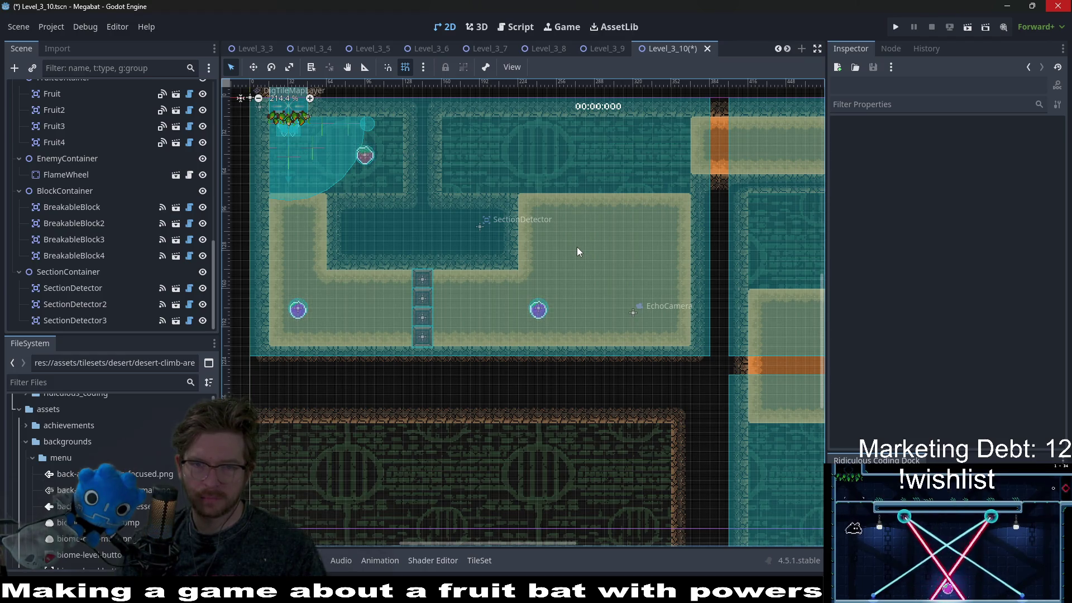
Paint Desert dig terrain on DigTileMapLayer over a 13x3 area and the sand block
{"action": "scroll", "coordinate": [156, 178], "scroll_direction": "up", "scroll_amount": 10}
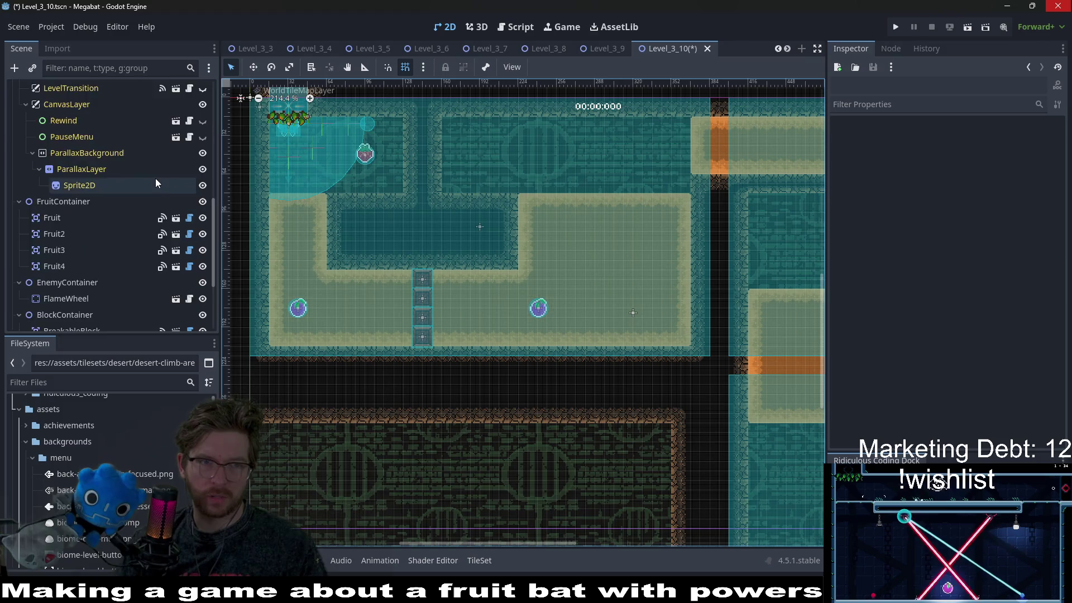
{"action": "left_click", "coordinate": [92, 128]}
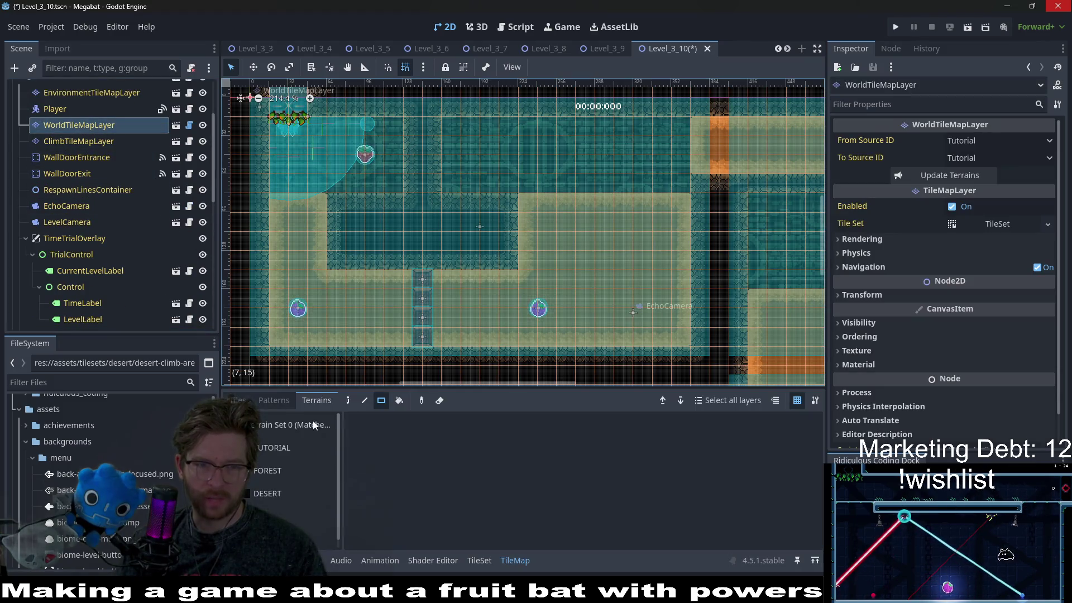
{"action": "left_click", "coordinate": [290, 453]}
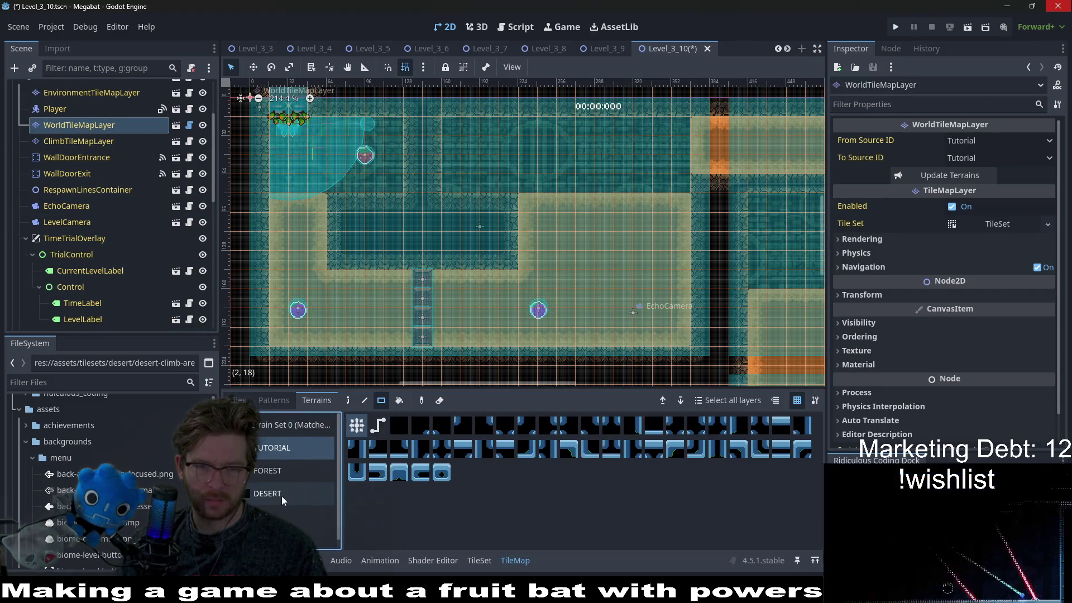
{"action": "scroll", "coordinate": [93, 168], "scroll_direction": "up", "scroll_amount": 4}
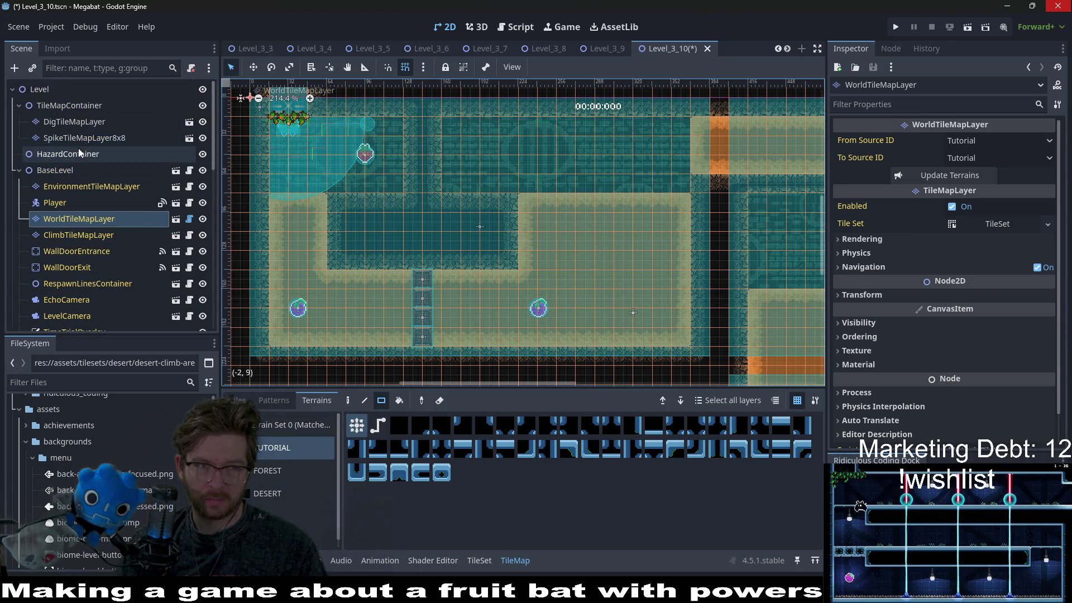
{"action": "left_click", "coordinate": [92, 122]}
{"action": "left_click", "coordinate": [93, 137]}
{"action": "left_click", "coordinate": [94, 121]}
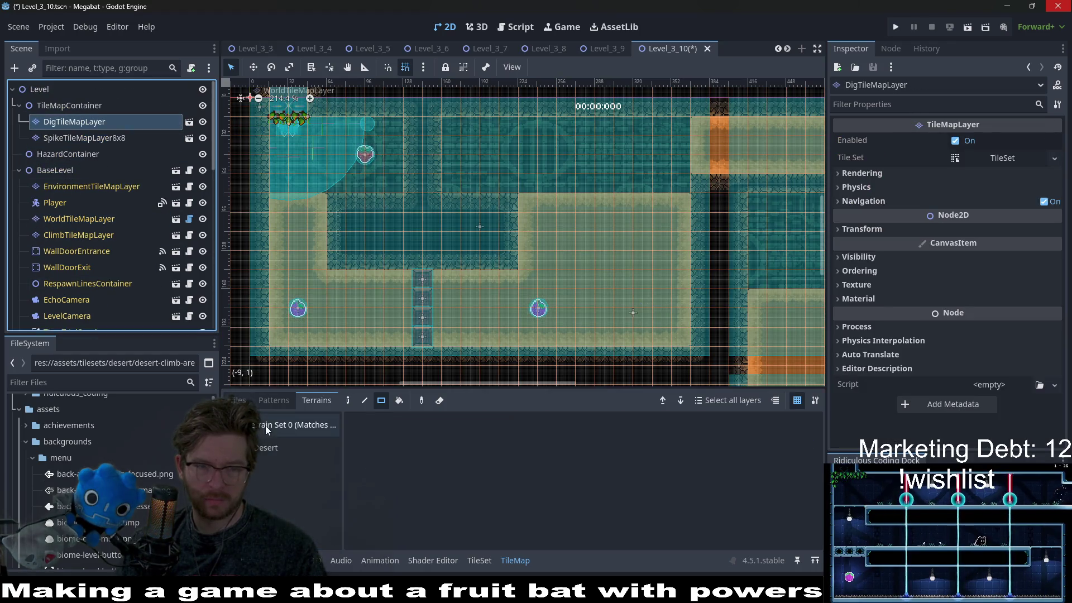
{"action": "left_click", "coordinate": [266, 447]}
{"action": "mouse_move", "coordinate": [703, 162]}
{"action": "left_mouse_down"}
{"action": "mouse_move", "coordinate": [424, 120]}
{"action": "mouse_move", "coordinate": [465, 134]}
{"action": "left_mouse_up"}
{"action": "left_click_drag", "start_coordinate": [577, 256], "coordinate": [678, 259]}
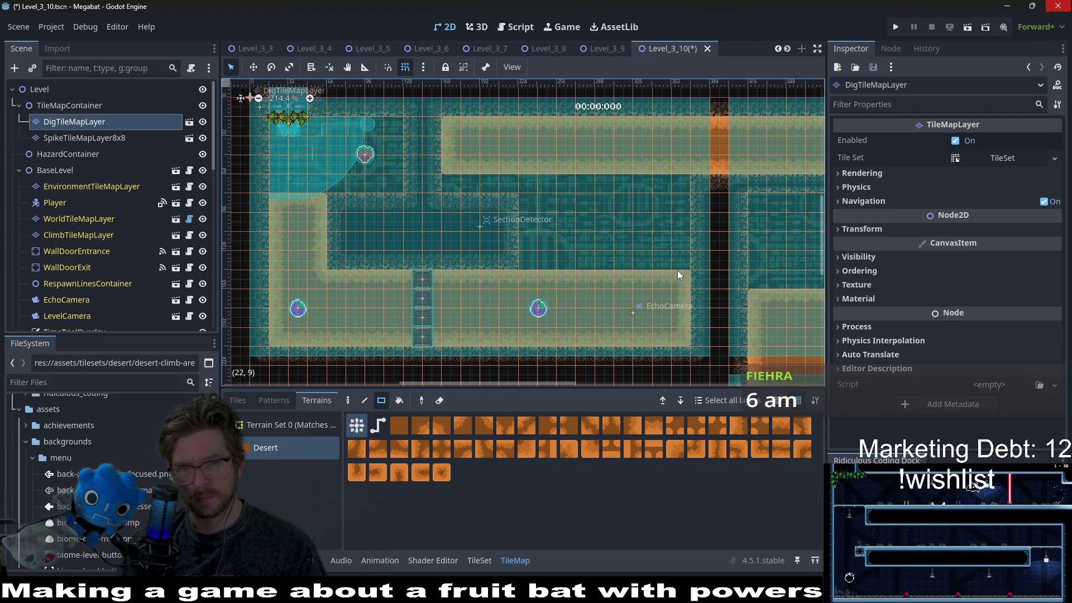
Fill a further 17-tile row with Desert dig tiles
{"action": "scroll", "coordinate": [554, 215], "scroll_direction": "right", "scroll_amount": 5}
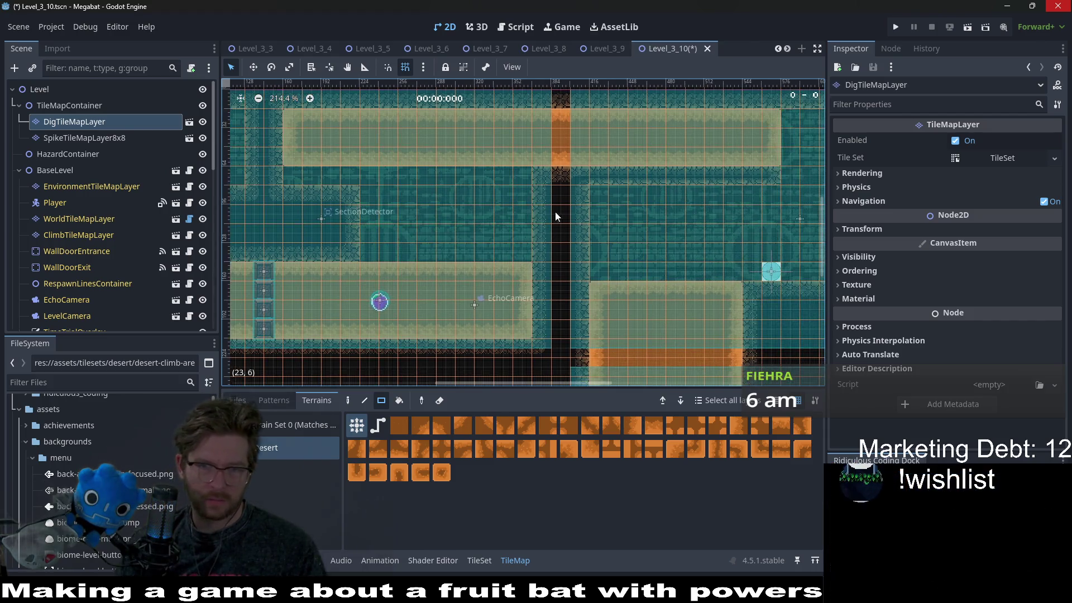
{"action": "scroll", "coordinate": [554, 216], "scroll_direction": "right", "scroll_amount": 1}
{"action": "scroll", "coordinate": [587, 234], "scroll_direction": "left", "scroll_amount": 4}
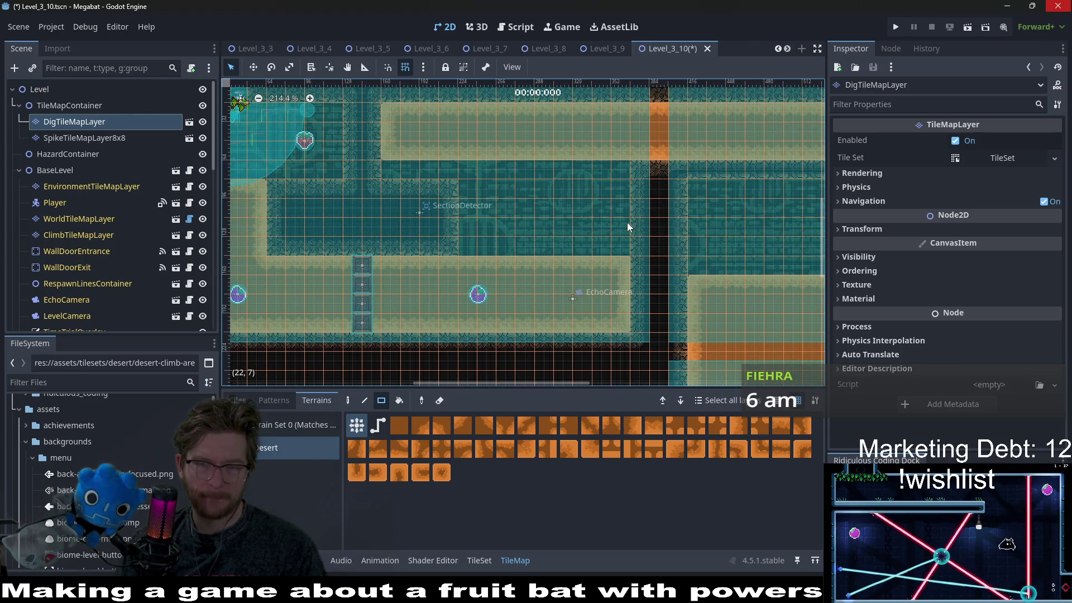
{"action": "mouse_move", "coordinate": [389, 169]}
{"action": "left_mouse_down"}
{"action": "mouse_move", "coordinate": [762, 179]}
{"action": "mouse_move", "coordinate": [623, 171]}
{"action": "left_mouse_up"}
{"action": "scroll", "coordinate": [614, 178], "scroll_direction": "right", "scroll_amount": 6}
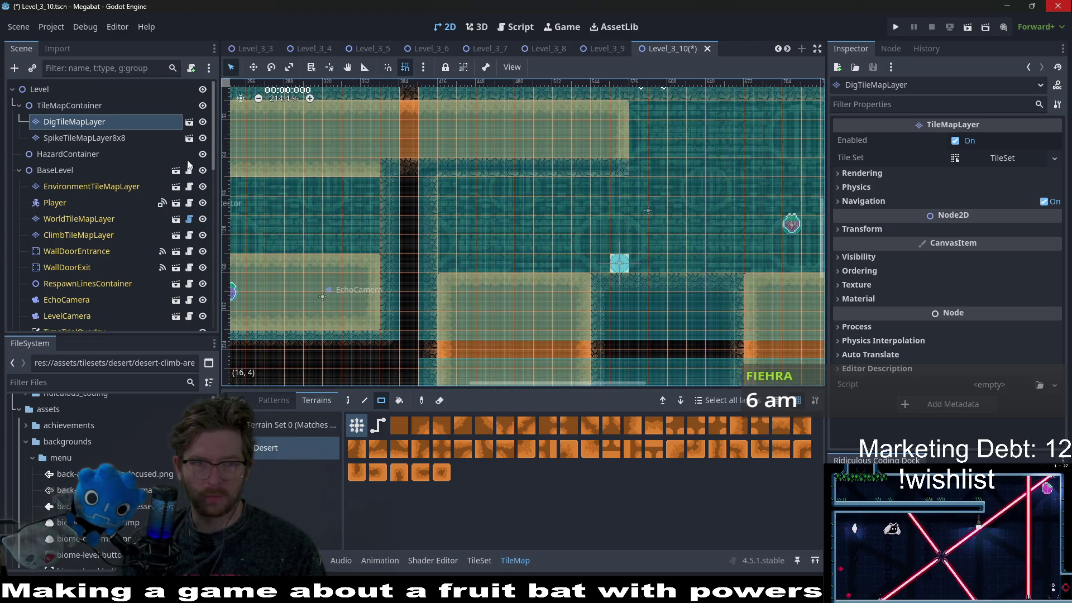
{"action": "scroll", "coordinate": [307, 156], "scroll_direction": "left", "scroll_amount": 10}
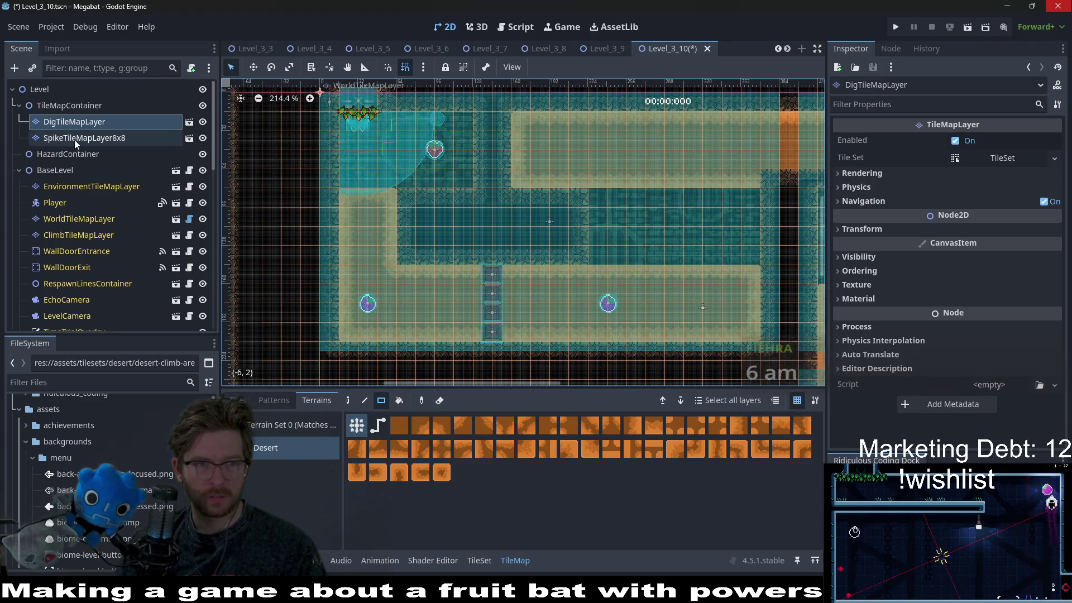
Paint two DESERT terrain rows on WorldTileMapLayer below the top sand block
{"action": "left_click", "coordinate": [79, 219]}
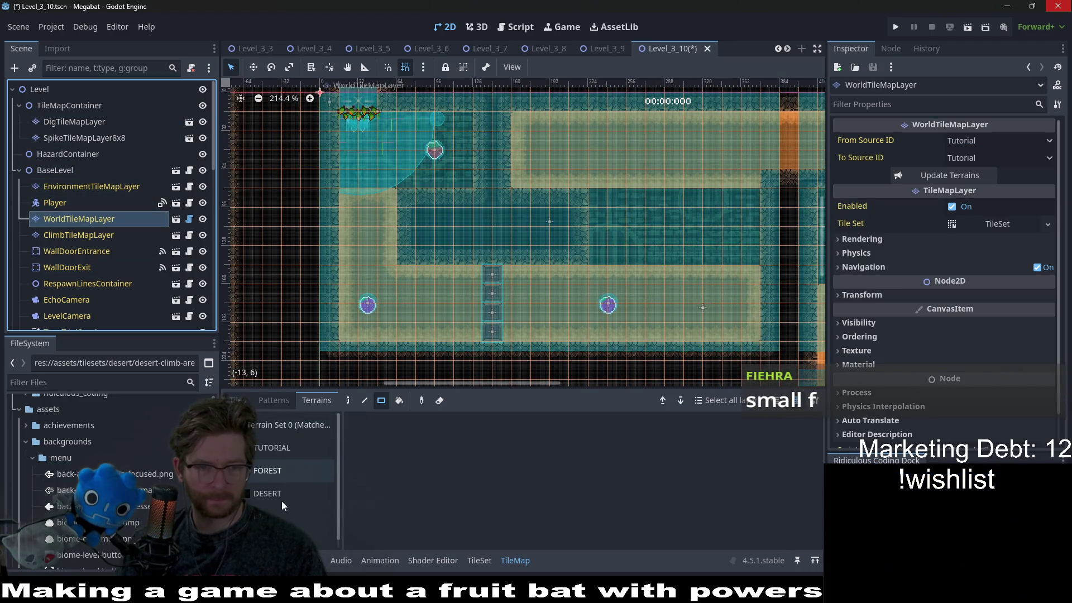
{"action": "left_click", "coordinate": [283, 495]}
{"action": "scroll", "coordinate": [477, 169], "scroll_direction": "right", "scroll_amount": 6}
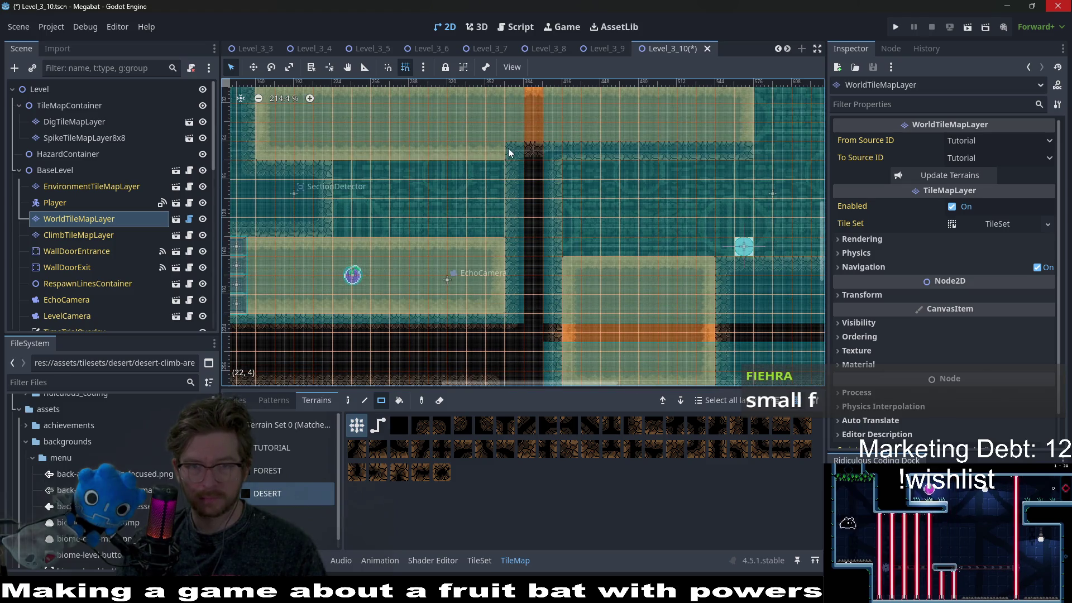
{"action": "left_click_drag", "start_coordinate": [578, 157], "coordinate": [745, 157]}
{"action": "left_click_drag", "start_coordinate": [579, 168], "coordinate": [736, 166]}
{"action": "scroll", "coordinate": [492, 219], "scroll_direction": "left", "scroll_amount": 5}
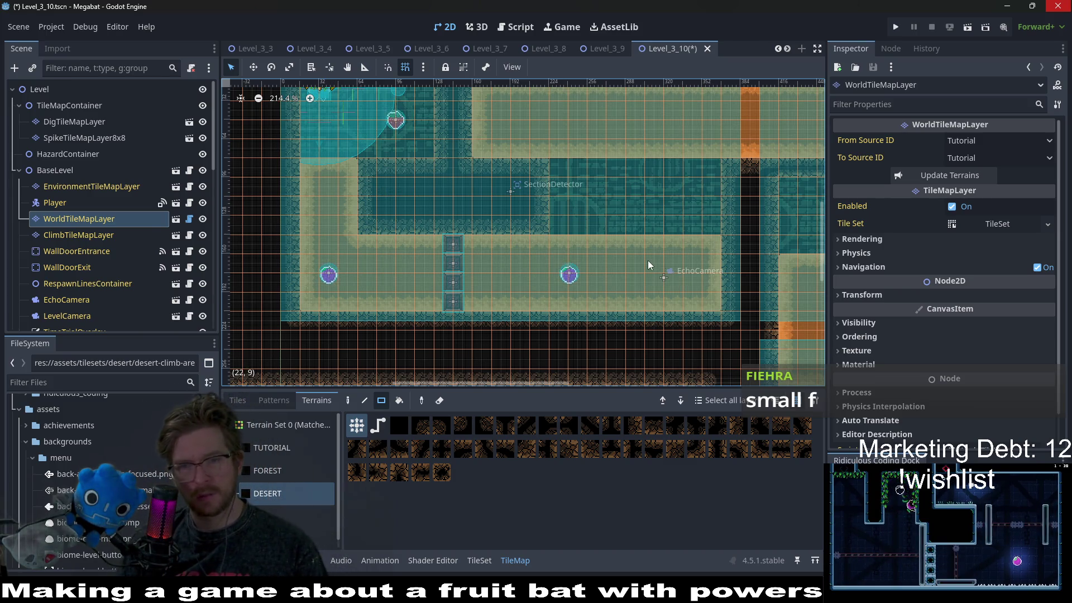
Select EnemyContainer and review the level's scene tree
{"action": "scroll", "coordinate": [80, 207], "scroll_direction": "down", "scroll_amount": 10}
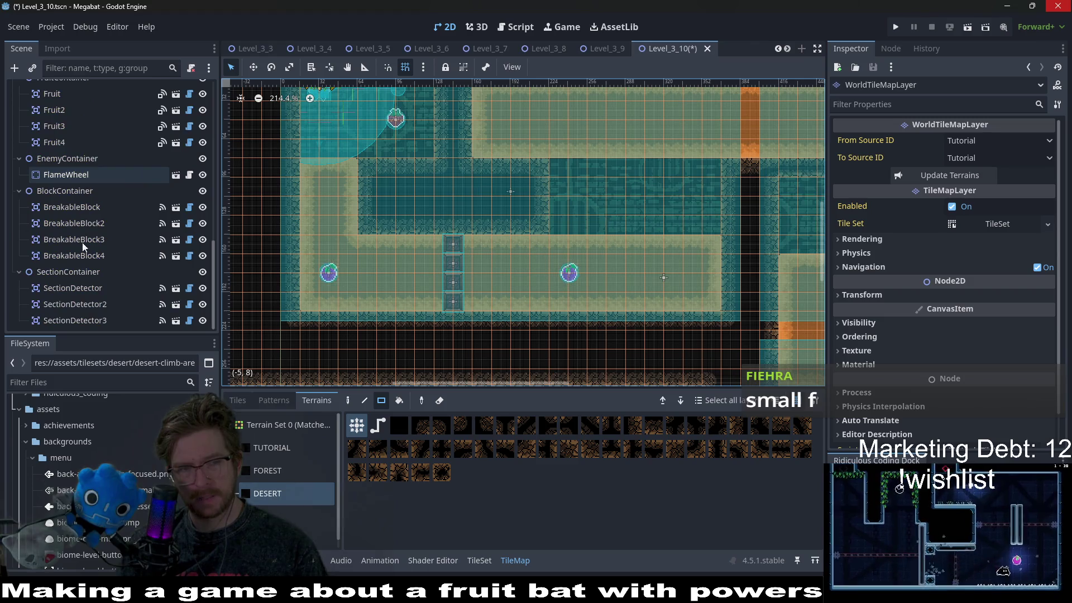
{"action": "left_click", "coordinate": [68, 161]}
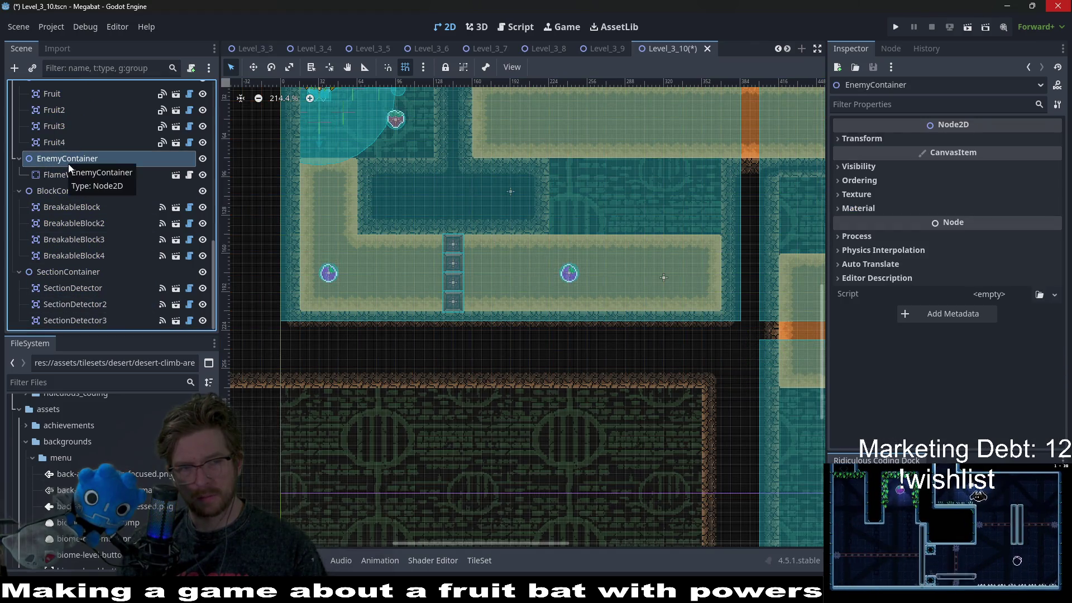
{"action": "scroll", "coordinate": [68, 163], "scroll_direction": "up", "scroll_amount": 1}
{"action": "scroll", "coordinate": [69, 163], "scroll_direction": "up", "scroll_amount": 8}
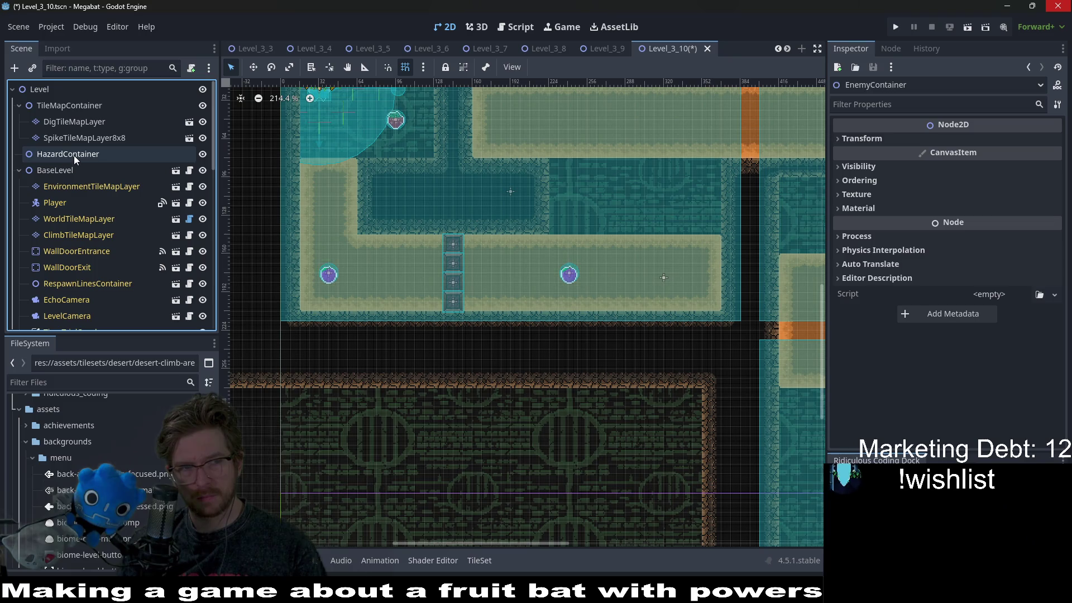
Add a desert-section HazardTileMapLayer under HazardContainer, paint a spike row along the ceiling, and save
{"action": "right_click", "coordinate": [73, 156]}
{"action": "left_click", "coordinate": [133, 179]}
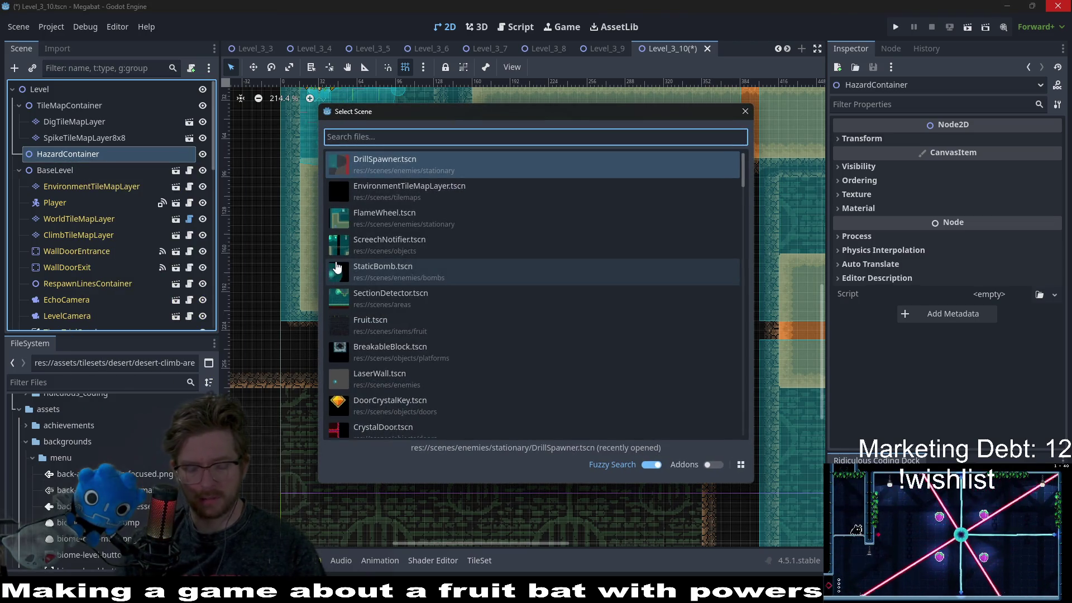
{"action": "type", "text": "hazard"}
{"action": "key", "text": "Return"}
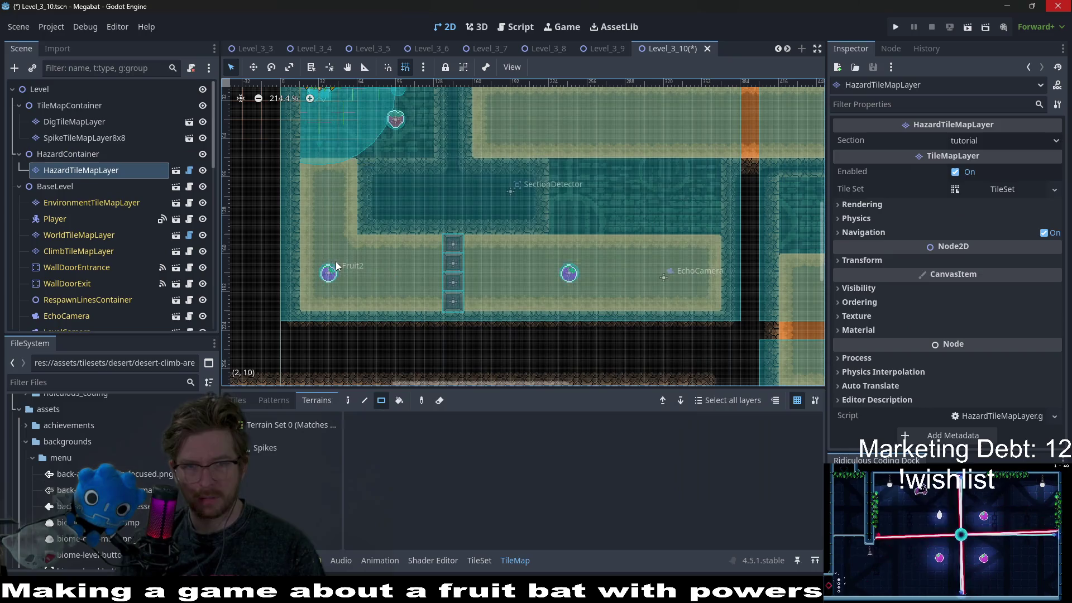
{"action": "left_click", "coordinate": [271, 450]}
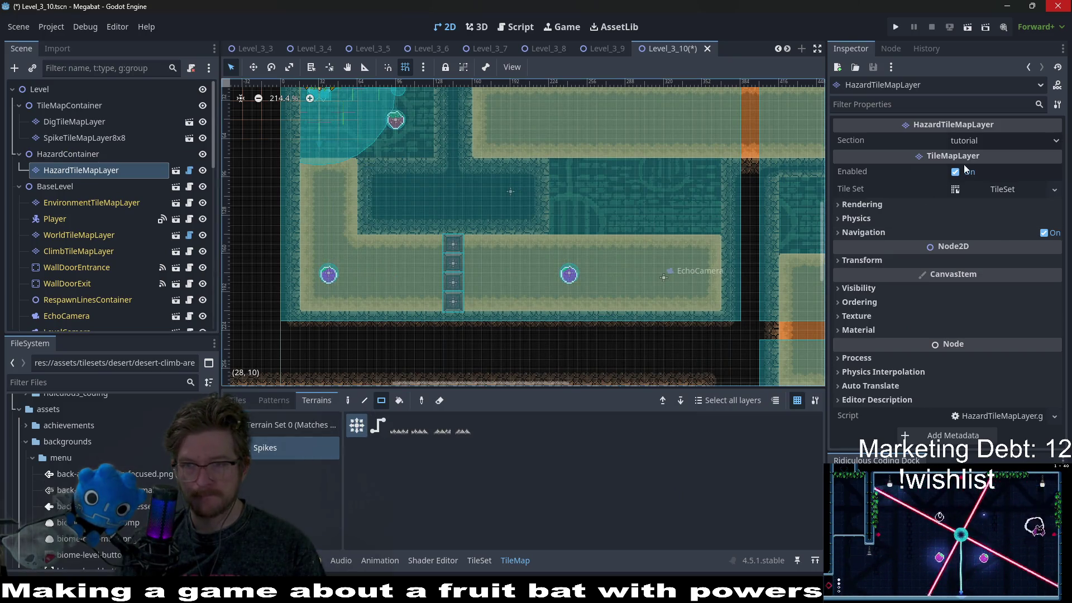
{"action": "left_click", "coordinate": [1003, 140]}
{"action": "left_click", "coordinate": [983, 208]}
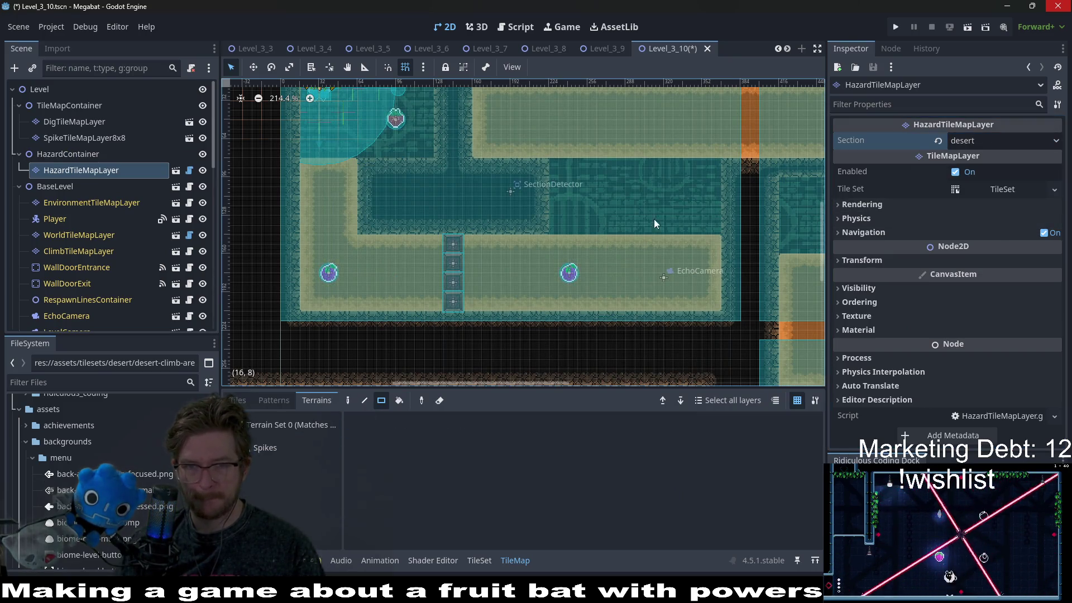
{"action": "left_click", "coordinate": [299, 447]}
{"action": "left_click_drag", "start_coordinate": [550, 226], "coordinate": [707, 228]}
{"action": "key", "text": "ctrl+s"}
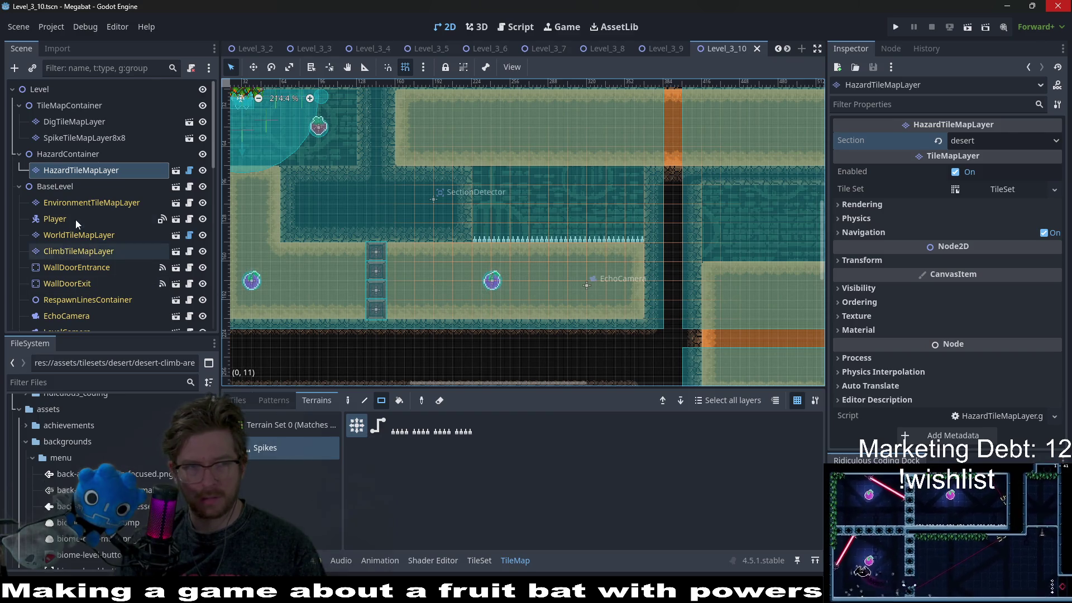
Move Fruit3 one grid step right and run the current scene
{"action": "scroll", "coordinate": [75, 221], "scroll_direction": "down", "scroll_amount": 6}
{"action": "scroll", "coordinate": [75, 219], "scroll_direction": "down", "scroll_amount": 4}
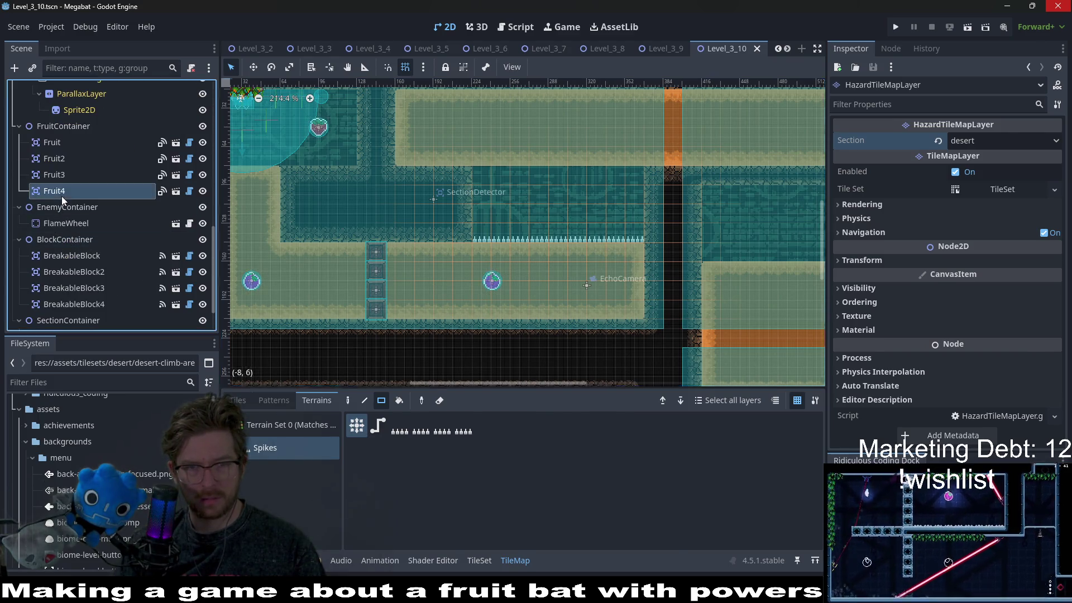
{"action": "left_click", "coordinate": [73, 179]}
{"action": "key", "text": "w"}
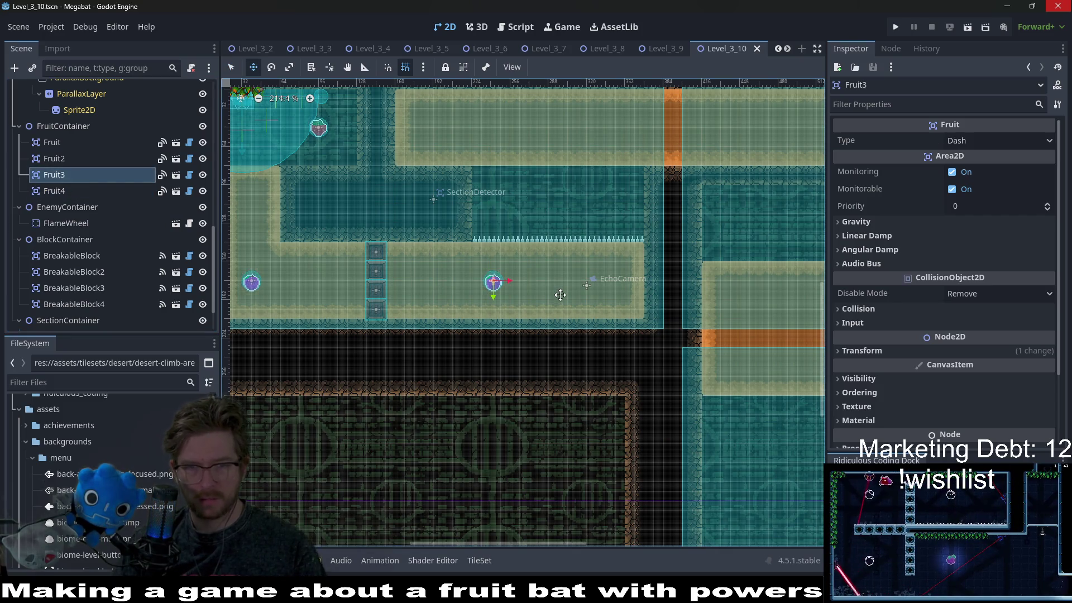
{"action": "left_click_drag", "start_coordinate": [560, 295], "coordinate": [560, 295]}
{"action": "scroll", "coordinate": [541, 283], "scroll_direction": "up", "scroll_amount": 6}
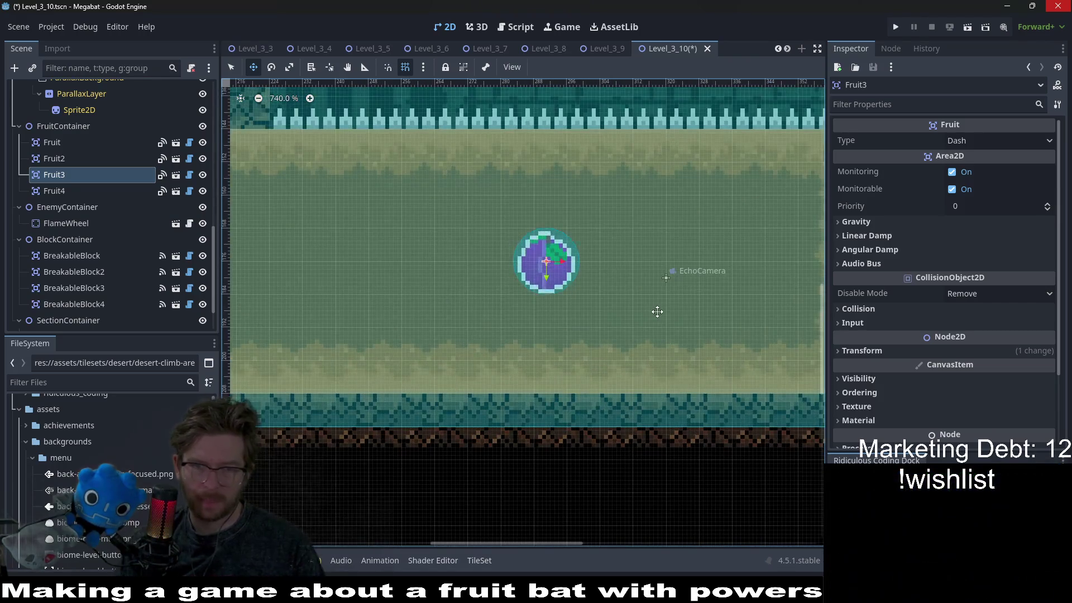
{"action": "scroll", "coordinate": [657, 311], "scroll_direction": "down", "scroll_amount": 5}
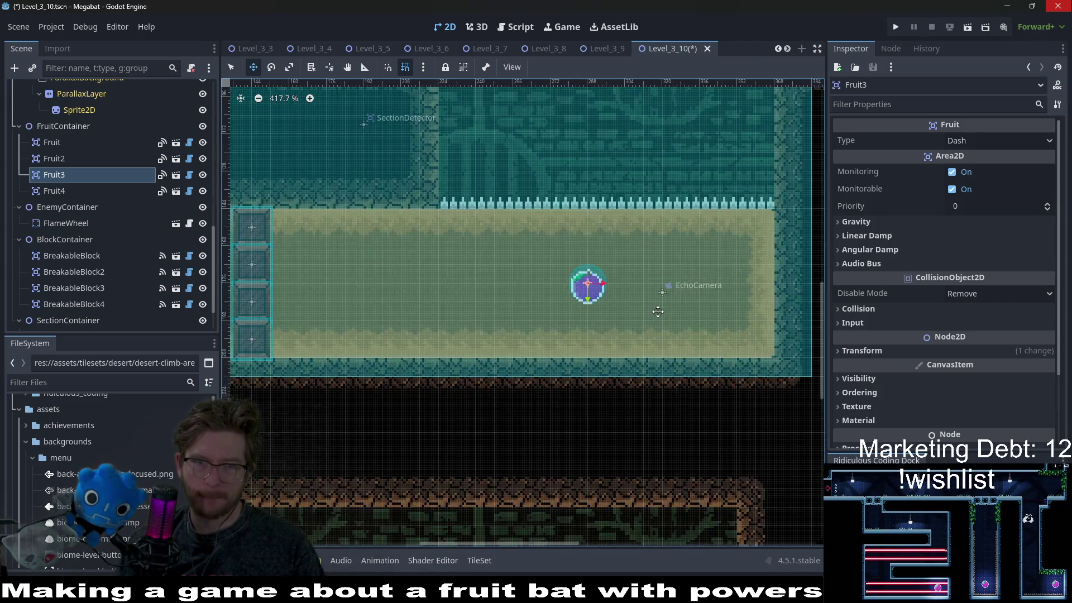
{"action": "left_click", "coordinate": [968, 30]}
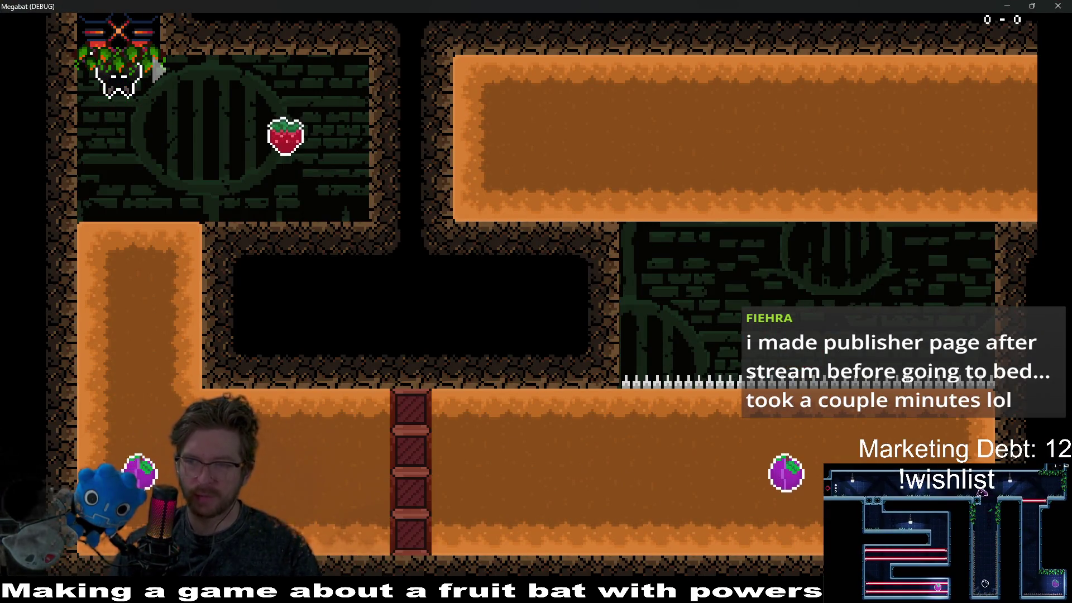
{"action": "key", "text": "Right"}
{"action": "key", "text": "Left"}
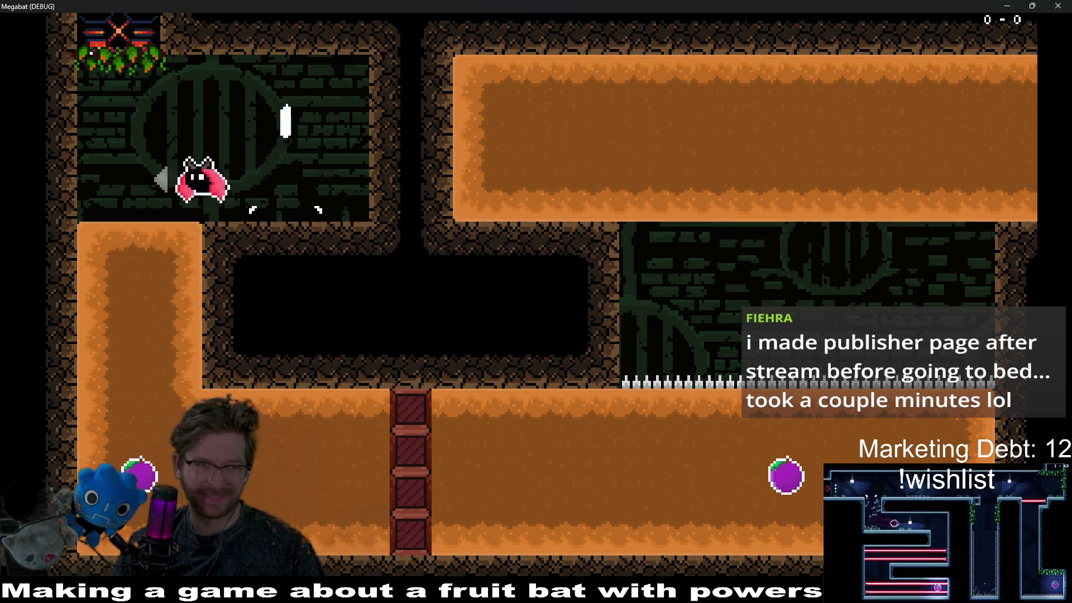
{"action": "key", "text": "Down"}
{"action": "key", "text": "Right"}
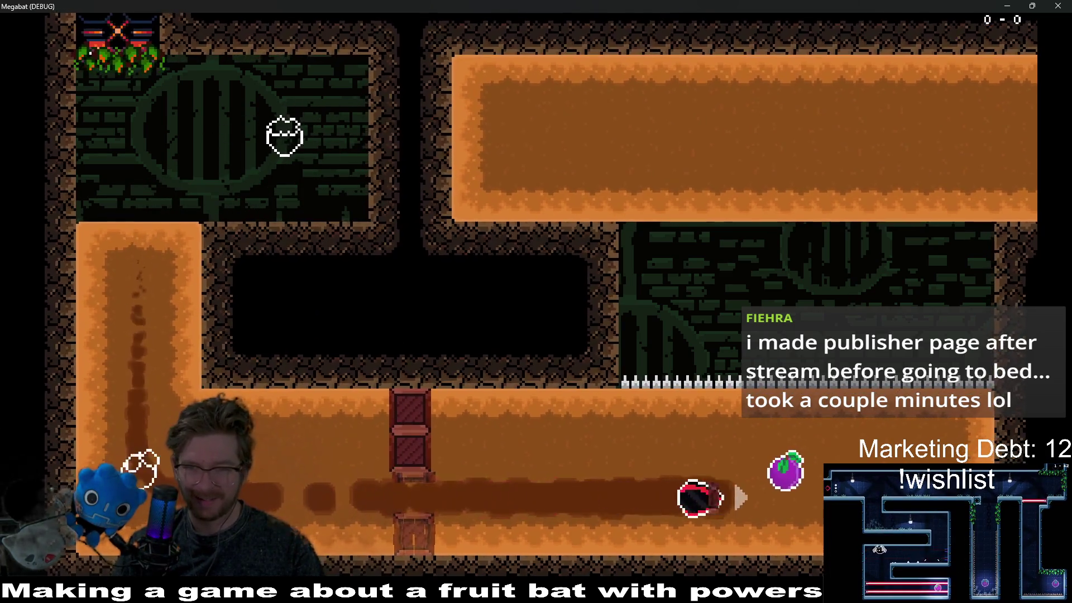
{"action": "key", "text": "Up"}
{"action": "key", "text": "Right"}
{"action": "key", "text": "Left"}
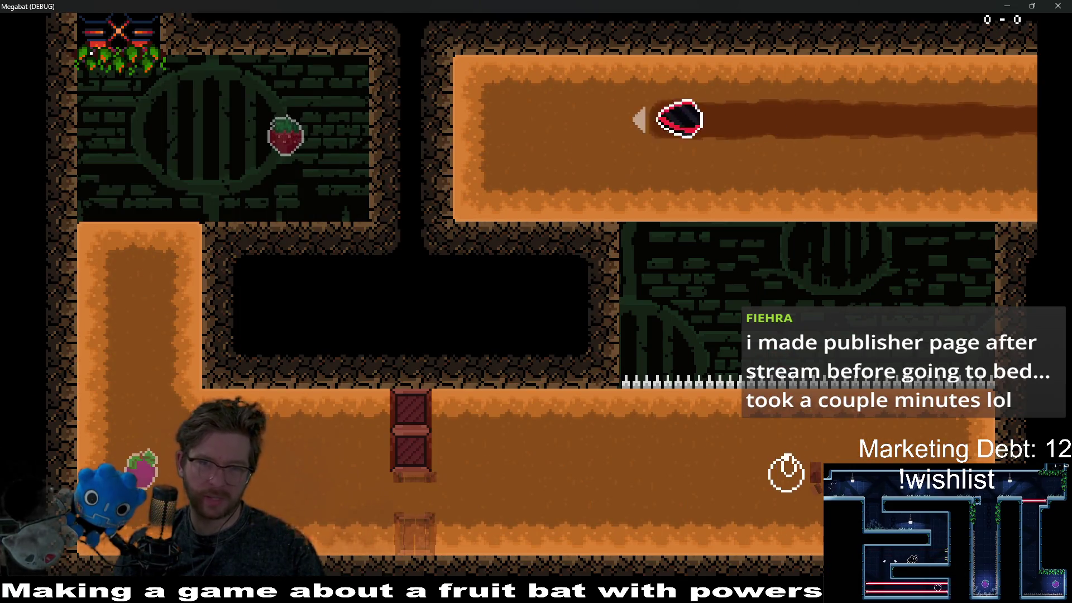
{"action": "key", "text": "Right"}
{"action": "key", "text": "Left"}
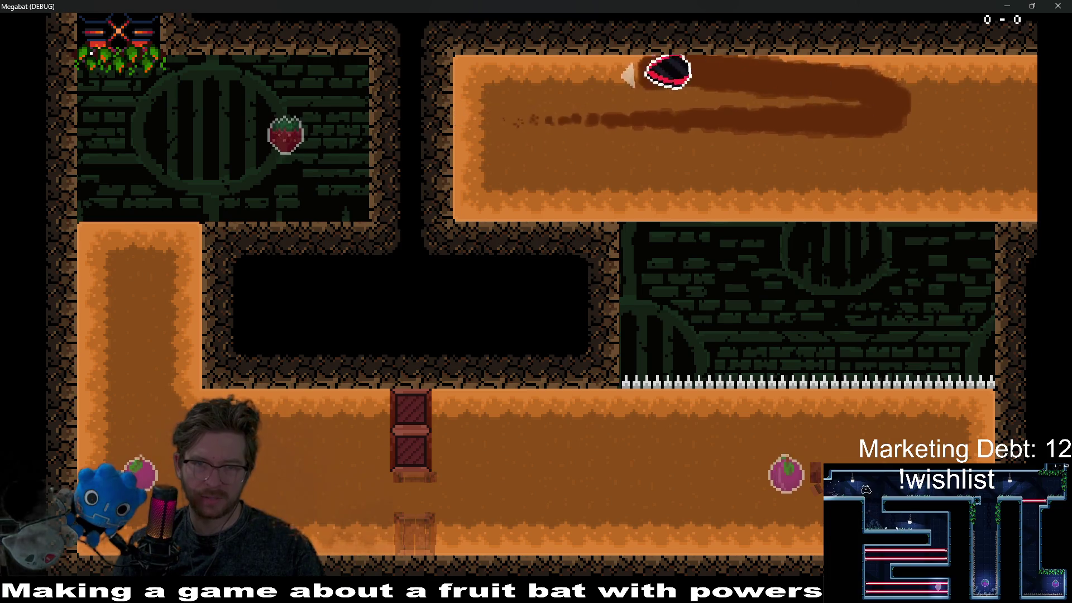
{"action": "key", "text": "Right"}
{"action": "key", "text": "Left"}
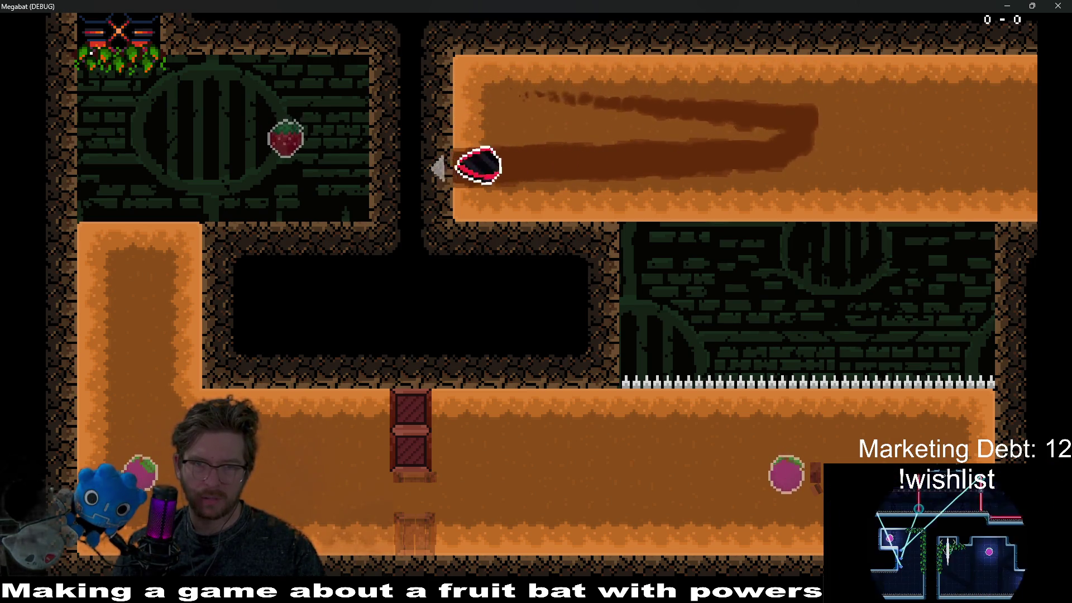
{"action": "key", "text": "Right"}
{"action": "key", "text": "Left"}
{"action": "key", "text": "Right"}
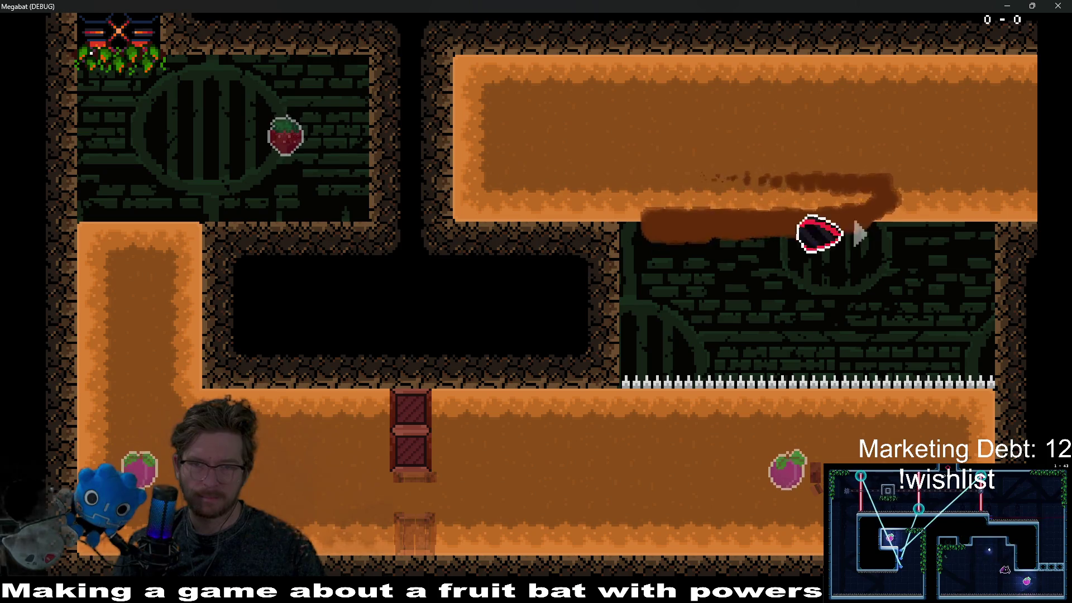
{"action": "key", "text": "Left"}
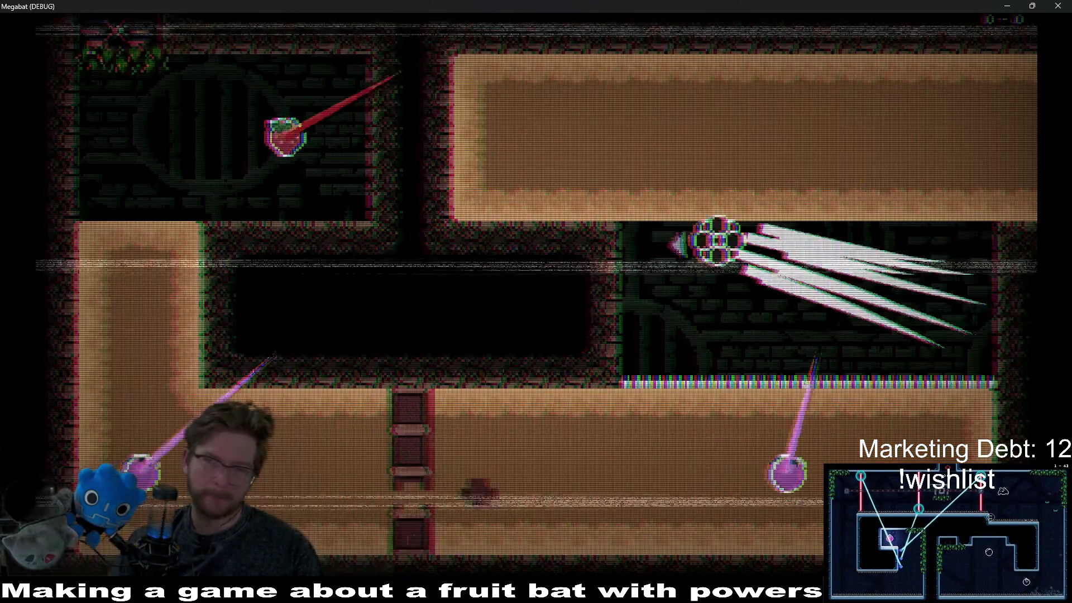
{"action": "left_click", "coordinate": [1058, 6]}
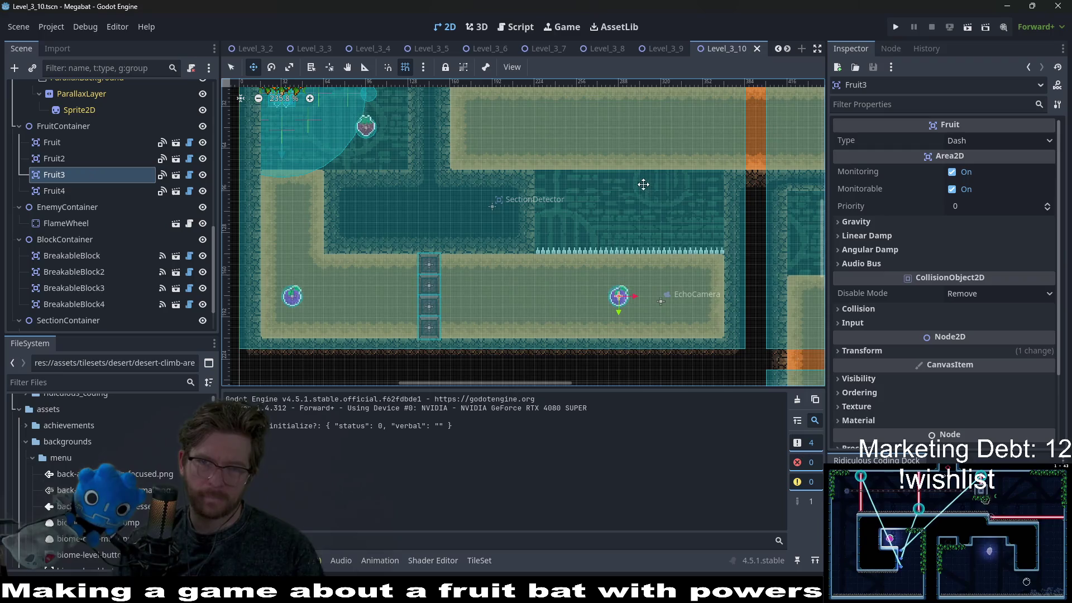
{"action": "left_click_drag", "start_coordinate": [643, 184], "coordinate": [623, 225]}
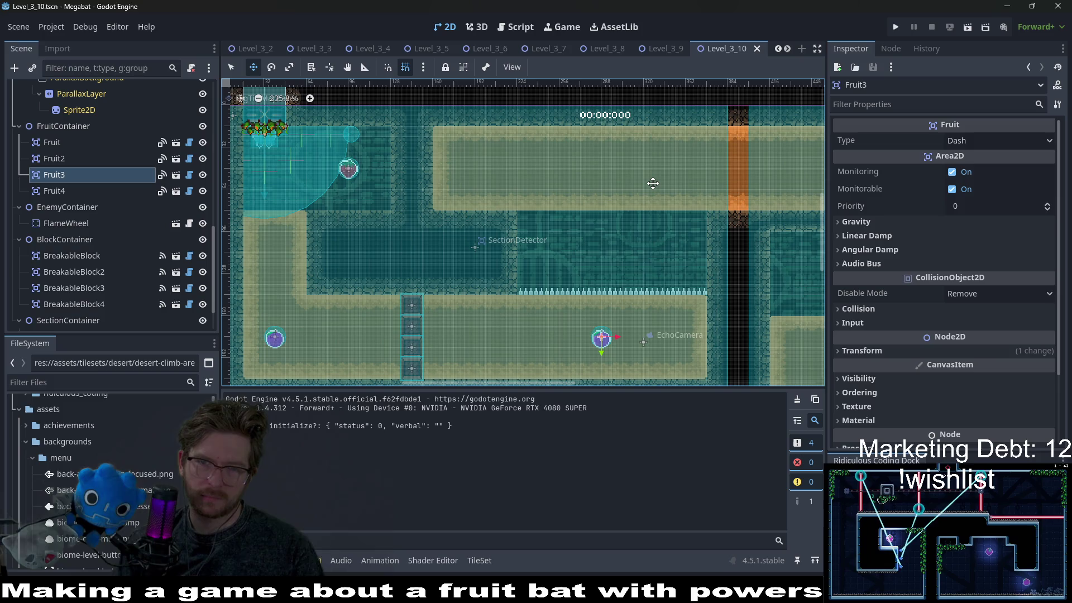
{"action": "left_click_drag", "start_coordinate": [637, 292], "coordinate": [660, 235]}
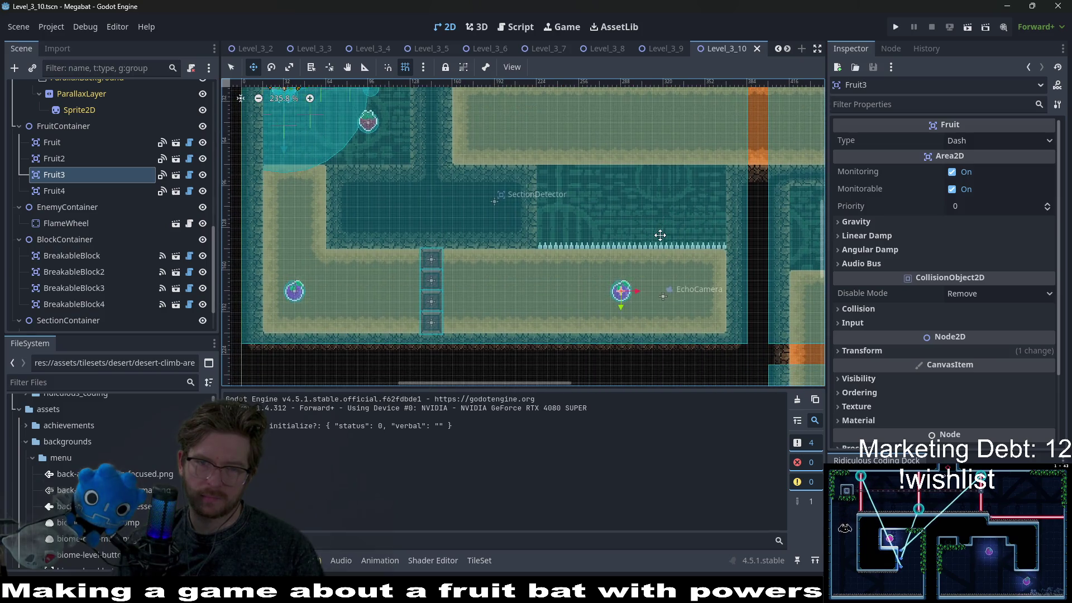
{"action": "scroll", "coordinate": [660, 235], "scroll_direction": "down", "scroll_amount": 5}
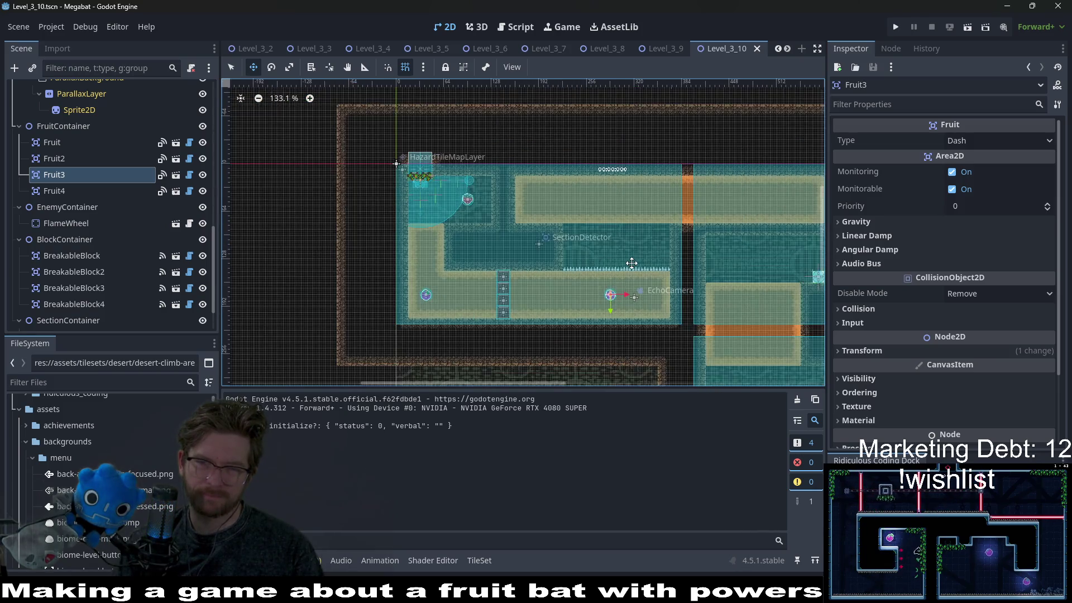
{"action": "scroll", "coordinate": [631, 263], "scroll_direction": "up", "scroll_amount": 3}
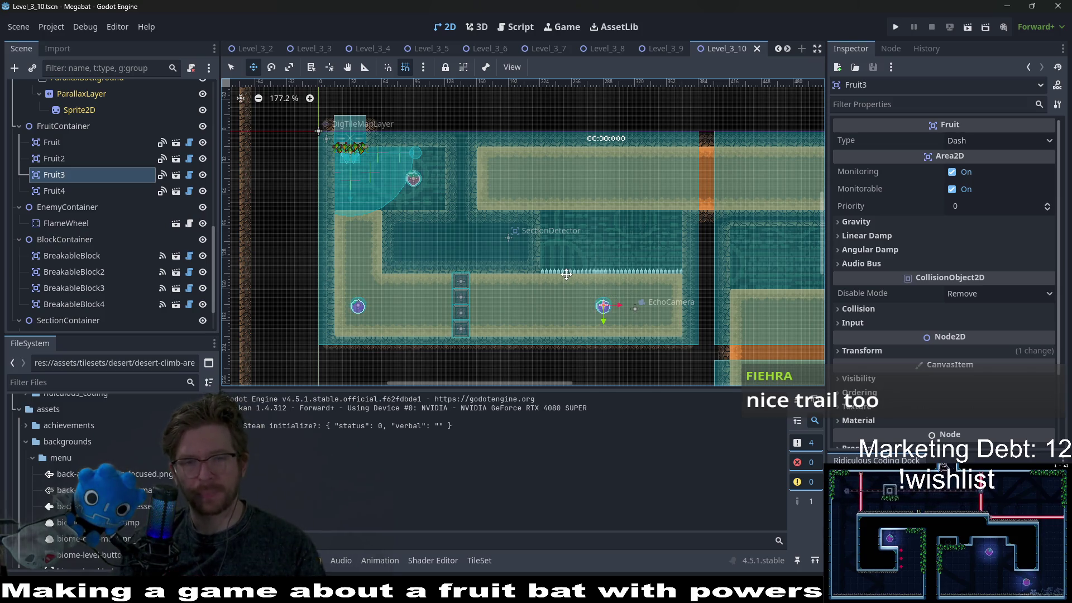
{"action": "scroll", "coordinate": [583, 228], "scroll_direction": "down", "scroll_amount": 2}
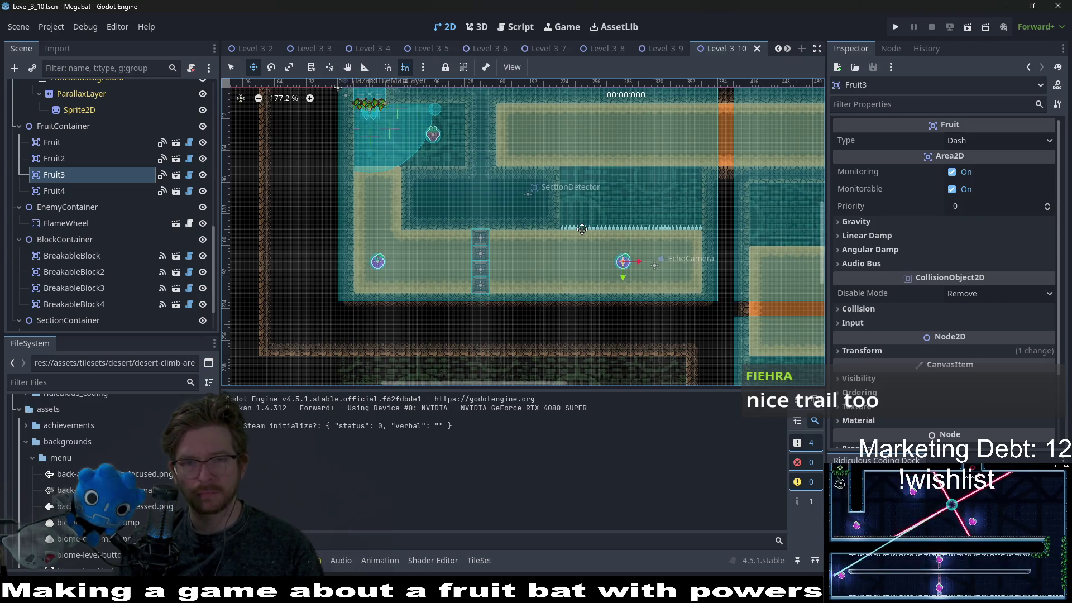
{"action": "scroll", "coordinate": [603, 239], "scroll_direction": "up", "scroll_amount": 6}
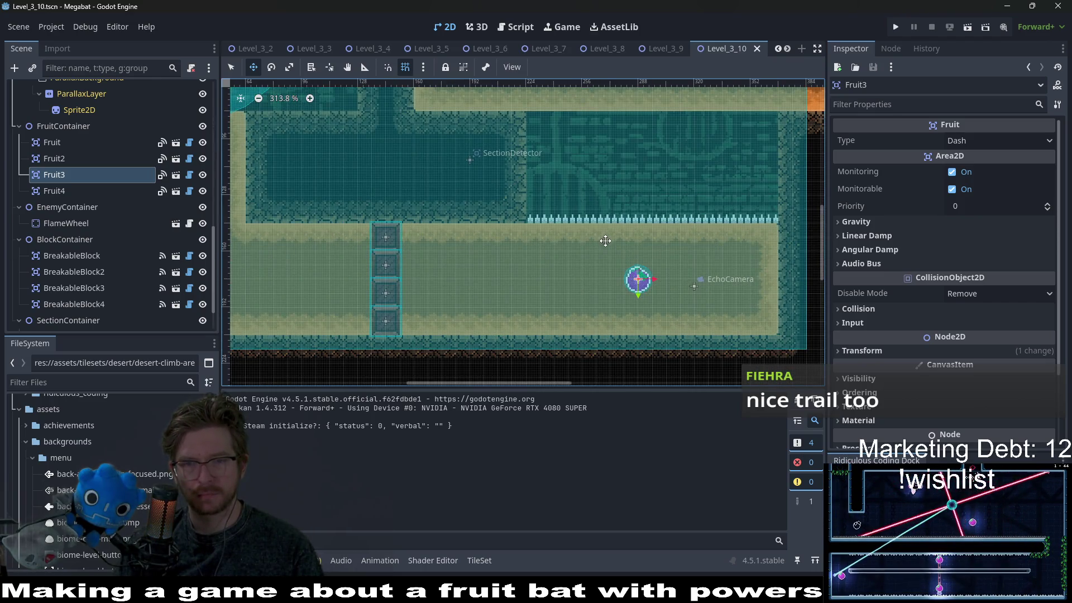
{"action": "scroll", "coordinate": [88, 185], "scroll_direction": "down", "scroll_amount": 5}
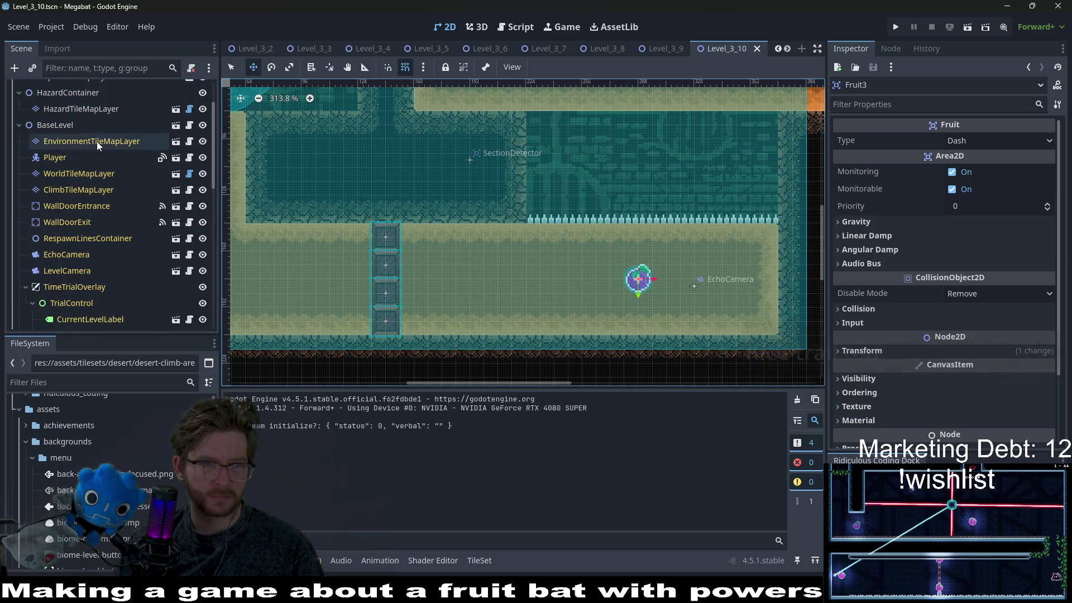
Paint a strip of Desert dig tiles beneath the spike row, then save and run the scene
{"action": "scroll", "coordinate": [97, 144], "scroll_direction": "up", "scroll_amount": 3}
{"action": "left_click", "coordinate": [72, 121]}
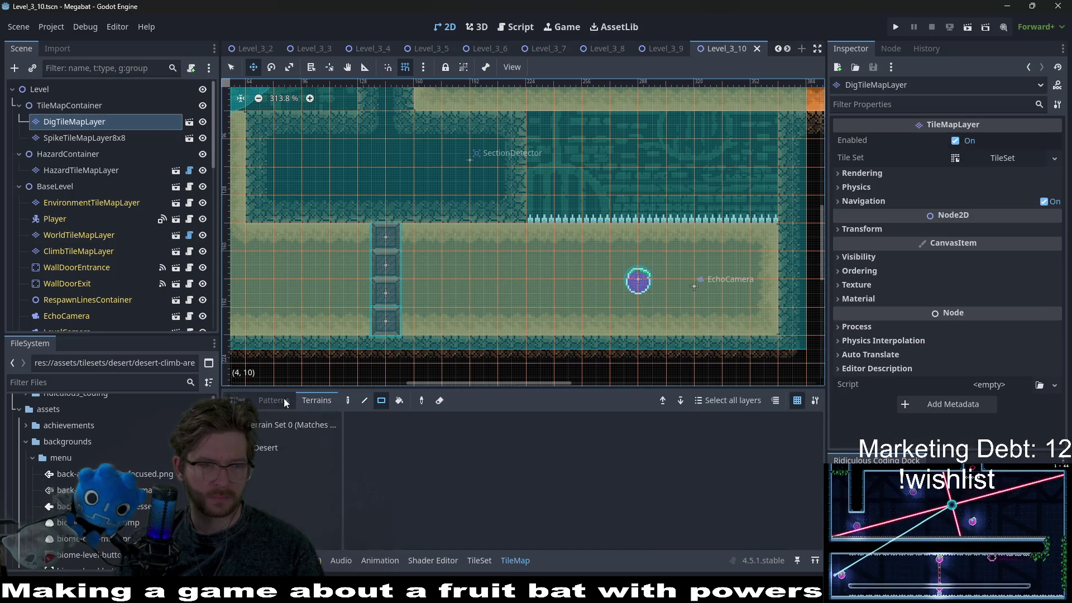
{"action": "left_click", "coordinate": [274, 449]}
{"action": "left_click_drag", "start_coordinate": [691, 237], "coordinate": [771, 233]}
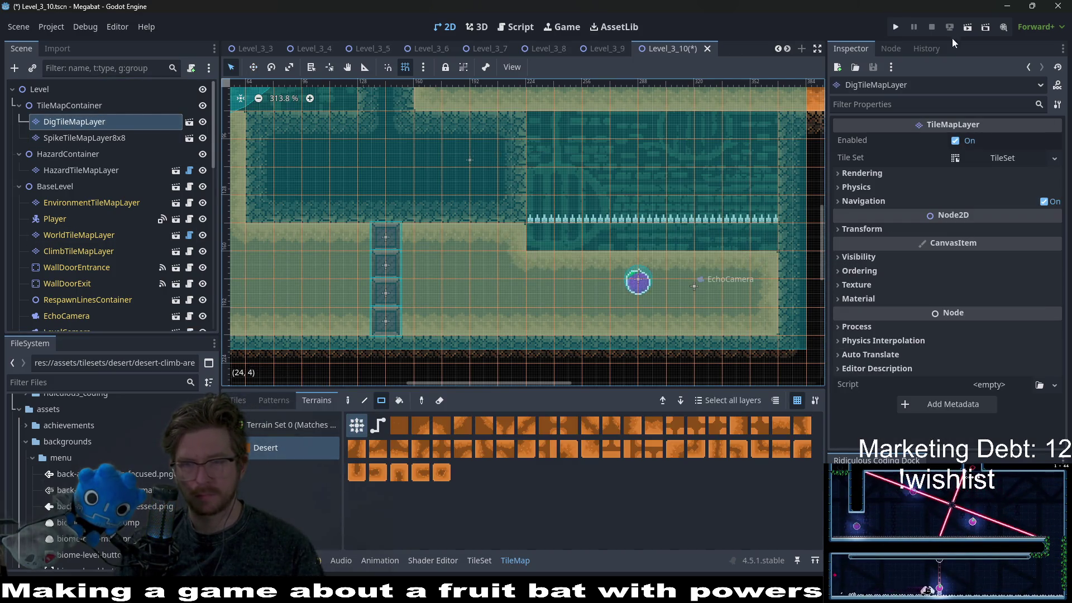
{"action": "left_click", "coordinate": [968, 34]}
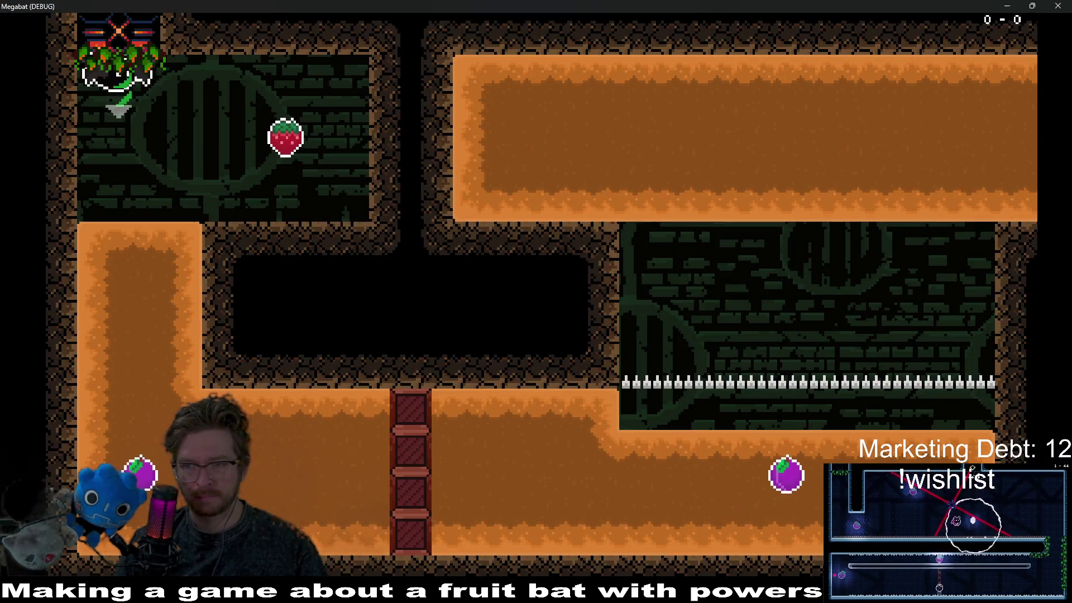
Fly the bat through the shafts and corridors into the spike room, then quit with F8
{"action": "key", "text": "Left"}
{"action": "key", "text": "Down"}
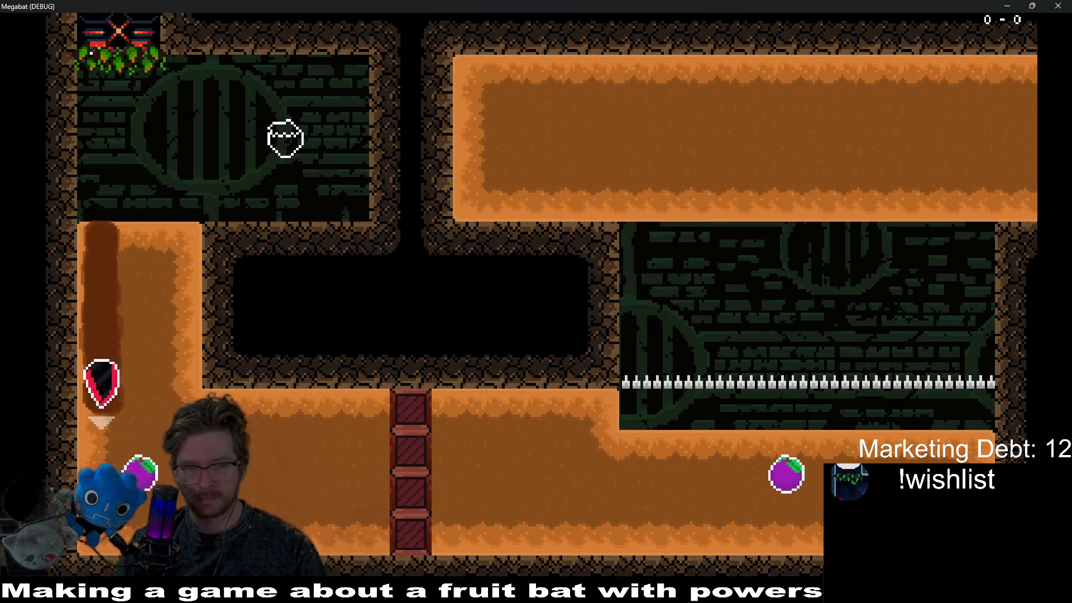
{"action": "key", "text": "Right"}
{"action": "key", "text": "Up"}
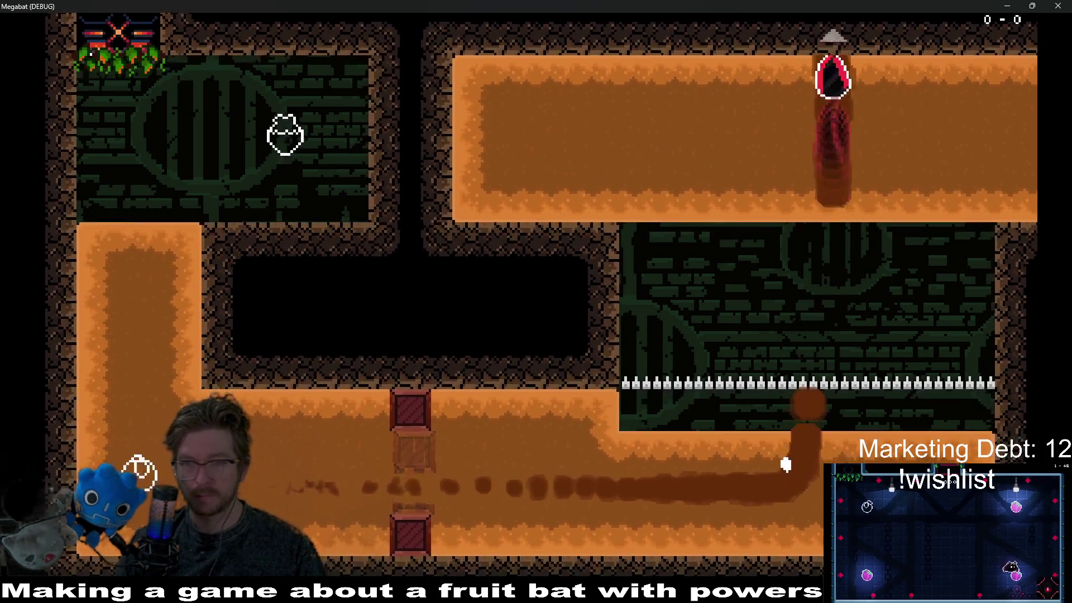
{"action": "key", "text": "Right"}
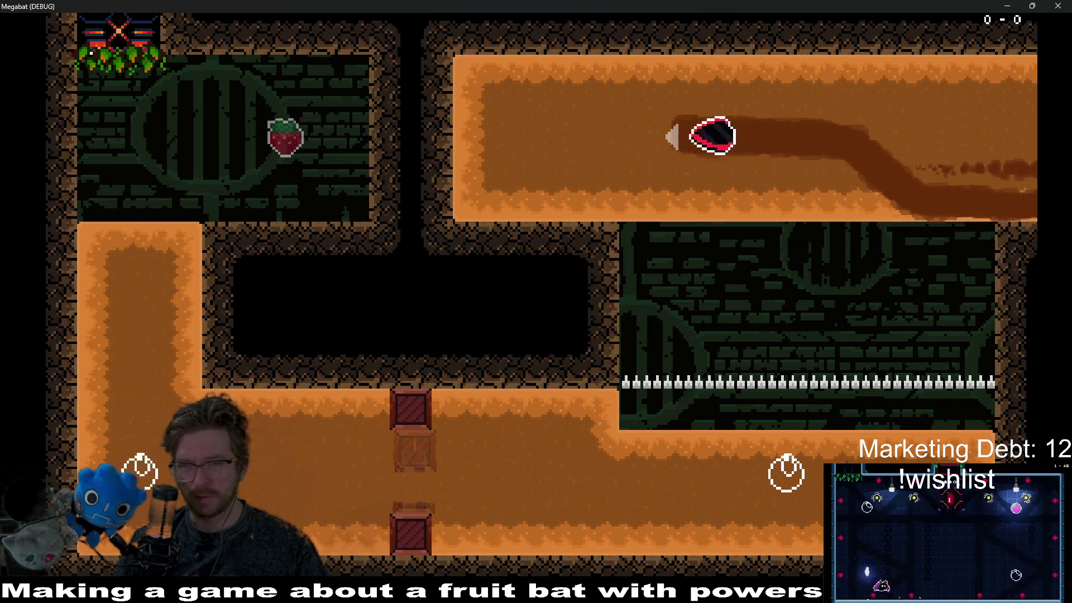
{"action": "key", "text": "Up"}
{"action": "key", "text": "Right"}
{"action": "key", "text": "Down"}
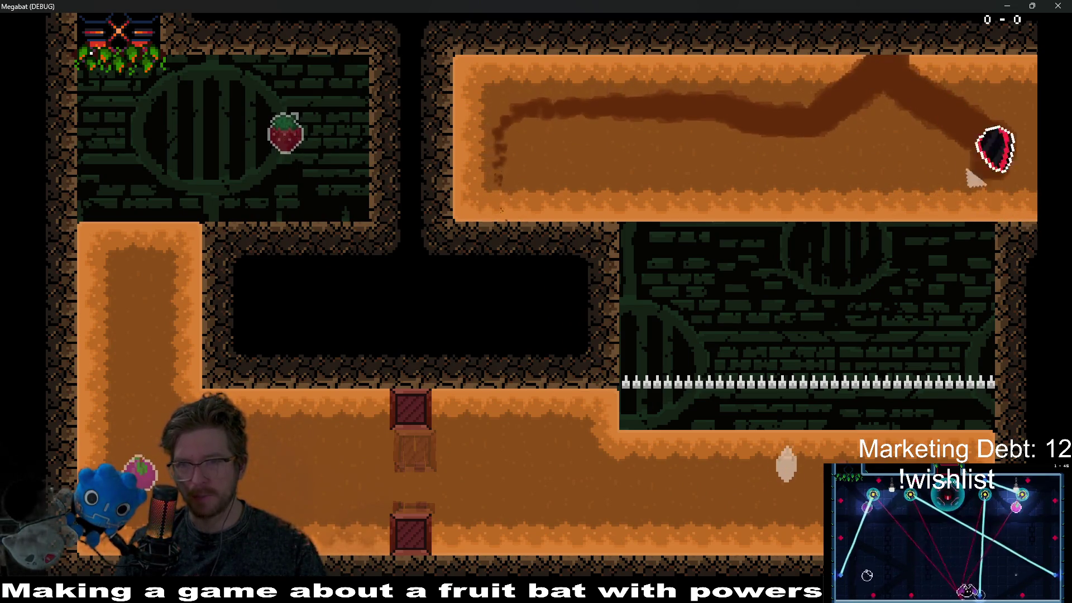
{"action": "key", "text": "Left"}
{"action": "key", "text": "Up"}
{"action": "key", "text": "Down"}
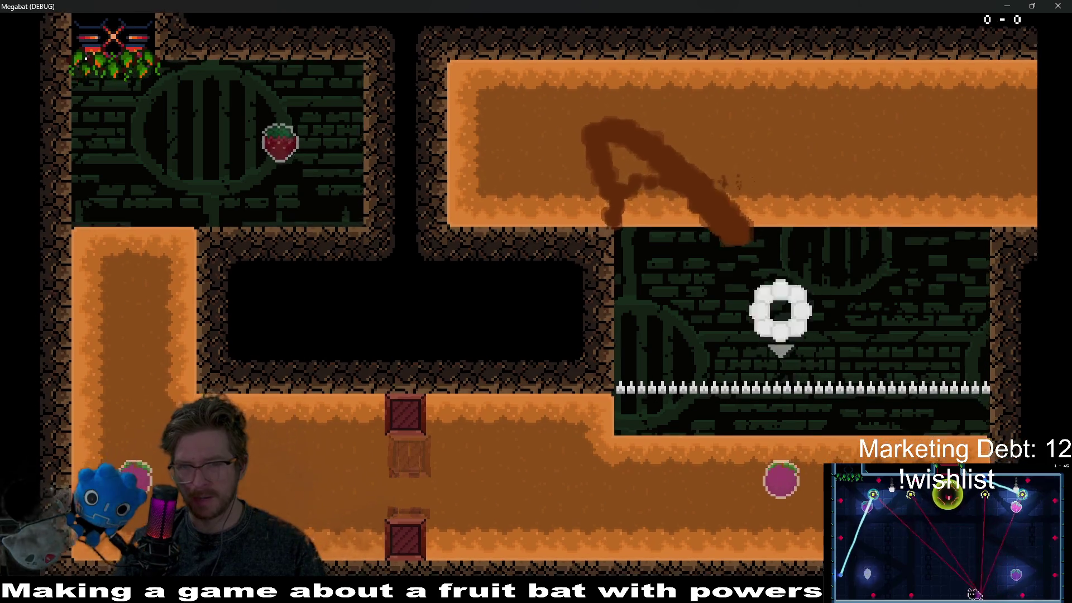
{"action": "key", "text": "F8"}
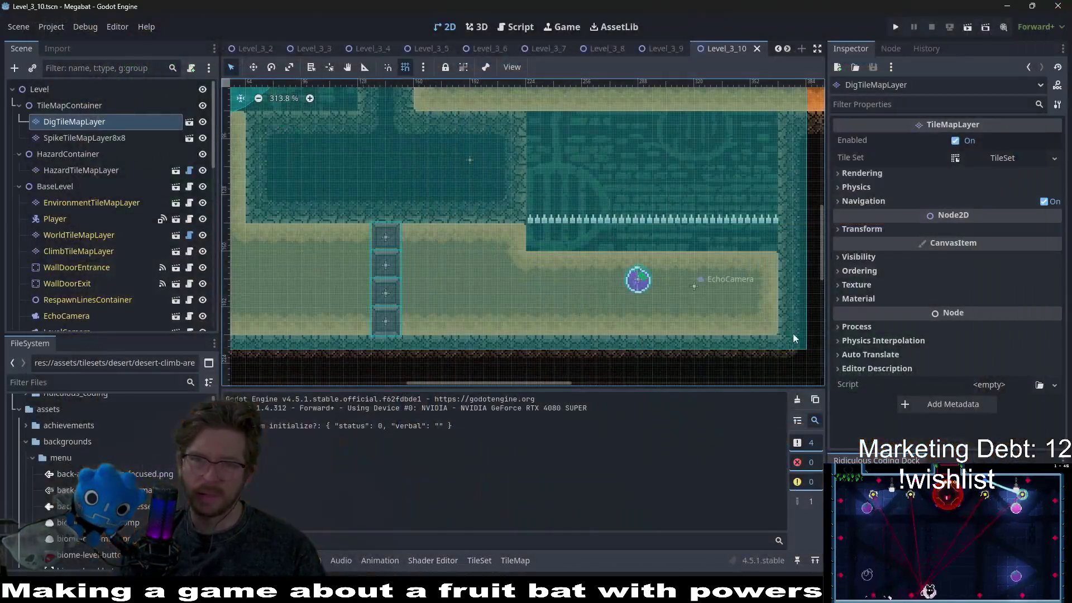
Paint a 9x1 row of Desert dig tiles below the spiked ledge and launch the scene
{"action": "scroll", "coordinate": [616, 303], "scroll_direction": "down", "scroll_amount": 2}
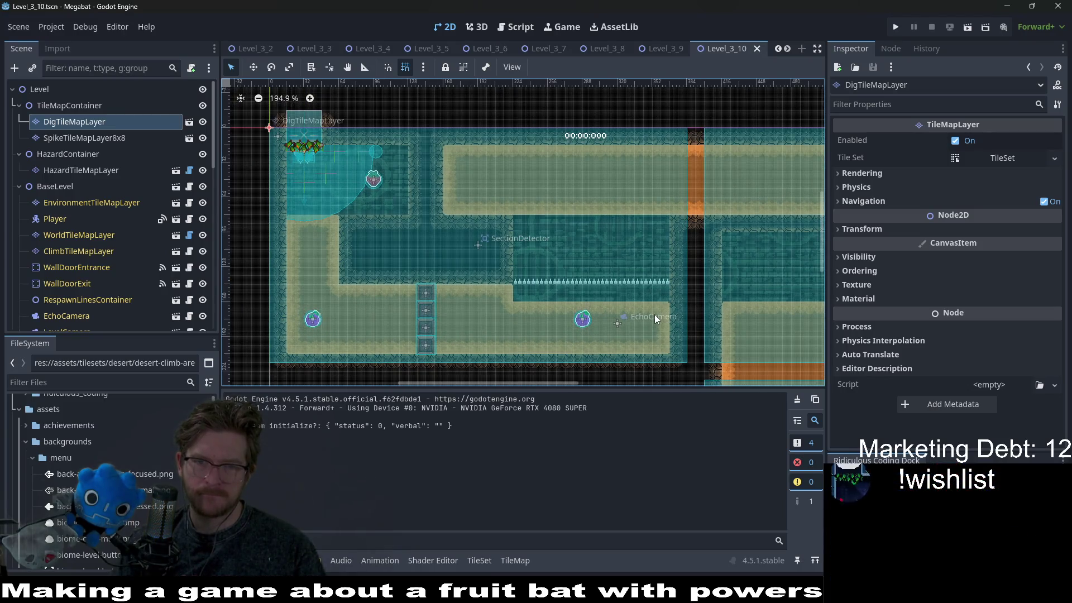
{"action": "scroll", "coordinate": [654, 277], "scroll_direction": "down", "scroll_amount": 3}
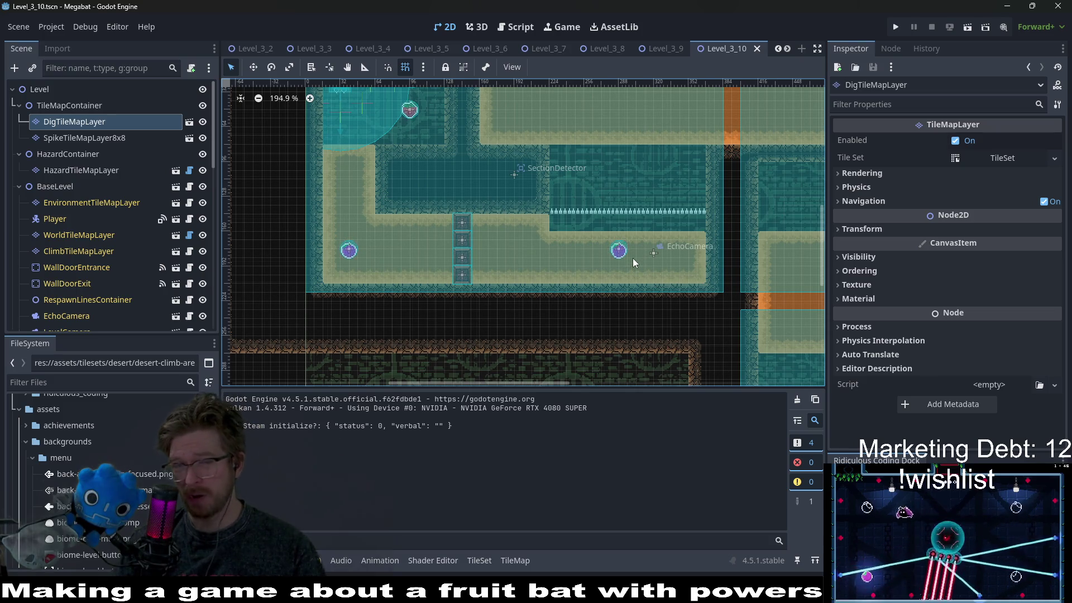
{"action": "scroll", "coordinate": [632, 258], "scroll_direction": "up", "scroll_amount": 3}
{"action": "left_click", "coordinate": [101, 137]}
{"action": "left_click", "coordinate": [102, 120]}
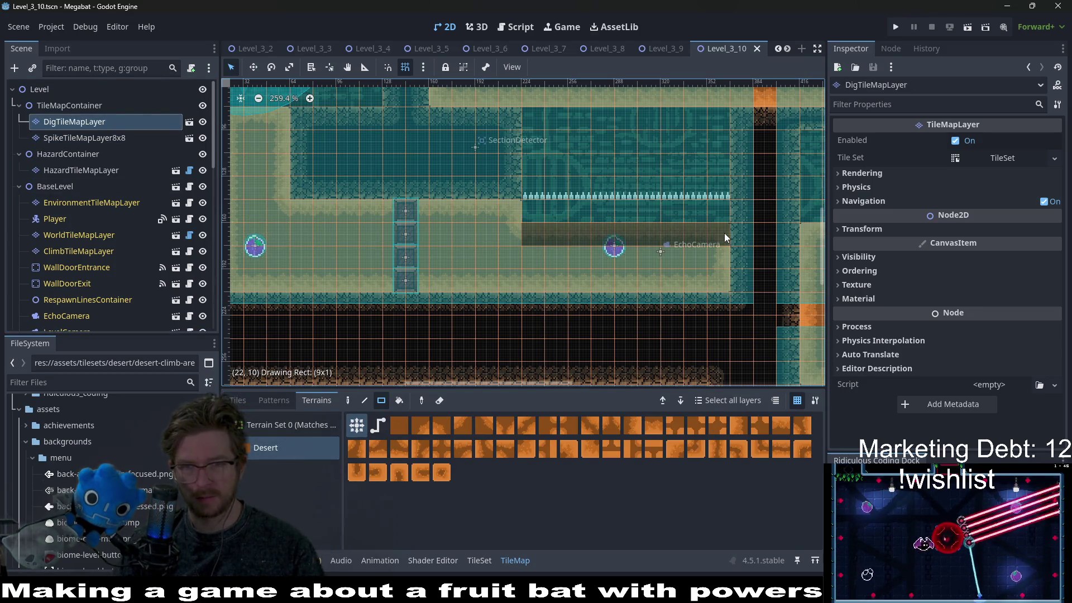
{"action": "left_click_drag", "start_coordinate": [725, 233], "coordinate": [725, 234]}
{"action": "left_click", "coordinate": [971, 32]}
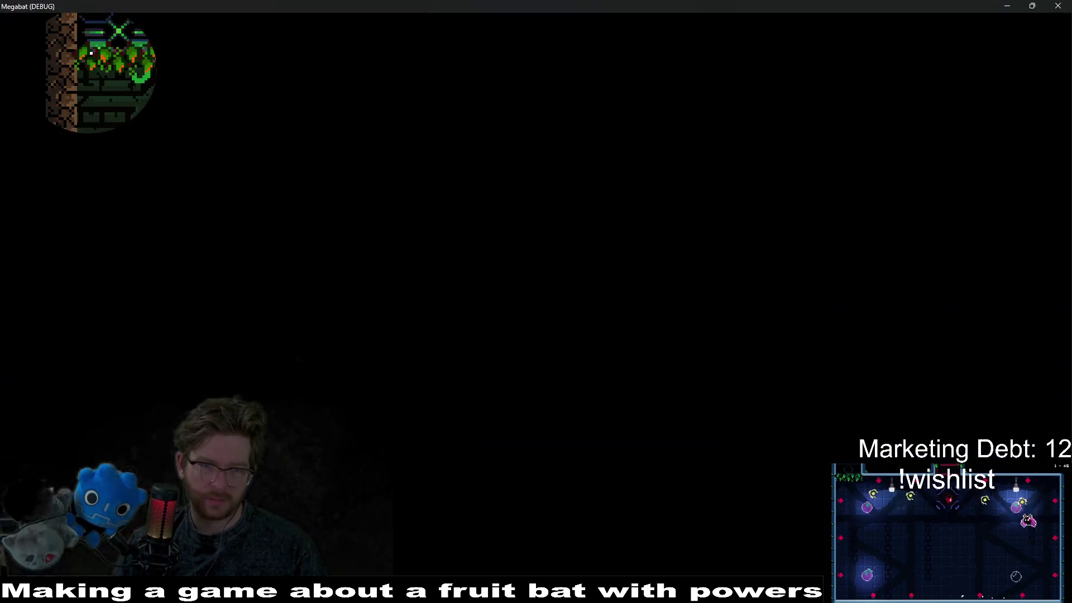
Drop the bat down the left shaft, dash along the bottom corridor and rise into the top corridor
{"action": "key", "text": "Down"}
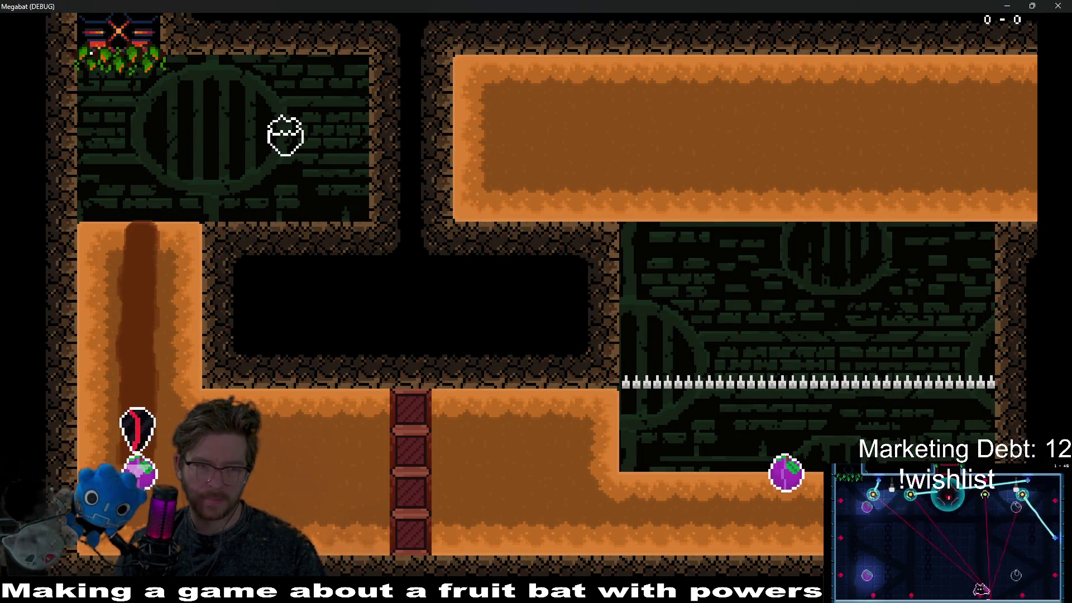
{"action": "key", "text": "Right"}
{"action": "key", "text": "Up"}
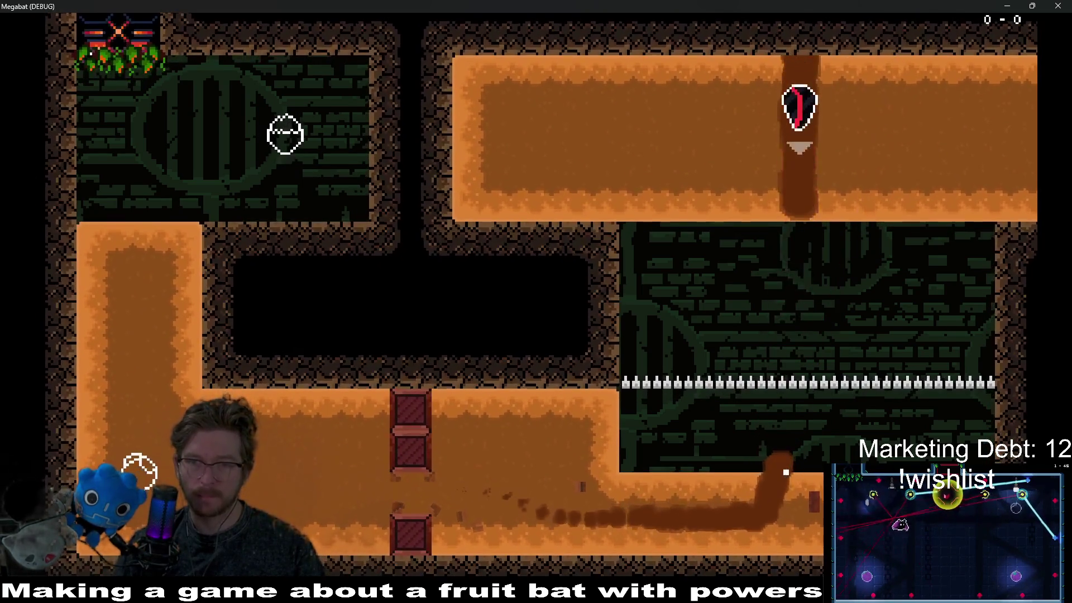
{"action": "key", "text": "Right"}
Fly the bat back and forth along the top corridor, then quit the test run with F8
{"action": "key", "text": "Left"}
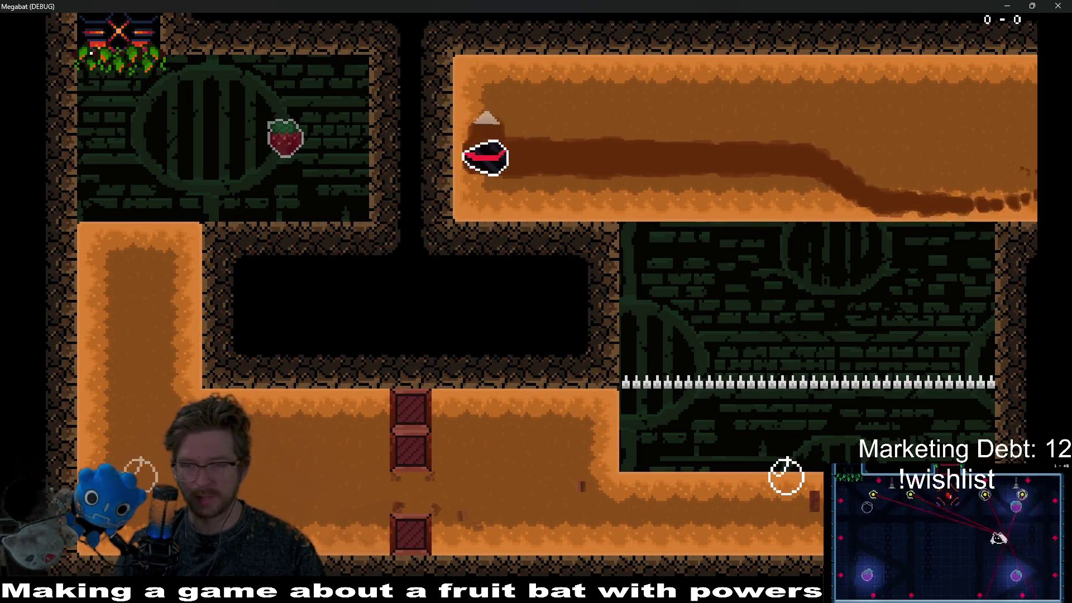
{"action": "key", "text": "Right"}
{"action": "key", "text": "Left"}
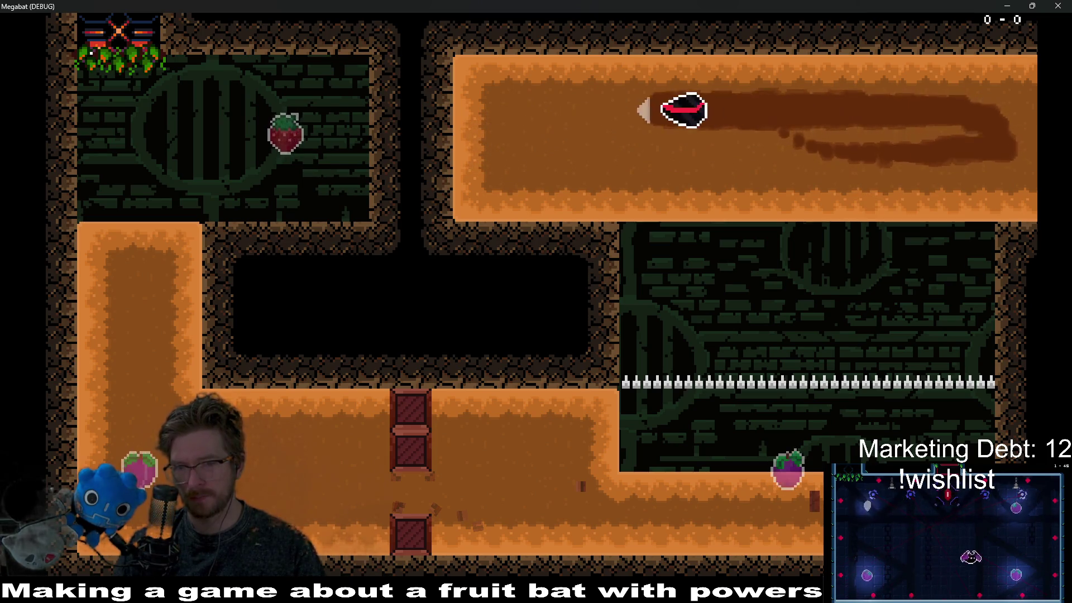
{"action": "key", "text": "Right"}
{"action": "key", "text": "Left"}
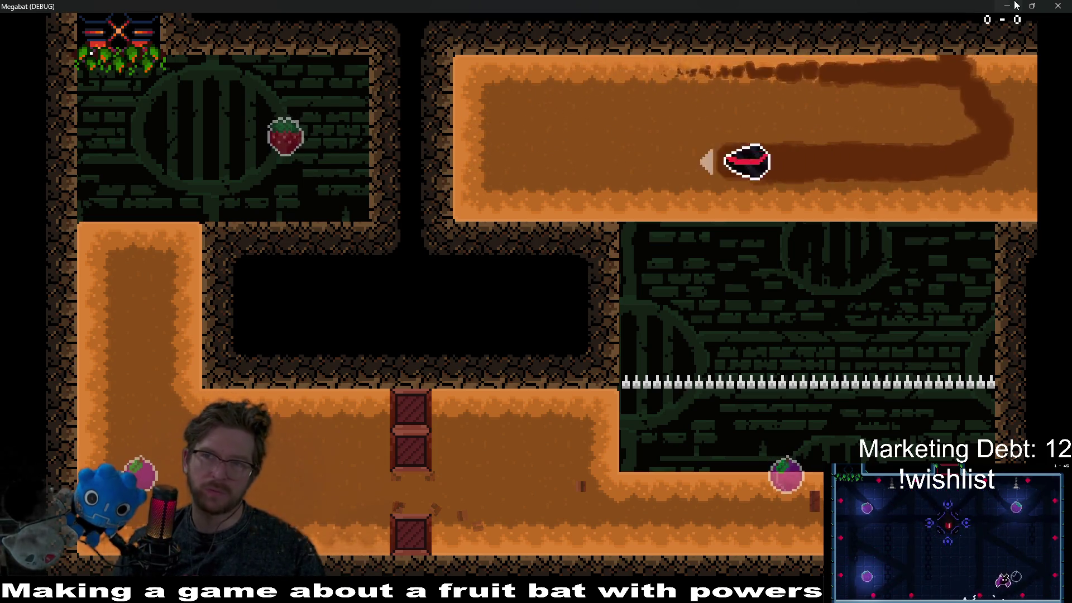
{"action": "key", "text": "F8"}
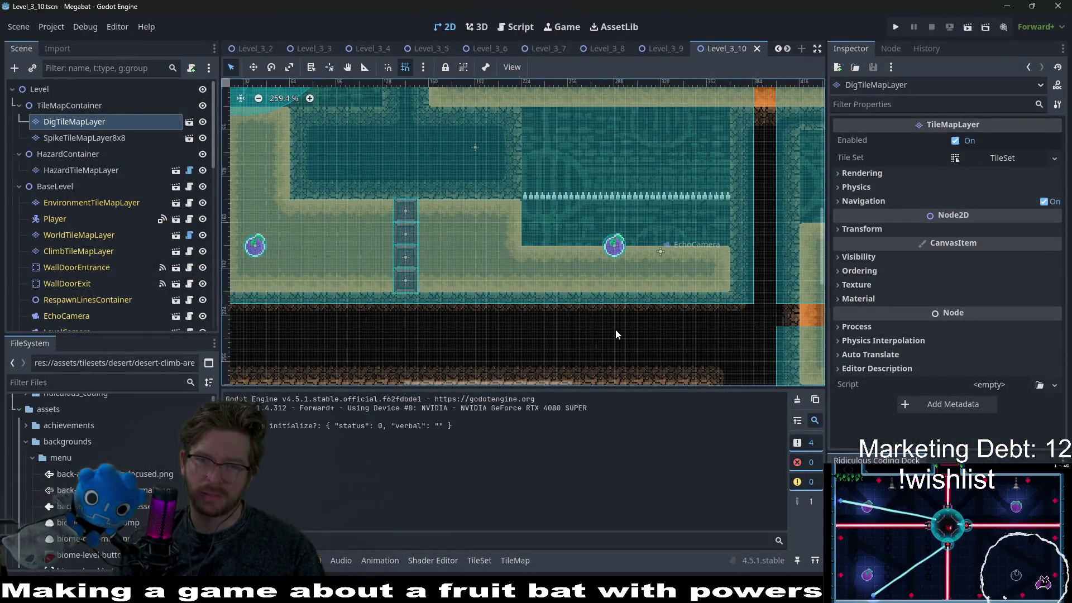
{"action": "left_click_drag", "start_coordinate": [634, 333], "coordinate": [650, 281]}
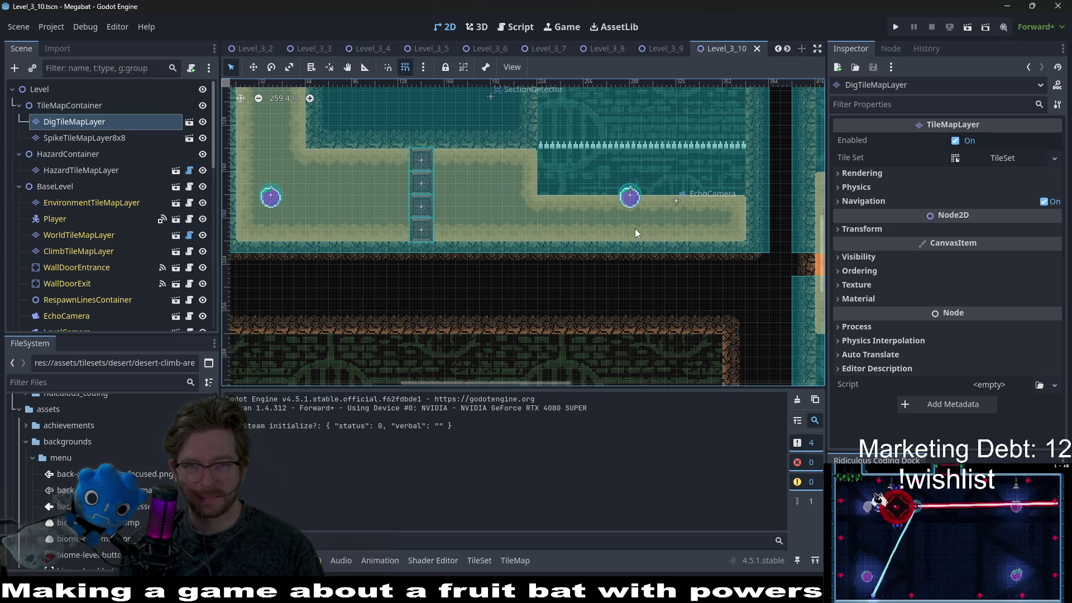
{"action": "scroll", "coordinate": [642, 235], "scroll_direction": "up", "scroll_amount": 5}
{"action": "scroll", "coordinate": [642, 235], "scroll_direction": "right", "scroll_amount": 8}
{"action": "scroll", "coordinate": [625, 233], "scroll_direction": "down", "scroll_amount": 1}
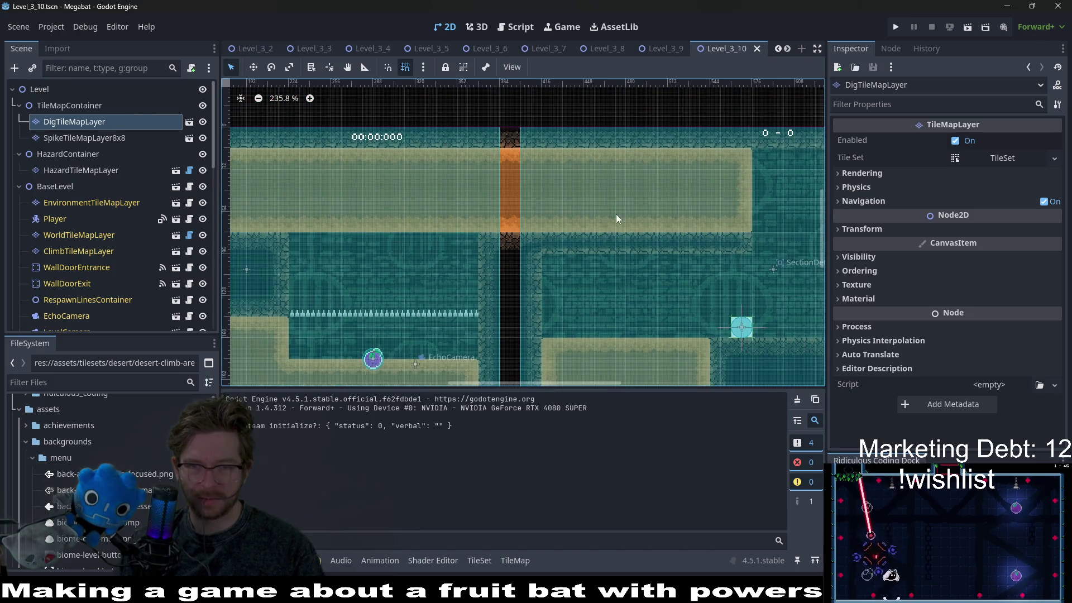
{"action": "scroll", "coordinate": [557, 257], "scroll_direction": "left", "scroll_amount": 5}
{"action": "scroll", "coordinate": [557, 256], "scroll_direction": "up", "scroll_amount": 1}
{"action": "scroll", "coordinate": [586, 190], "scroll_direction": "down", "scroll_amount": 5}
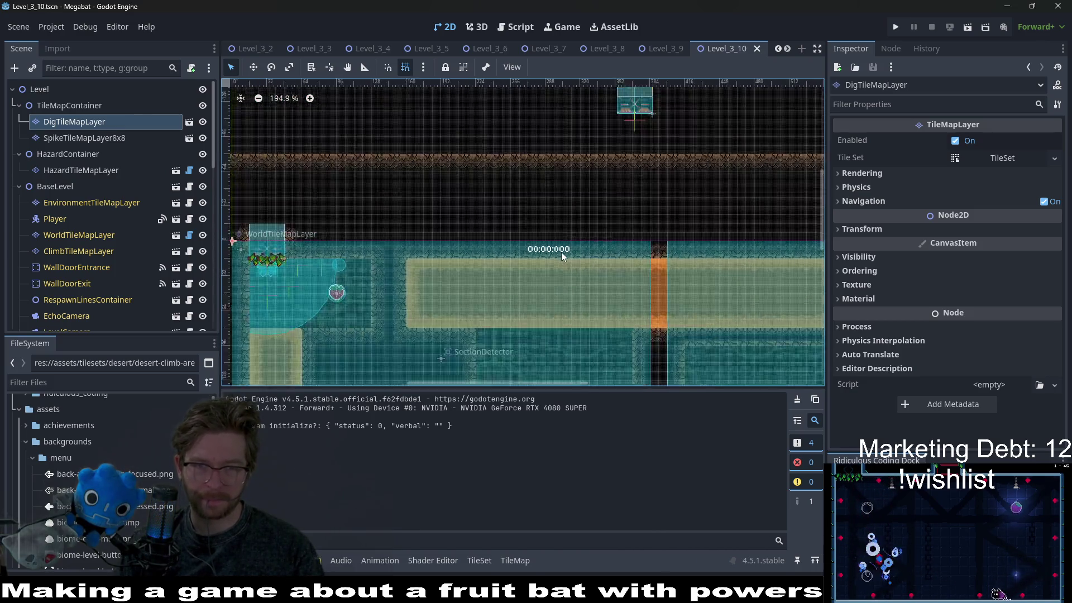
{"action": "scroll", "coordinate": [539, 201], "scroll_direction": "down", "scroll_amount": 3}
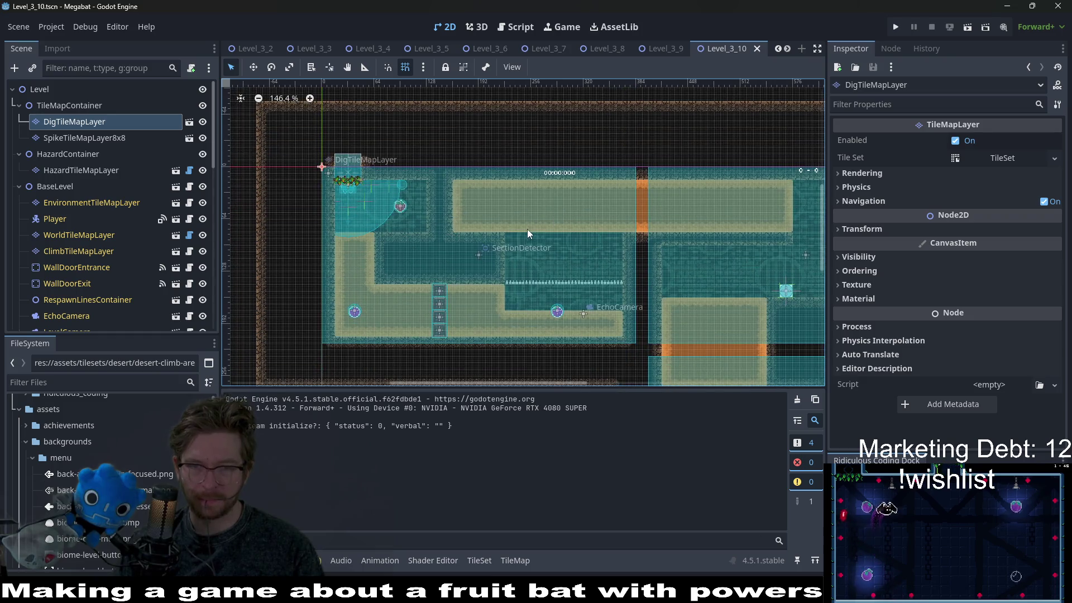
{"action": "scroll", "coordinate": [524, 230], "scroll_direction": "right", "scroll_amount": 5}
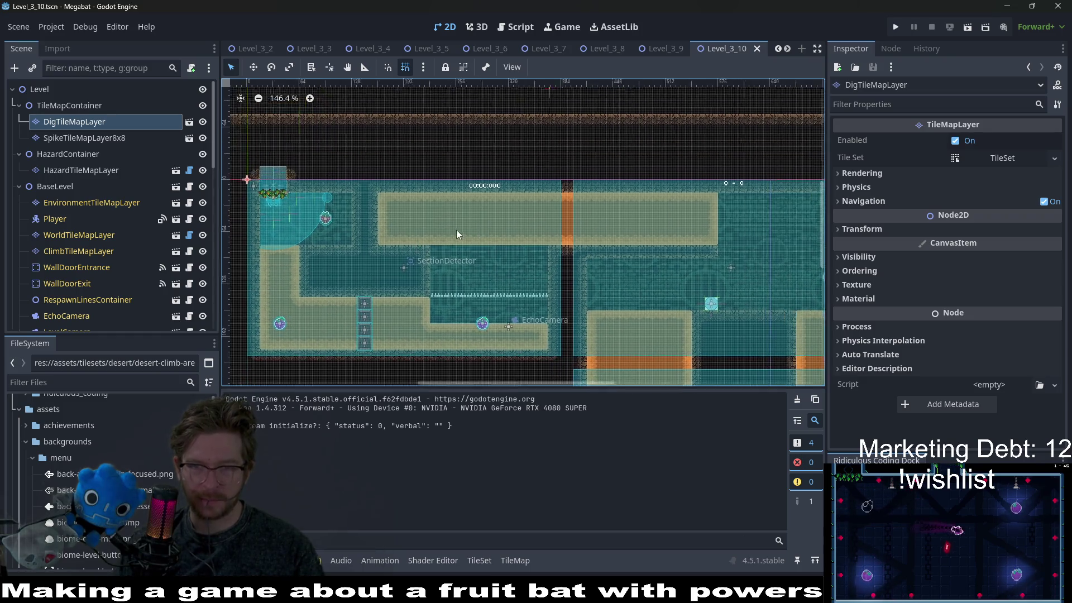
{"action": "scroll", "coordinate": [592, 262], "scroll_direction": "up", "scroll_amount": 2}
{"action": "scroll", "coordinate": [625, 257], "scroll_direction": "down", "scroll_amount": 2}
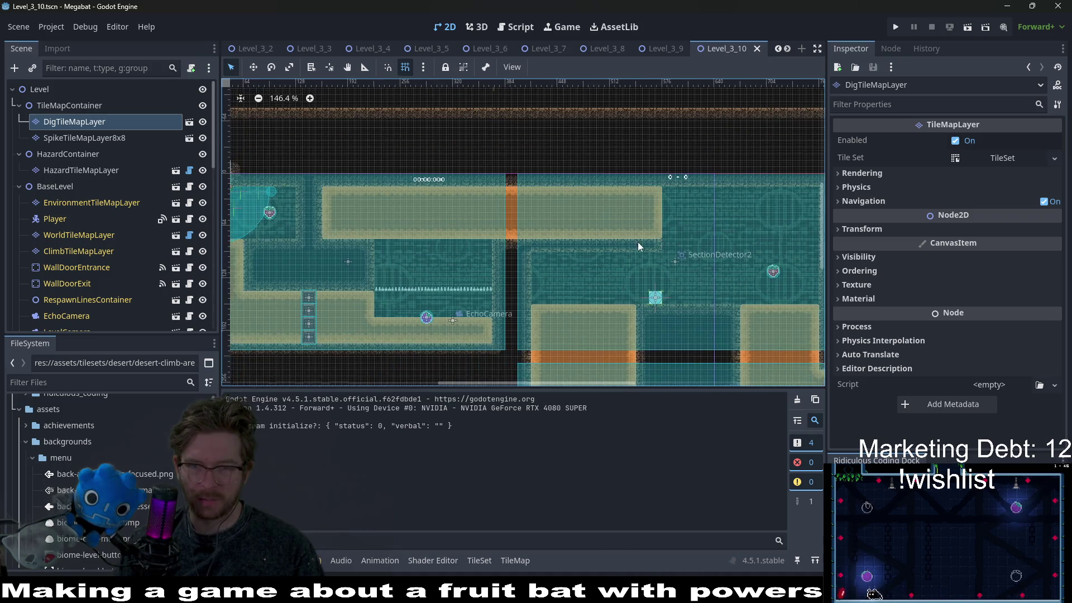
{"action": "scroll", "coordinate": [663, 283], "scroll_direction": "left", "scroll_amount": 4}
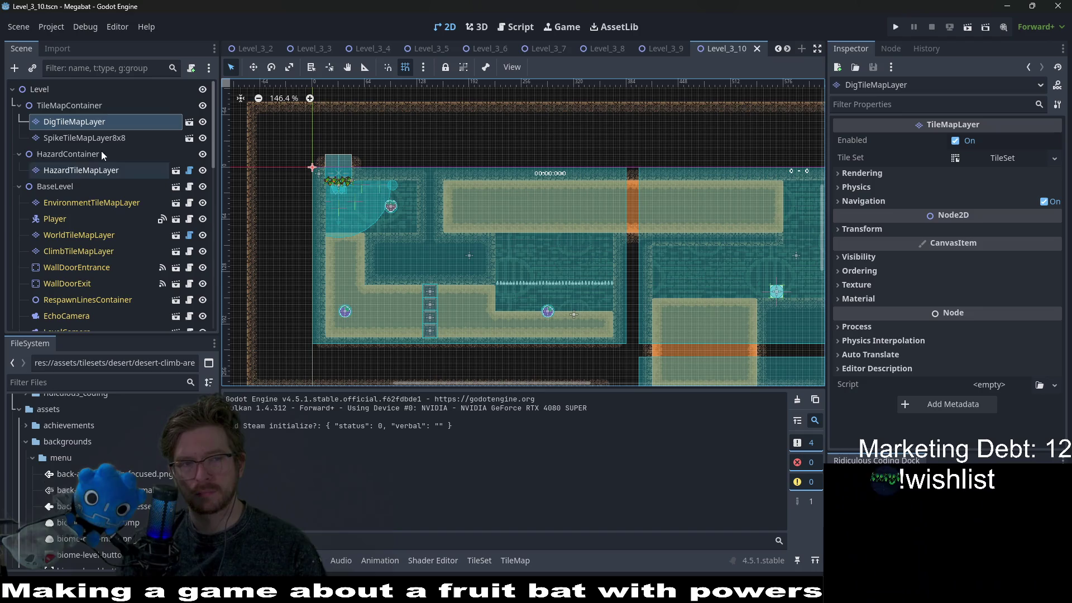
{"action": "left_click", "coordinate": [74, 121]}
Paint two Desert terrain rectangles on DigTileMapLayer beside and under the lower corridor
{"action": "left_click", "coordinate": [274, 449]}
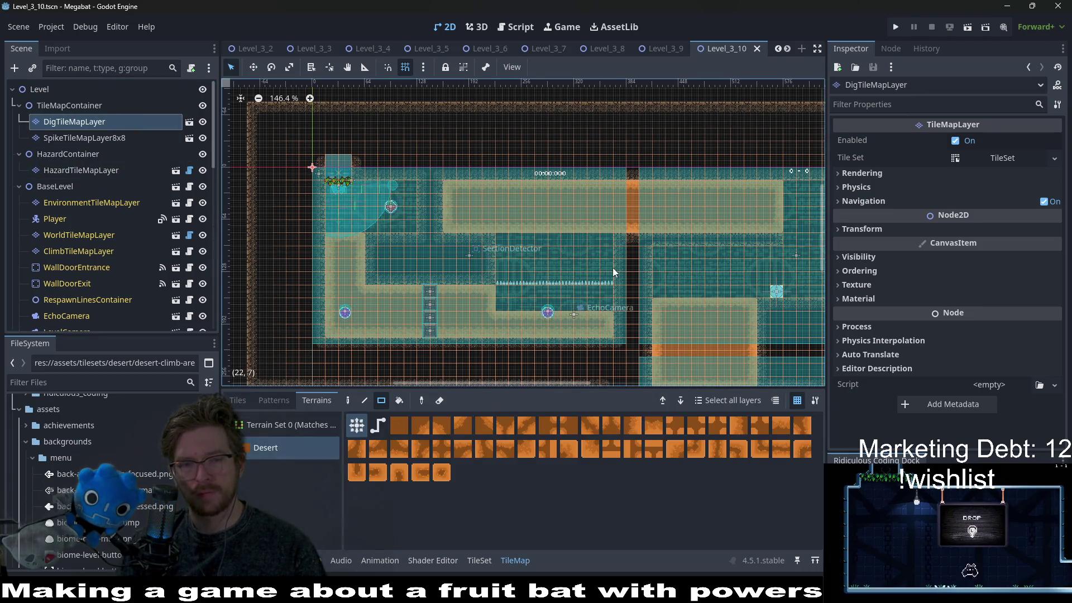
{"action": "scroll", "coordinate": [511, 254], "scroll_direction": "up", "scroll_amount": 6}
{"action": "left_click_drag", "start_coordinate": [520, 253], "coordinate": [708, 260]}
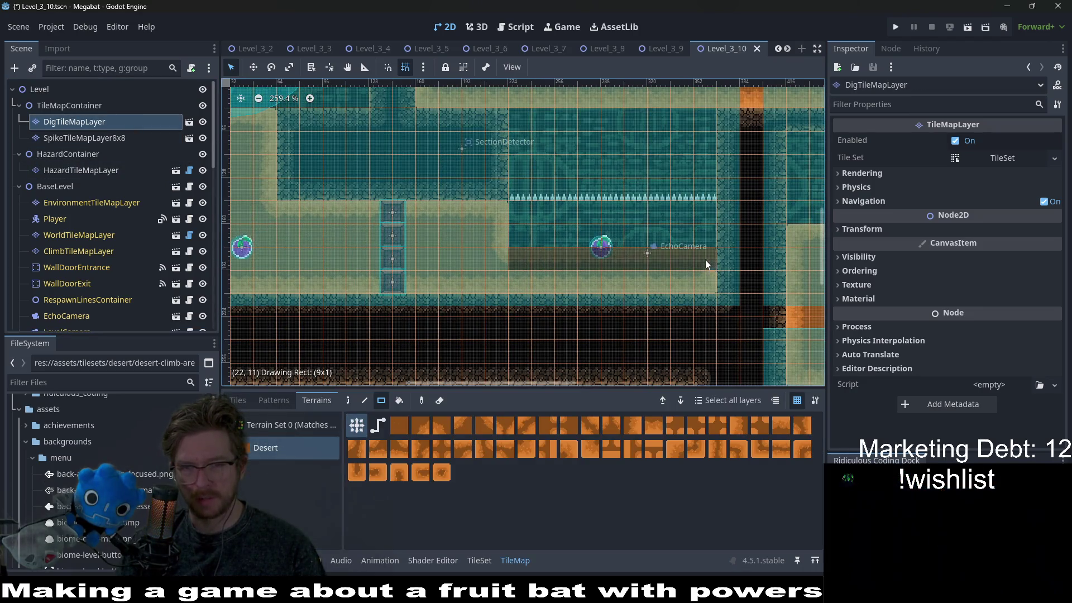
{"action": "left_click_drag", "start_coordinate": [410, 308], "coordinate": [710, 306]}
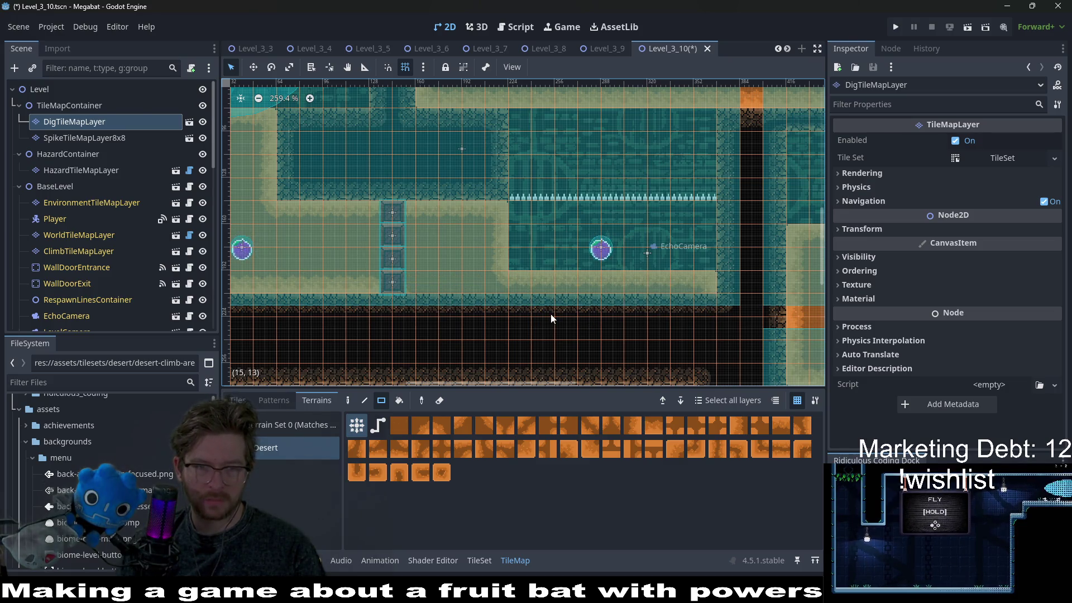
Paint an orange WorldTileMapLayer strip along the corridor floor, then save and run the scene
{"action": "left_click", "coordinate": [61, 172]}
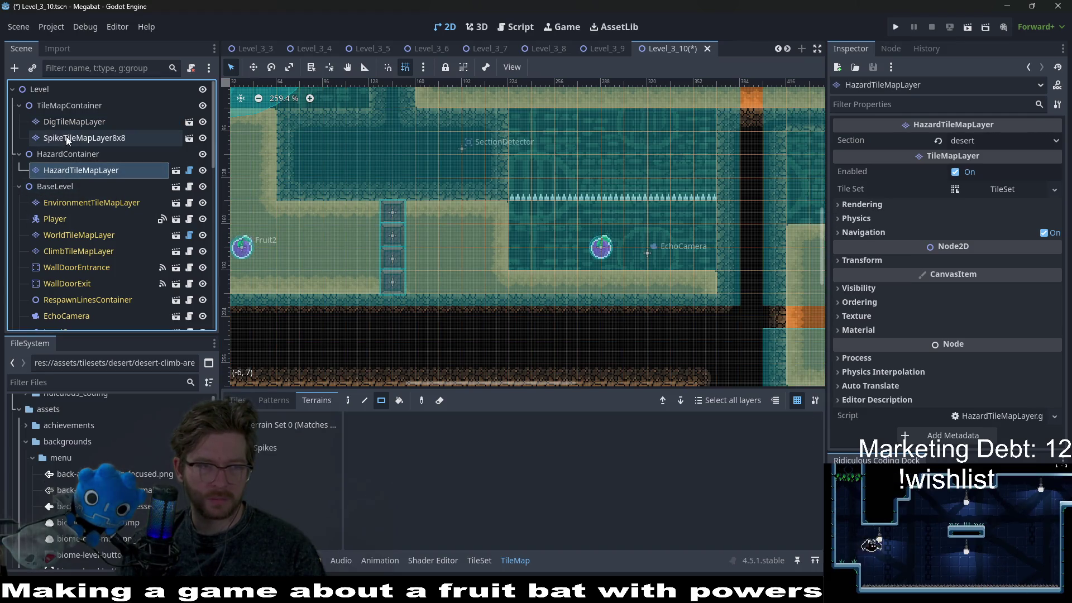
{"action": "left_click", "coordinate": [82, 235]}
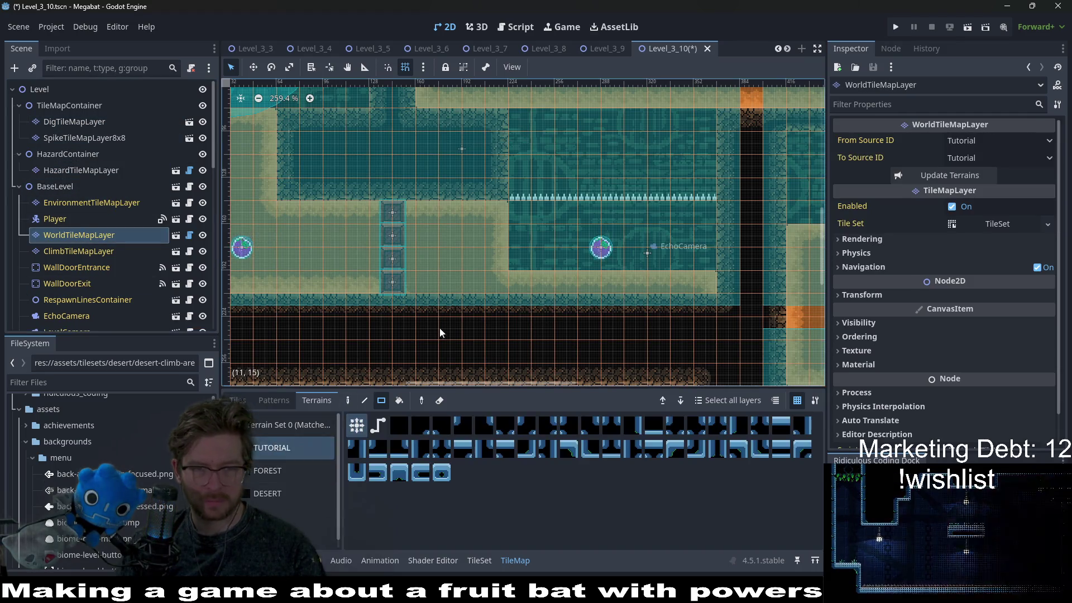
{"action": "left_click_drag", "start_coordinate": [407, 306], "coordinate": [708, 308]}
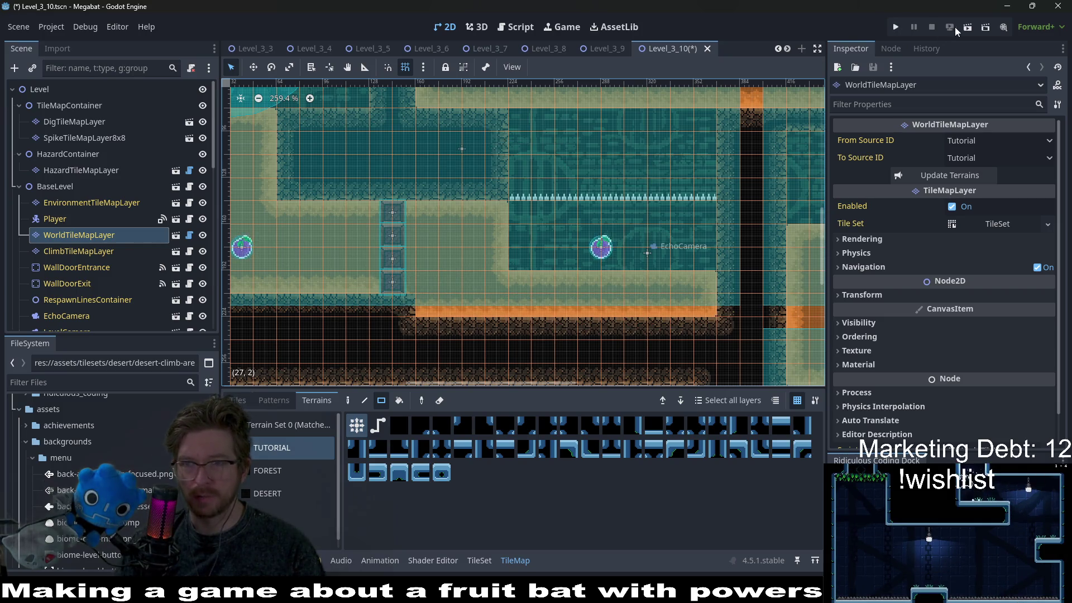
{"action": "left_click", "coordinate": [969, 26]}
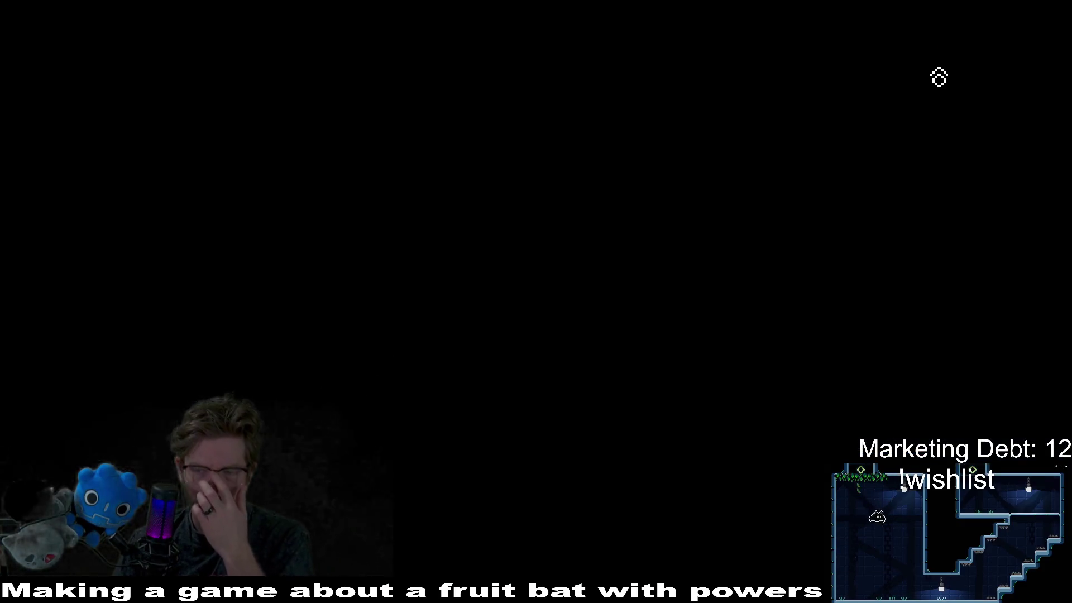
Fly toward the strawberry, down the left shaft, through the upper corridor and into the lower-right room, dying
{"action": "key", "text": "Right"}
{"action": "key", "text": "Left"}
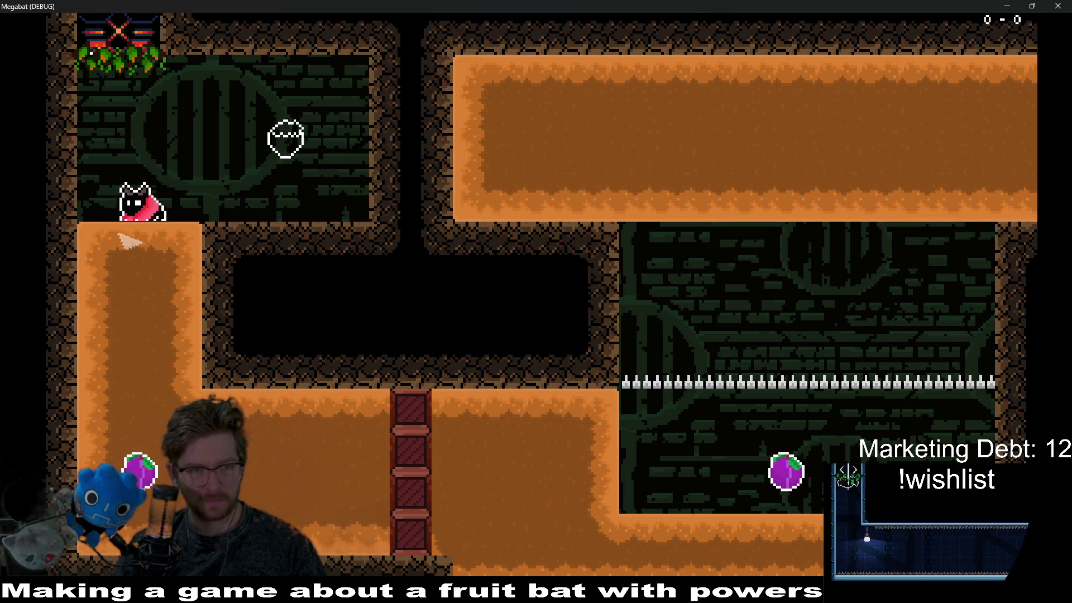
{"action": "key", "text": "Down"}
{"action": "key", "text": "Right"}
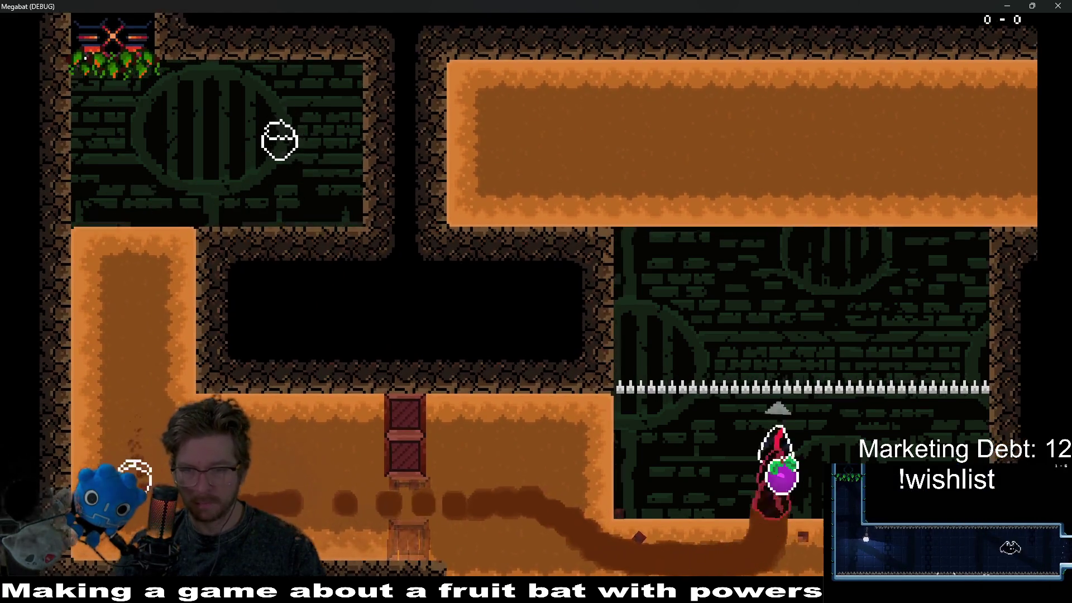
{"action": "key", "text": "Up"}
{"action": "key", "text": "Left"}
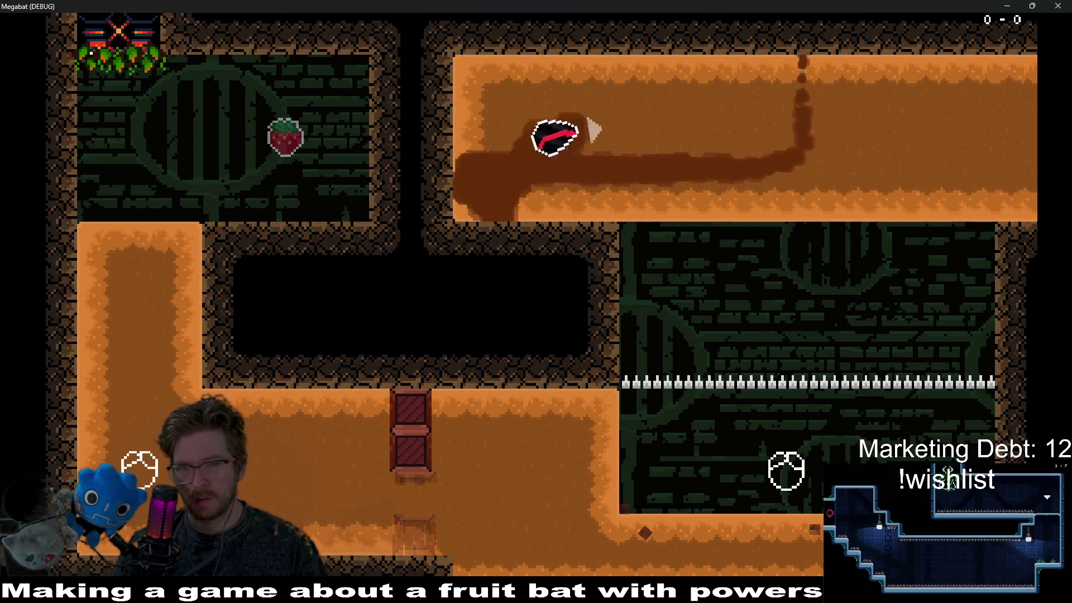
{"action": "key", "text": "Right"}
{"action": "key", "text": "Down"}
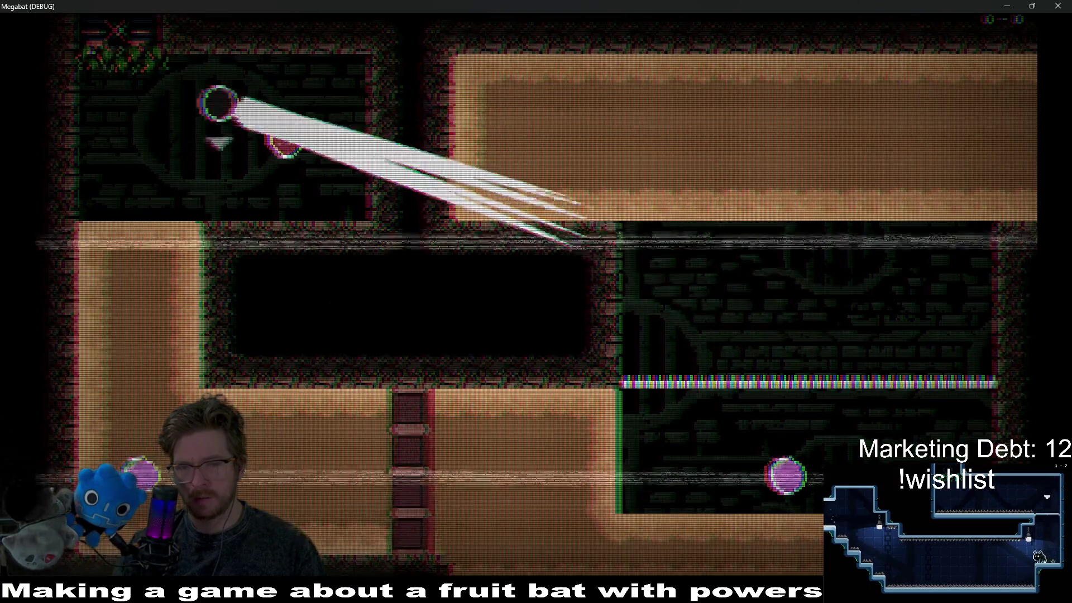
Steer the respawned bat through the lower corridor, back up the shaft, and grab the strawberry
{"action": "key", "text": "Left"}
{"action": "key", "text": "Down"}
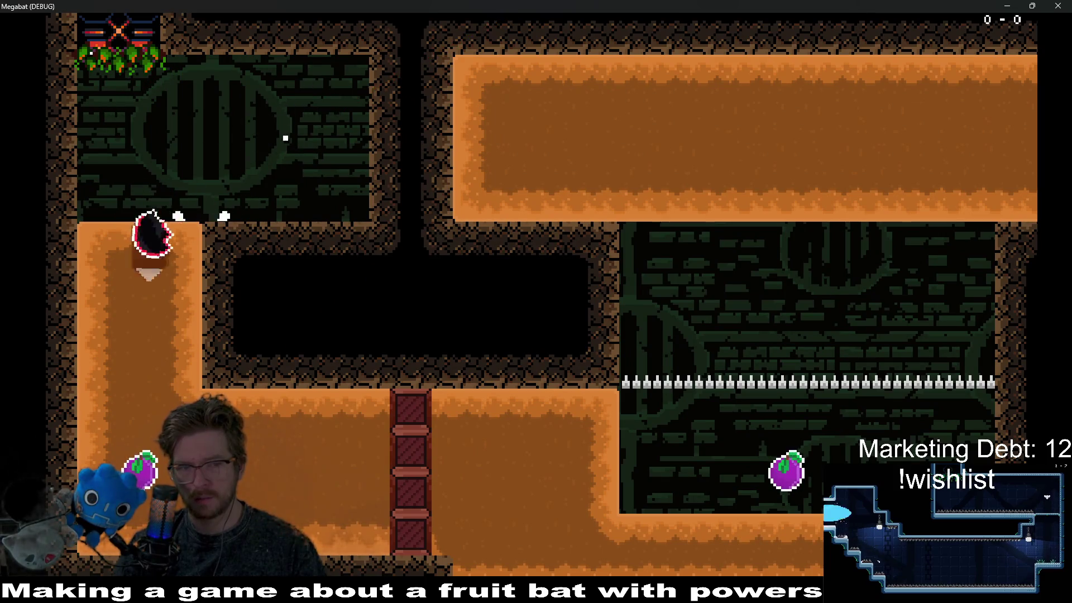
{"action": "key", "text": "Down"}
{"action": "key", "text": "Right"}
{"action": "key", "text": "Up"}
{"action": "key", "text": "Left"}
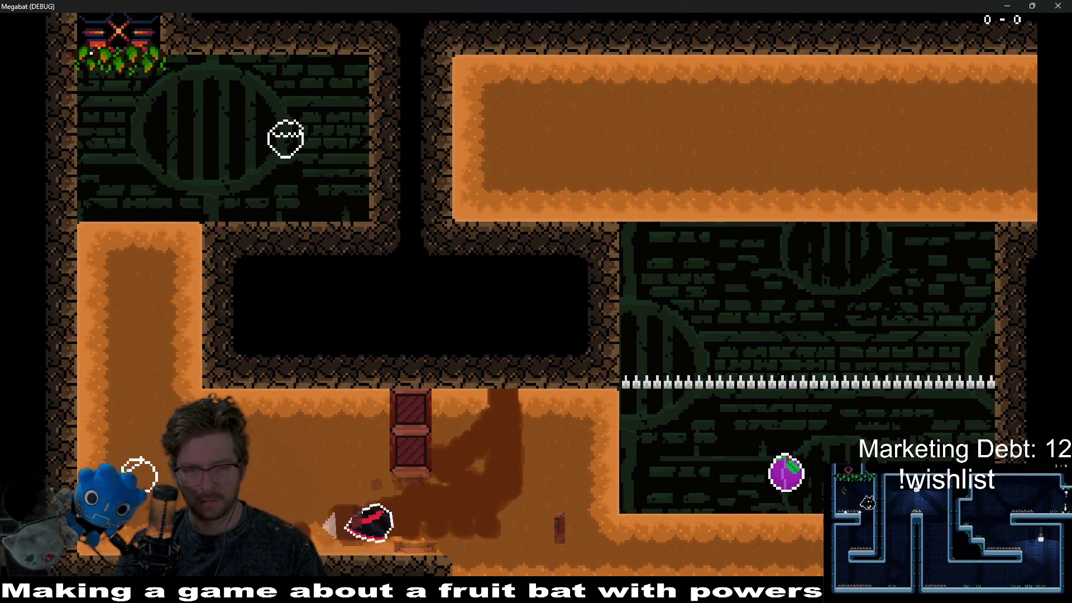
{"action": "key", "text": "Up"}
{"action": "key", "text": "Right"}
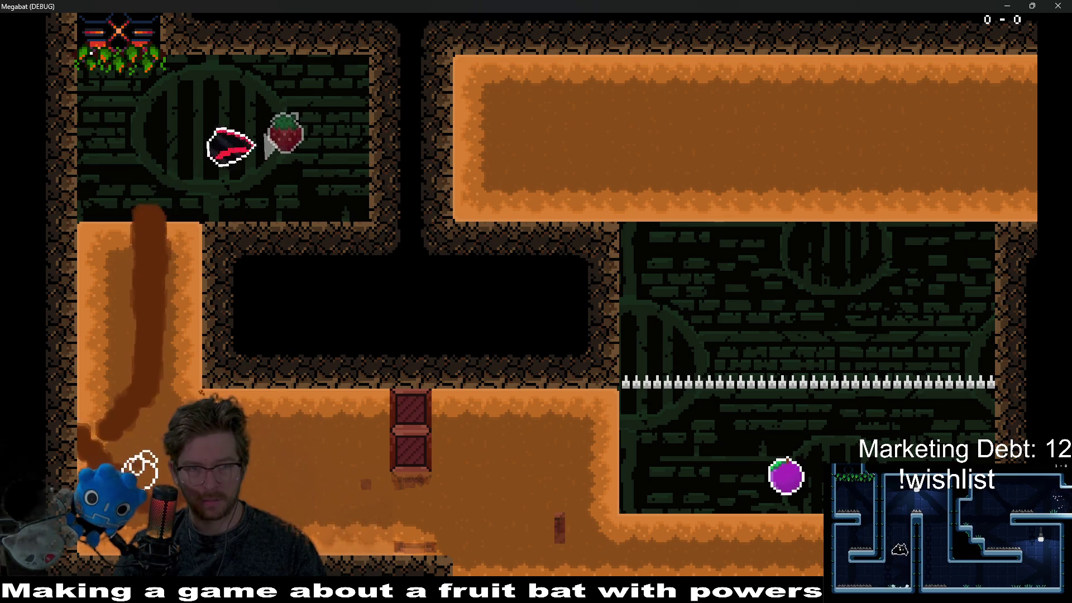
{"action": "key", "text": "Left"}
{"action": "key", "text": "Down"}
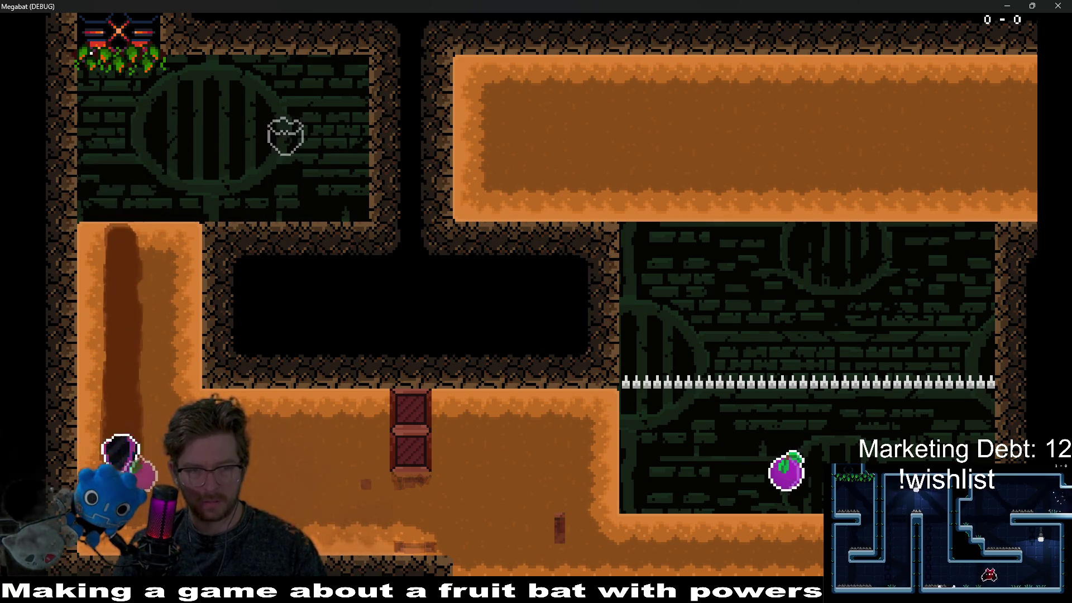
Fly up through the right room, loop around the upper corridor, then close the game window
{"action": "key", "text": "Right"}
{"action": "key", "text": "Up"}
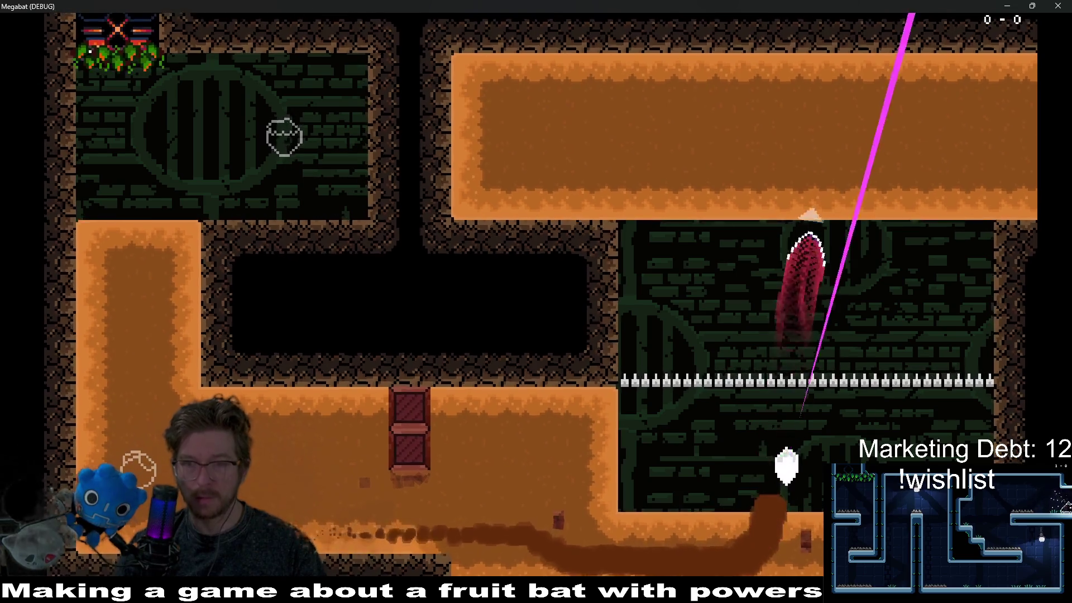
{"action": "key", "text": "Right"}
{"action": "key", "text": "Left"}
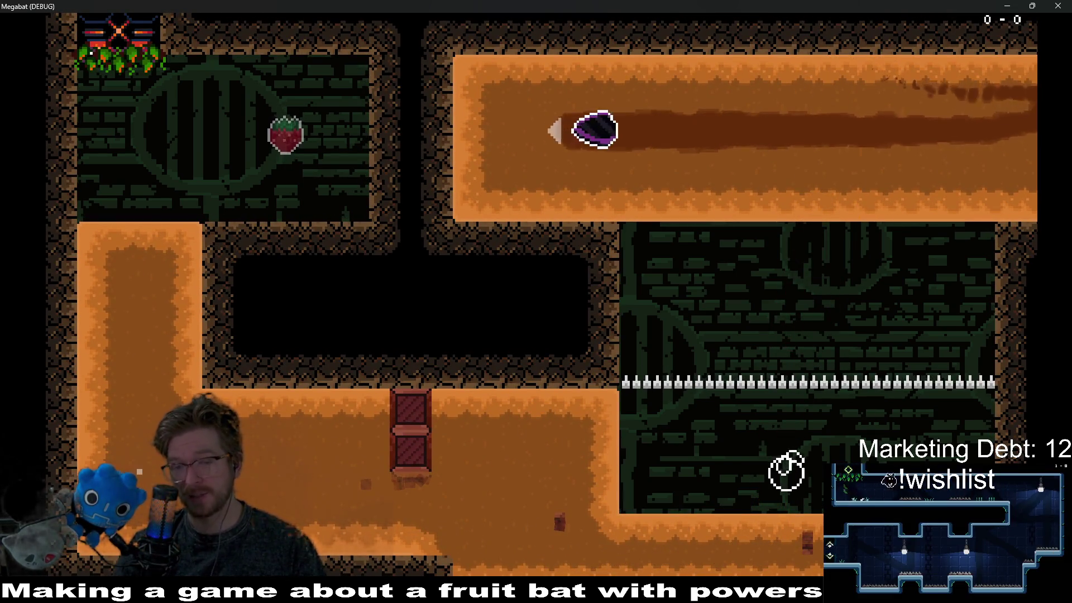
{"action": "key", "text": "Right"}
{"action": "key", "text": "Up"}
{"action": "key", "text": "Left"}
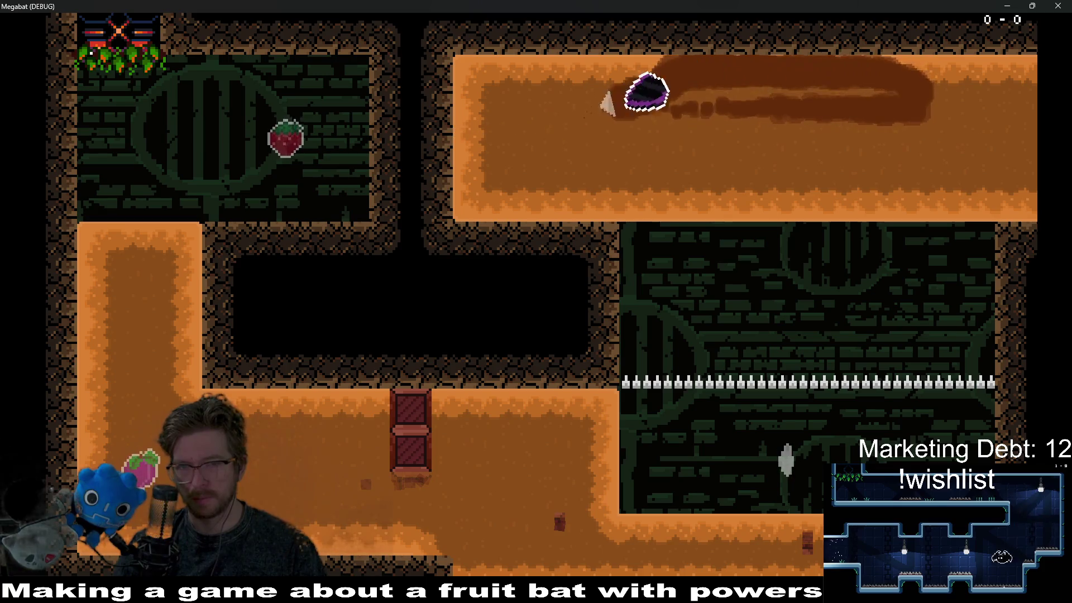
{"action": "key", "text": "Right"}
{"action": "key", "text": "Down"}
{"action": "key", "text": "Up"}
{"action": "key", "text": "Left"}
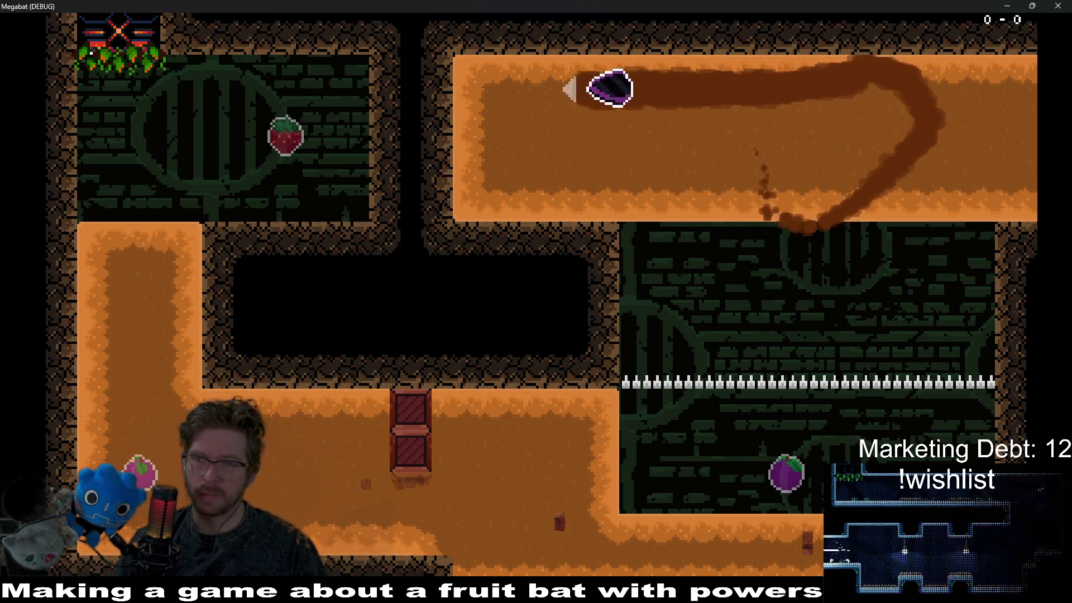
{"action": "left_click", "coordinate": [1058, 6]}
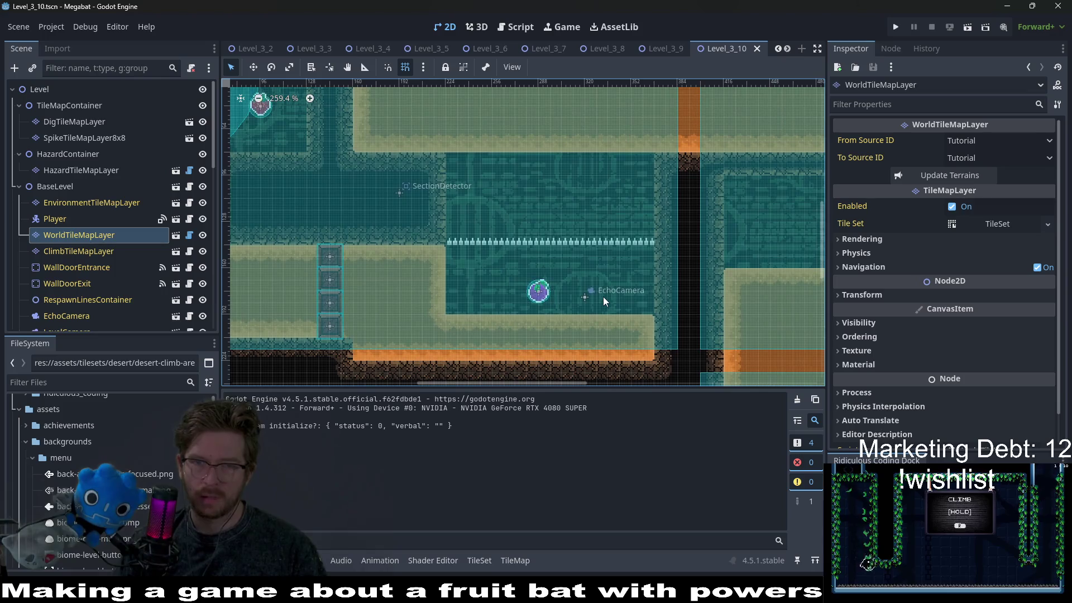
Paint a Desert terrain rectangle on DigTileMapLayer in the upper corridor and save Level_3_10
{"action": "left_click", "coordinate": [84, 137]}
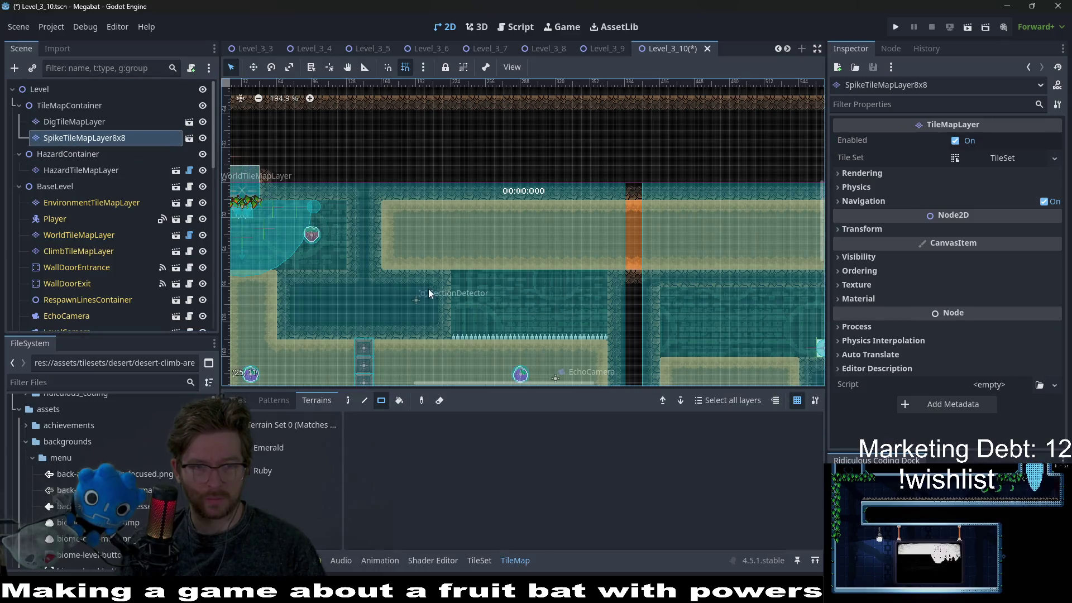
{"action": "left_click", "coordinate": [83, 121]}
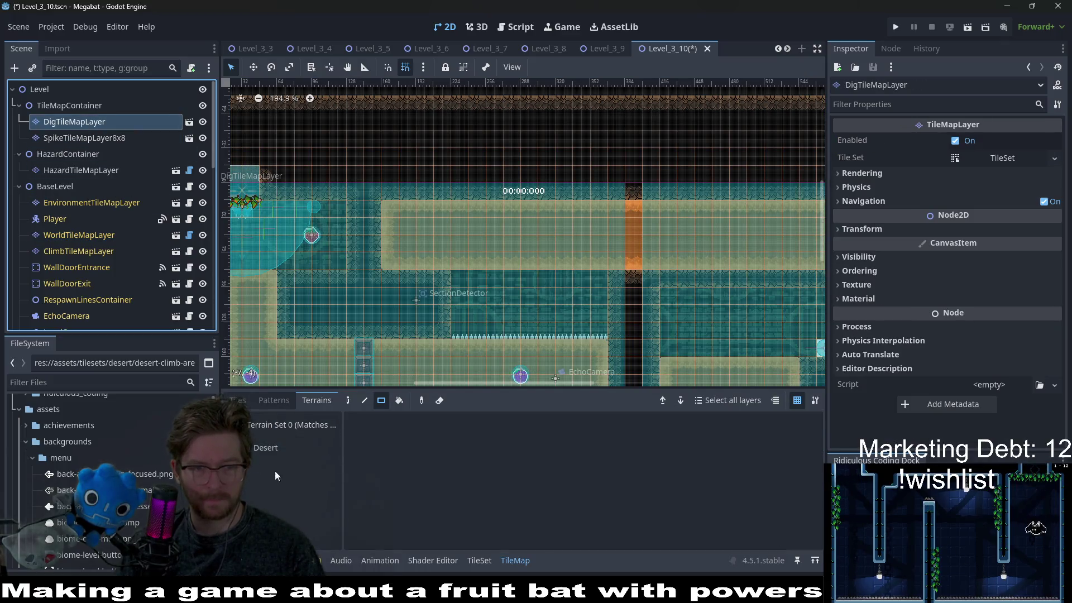
{"action": "left_click_drag", "start_coordinate": [420, 252], "coordinate": [437, 263]}
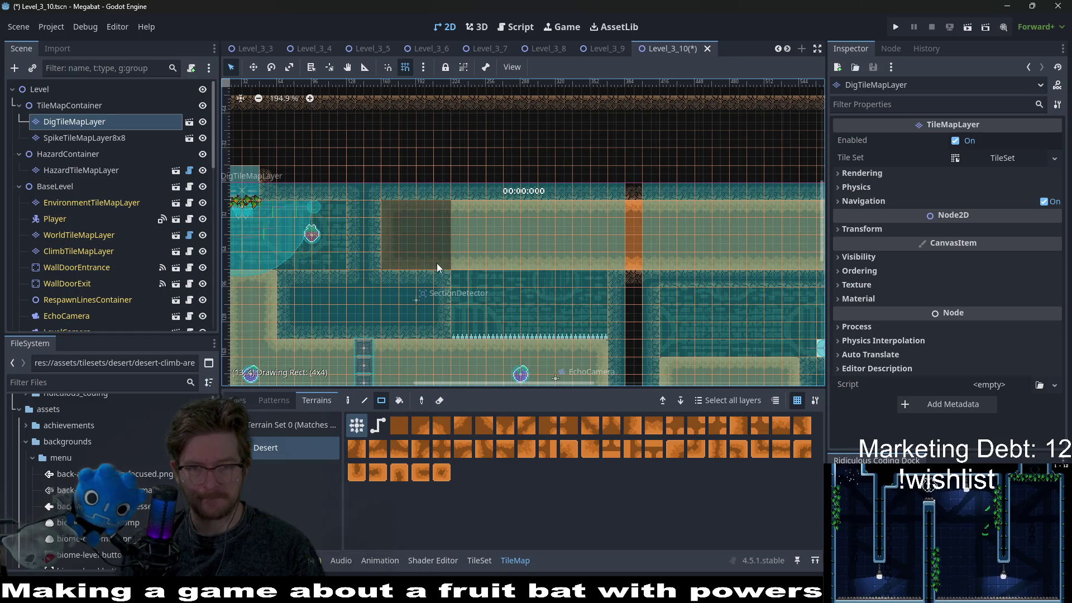
{"action": "key", "text": "ctrl+s"}
Pan and zoom the view to bring the area above the level into view
{"action": "mouse_move", "coordinate": [665, 226]}
{"action": "left_mouse_down"}
{"action": "mouse_move", "coordinate": [539, 188]}
{"action": "mouse_move", "coordinate": [570, 223]}
{"action": "mouse_move", "coordinate": [754, 313]}
{"action": "left_mouse_up"}
{"action": "scroll", "coordinate": [538, 188], "scroll_direction": "down", "scroll_amount": 5}
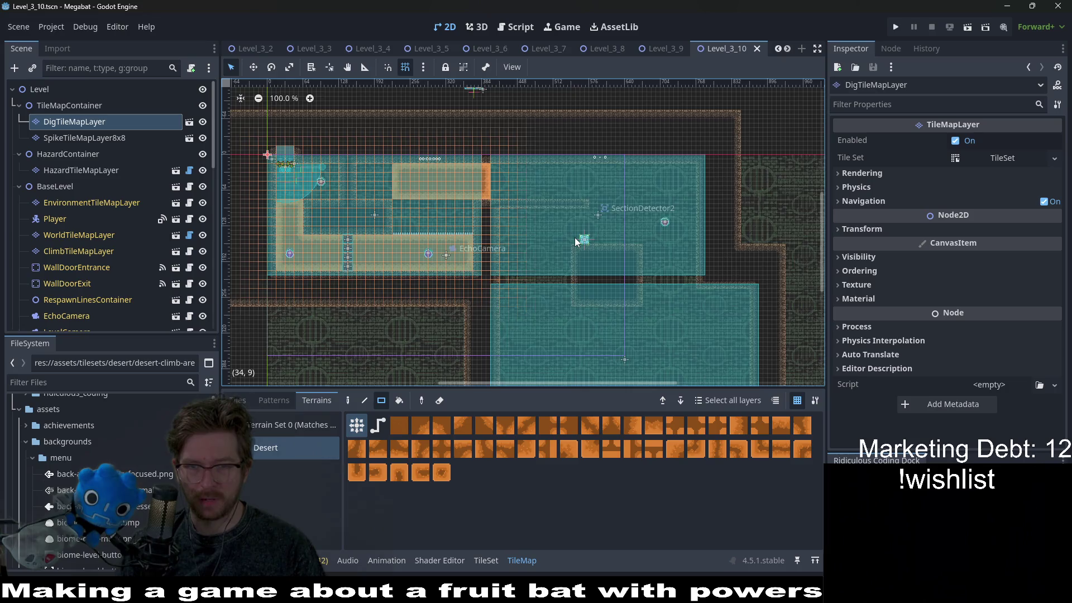
{"action": "scroll", "coordinate": [665, 310], "scroll_direction": "down", "scroll_amount": 1}
{"action": "scroll", "coordinate": [670, 256], "scroll_direction": "up", "scroll_amount": 5}
{"action": "scroll", "coordinate": [670, 260], "scroll_direction": "down", "scroll_amount": 3}
{"action": "scroll", "coordinate": [658, 279], "scroll_direction": "down", "scroll_amount": 2}
{"action": "left_click_drag", "start_coordinate": [644, 278], "coordinate": [611, 310]}
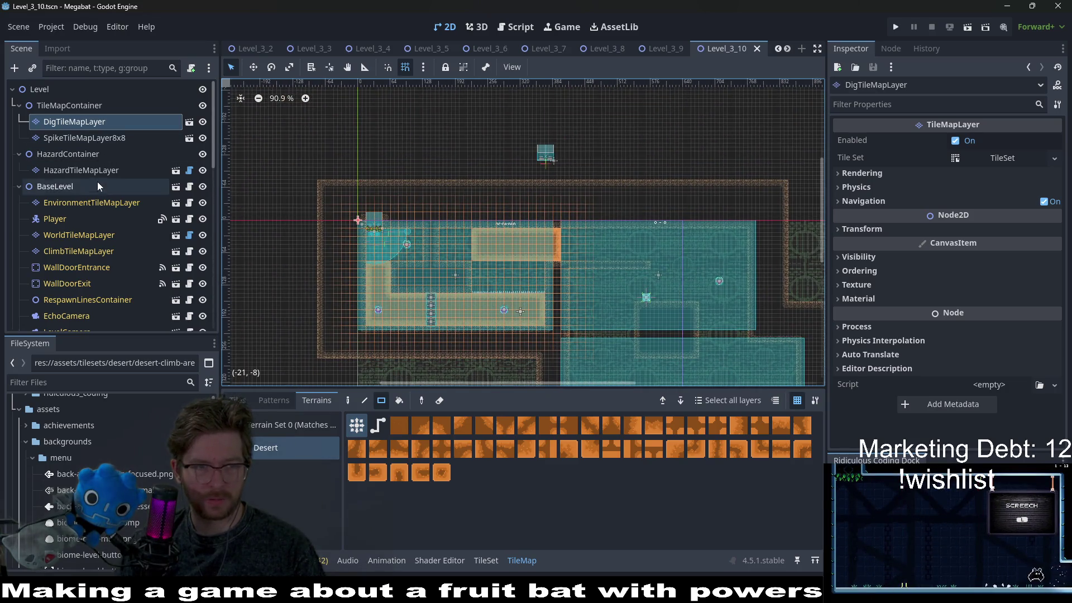
{"action": "scroll", "coordinate": [109, 305], "scroll_direction": "down", "scroll_amount": 10}
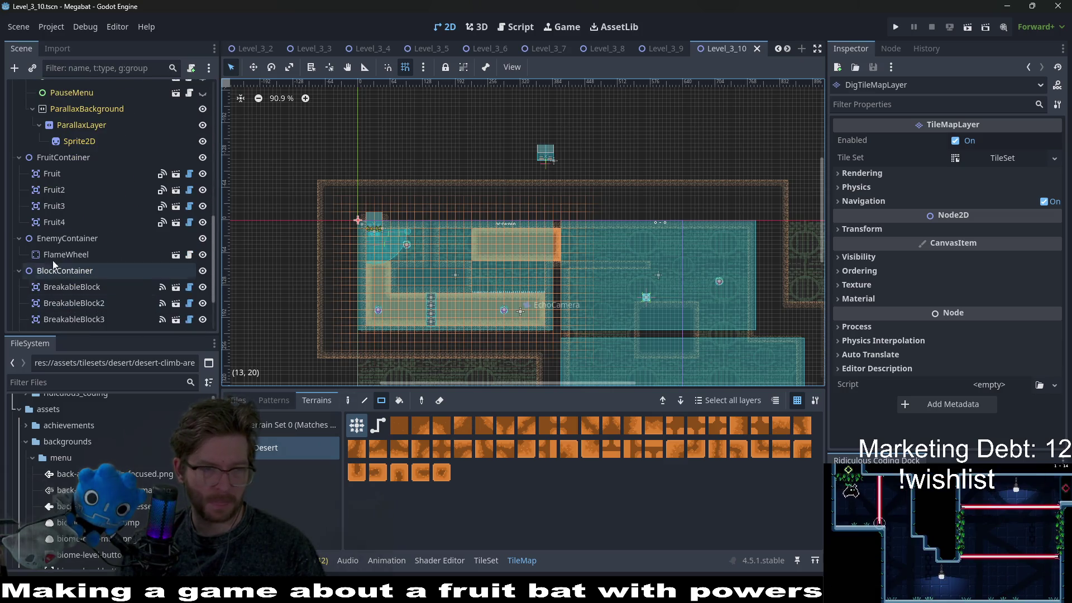
{"action": "scroll", "coordinate": [67, 313], "scroll_direction": "down", "scroll_amount": 3}
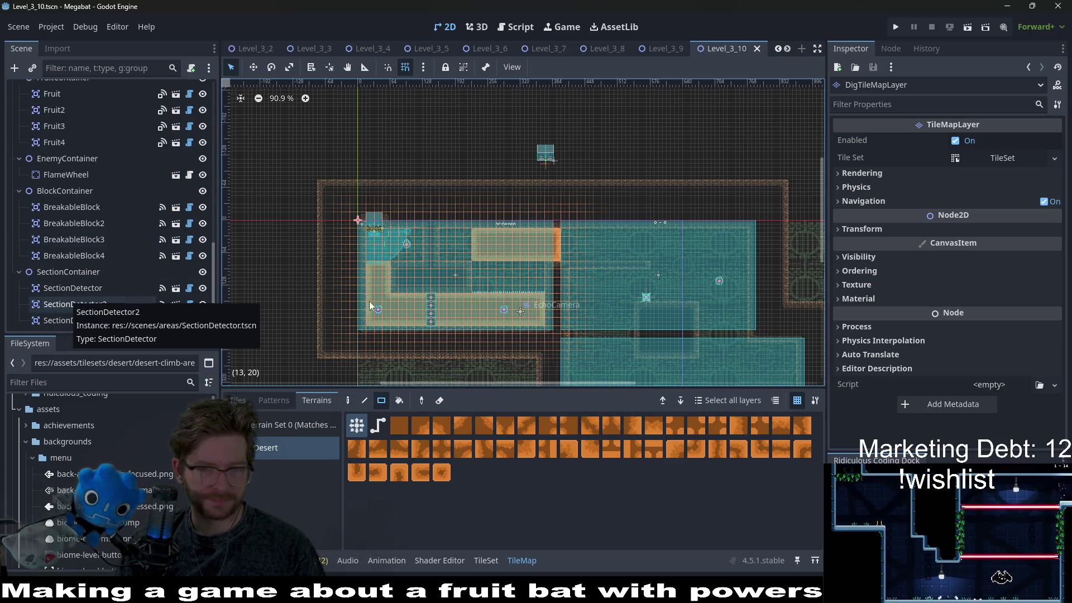
{"action": "scroll", "coordinate": [568, 240], "scroll_direction": "up", "scroll_amount": 8}
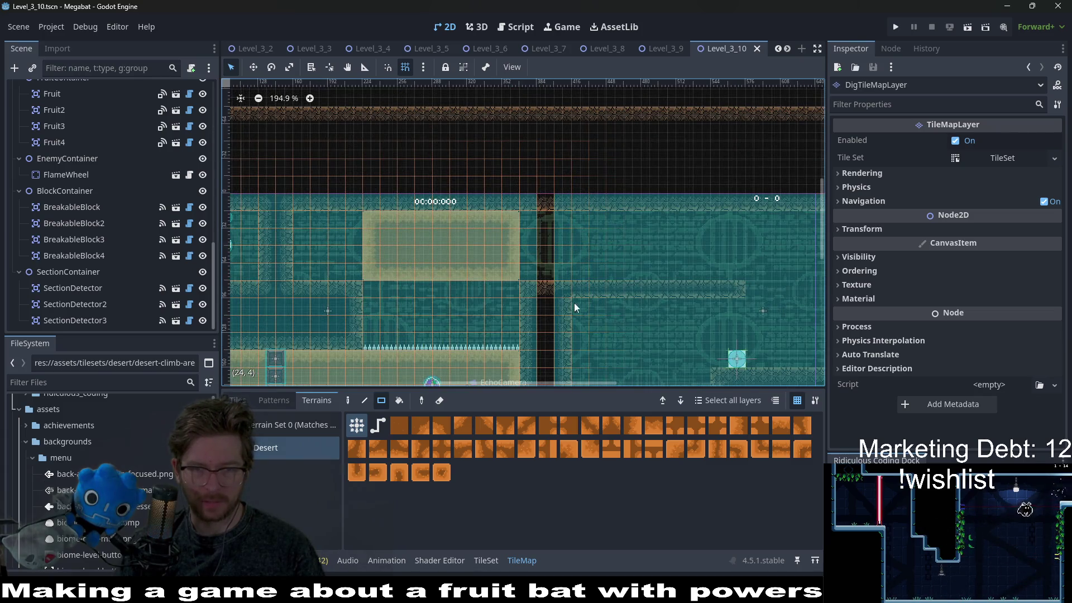
{"action": "scroll", "coordinate": [572, 312], "scroll_direction": "down", "scroll_amount": 4}
{"action": "scroll", "coordinate": [160, 201], "scroll_direction": "up", "scroll_amount": 13}
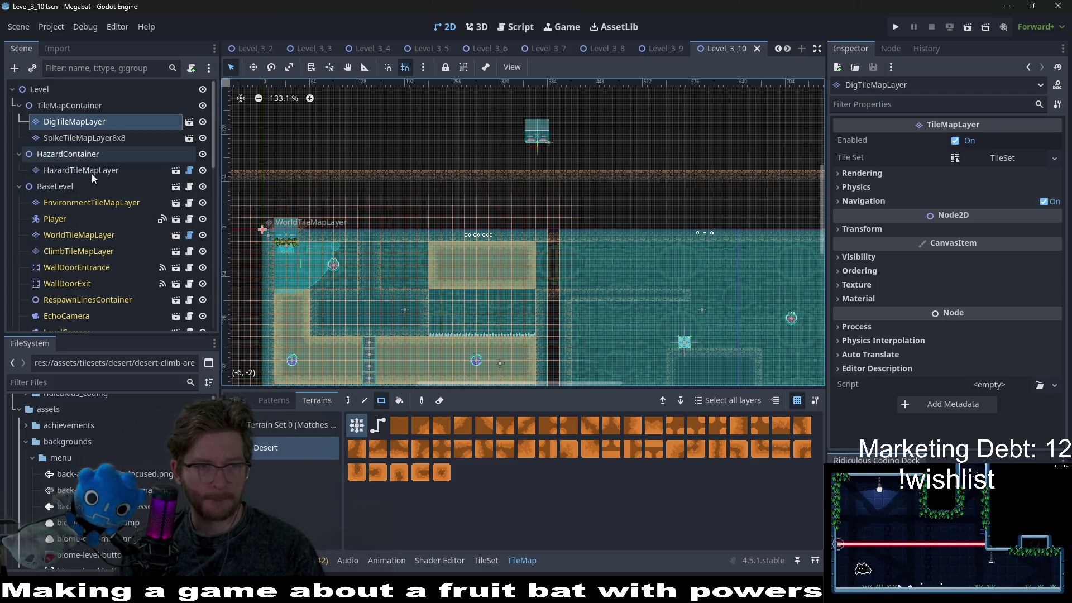
{"action": "scroll", "coordinate": [112, 279], "scroll_direction": "down", "scroll_amount": 12}
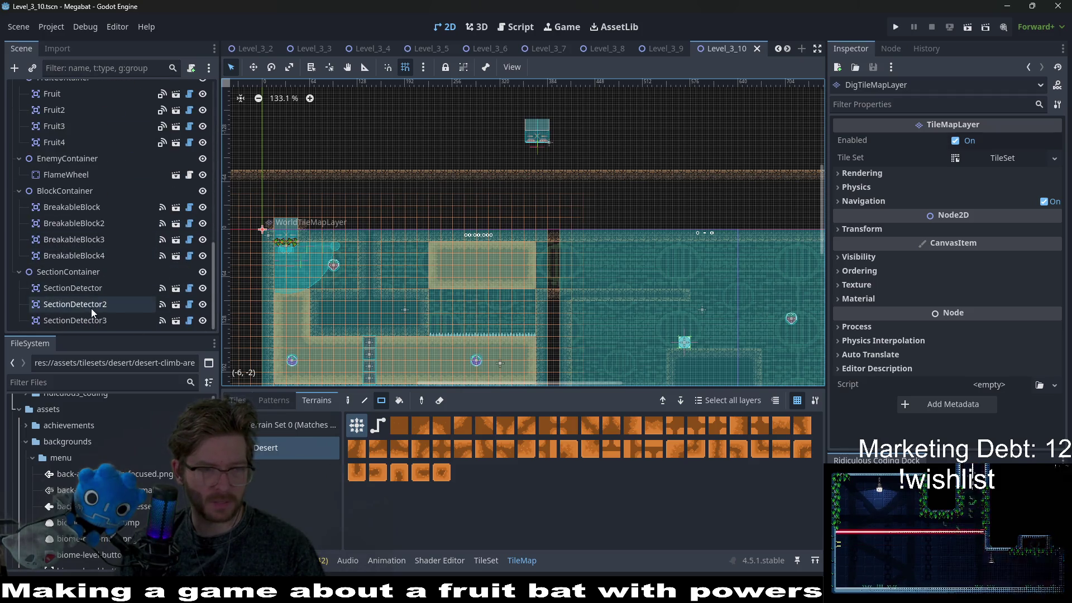
Drag SectionDetector2's area with the move tool (W) up above the top-left room
{"action": "left_click", "coordinate": [92, 308]}
{"action": "key", "text": "w"}
{"action": "mouse_move", "coordinate": [750, 328]}
{"action": "left_mouse_down"}
{"action": "mouse_move", "coordinate": [618, 163]}
{"action": "mouse_move", "coordinate": [542, 162]}
{"action": "left_mouse_up"}
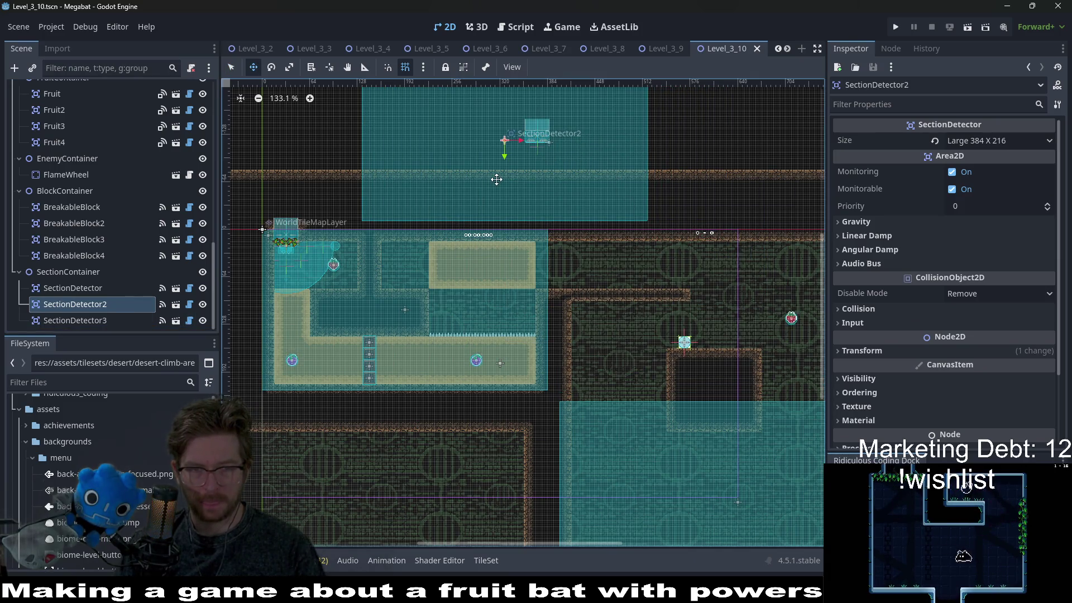
{"action": "scroll", "coordinate": [479, 204], "scroll_direction": "up", "scroll_amount": 6}
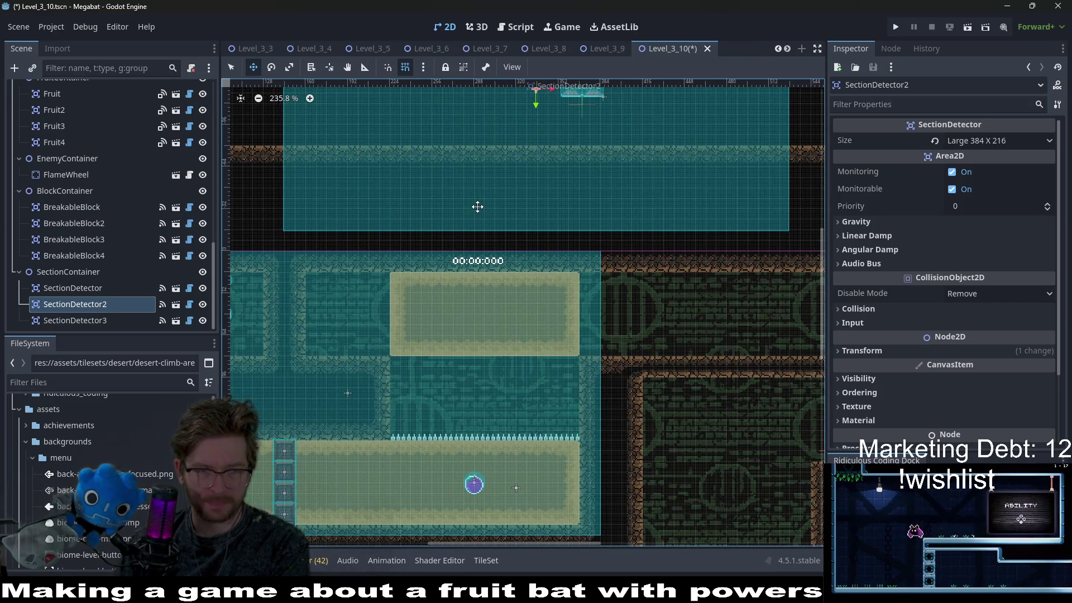
{"action": "scroll", "coordinate": [492, 235], "scroll_direction": "down", "scroll_amount": 9}
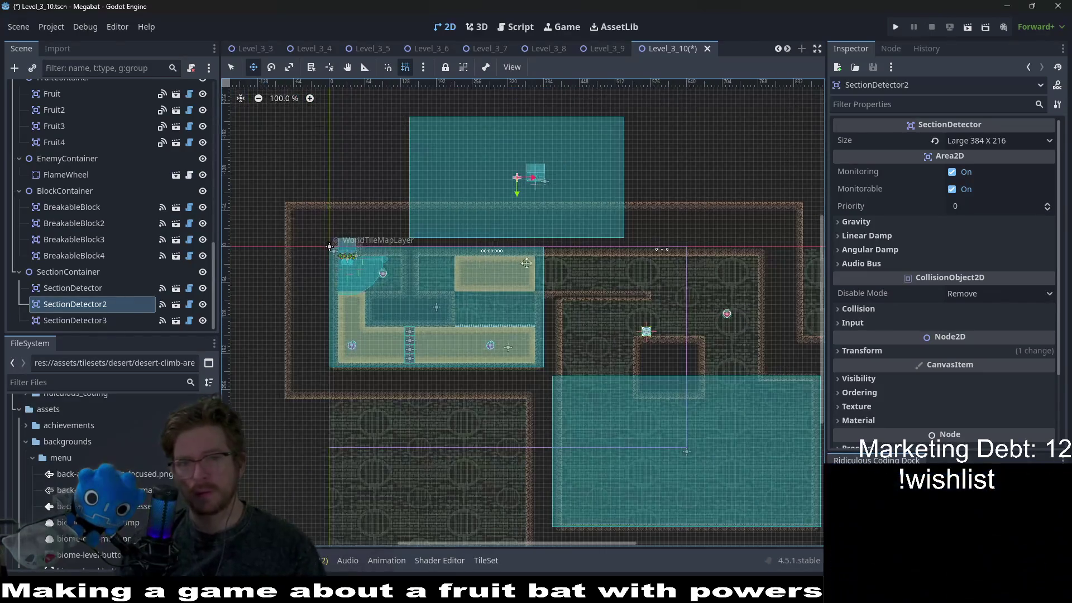
{"action": "scroll", "coordinate": [533, 274], "scroll_direction": "up", "scroll_amount": 2}
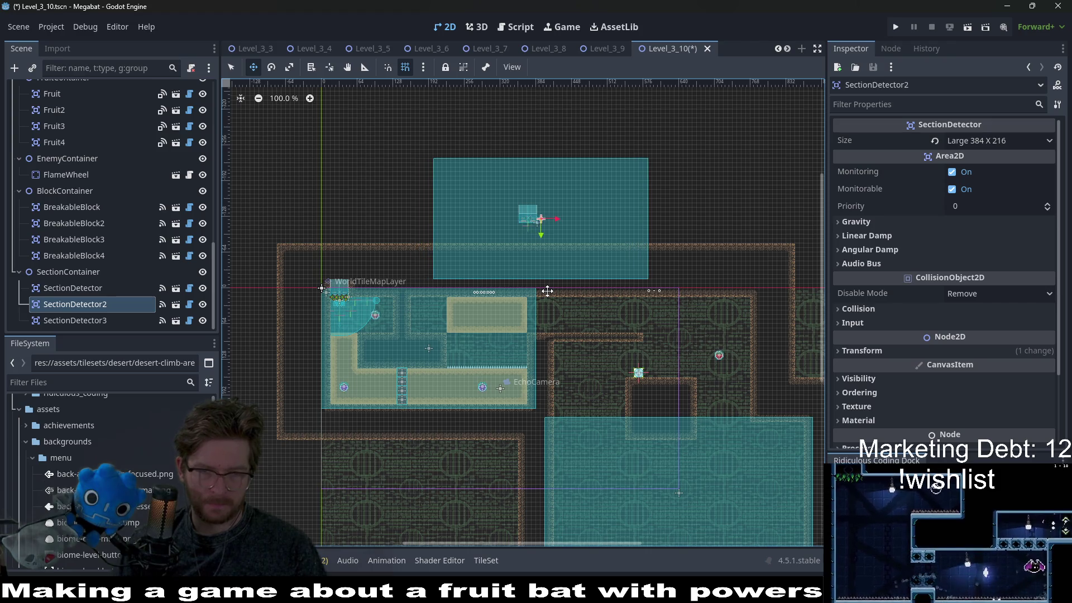
{"action": "scroll", "coordinate": [461, 275], "scroll_direction": "up", "scroll_amount": 3}
{"action": "scroll", "coordinate": [448, 268], "scroll_direction": "up", "scroll_amount": 3}
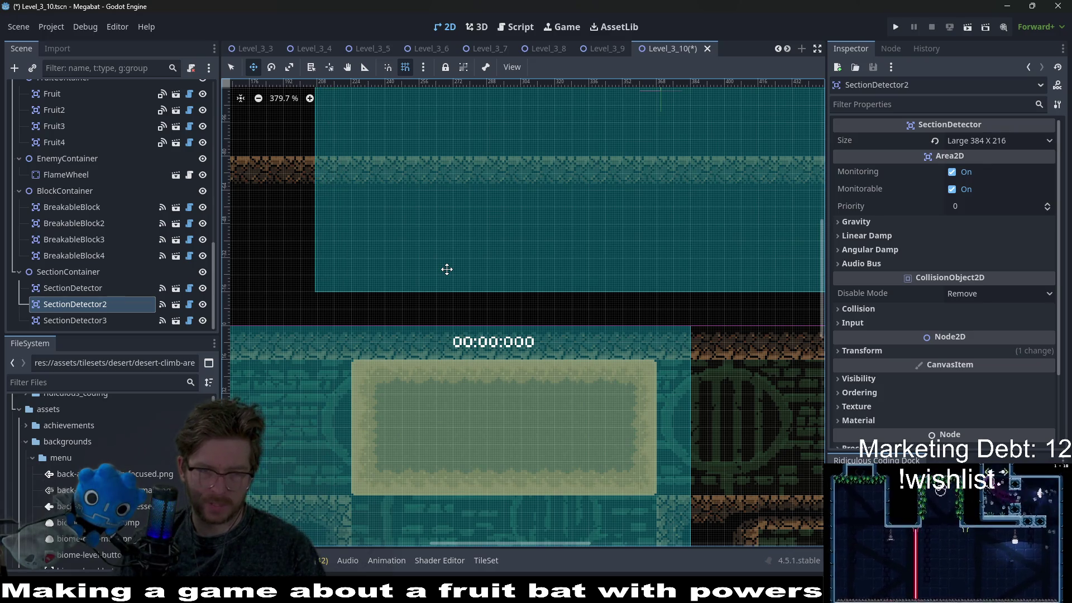
{"action": "scroll", "coordinate": [447, 270], "scroll_direction": "down", "scroll_amount": 5}
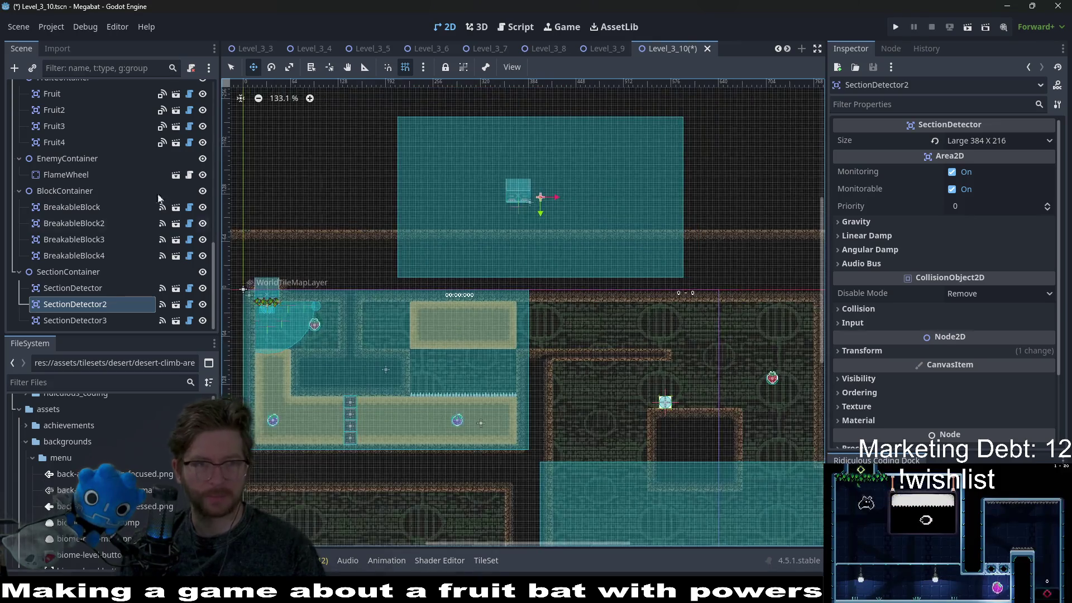
{"action": "scroll", "coordinate": [121, 182], "scroll_direction": "up", "scroll_amount": 5}
{"action": "scroll", "coordinate": [122, 183], "scroll_direction": "up", "scroll_amount": 5}
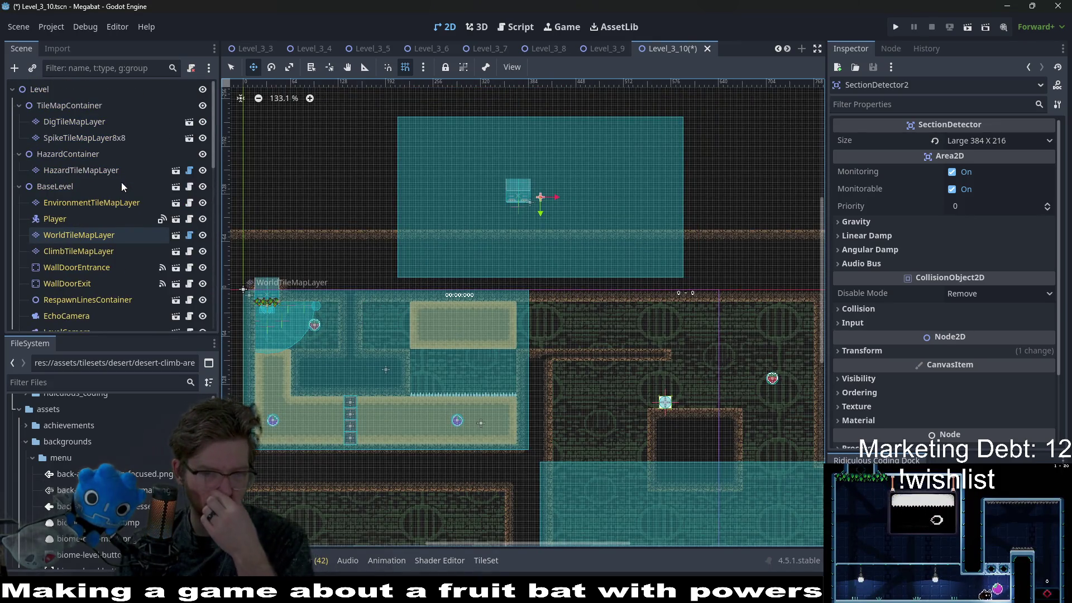
{"action": "left_click", "coordinate": [71, 123]}
Select WorldTileMapLayer and choose its DESERT terrain for painting
{"action": "left_click", "coordinate": [72, 138]}
{"action": "left_click", "coordinate": [73, 122]}
{"action": "left_click", "coordinate": [278, 448]}
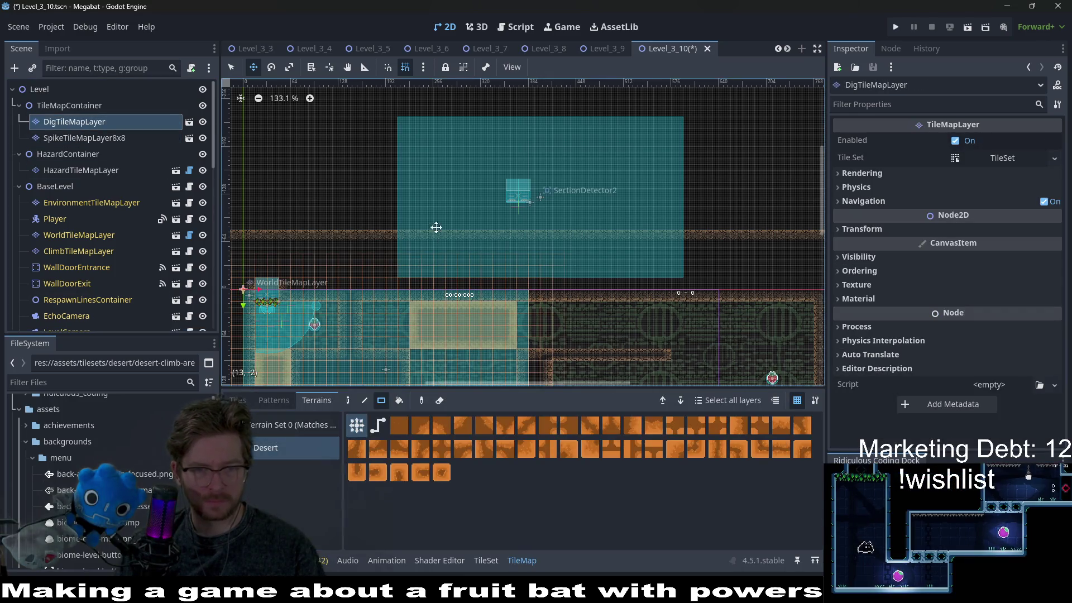
{"action": "scroll", "coordinate": [430, 239], "scroll_direction": "up", "scroll_amount": 1}
{"action": "left_click", "coordinate": [79, 235]}
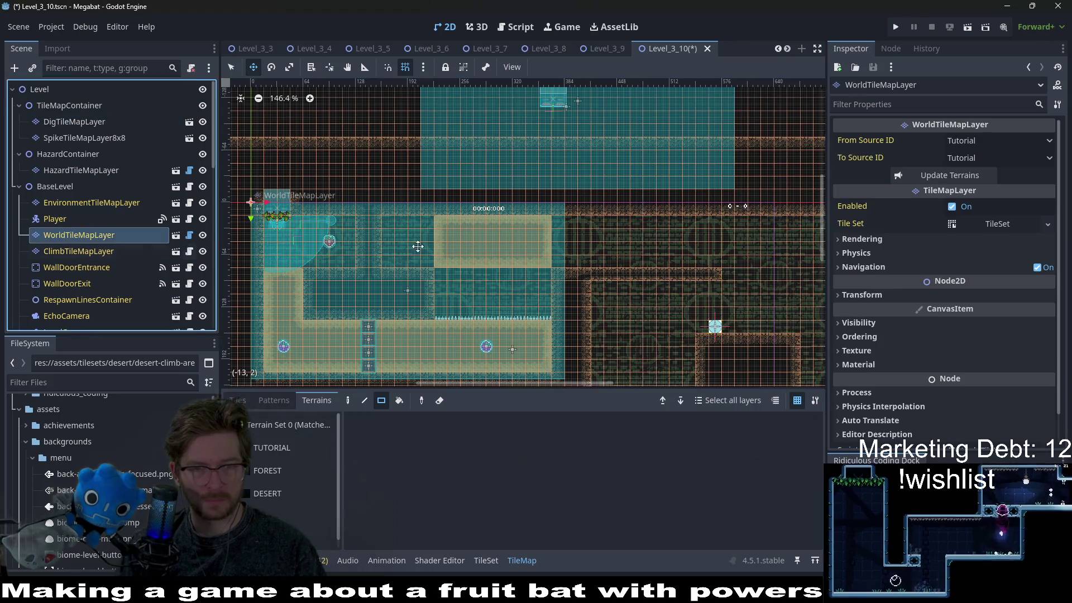
{"action": "scroll", "coordinate": [524, 231], "scroll_direction": "down", "scroll_amount": 2}
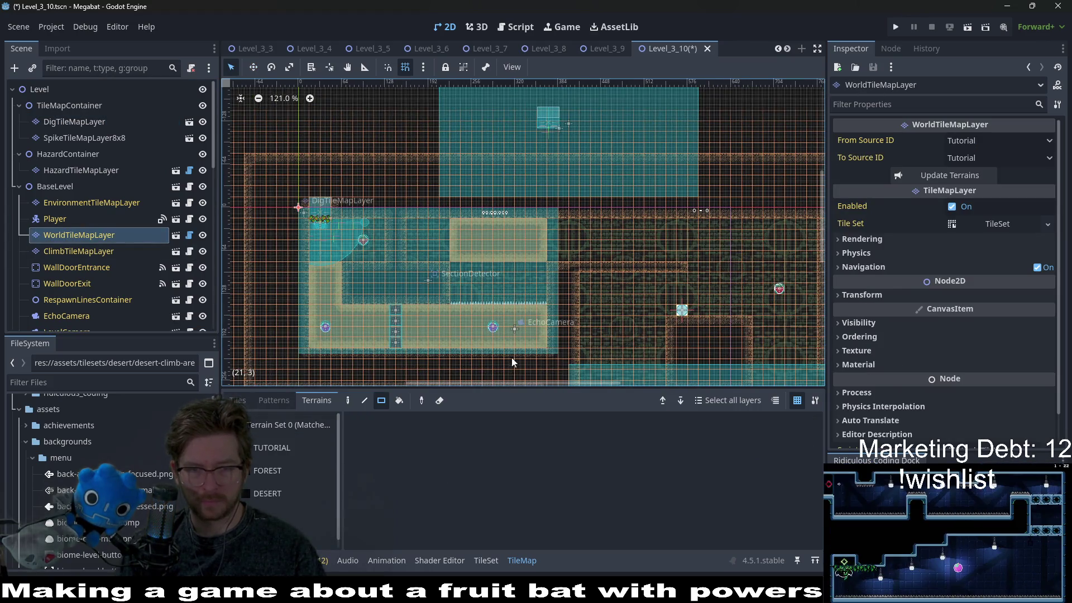
{"action": "left_click", "coordinate": [290, 494]}
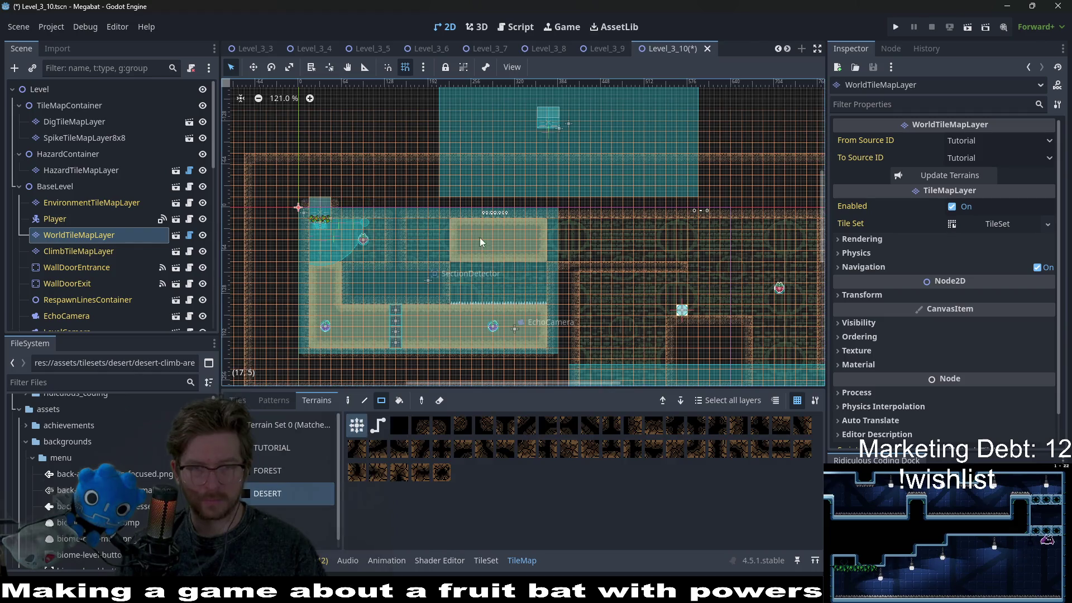
Paint desert terrain rectangles beside the upper room and across its lower-right area
{"action": "mouse_move", "coordinate": [456, 157]}
{"action": "left_mouse_down"}
{"action": "mouse_move", "coordinate": [508, 214]}
{"action": "mouse_move", "coordinate": [563, 238]}
{"action": "left_mouse_up"}
{"action": "scroll", "coordinate": [634, 270], "scroll_direction": "down", "scroll_amount": 3}
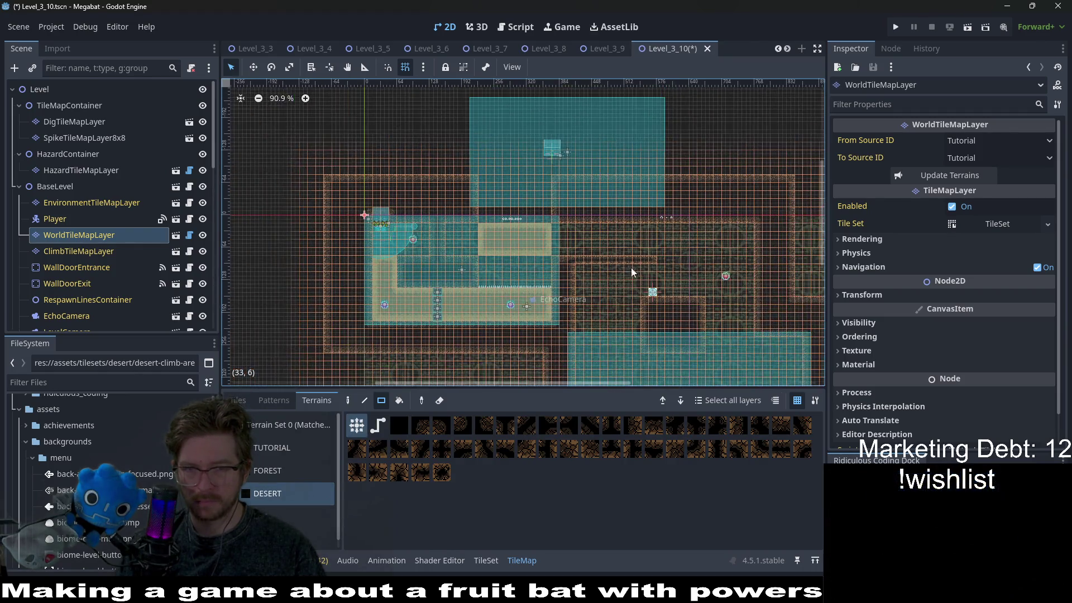
{"action": "mouse_move", "coordinate": [499, 131]}
{"action": "left_mouse_down"}
{"action": "mouse_move", "coordinate": [587, 217]}
{"action": "mouse_move", "coordinate": [750, 196]}
{"action": "left_mouse_up"}
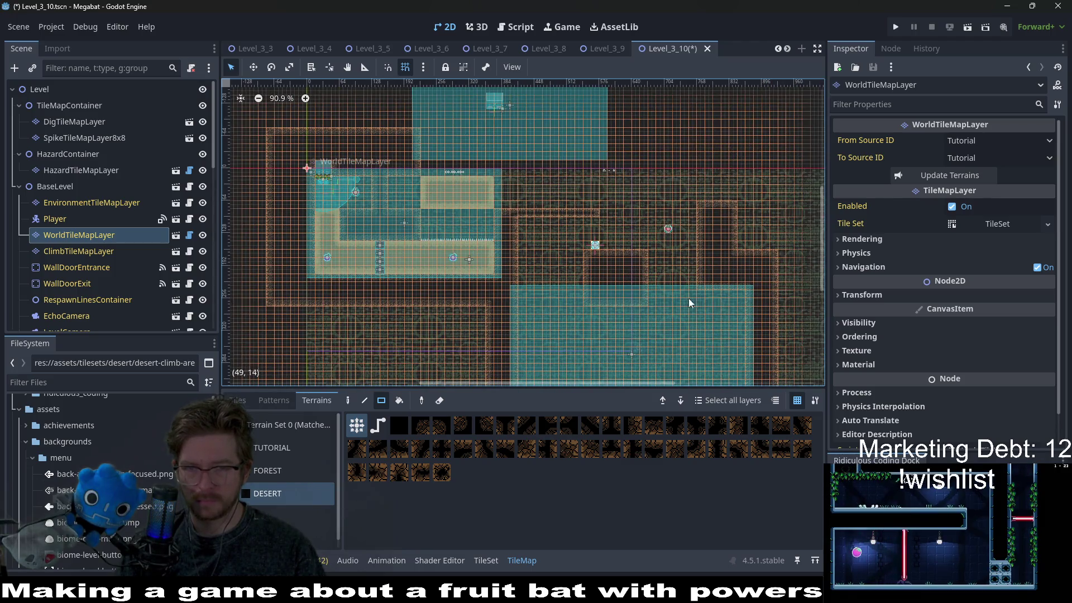
{"action": "scroll", "coordinate": [692, 298], "scroll_direction": "down", "scroll_amount": 3}
{"action": "mouse_move", "coordinate": [510, 117]}
{"action": "left_mouse_down"}
{"action": "mouse_move", "coordinate": [619, 232]}
{"action": "mouse_move", "coordinate": [758, 316]}
{"action": "mouse_move", "coordinate": [553, 249]}
{"action": "left_mouse_up"}
{"action": "left_click_drag", "start_coordinate": [471, 192], "coordinate": [612, 323]}
{"action": "scroll", "coordinate": [498, 186], "scroll_direction": "up", "scroll_amount": 8}
{"action": "scroll", "coordinate": [527, 198], "scroll_direction": "up", "scroll_amount": 4}
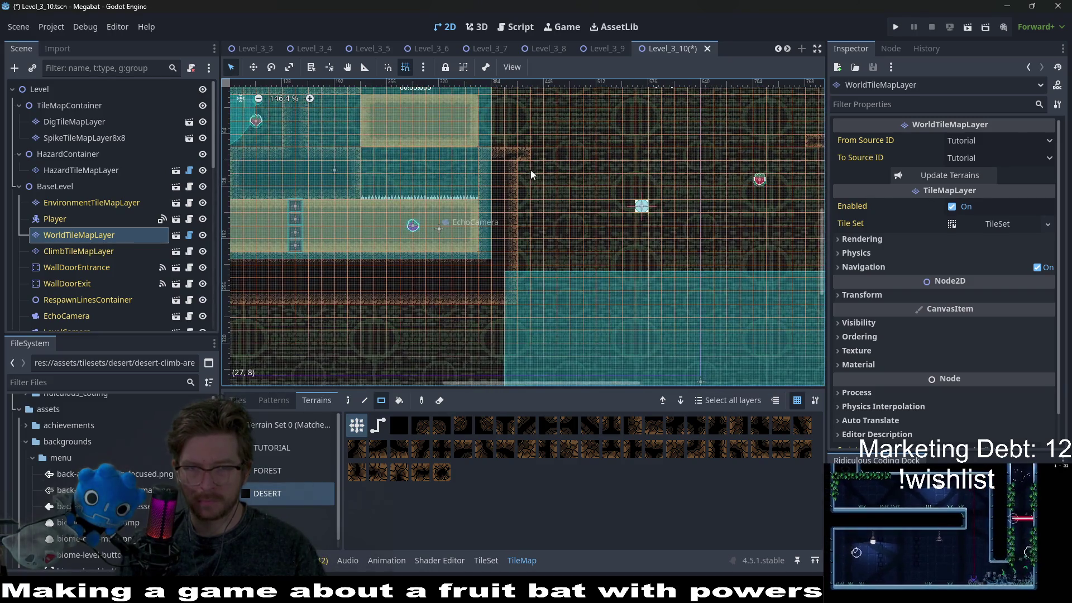
{"action": "left_click_drag", "start_coordinate": [535, 310], "coordinate": [535, 307]}
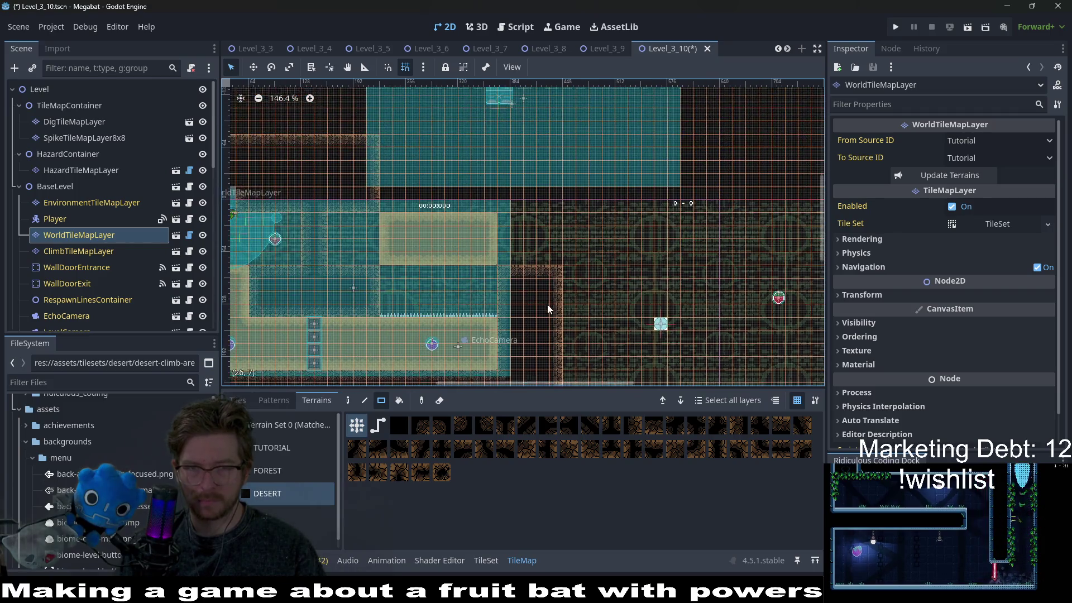
{"action": "scroll", "coordinate": [548, 304], "scroll_direction": "up", "scroll_amount": 4}
{"action": "left_click_drag", "start_coordinate": [552, 259], "coordinate": [510, 143]}
Paint a tall desert wall column and a 27-tile desert row across the top
{"action": "scroll", "coordinate": [439, 252], "scroll_direction": "up", "scroll_amount": 2}
{"action": "scroll", "coordinate": [439, 252], "scroll_direction": "left", "scroll_amount": 3}
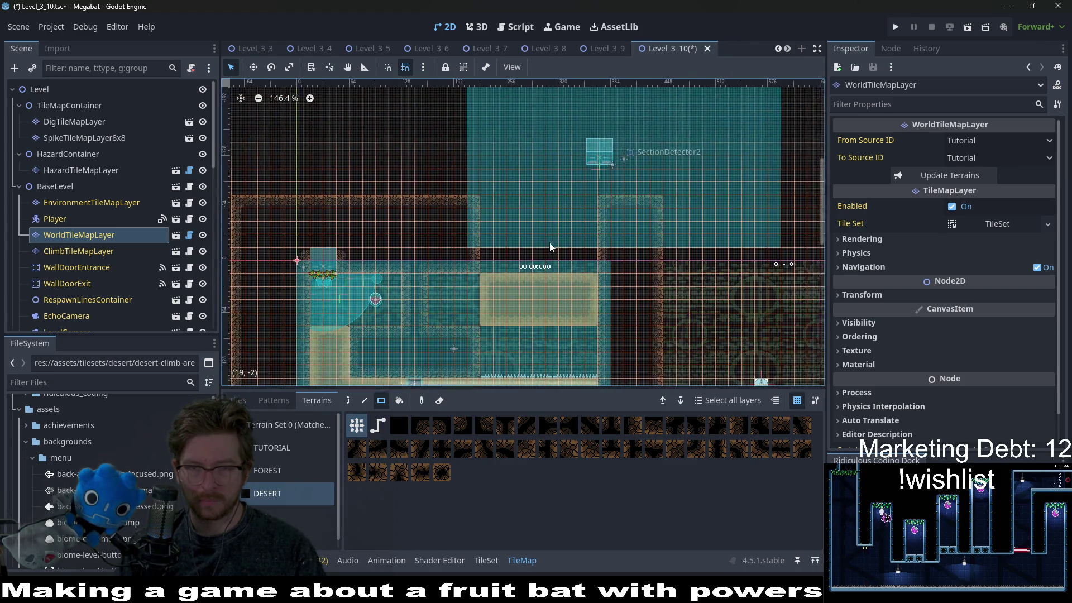
{"action": "scroll", "coordinate": [439, 252], "scroll_direction": "up", "scroll_amount": 1}
{"action": "scroll", "coordinate": [439, 251], "scroll_direction": "left", "scroll_amount": 1}
{"action": "left_click_drag", "start_coordinate": [510, 311], "coordinate": [485, 161]}
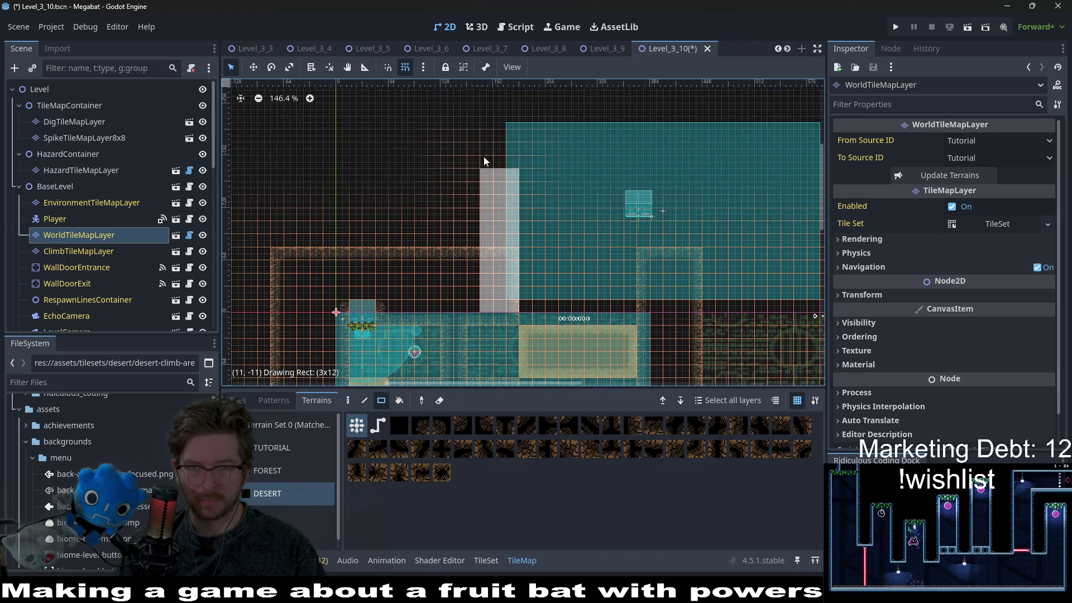
{"action": "left_click_drag", "start_coordinate": [464, 119], "coordinate": [464, 119]}
{"action": "scroll", "coordinate": [448, 167], "scroll_direction": "up", "scroll_amount": 2}
{"action": "scroll", "coordinate": [448, 167], "scroll_direction": "right", "scroll_amount": 3}
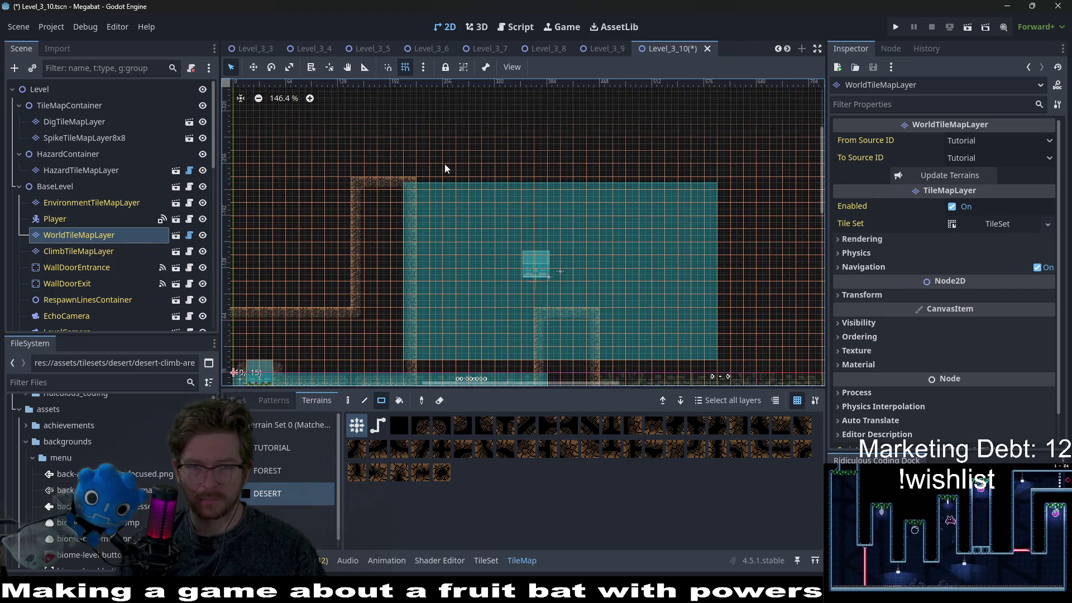
{"action": "left_click_drag", "start_coordinate": [359, 138], "coordinate": [634, 188]}
{"action": "left_click_drag", "start_coordinate": [709, 186], "coordinate": [710, 189]}
Add a vertical desert wall strip and a 9x6 terrain block reaching the top wall
{"action": "scroll", "coordinate": [714, 203], "scroll_direction": "down", "scroll_amount": 2}
{"action": "scroll", "coordinate": [578, 180], "scroll_direction": "down", "scroll_amount": 2}
{"action": "scroll", "coordinate": [578, 179], "scroll_direction": "left", "scroll_amount": 1}
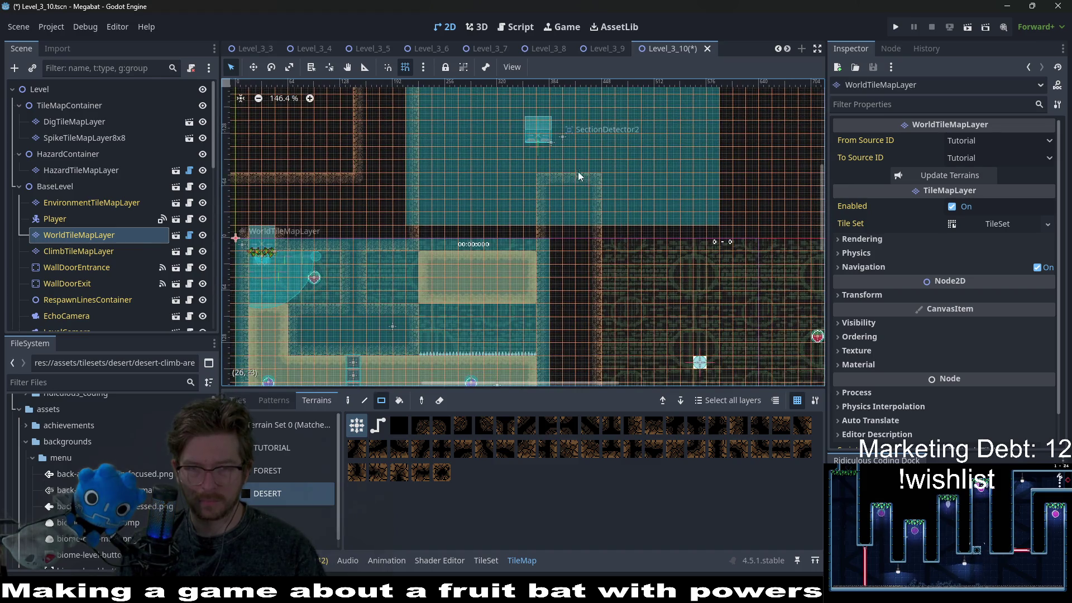
{"action": "left_click_drag", "start_coordinate": [587, 179], "coordinate": [609, 327]}
{"action": "scroll", "coordinate": [620, 282], "scroll_direction": "down", "scroll_amount": 2}
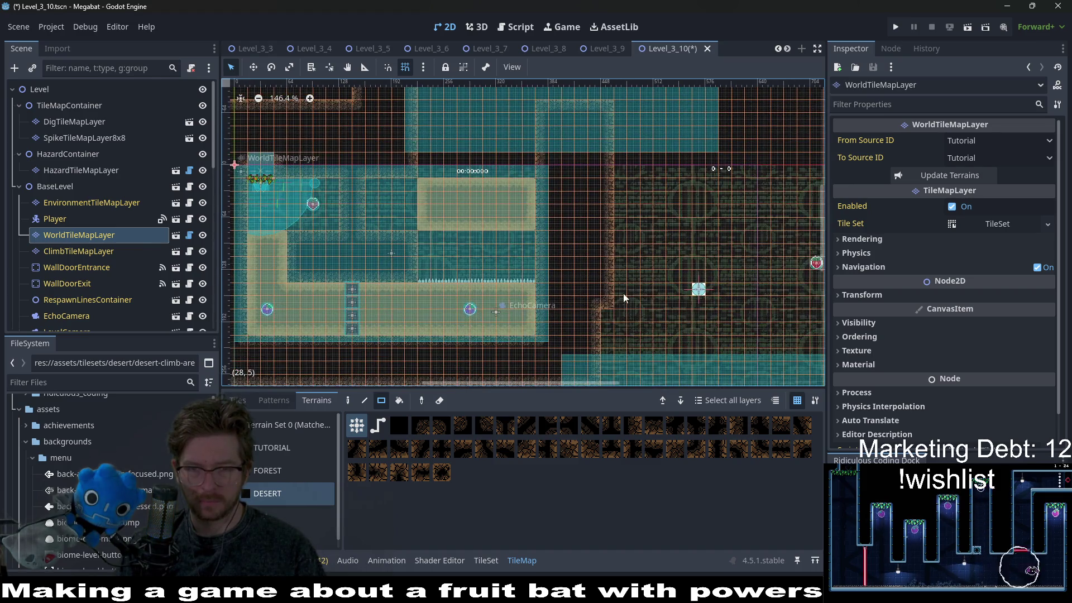
{"action": "mouse_move", "coordinate": [584, 137]}
{"action": "left_mouse_down"}
{"action": "mouse_move", "coordinate": [585, 121]}
{"action": "mouse_move", "coordinate": [603, 109]}
{"action": "left_mouse_up"}
{"action": "scroll", "coordinate": [614, 234], "scroll_direction": "up", "scroll_amount": 3}
{"action": "scroll", "coordinate": [614, 235], "scroll_direction": "left", "scroll_amount": 1}
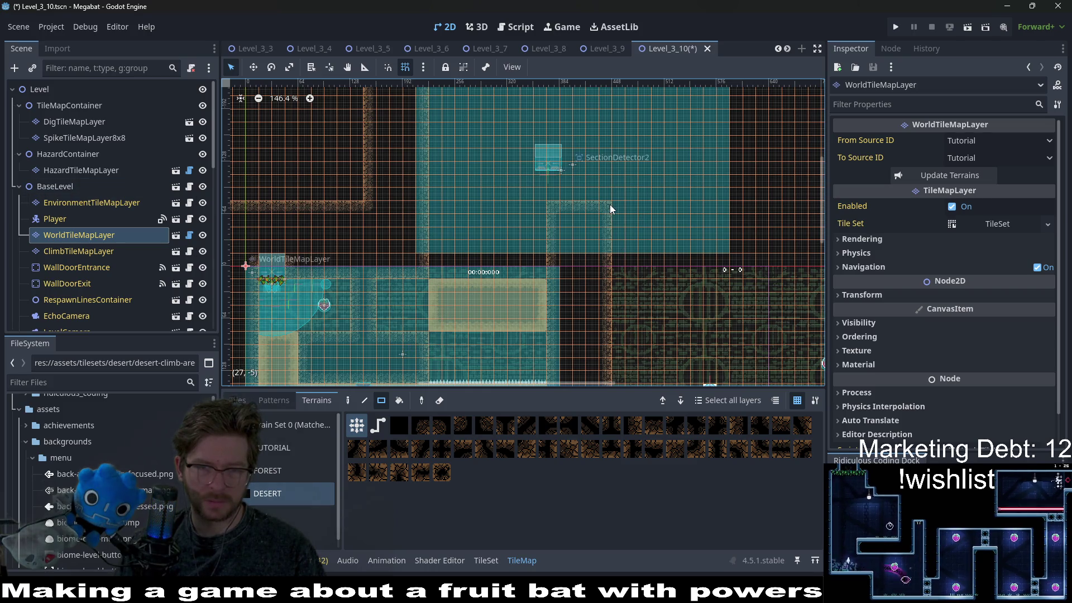
{"action": "mouse_move", "coordinate": [615, 206]}
{"action": "left_mouse_down"}
{"action": "mouse_move", "coordinate": [719, 275]}
{"action": "mouse_move", "coordinate": [750, 277]}
{"action": "left_mouse_up"}
{"action": "scroll", "coordinate": [667, 316], "scroll_direction": "up", "scroll_amount": 1}
{"action": "scroll", "coordinate": [663, 329], "scroll_direction": "right", "scroll_amount": 1}
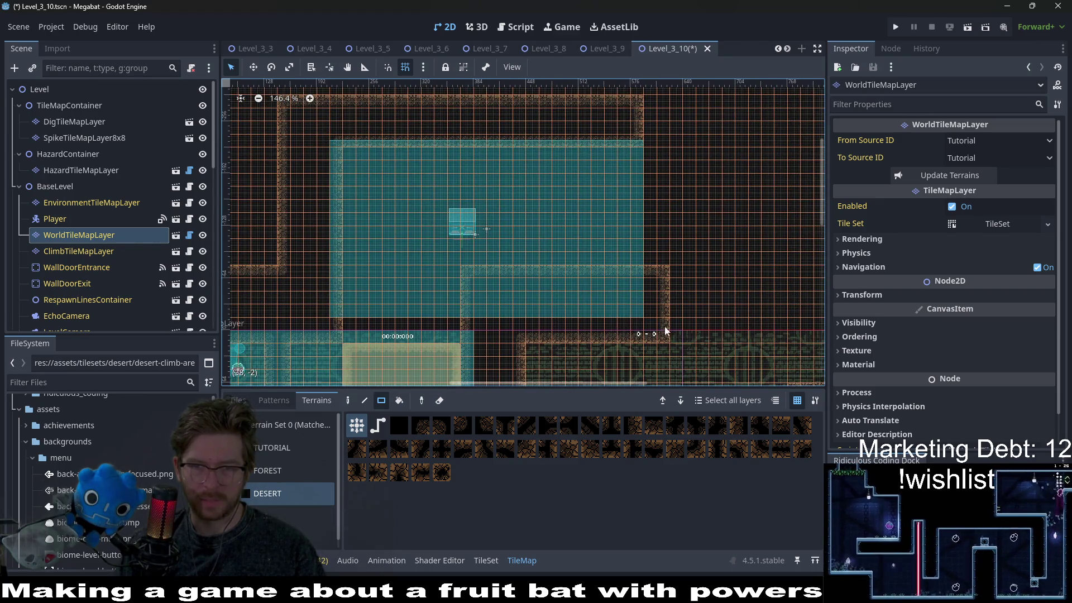
{"action": "mouse_move", "coordinate": [692, 338]}
{"action": "left_mouse_down"}
{"action": "mouse_move", "coordinate": [623, 223]}
{"action": "mouse_move", "coordinate": [637, 98]}
{"action": "left_mouse_up"}
Paint the desert ceiling row across the top and erase tiles left of the desert block
{"action": "scroll", "coordinate": [682, 216], "scroll_direction": "up", "scroll_amount": 5}
{"action": "left_click_drag", "start_coordinate": [695, 176], "coordinate": [287, 172]}
{"action": "scroll", "coordinate": [535, 276], "scroll_direction": "up", "scroll_amount": 4}
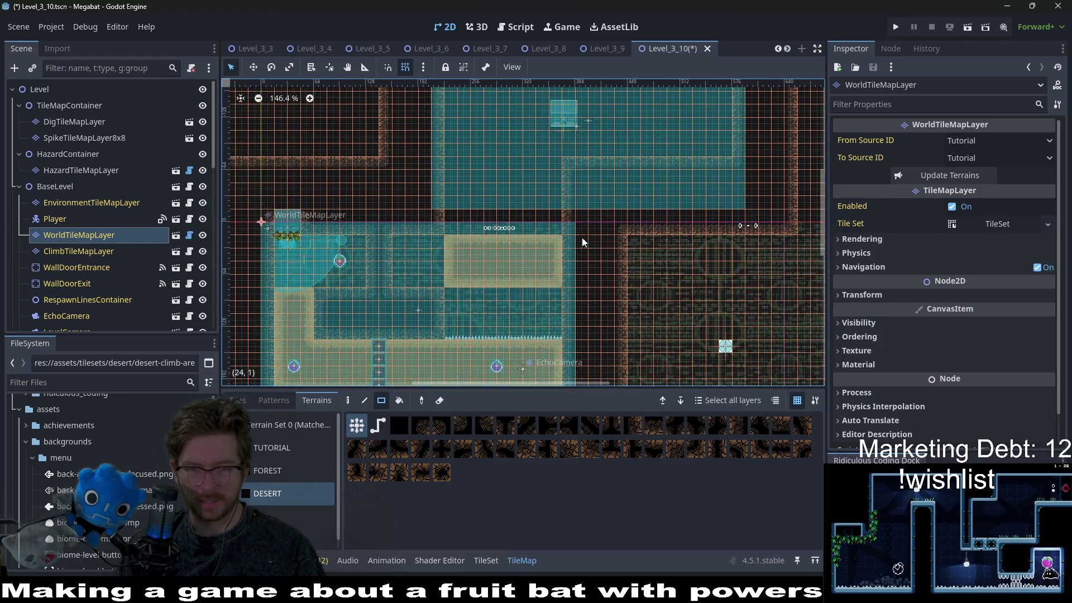
{"action": "left_click_drag", "start_coordinate": [362, 212], "coordinate": [430, 316]}
{"action": "scroll", "coordinate": [551, 228], "scroll_direction": "down", "scroll_amount": 5}
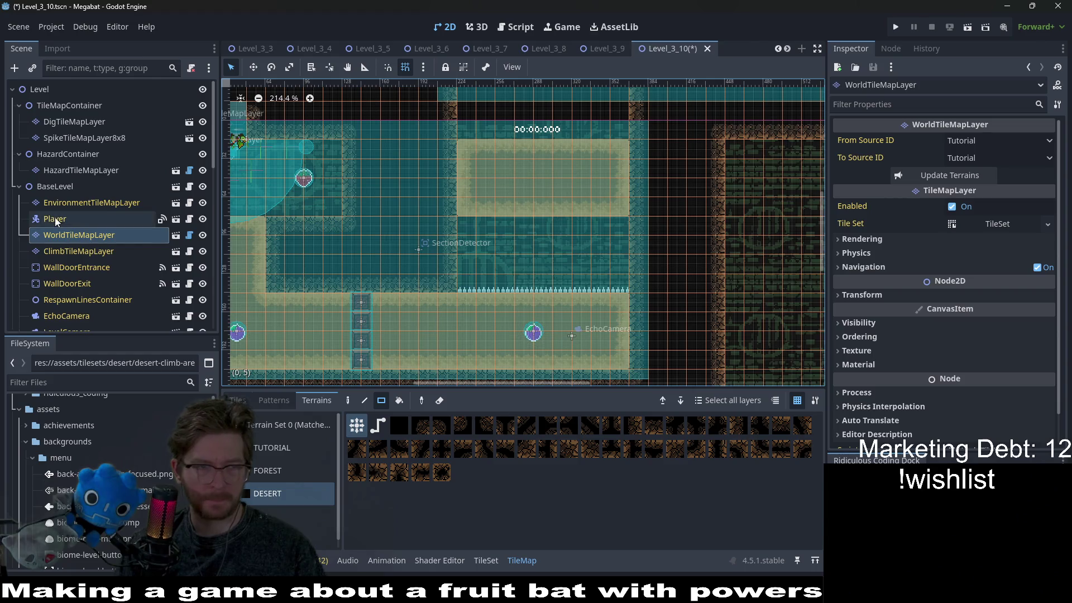
{"action": "scroll", "coordinate": [55, 217], "scroll_direction": "down", "scroll_amount": 5}
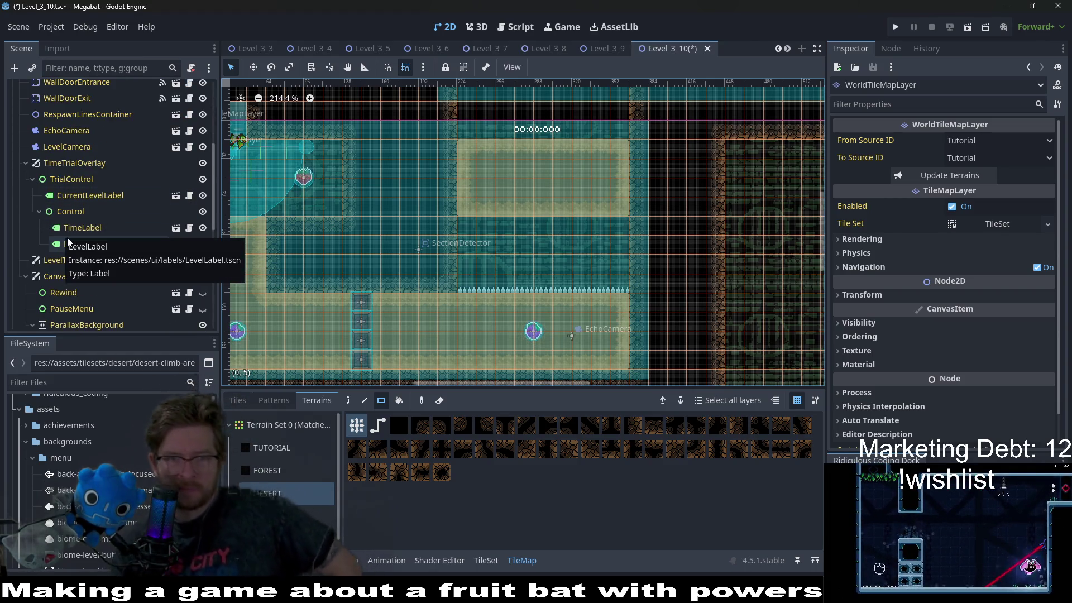
{"action": "scroll", "coordinate": [126, 178], "scroll_direction": "up", "scroll_amount": 5}
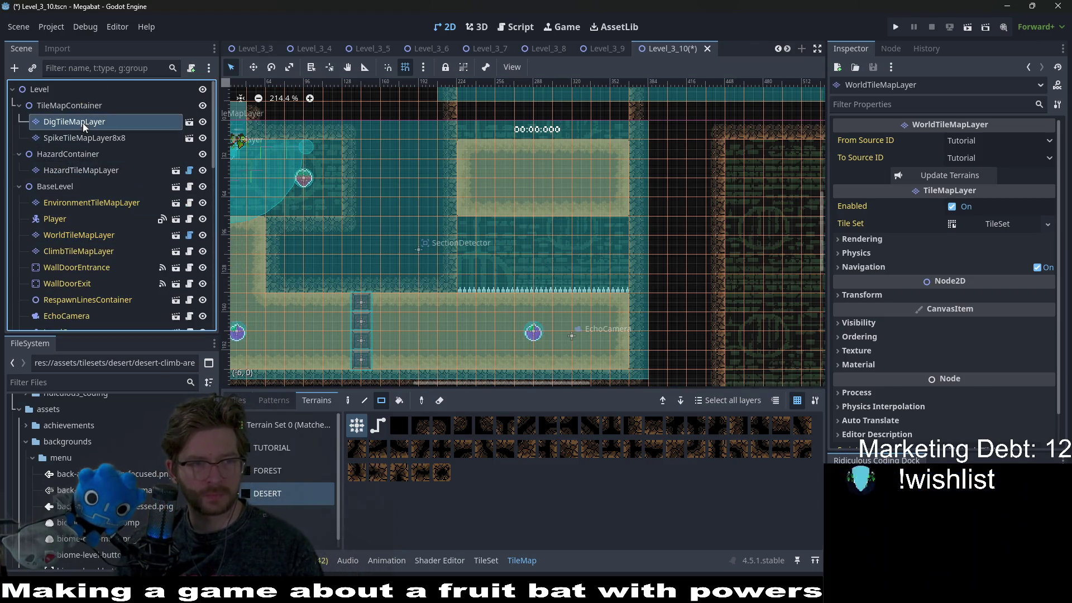
Check the dig, spike and world tilemap layers, ending on the dig layer
{"action": "left_click", "coordinate": [83, 122]}
{"action": "left_click", "coordinate": [105, 144]}
{"action": "key", "text": "Up"}
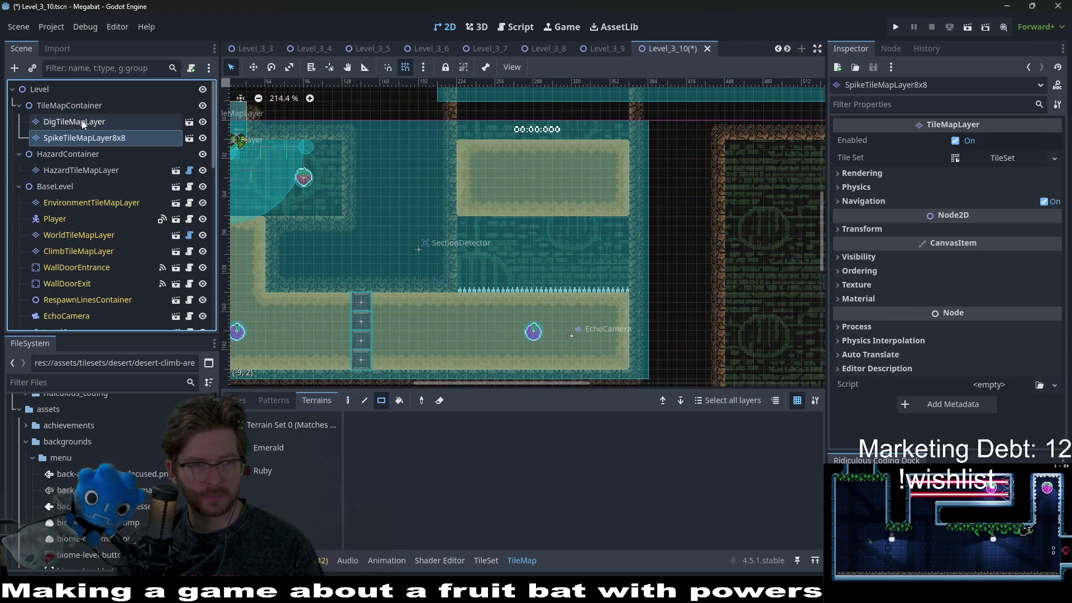
{"action": "left_click", "coordinate": [68, 236]}
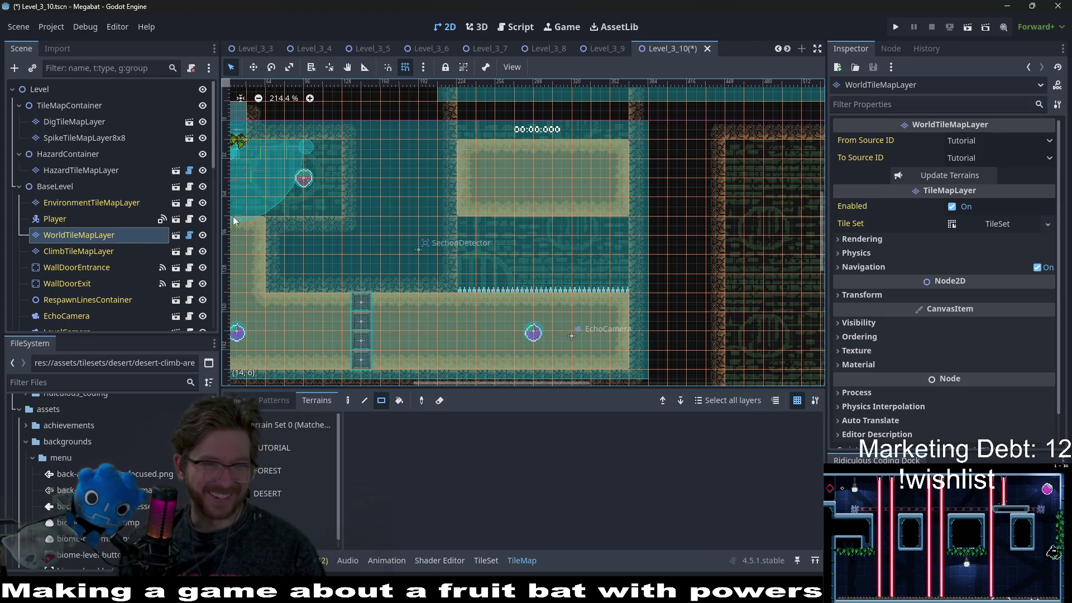
{"action": "left_click", "coordinate": [96, 138]}
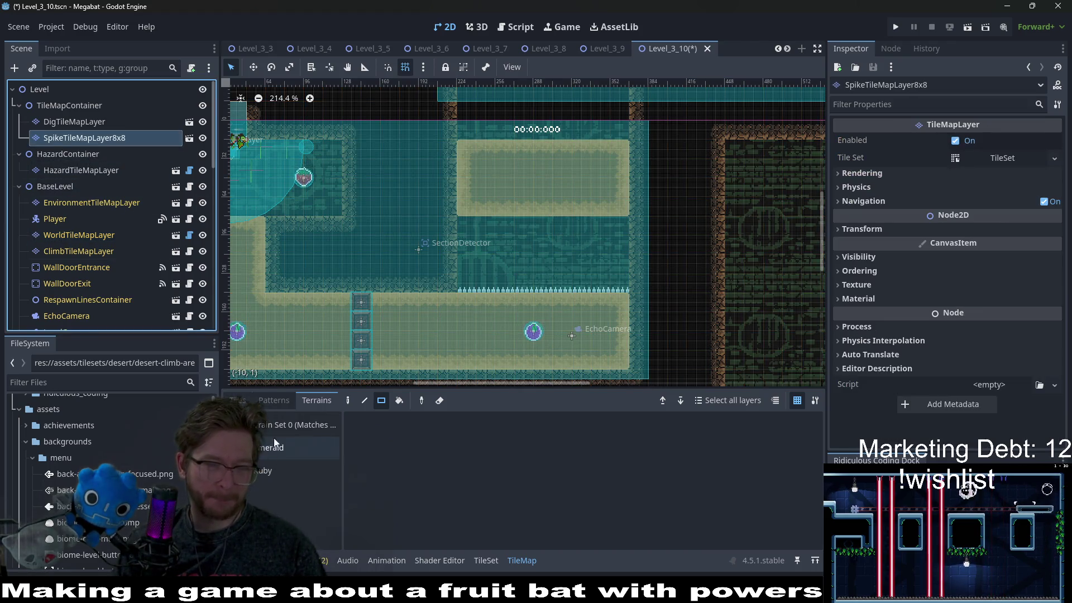
{"action": "left_click", "coordinate": [71, 119]}
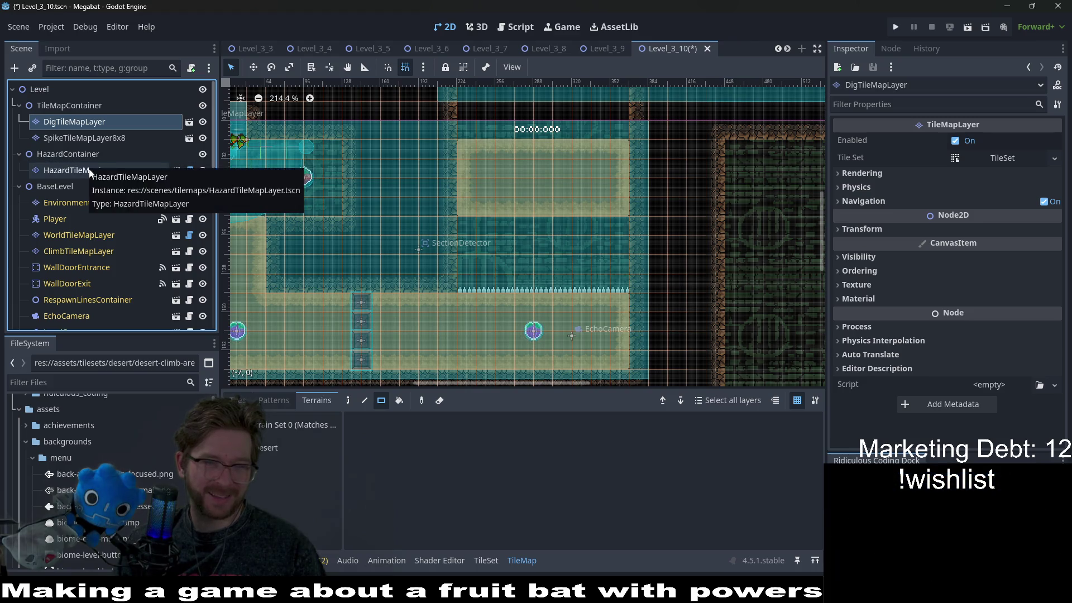
Paint Desert dig blocks up the passage and at the upper room's opening
{"action": "left_click", "coordinate": [269, 447]}
{"action": "scroll", "coordinate": [449, 235], "scroll_direction": "down", "scroll_amount": 4}
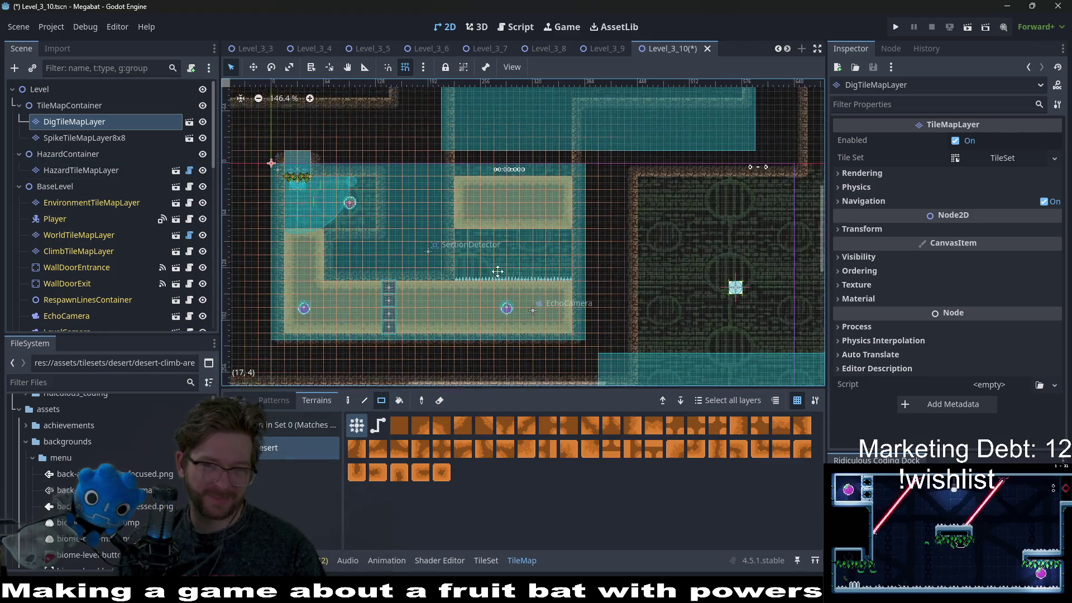
{"action": "left_click_drag", "start_coordinate": [443, 236], "coordinate": [549, 310]}
{"action": "scroll", "coordinate": [531, 220], "scroll_direction": "up", "scroll_amount": 2}
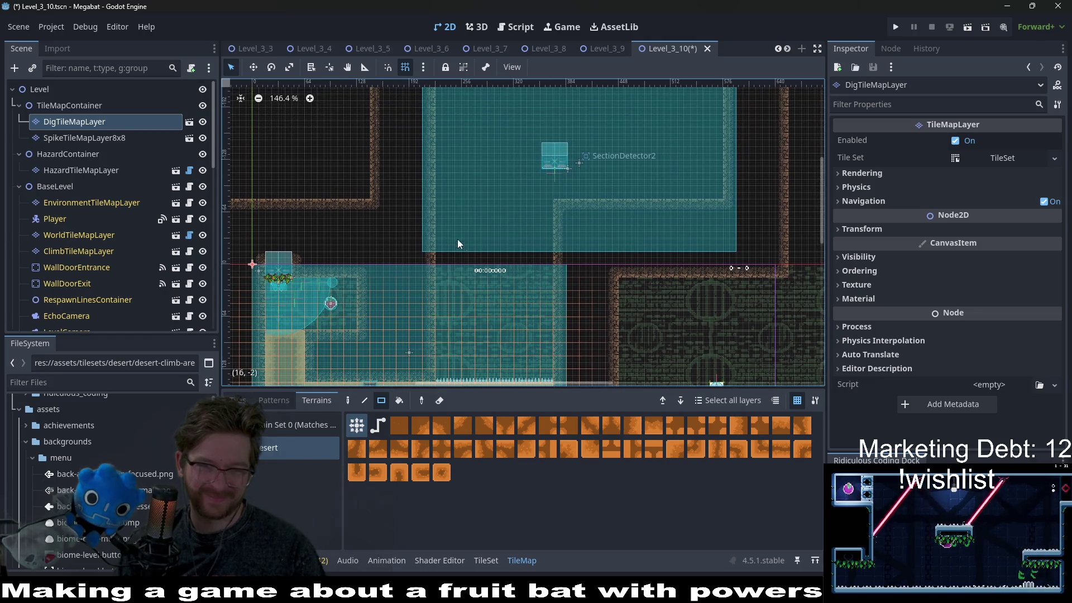
{"action": "mouse_move", "coordinate": [435, 199]}
{"action": "left_mouse_down"}
{"action": "mouse_move", "coordinate": [477, 257]}
{"action": "mouse_move", "coordinate": [545, 270]}
{"action": "left_mouse_up"}
{"action": "left_click_drag", "start_coordinate": [543, 347], "coordinate": [565, 277]}
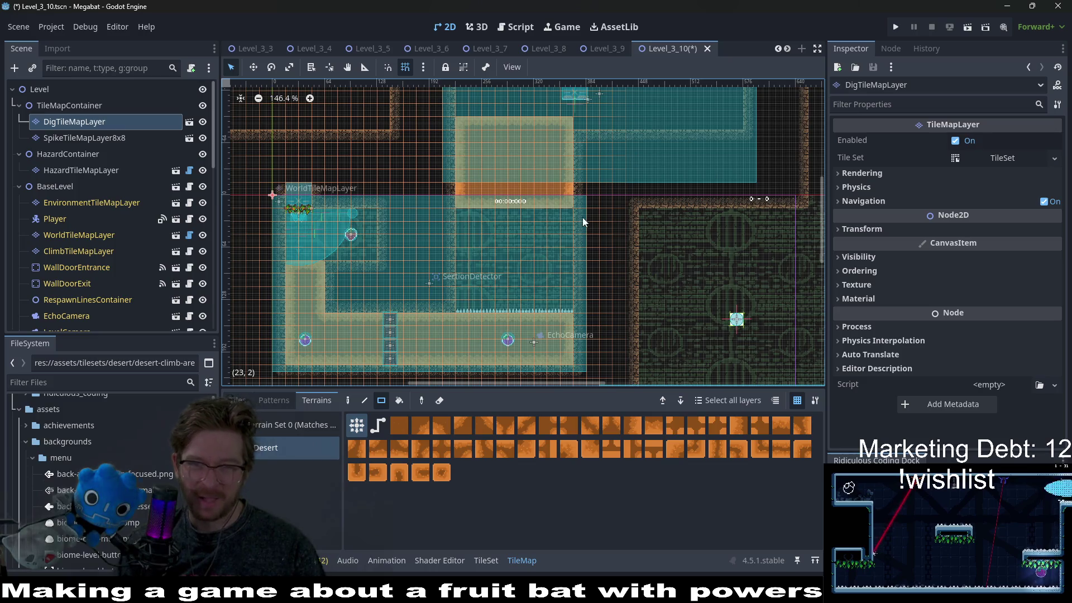
{"action": "scroll", "coordinate": [545, 189], "scroll_direction": "up", "scroll_amount": 5}
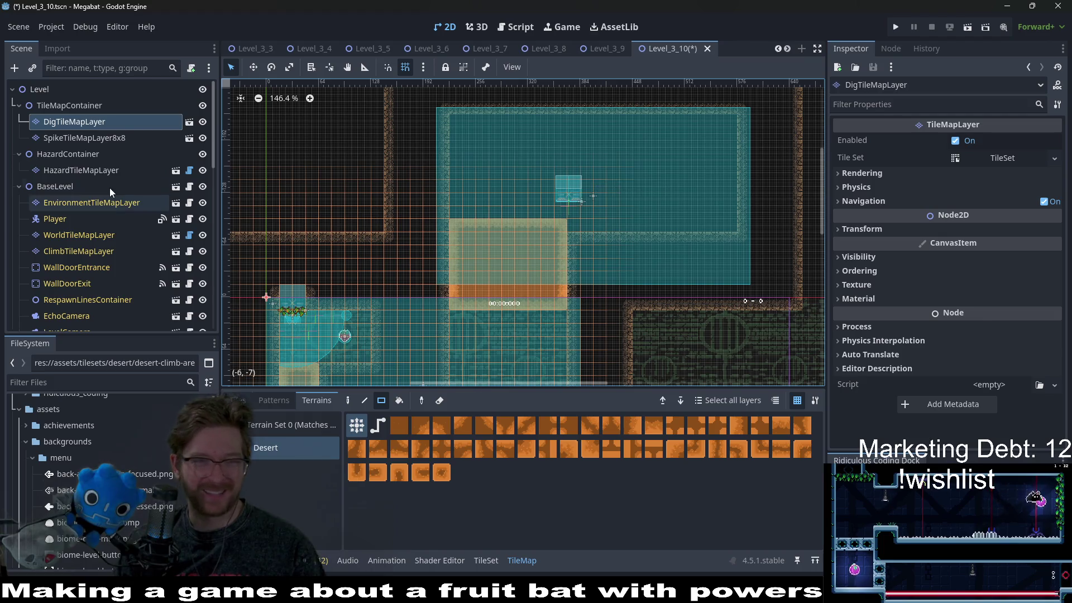
Move the exit wall door up into the upper room, then save and run the scene
{"action": "left_click", "coordinate": [85, 252]}
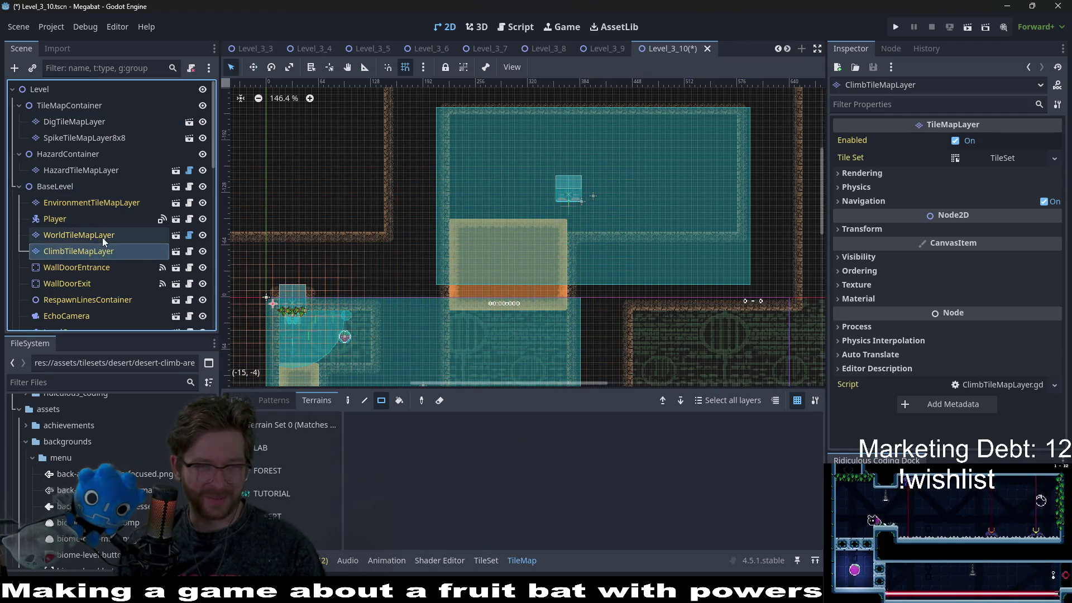
{"action": "left_click", "coordinate": [102, 237]}
{"action": "left_click", "coordinate": [91, 280]}
{"action": "key", "text": "w"}
{"action": "left_click_drag", "start_coordinate": [587, 261], "coordinate": [742, 283]}
{"action": "scroll", "coordinate": [598, 276], "scroll_direction": "right", "scroll_amount": 3}
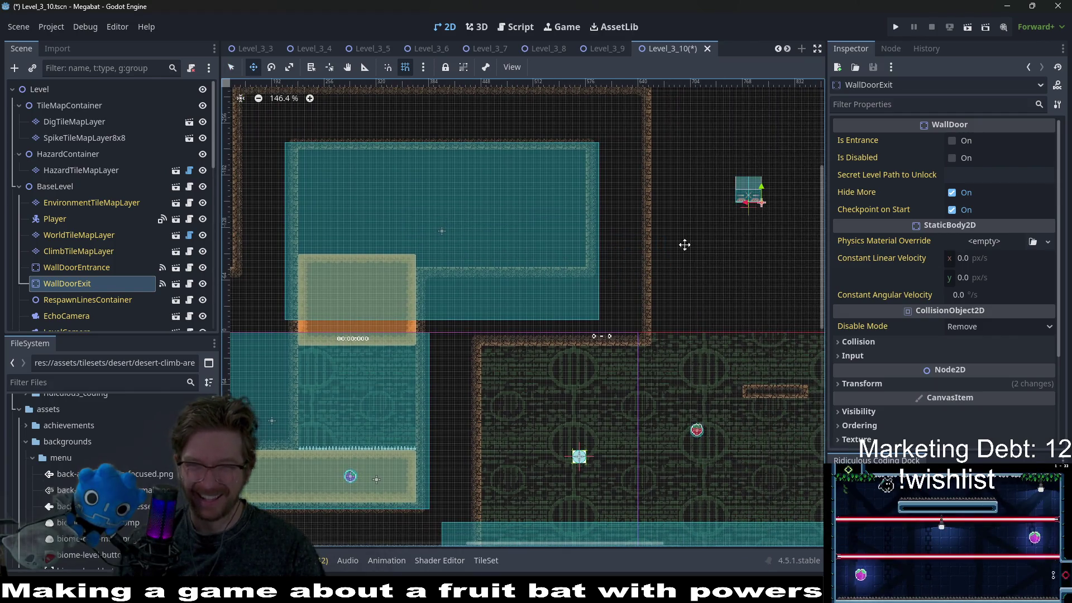
{"action": "scroll", "coordinate": [671, 244], "scroll_direction": "left", "scroll_amount": 4}
{"action": "scroll", "coordinate": [639, 258], "scroll_direction": "down", "scroll_amount": 1}
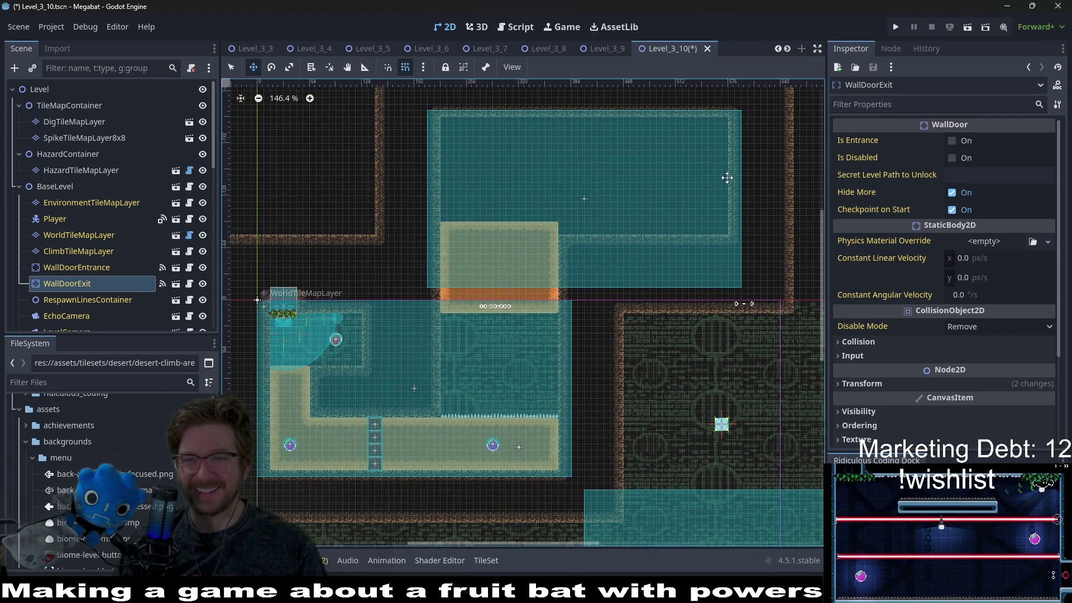
{"action": "scroll", "coordinate": [597, 236], "scroll_direction": "down", "scroll_amount": 1}
{"action": "scroll", "coordinate": [610, 257], "scroll_direction": "left", "scroll_amount": 1}
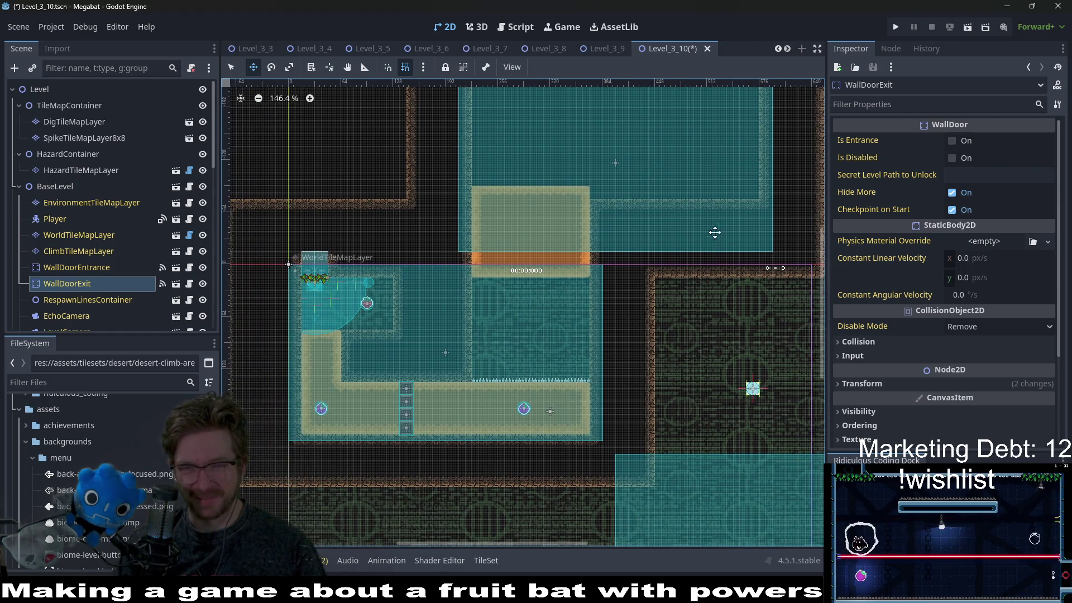
{"action": "left_click", "coordinate": [963, 27]}
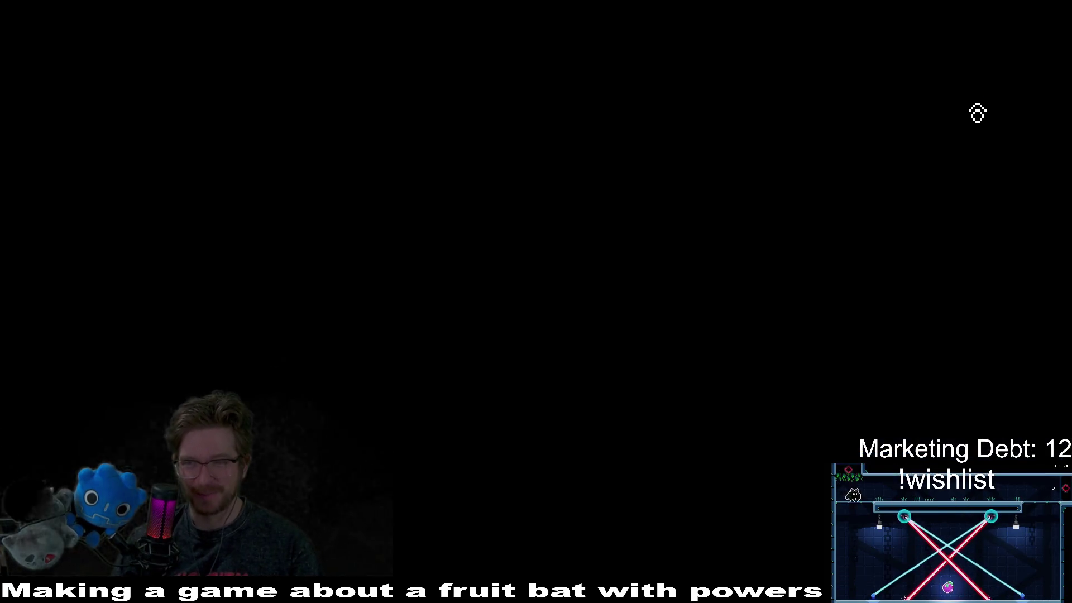
Steer the bat onto the sand pillar, burrow down, tunnel right, dig up into the right room, then quit
{"action": "key", "text": "Left"}
{"action": "key", "text": "Down"}
{"action": "key", "text": "Right"}
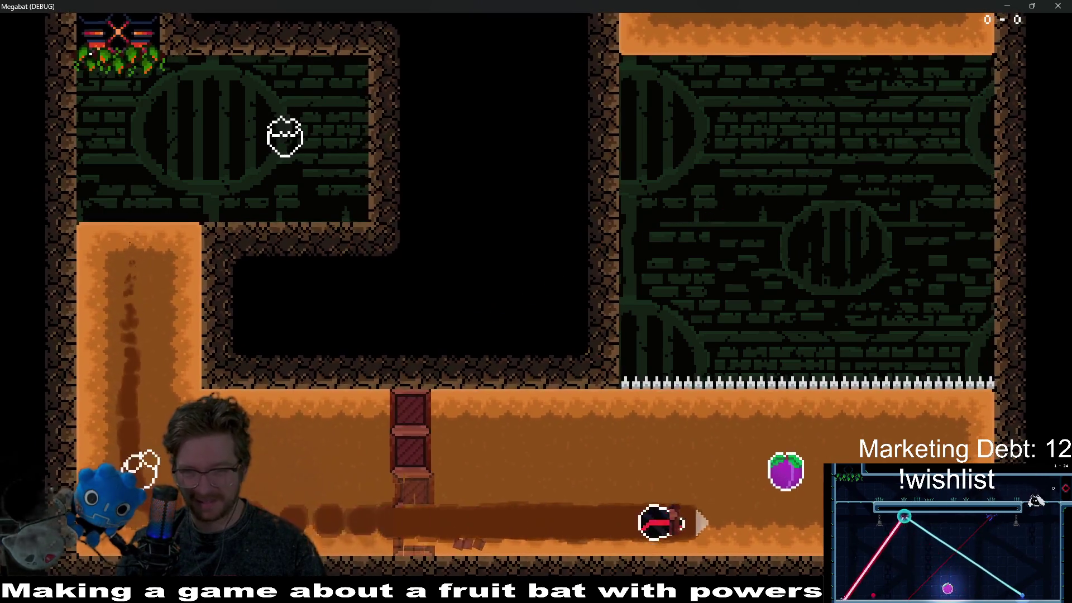
{"action": "key", "text": "Up"}
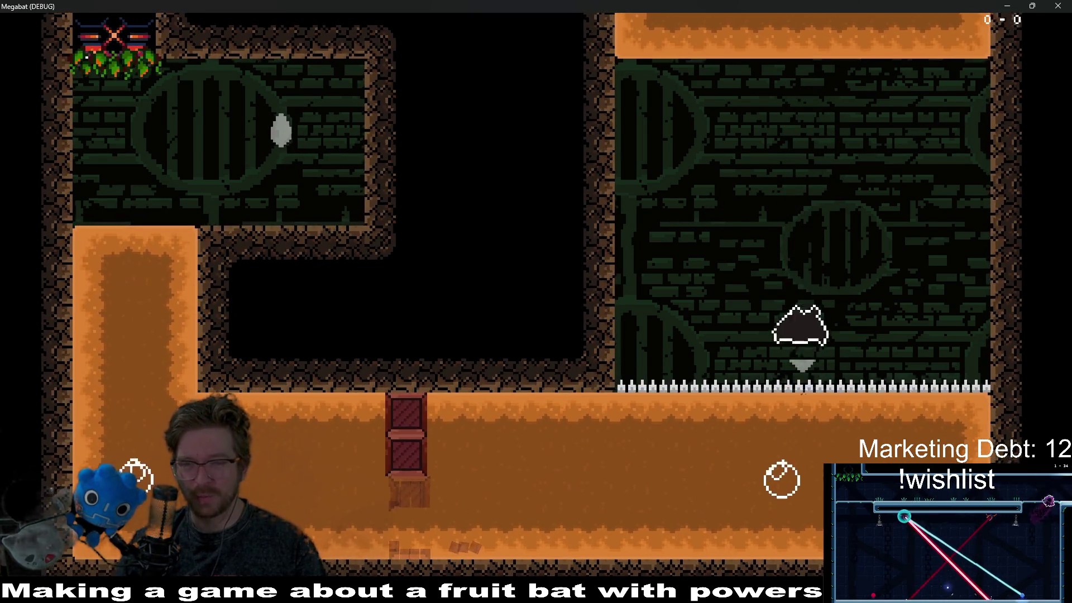
{"action": "key", "text": "Escape"}
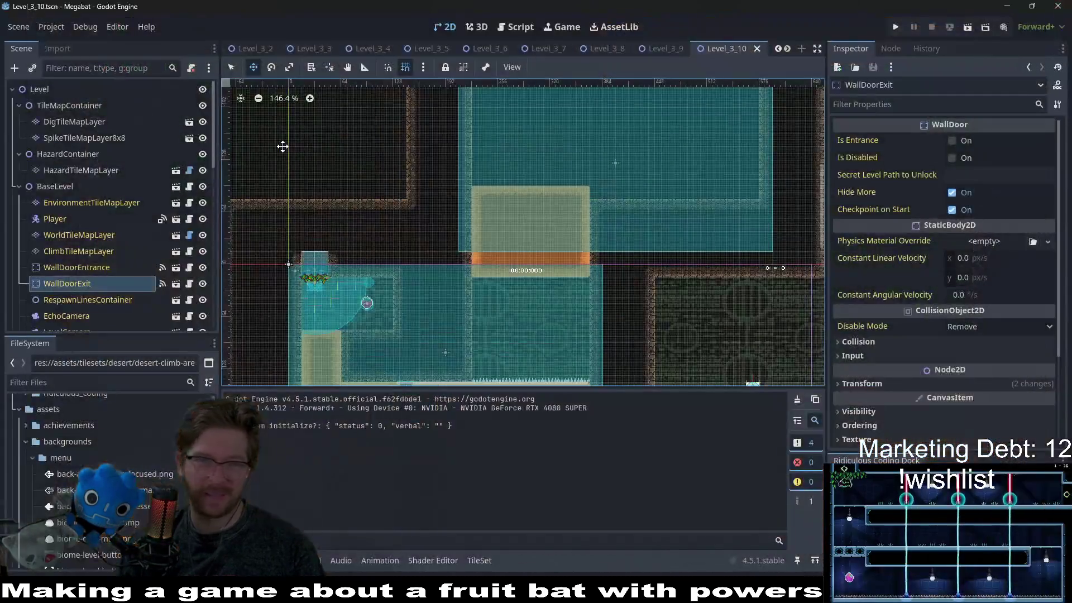
On DigTileMapLayer, paint a 9-tile dig strip atop the right room with the Rect tool
{"action": "left_click", "coordinate": [99, 141]}
{"action": "left_click", "coordinate": [95, 121]}
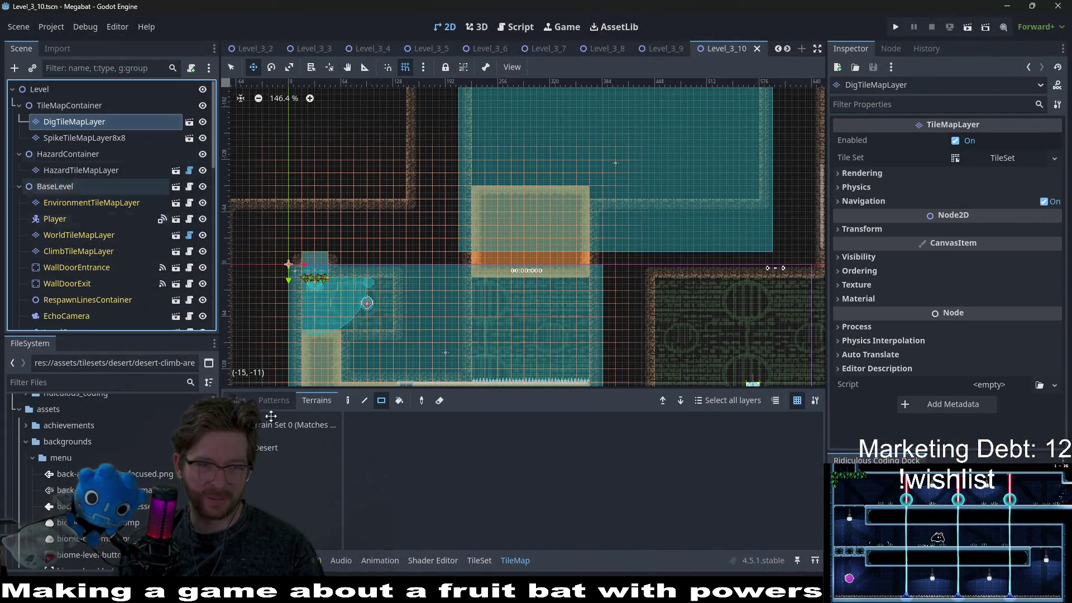
{"action": "left_click", "coordinate": [382, 400]}
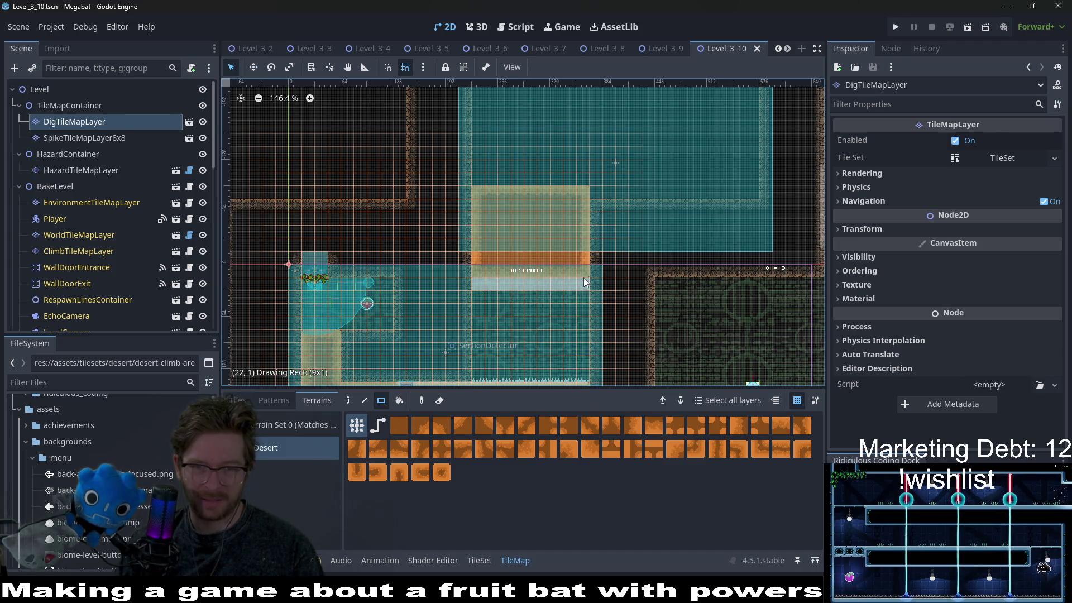
{"action": "left_click_drag", "start_coordinate": [584, 282], "coordinate": [586, 281]}
Test-run the scene, digging down, right and up out of the right room, then close the game
{"action": "left_click", "coordinate": [963, 30]}
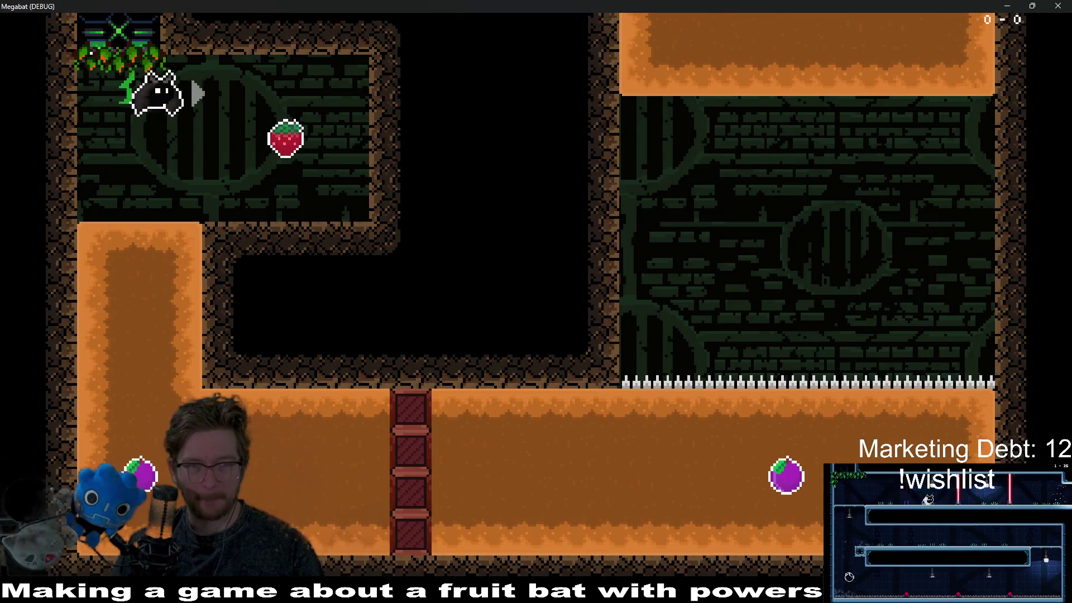
{"action": "key", "text": "Down"}
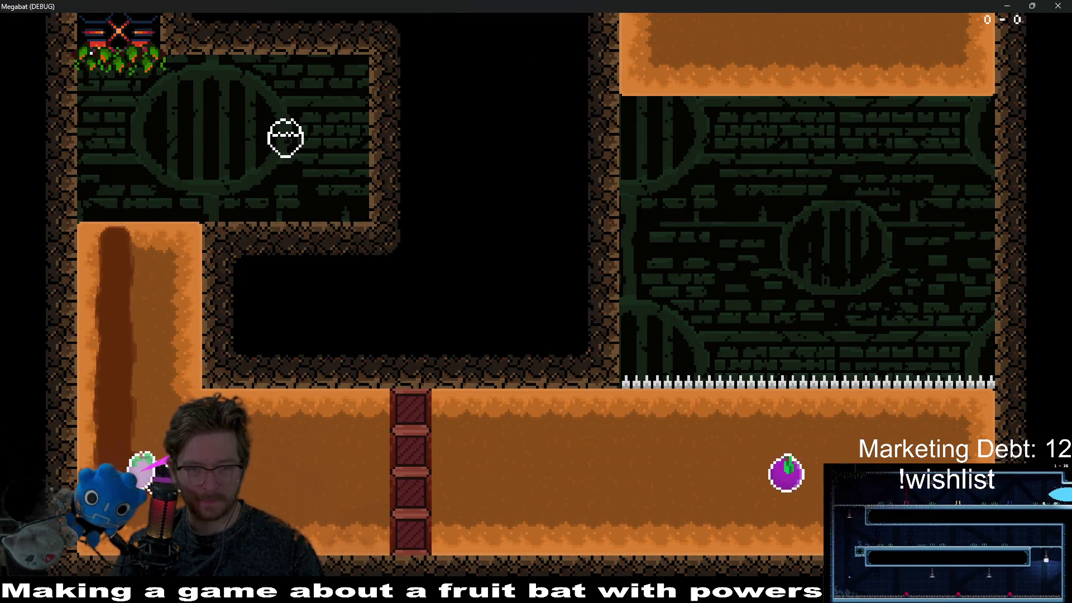
{"action": "key", "text": "Right"}
{"action": "key", "text": "Up"}
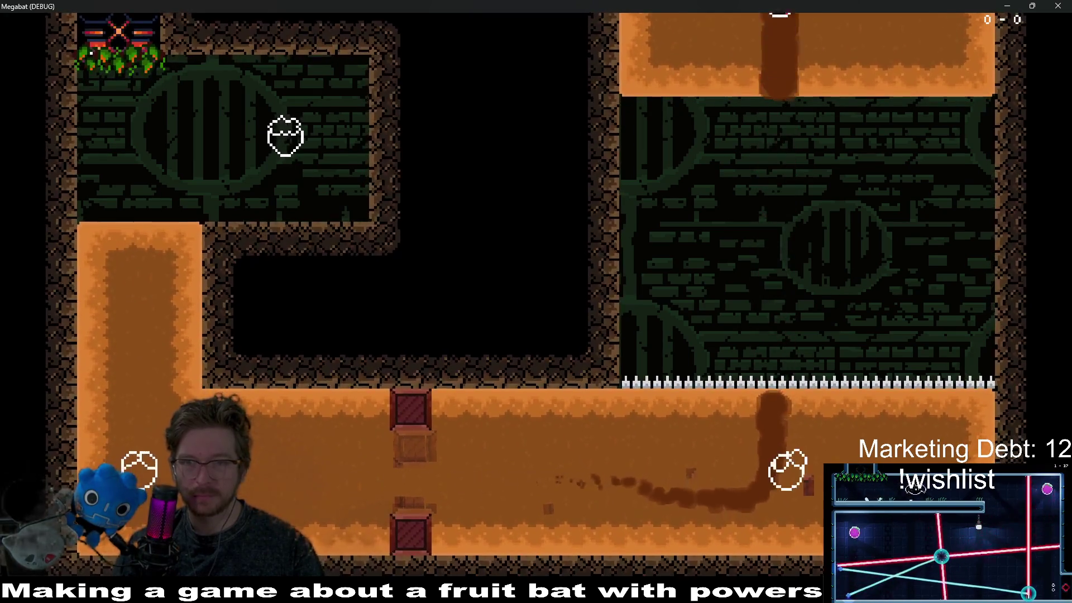
{"action": "key", "text": "F8"}
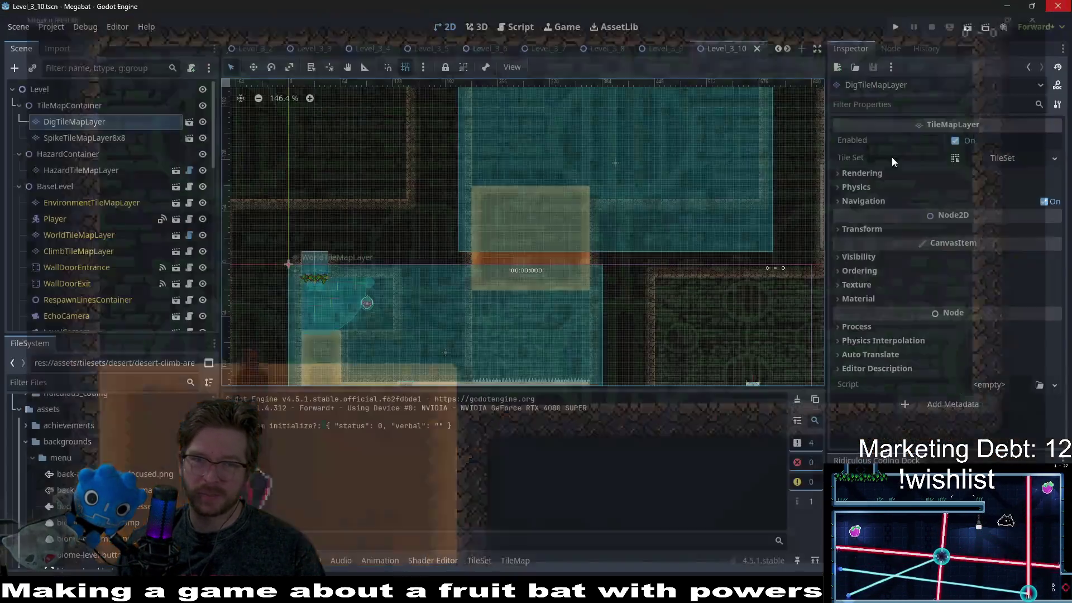
Paint a row of Desert sand above the spikes in the lower corridor
{"action": "left_click_drag", "start_coordinate": [540, 317], "coordinate": [563, 246]}
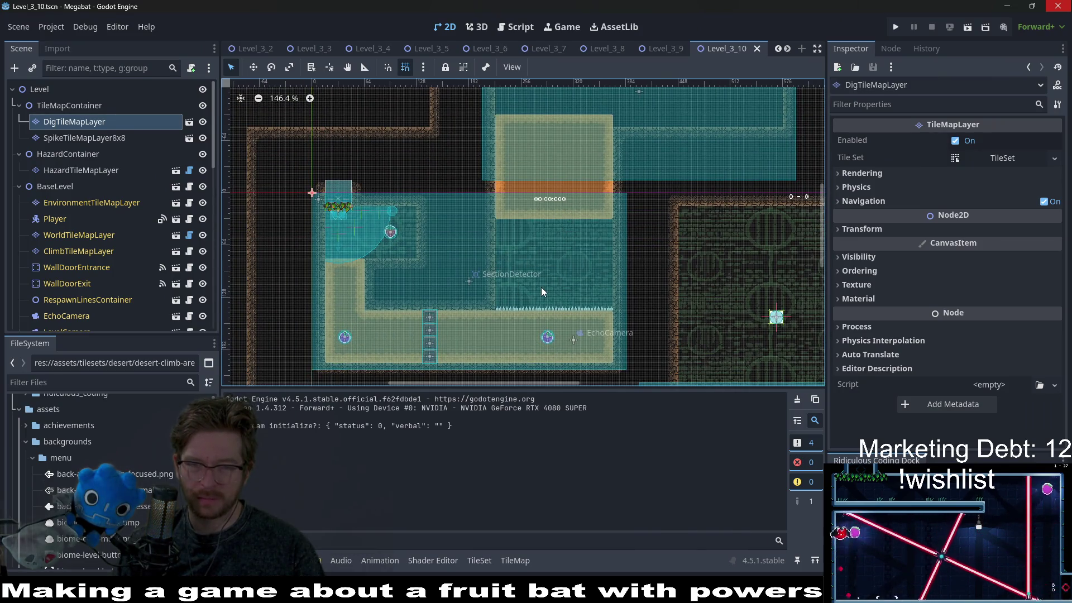
{"action": "scroll", "coordinate": [568, 315], "scroll_direction": "up", "scroll_amount": 3}
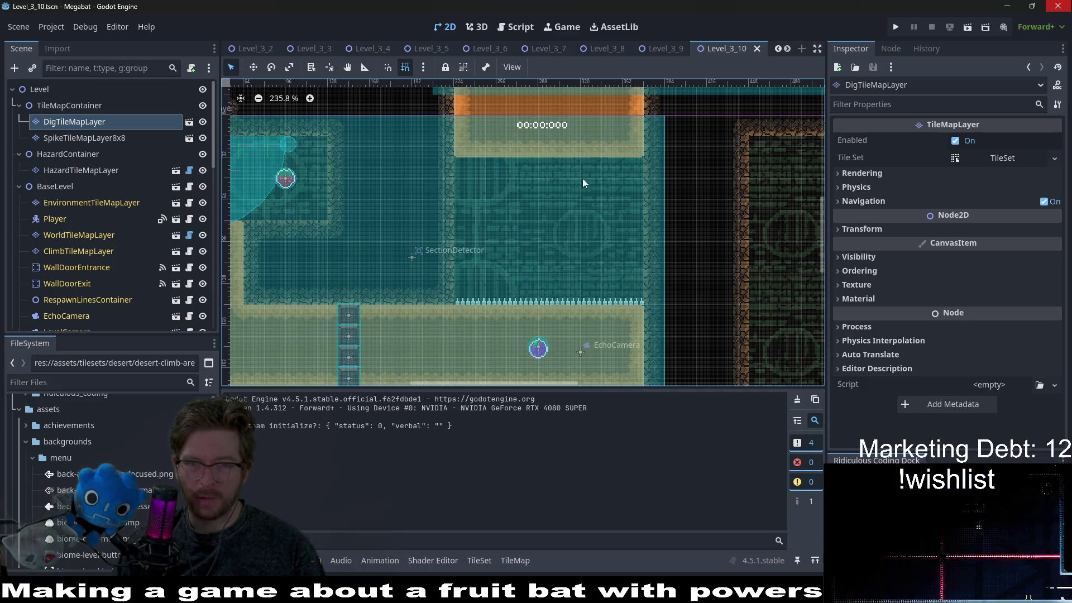
{"action": "left_click", "coordinate": [93, 128]}
{"action": "left_click", "coordinate": [266, 447]}
{"action": "left_click_drag", "start_coordinate": [464, 295], "coordinate": [641, 294]}
Redraw the Spikes terrain one tile higher on HazardTileMapLayer
{"action": "left_click", "coordinate": [81, 169]}
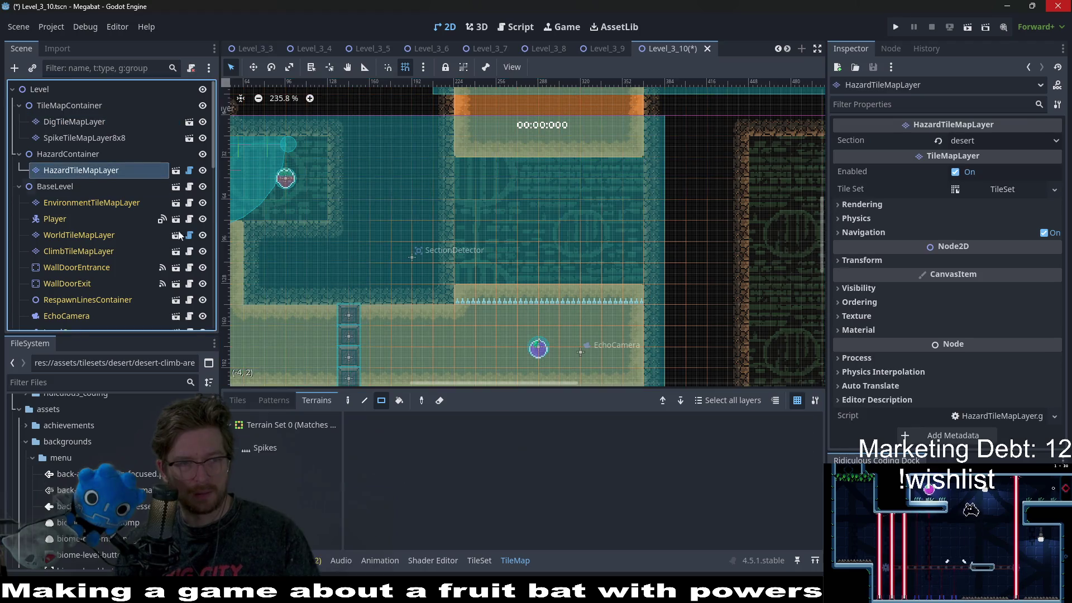
{"action": "left_click", "coordinate": [263, 448]}
{"action": "left_click_drag", "start_coordinate": [466, 281], "coordinate": [631, 271]}
{"action": "scroll", "coordinate": [599, 290], "scroll_direction": "up", "scroll_amount": 2}
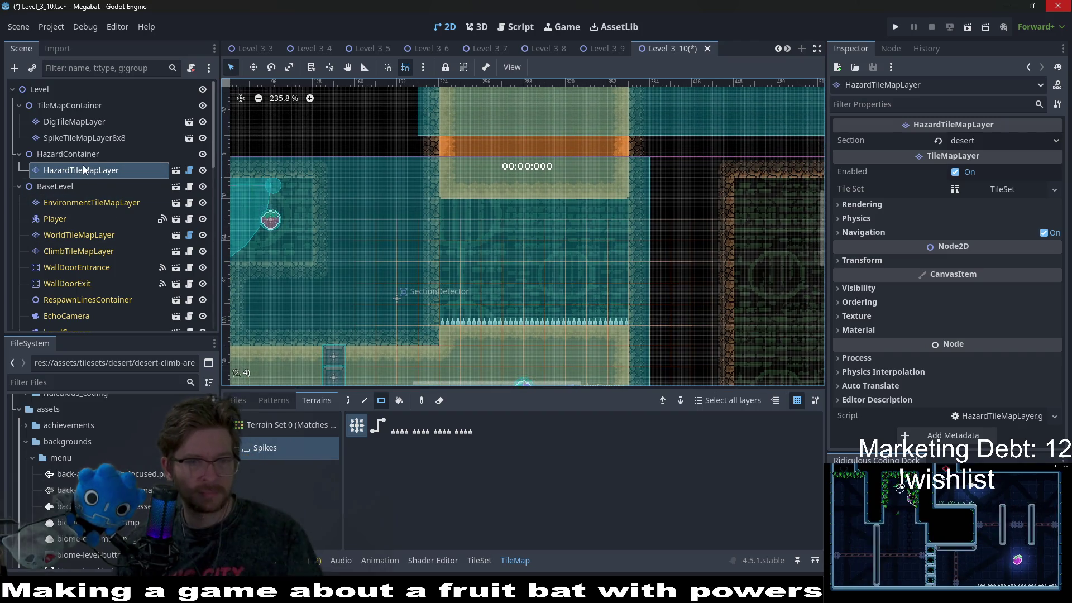
On SpikeTileMapLayer8x8, paint an Emerald terrain column down the spike room's left wall
{"action": "left_click", "coordinate": [83, 138]}
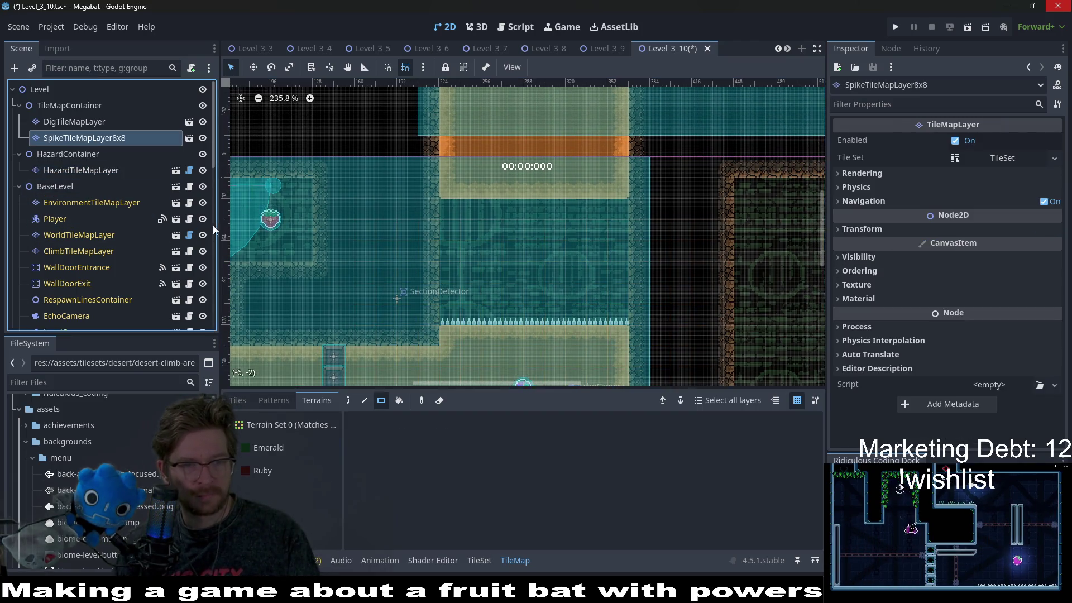
{"action": "left_click", "coordinate": [264, 448]}
{"action": "left_click_drag", "start_coordinate": [445, 202], "coordinate": [445, 311]}
{"action": "scroll", "coordinate": [456, 218], "scroll_direction": "up", "scroll_amount": 3}
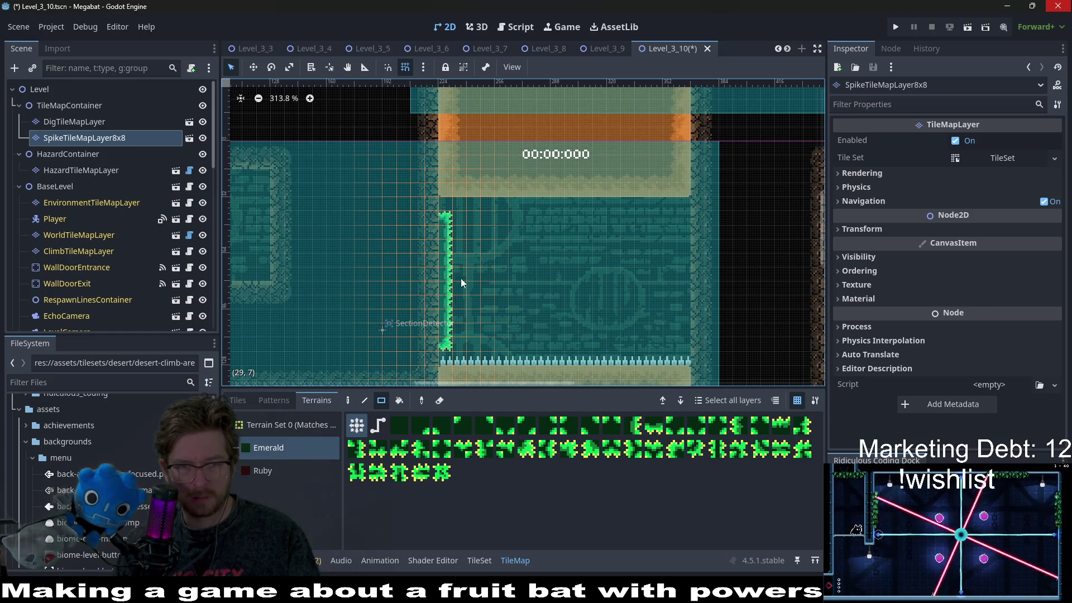
{"action": "left_click_drag", "start_coordinate": [455, 283], "coordinate": [459, 314]}
{"action": "left_click_drag", "start_coordinate": [460, 351], "coordinate": [452, 253]}
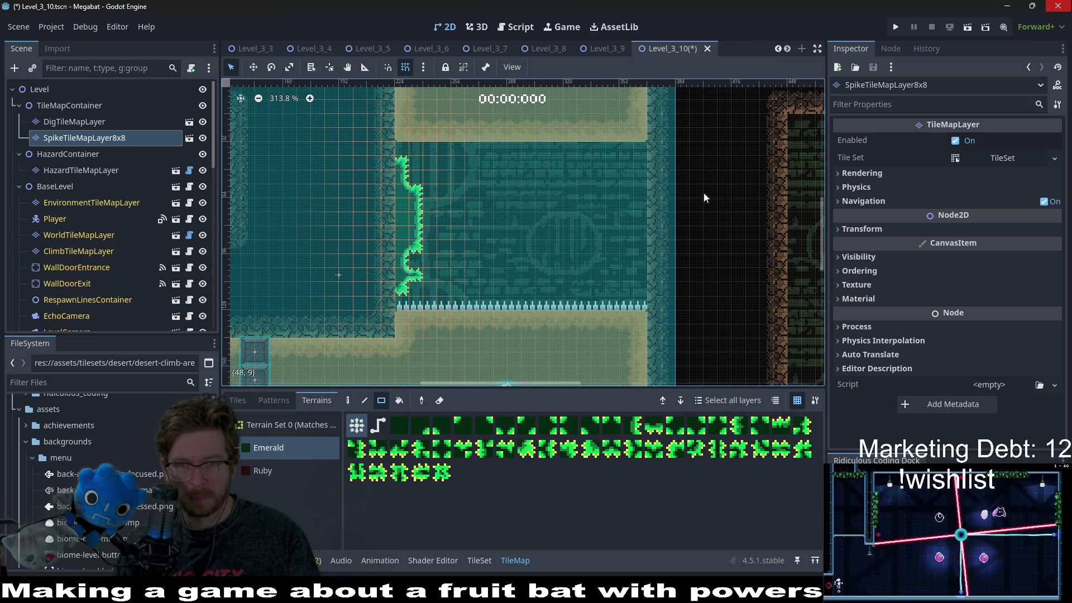
Paint an Emerald column down the right wall, then save and run the level
{"action": "left_click_drag", "start_coordinate": [644, 169], "coordinate": [656, 235]}
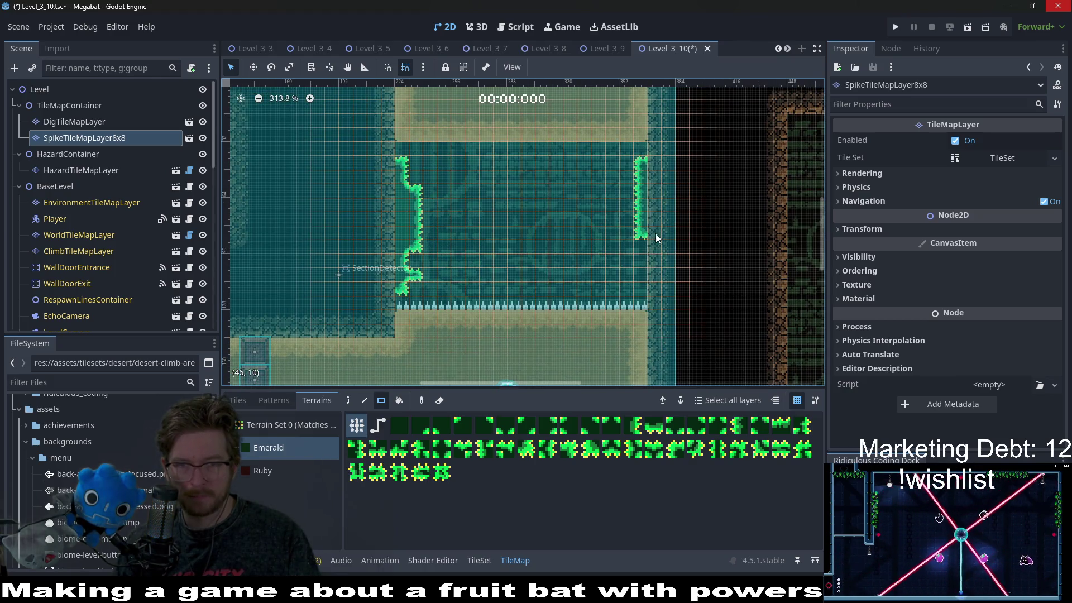
{"action": "left_click", "coordinate": [644, 284]}
{"action": "left_click", "coordinate": [646, 276]}
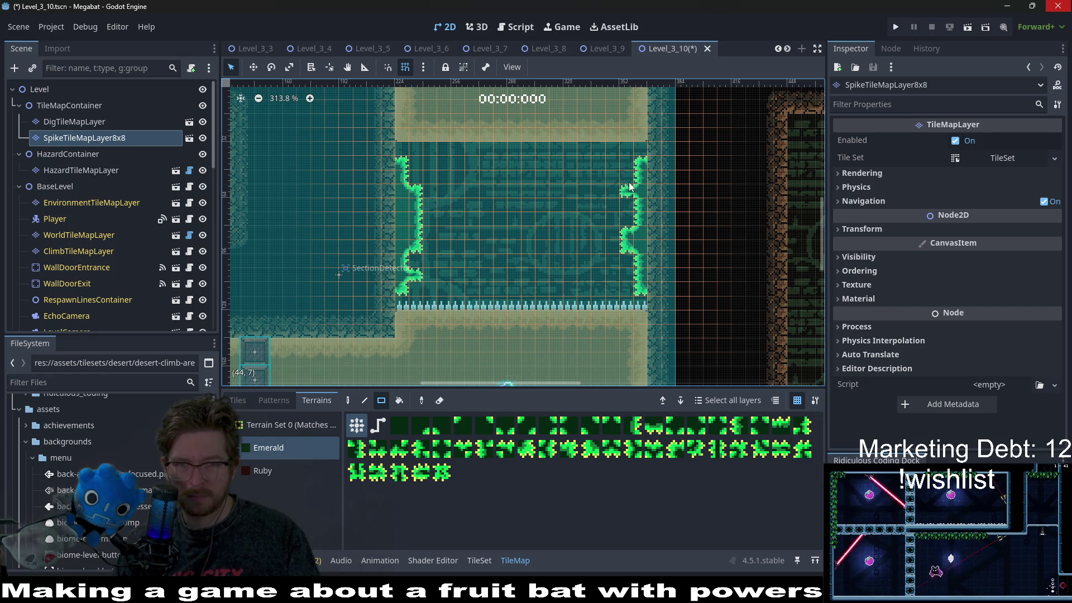
{"action": "scroll", "coordinate": [642, 235], "scroll_direction": "down", "scroll_amount": 3}
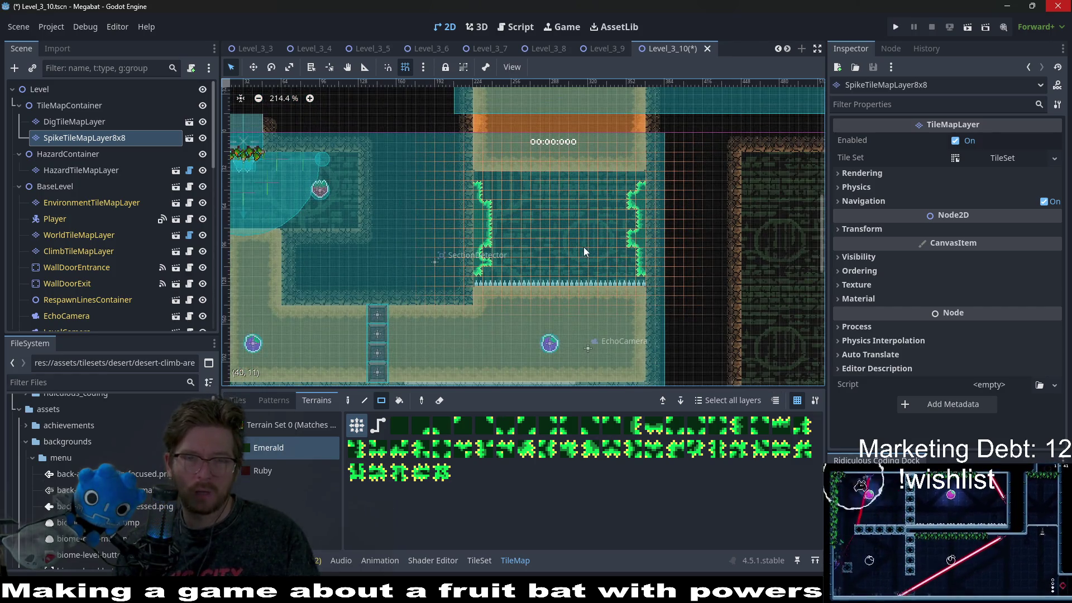
{"action": "scroll", "coordinate": [584, 247], "scroll_direction": "down", "scroll_amount": 3}
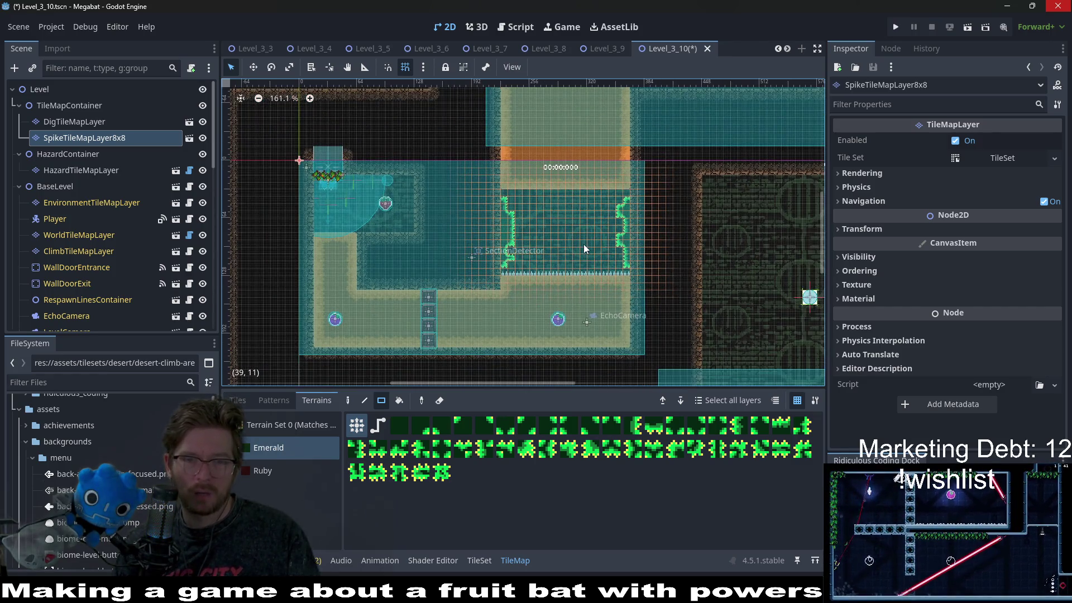
{"action": "left_click", "coordinate": [962, 28]}
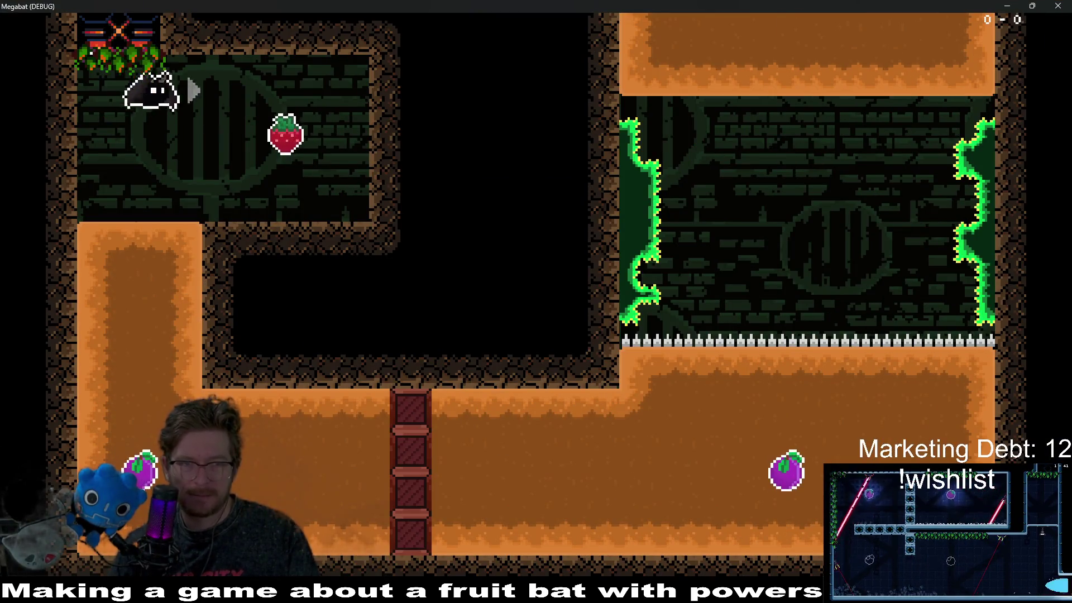
Grab the strawberry, dig down and right for the purple fruit, dig up past the spikes, then close
{"action": "key", "text": "Right"}
{"action": "key", "text": "Left"}
{"action": "key", "text": "Down"}
{"action": "key", "text": "Right"}
{"action": "key", "text": "Up"}
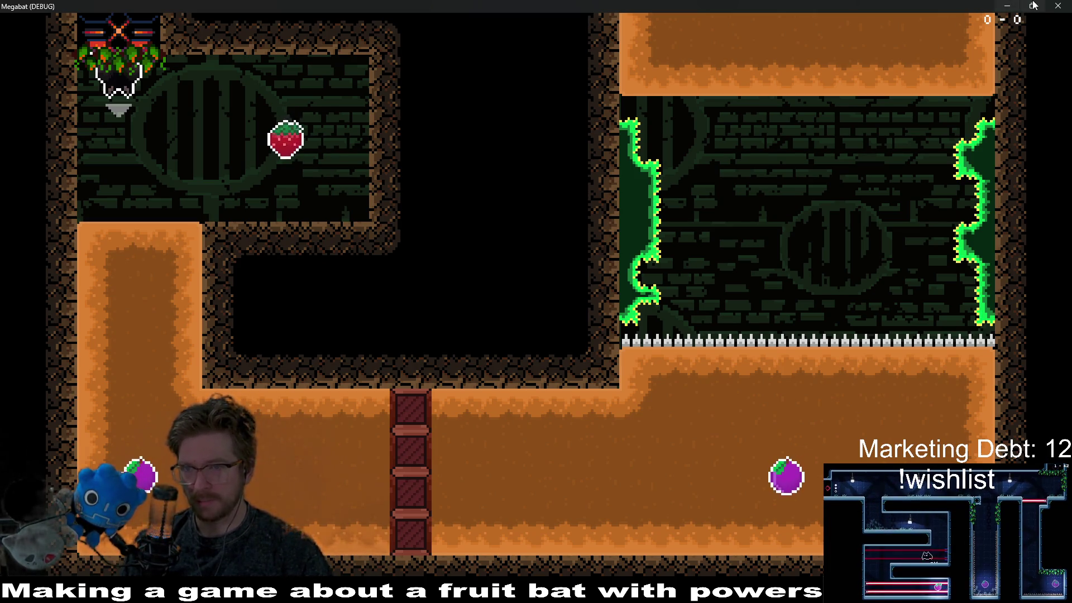
{"action": "left_click", "coordinate": [1058, 5]}
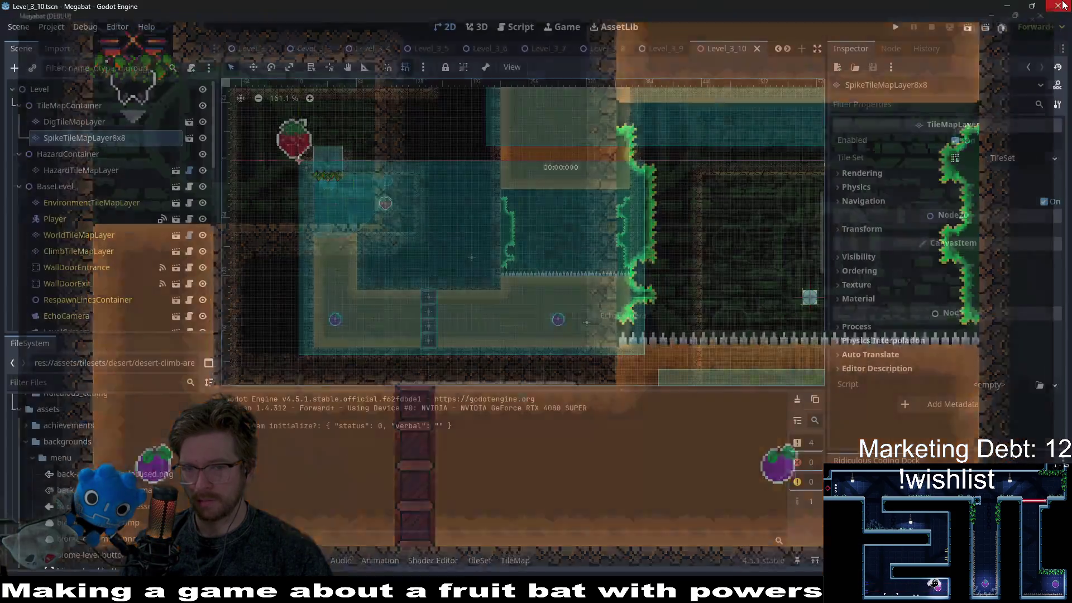
On WorldTileMapLayer with DESERT terrain, paint a 7x3 block of desert tiles
{"action": "scroll", "coordinate": [546, 182], "scroll_direction": "down", "scroll_amount": 5}
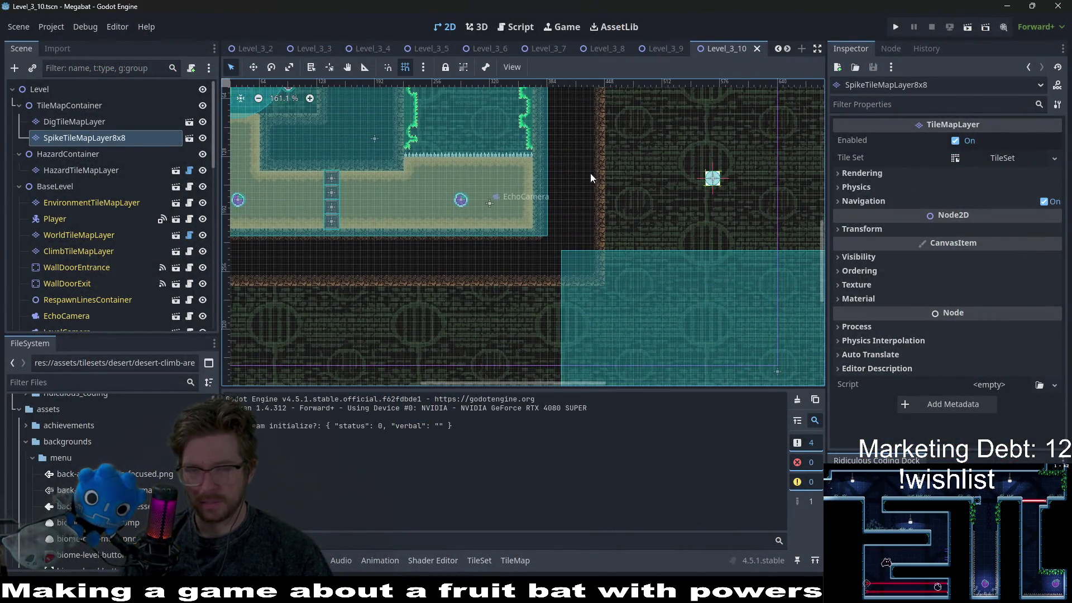
{"action": "scroll", "coordinate": [503, 169], "scroll_direction": "up", "scroll_amount": 3}
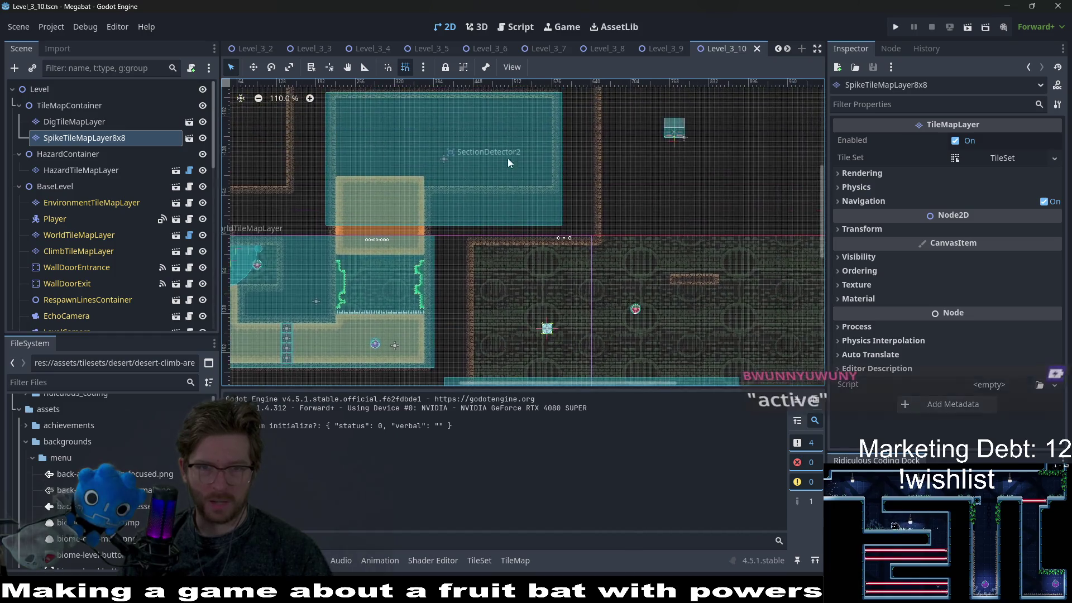
{"action": "scroll", "coordinate": [555, 216], "scroll_direction": "down", "scroll_amount": 3}
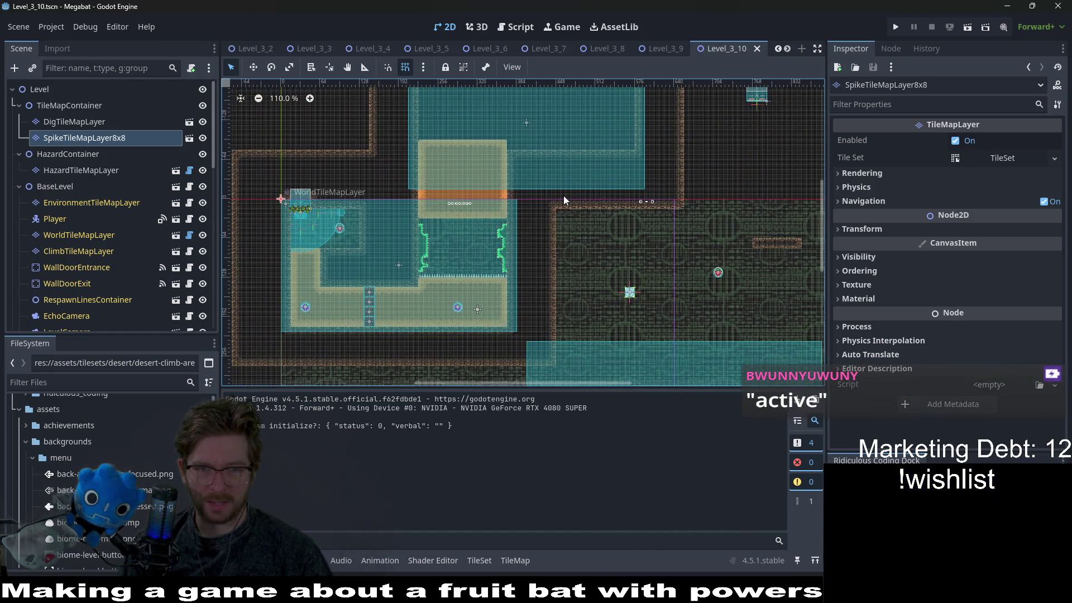
{"action": "scroll", "coordinate": [536, 197], "scroll_direction": "up", "scroll_amount": 2}
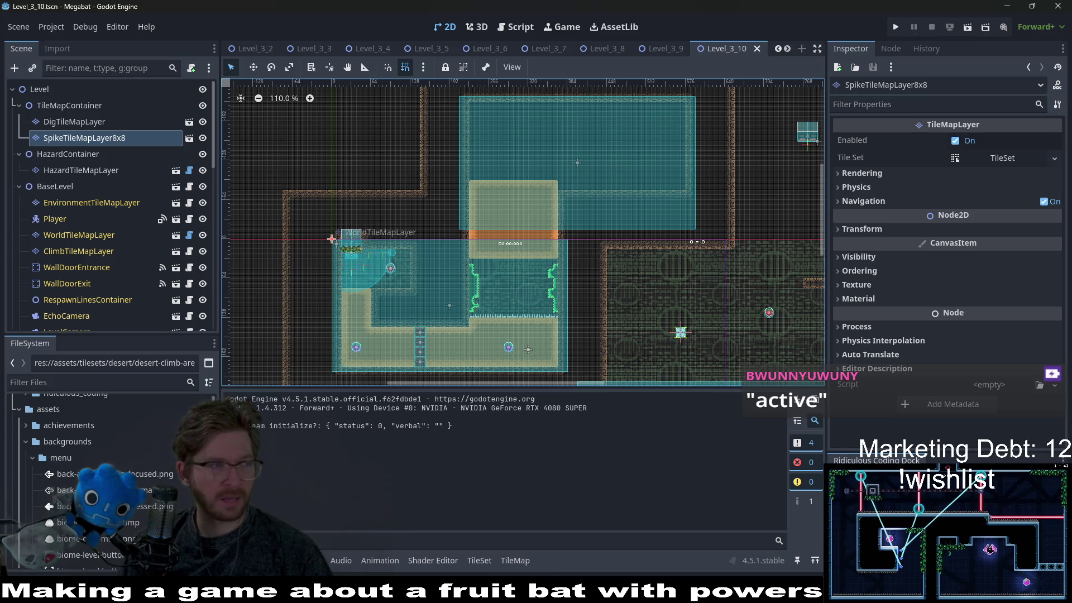
{"action": "scroll", "coordinate": [531, 251], "scroll_direction": "down", "scroll_amount": 2}
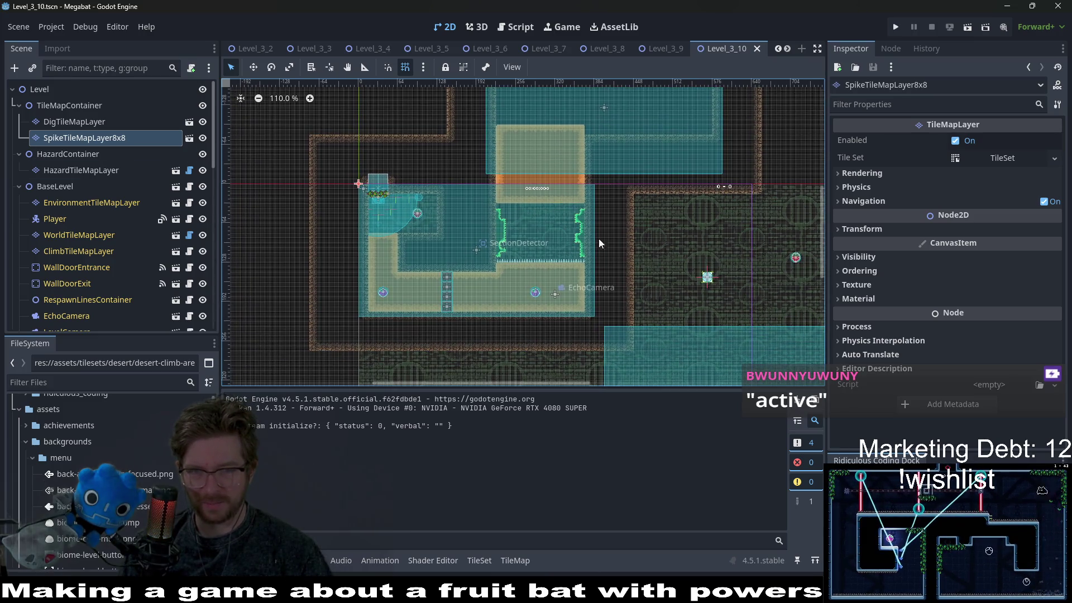
{"action": "scroll", "coordinate": [564, 275], "scroll_direction": "up", "scroll_amount": 3}
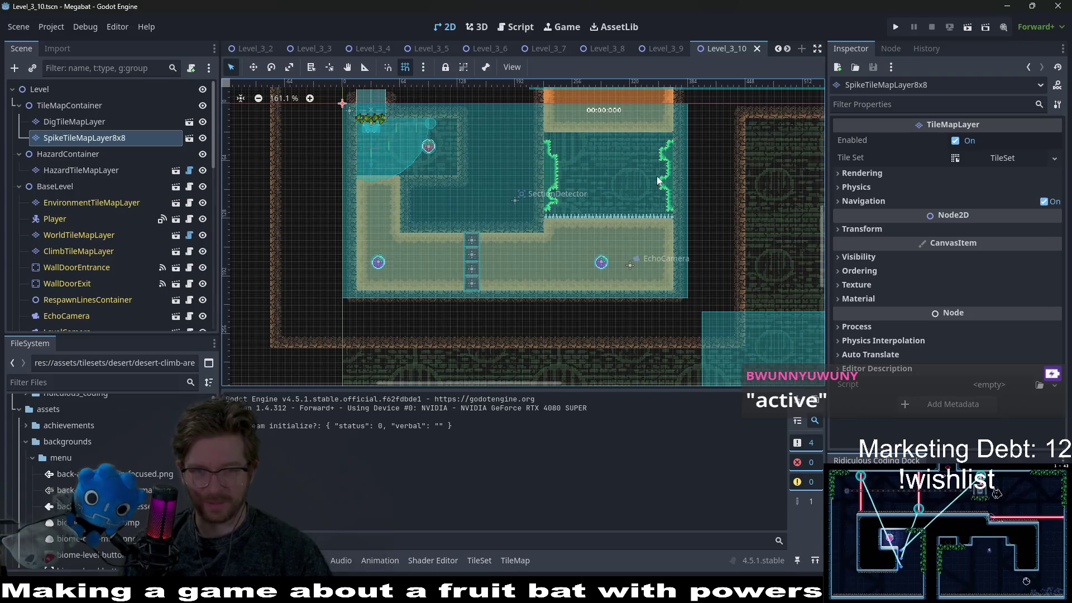
{"action": "scroll", "coordinate": [616, 214], "scroll_direction": "up", "scroll_amount": 1}
{"action": "scroll", "coordinate": [617, 235], "scroll_direction": "up", "scroll_amount": 5}
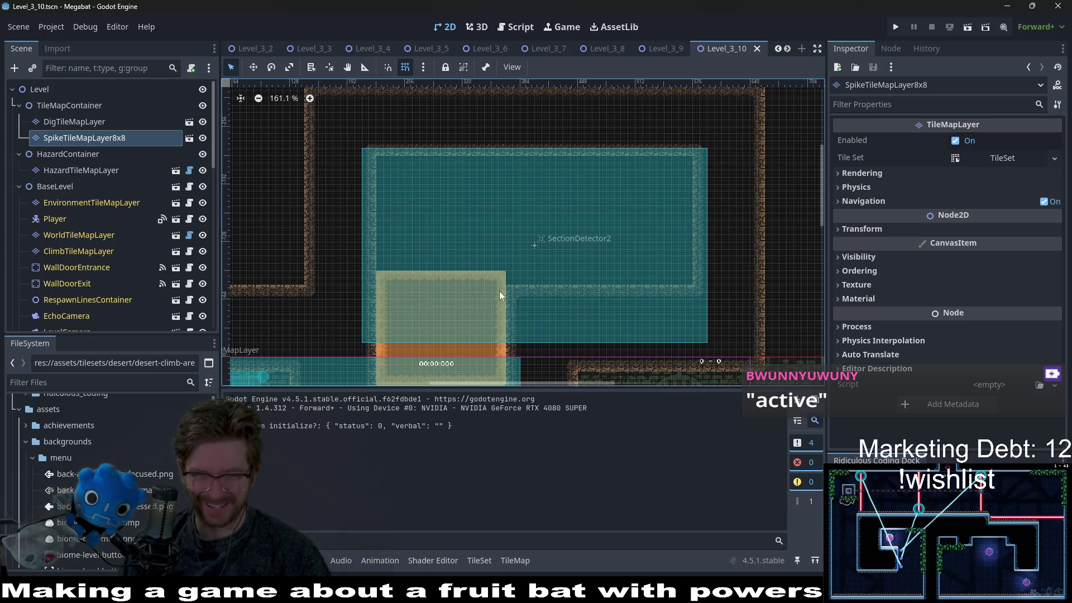
{"action": "left_click", "coordinate": [88, 172]}
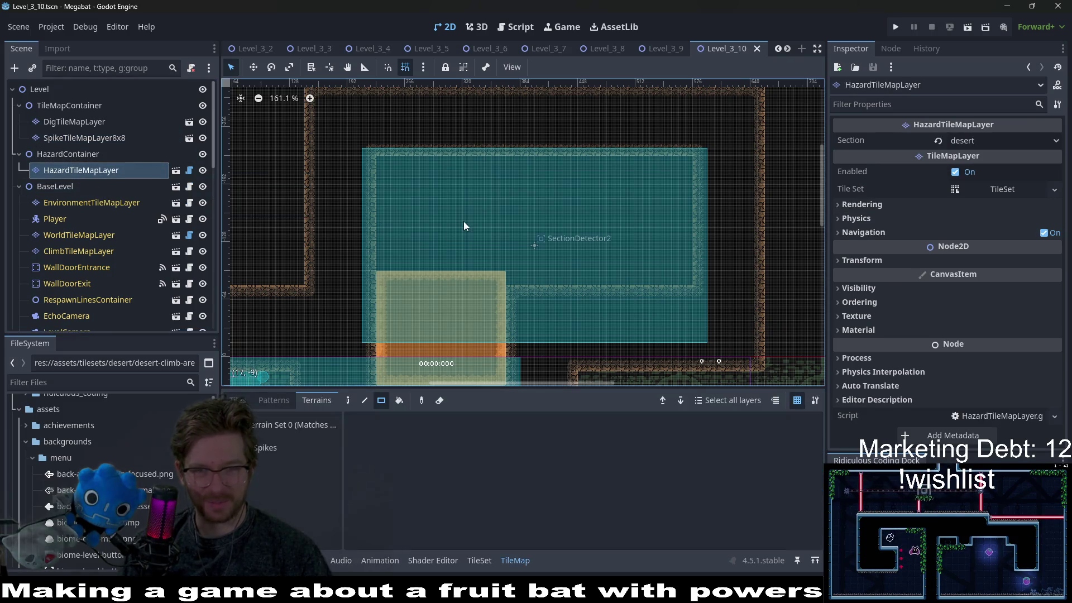
{"action": "scroll", "coordinate": [589, 276], "scroll_direction": "down", "scroll_amount": 3}
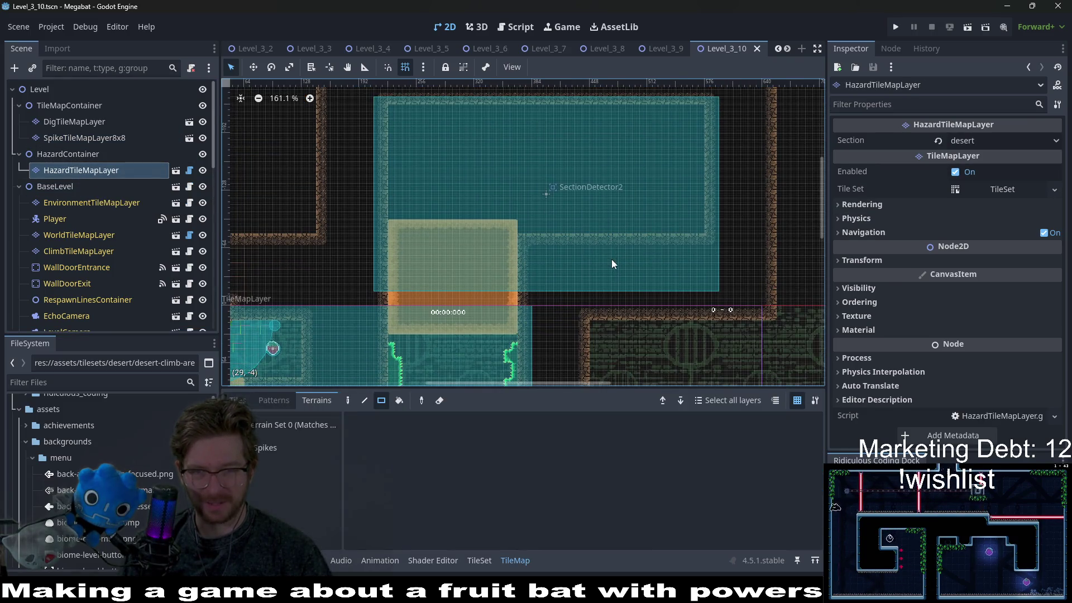
{"action": "left_click", "coordinate": [78, 235]}
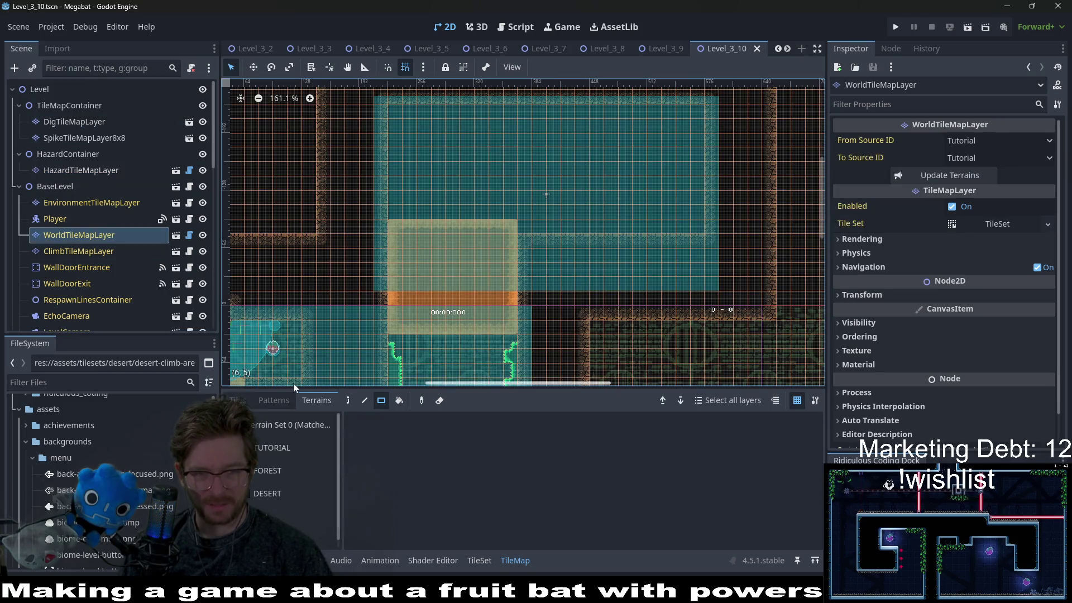
{"action": "left_click", "coordinate": [310, 492]}
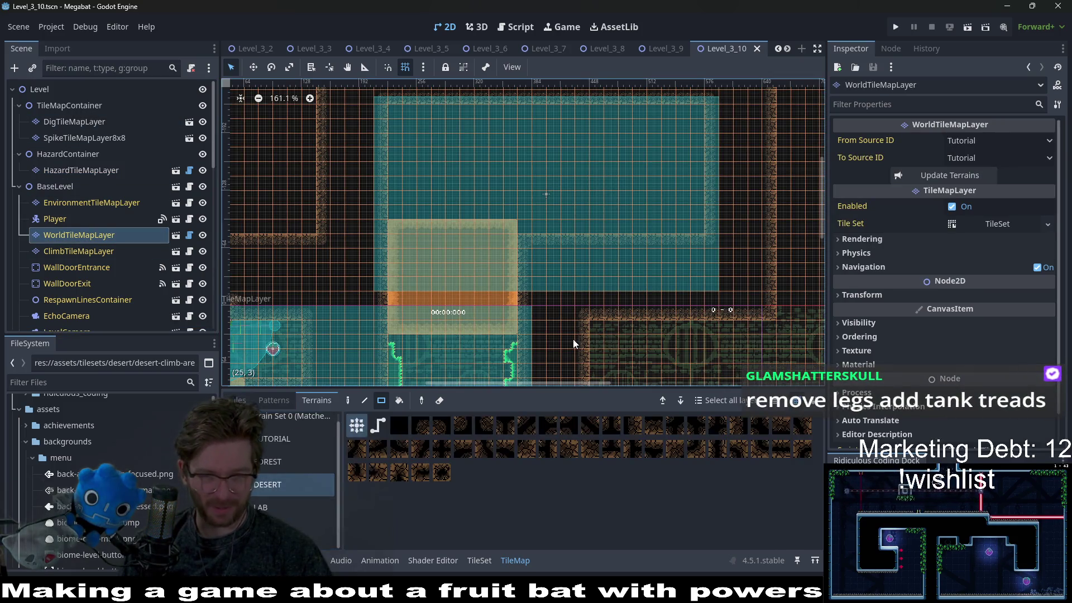
{"action": "mouse_move", "coordinate": [571, 291]}
{"action": "left_mouse_down"}
{"action": "mouse_move", "coordinate": [518, 274]}
{"action": "mouse_move", "coordinate": [595, 292]}
{"action": "left_mouse_up"}
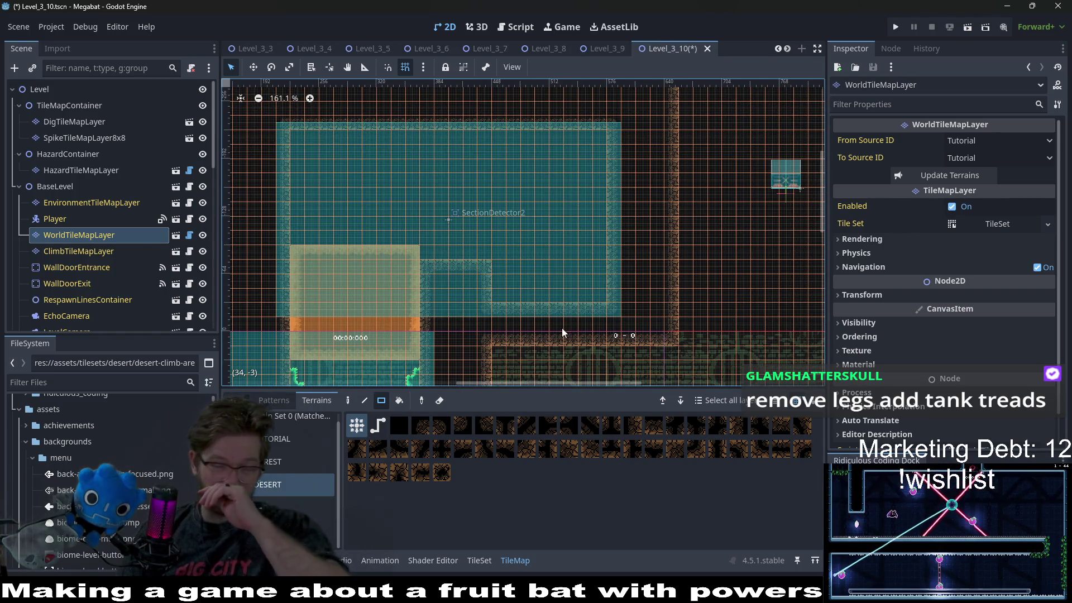
Paint a 13x1 strip of desert terrain and pan around to review the area
{"action": "scroll", "coordinate": [563, 263], "scroll_direction": "down", "scroll_amount": 3}
{"action": "scroll", "coordinate": [558, 209], "scroll_direction": "down", "scroll_amount": 1}
{"action": "left_click_drag", "start_coordinate": [511, 223], "coordinate": [679, 237]}
{"action": "scroll", "coordinate": [637, 232], "scroll_direction": "up", "scroll_amount": 6}
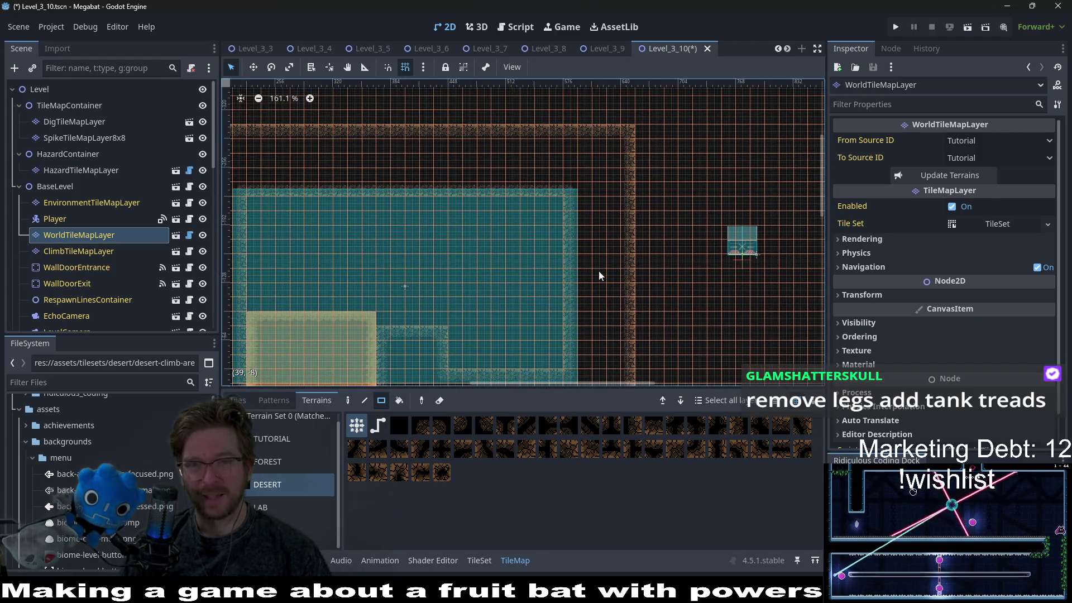
{"action": "left_click_drag", "start_coordinate": [567, 284], "coordinate": [683, 255]}
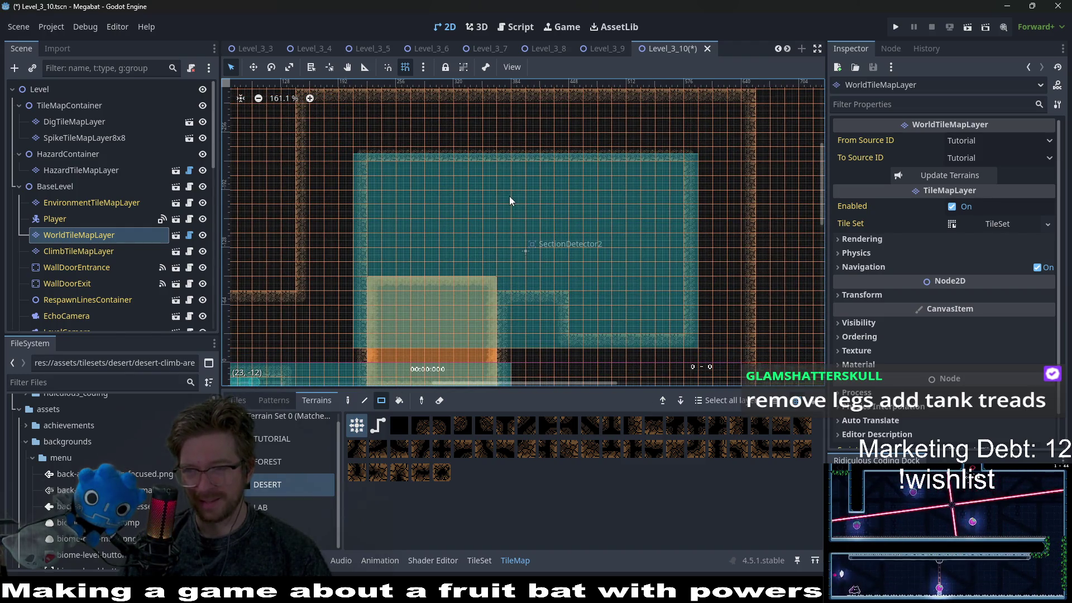
{"action": "scroll", "coordinate": [548, 263], "scroll_direction": "down", "scroll_amount": 2}
{"action": "scroll", "coordinate": [574, 255], "scroll_direction": "up", "scroll_amount": 2}
{"action": "scroll", "coordinate": [574, 254], "scroll_direction": "right", "scroll_amount": 2}
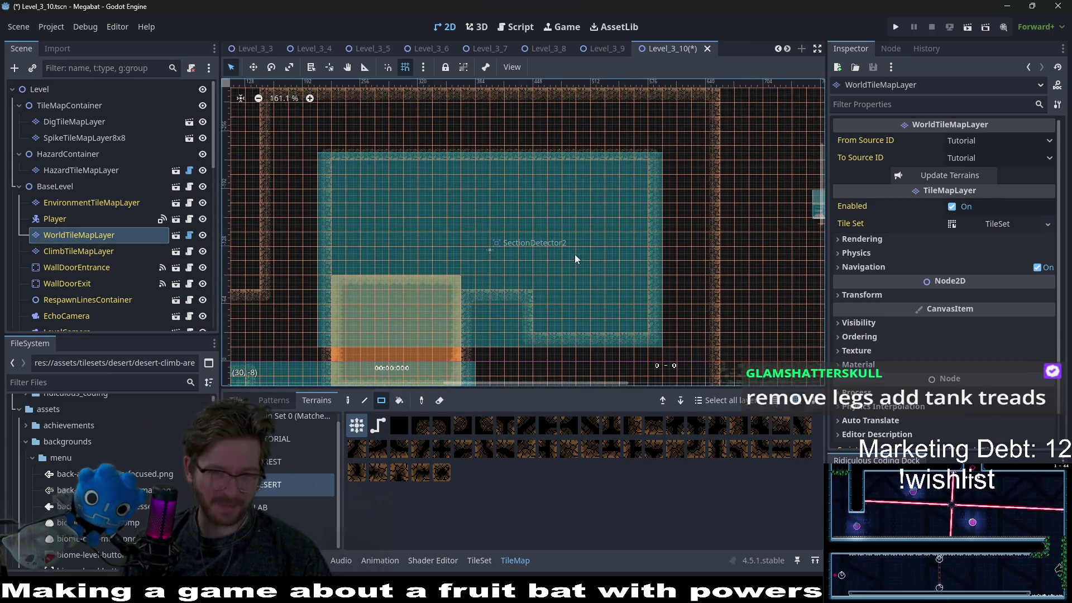
{"action": "scroll", "coordinate": [574, 255], "scroll_direction": "down", "scroll_amount": 3}
{"action": "scroll", "coordinate": [539, 226], "scroll_direction": "left", "scroll_amount": 1}
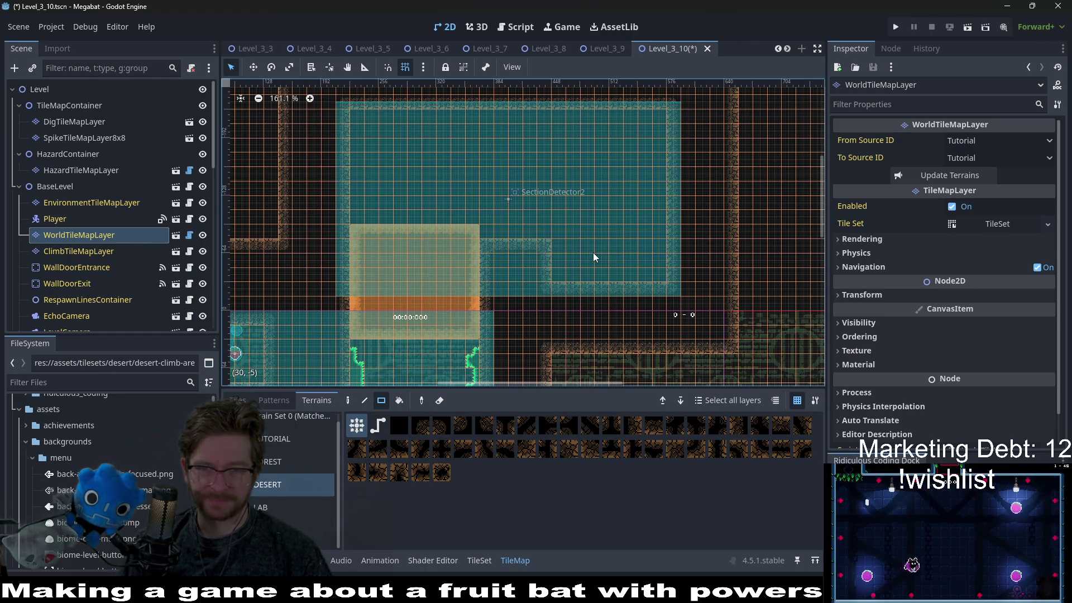
{"action": "scroll", "coordinate": [681, 292], "scroll_direction": "down", "scroll_amount": 4}
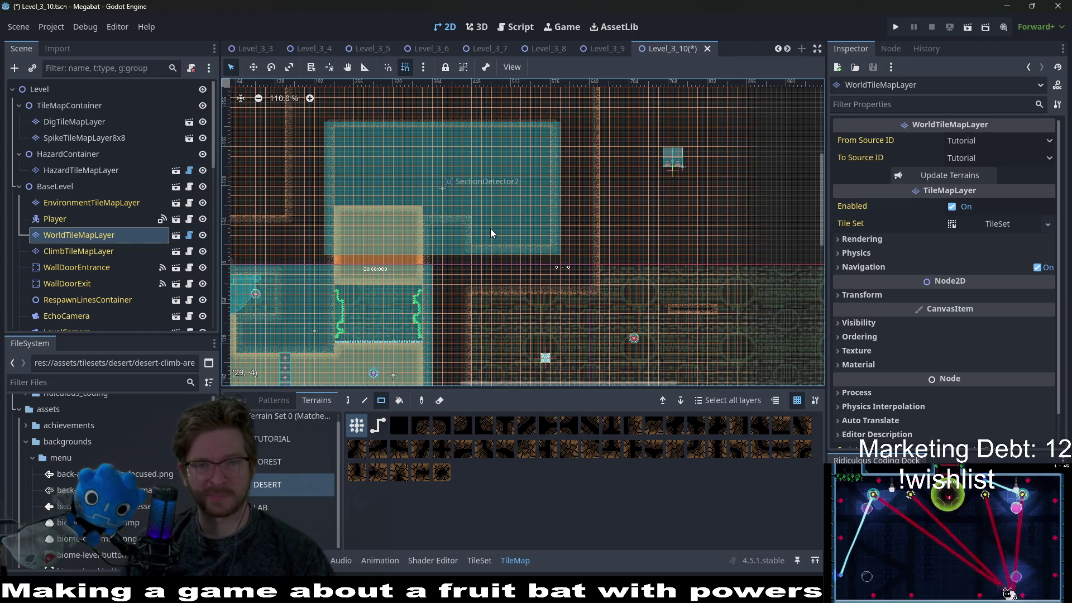
{"action": "scroll", "coordinate": [624, 290], "scroll_direction": "down", "scroll_amount": 4}
{"action": "scroll", "coordinate": [521, 265], "scroll_direction": "up", "scroll_amount": 3}
{"action": "scroll", "coordinate": [517, 270], "scroll_direction": "up", "scroll_amount": 5}
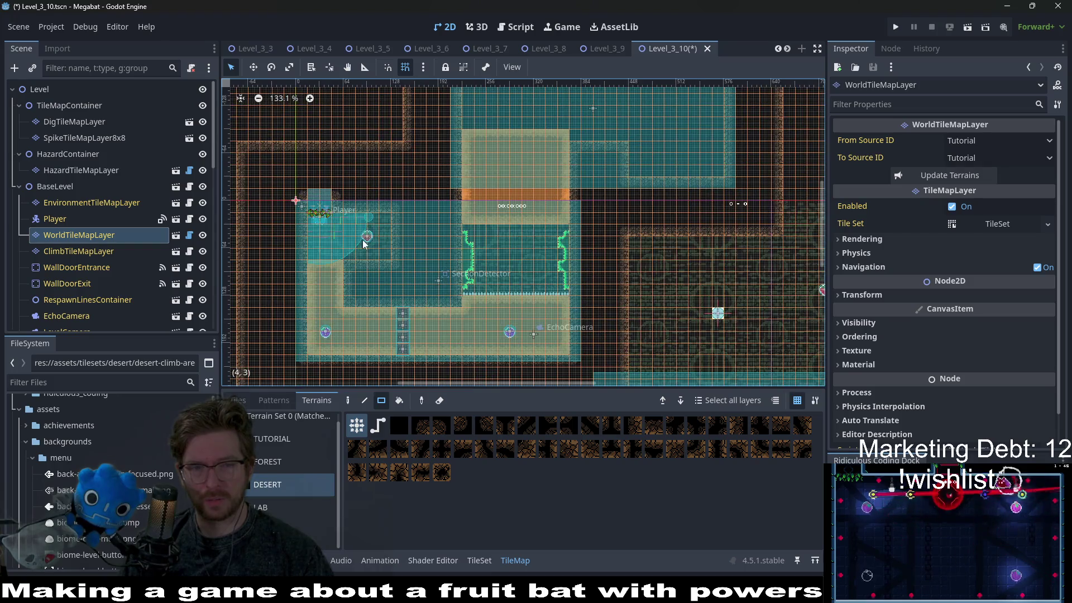
Compare the Level_3_9, Level_3_8 and Level_3_7 layouts against Level_3_10
{"action": "left_click", "coordinate": [607, 49]}
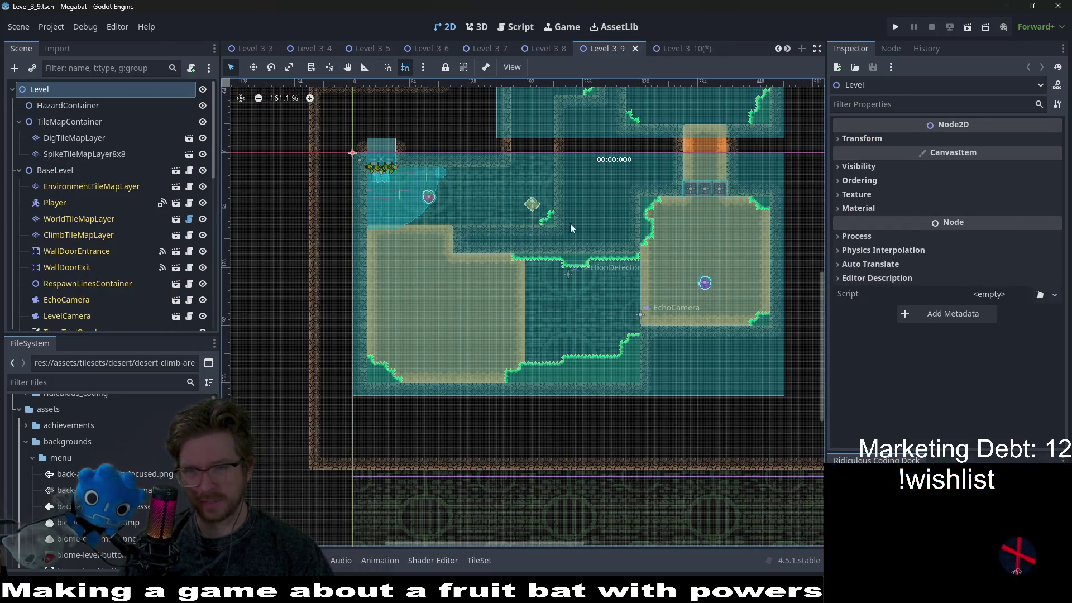
{"action": "scroll", "coordinate": [689, 281], "scroll_direction": "up", "scroll_amount": 5}
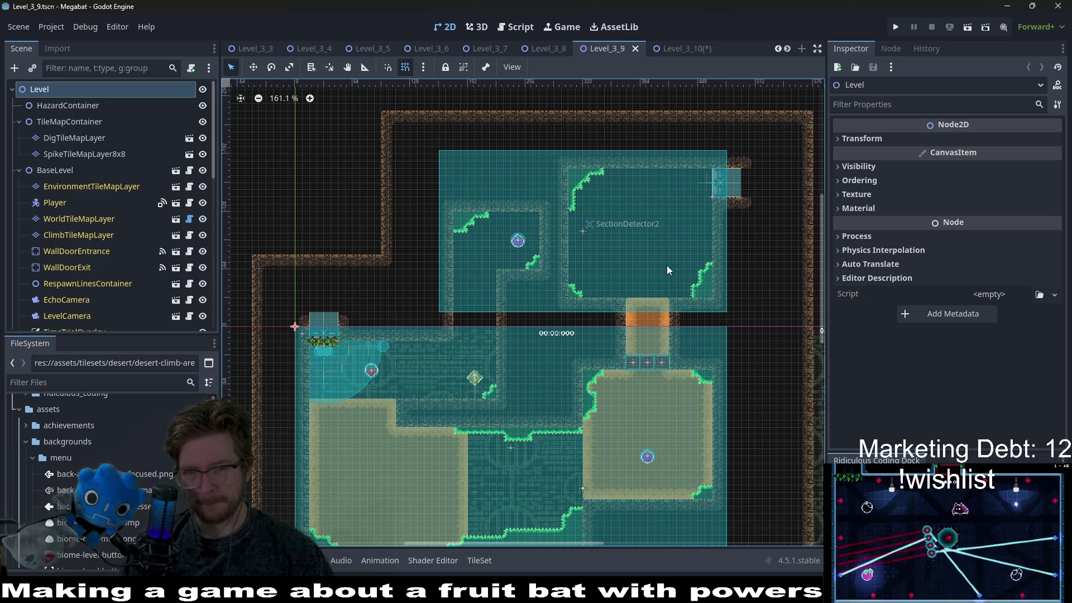
{"action": "scroll", "coordinate": [430, 376], "scroll_direction": "down", "scroll_amount": 2}
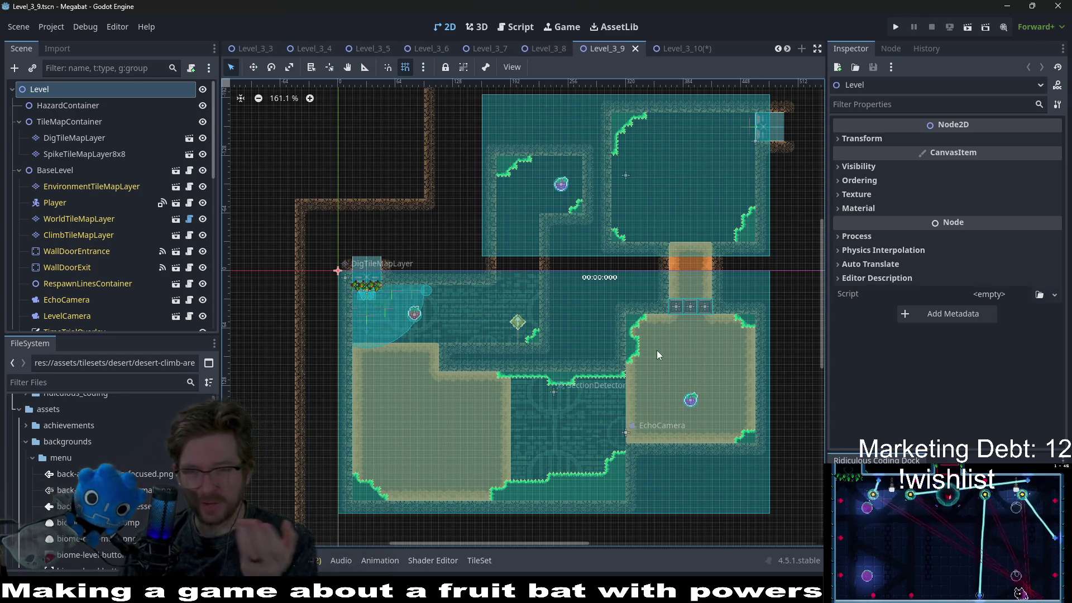
{"action": "left_click", "coordinate": [547, 49]}
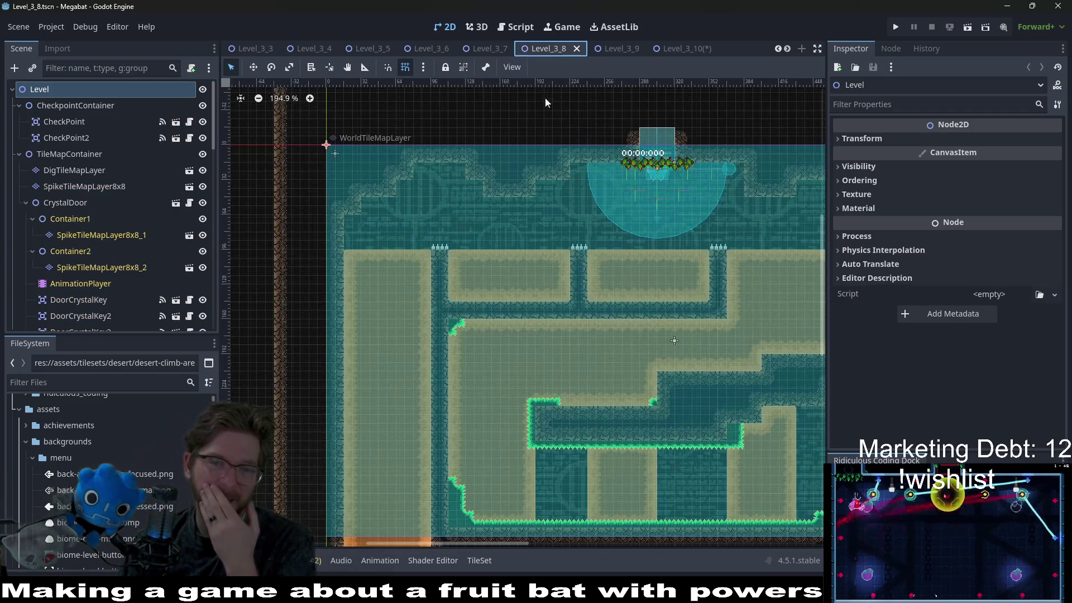
{"action": "scroll", "coordinate": [561, 269], "scroll_direction": "down", "scroll_amount": 5}
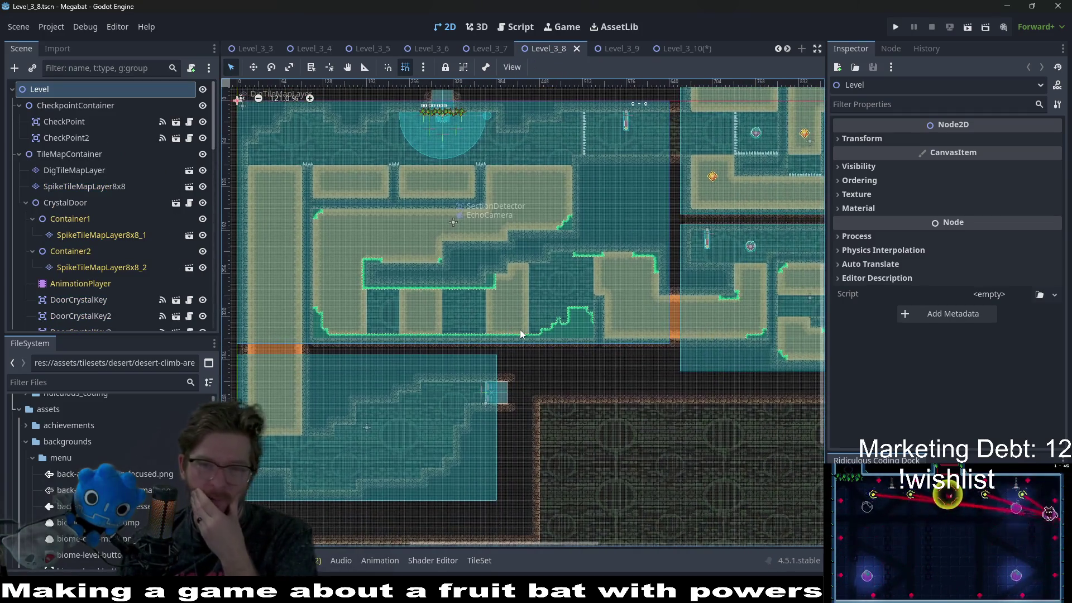
{"action": "left_click", "coordinate": [480, 47]}
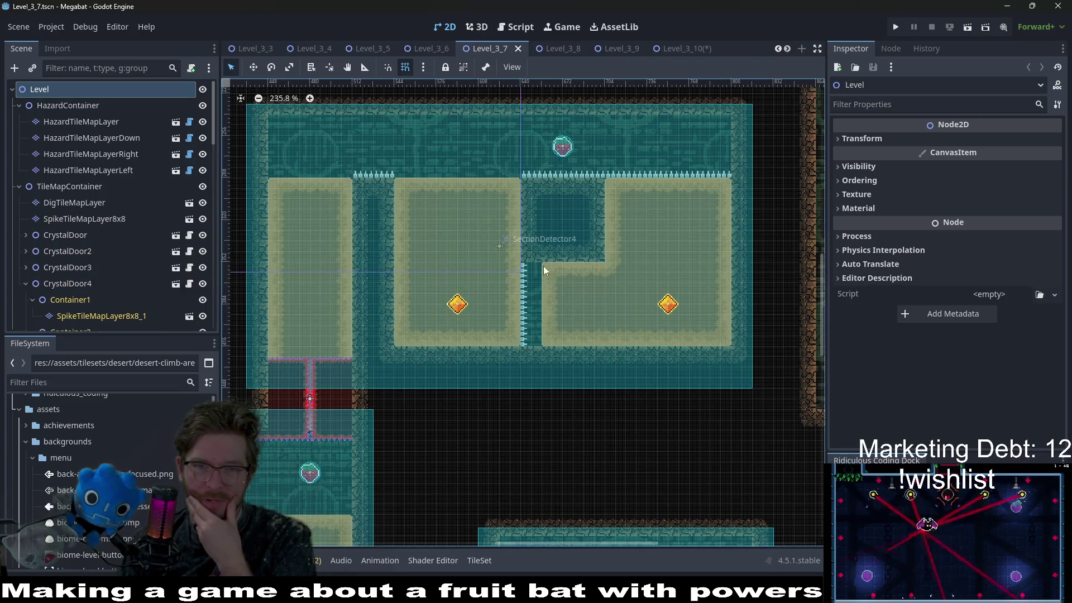
{"action": "scroll", "coordinate": [598, 337], "scroll_direction": "down", "scroll_amount": 6}
{"action": "left_click", "coordinate": [685, 49]}
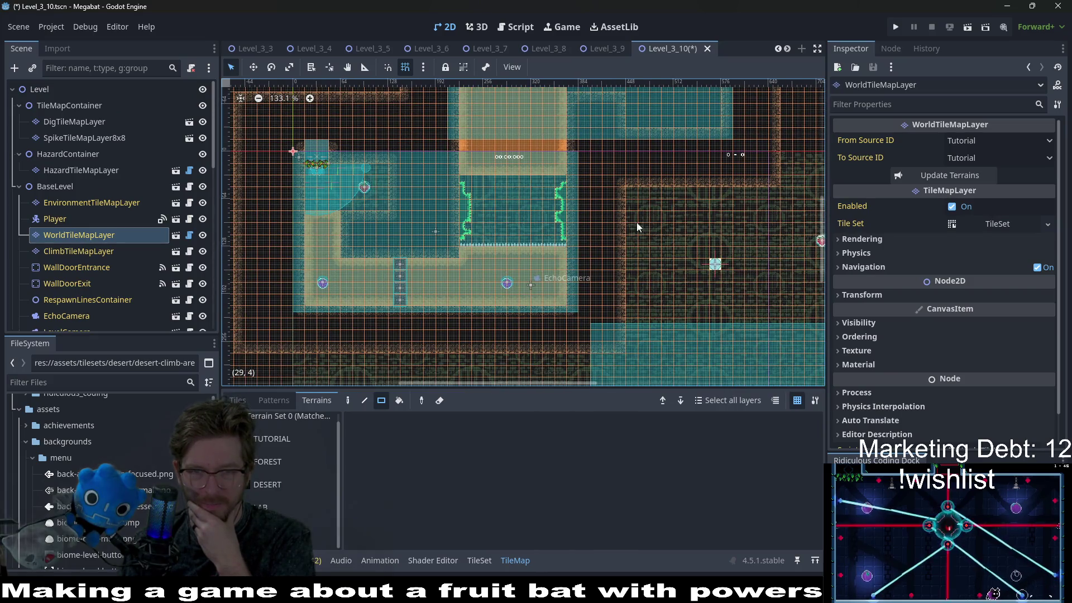
{"action": "left_click_drag", "start_coordinate": [639, 217], "coordinate": [615, 263]}
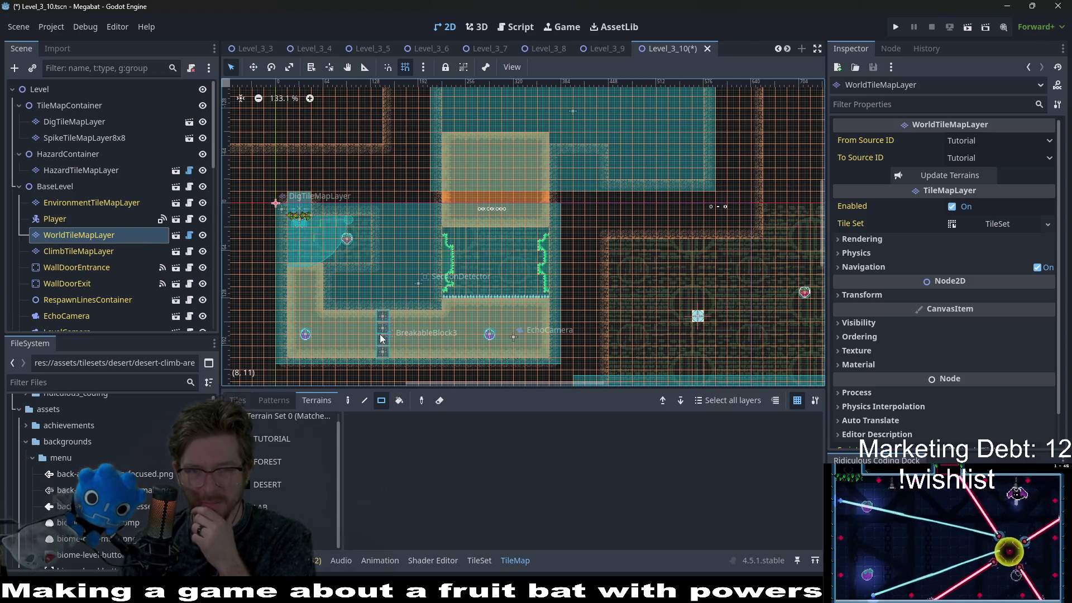
{"action": "left_click", "coordinate": [588, 48]}
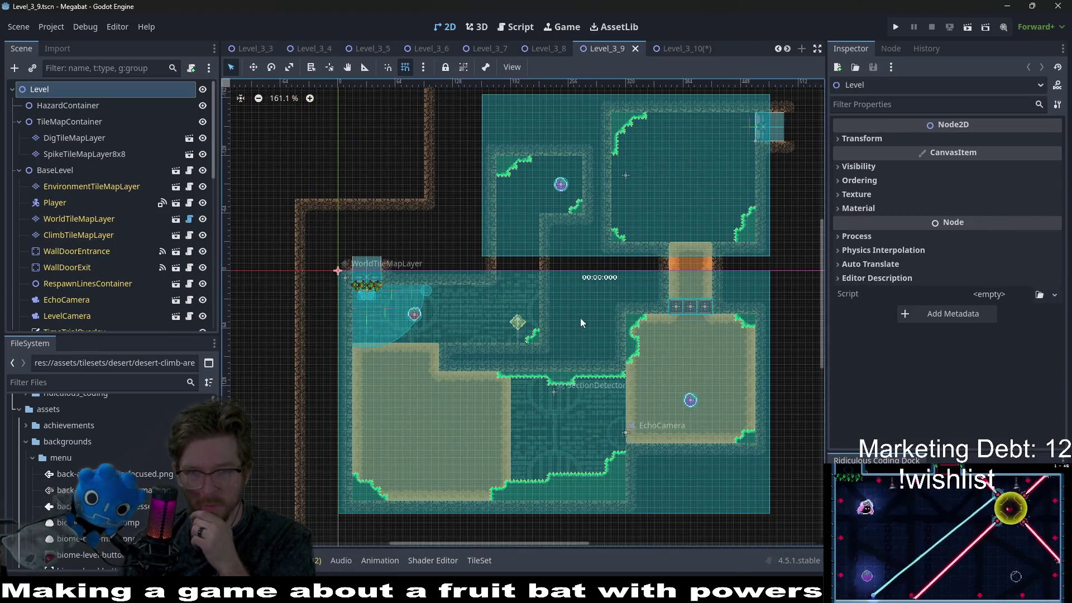
{"action": "scroll", "coordinate": [558, 229], "scroll_direction": "down", "scroll_amount": 3}
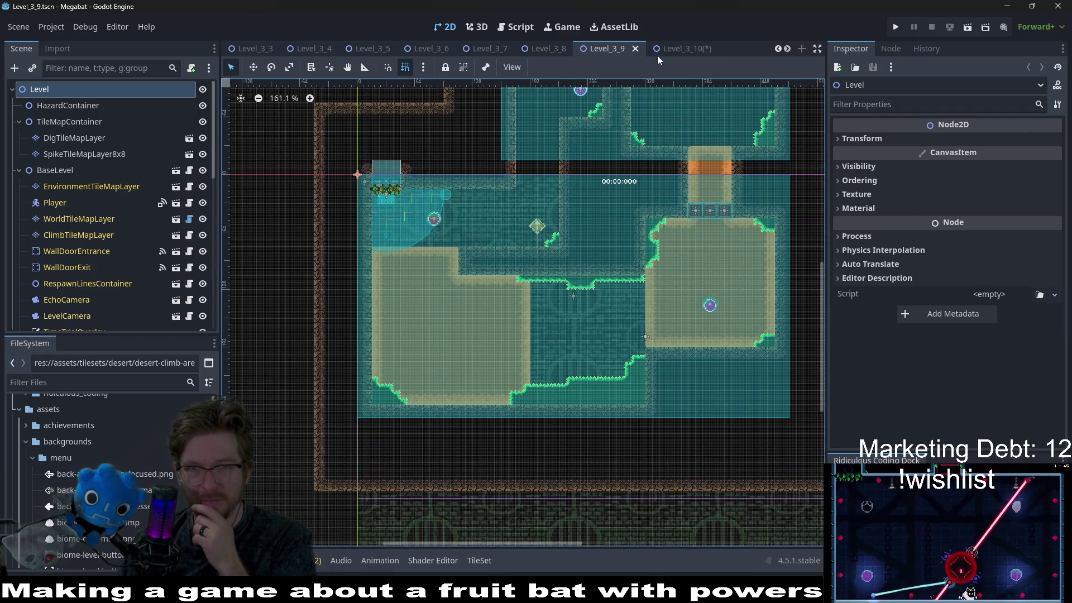
{"action": "left_click", "coordinate": [680, 48]}
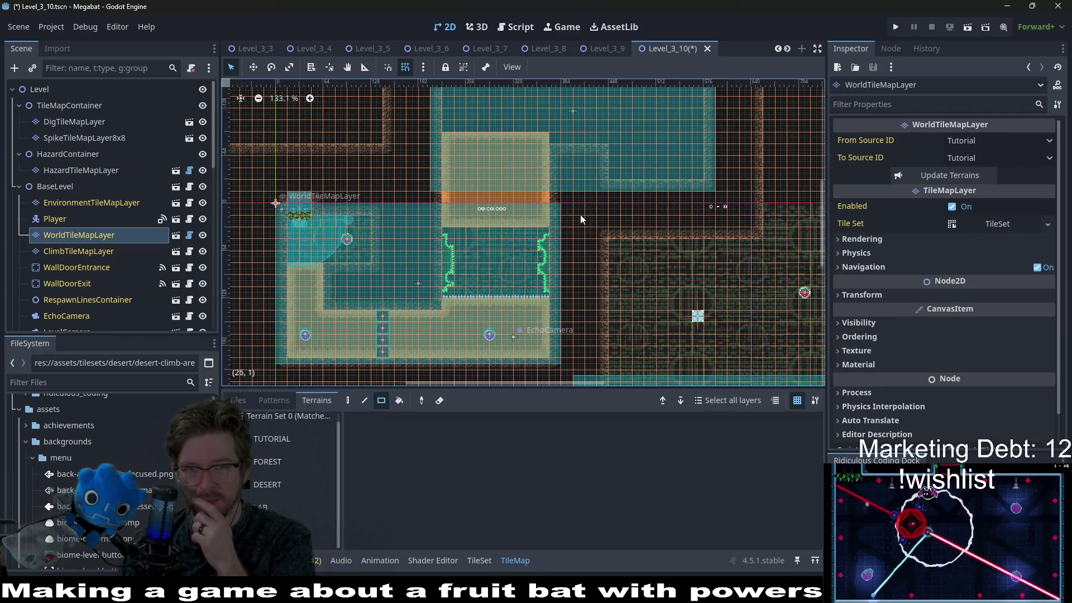
{"action": "scroll", "coordinate": [536, 298], "scroll_direction": "up", "scroll_amount": 4}
{"action": "scroll", "coordinate": [536, 303], "scroll_direction": "up", "scroll_amount": 1}
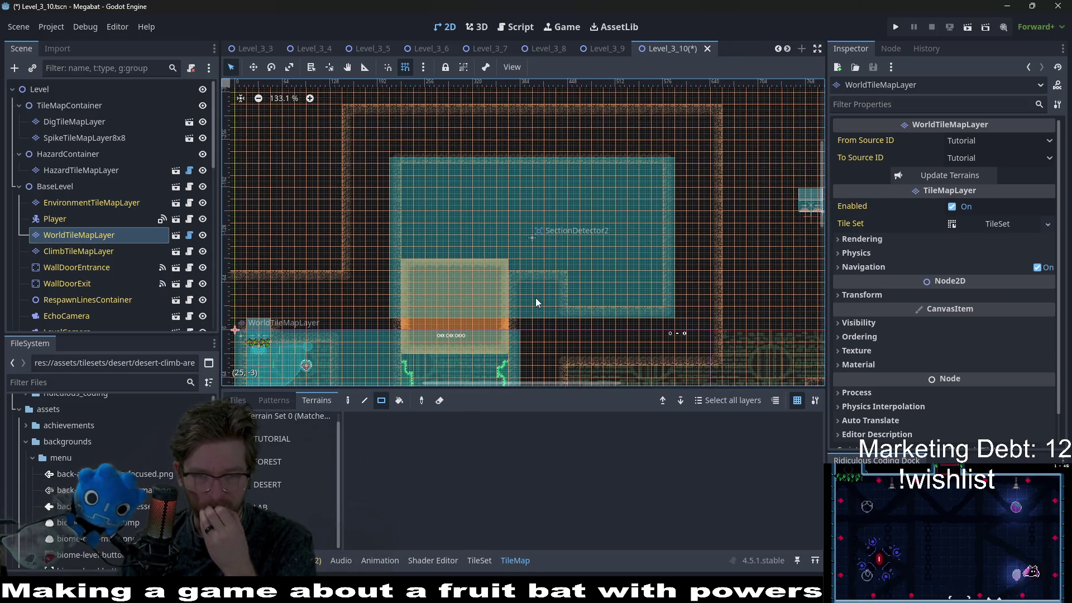
Inspect the Level_3_8 map in detail, glance at Level_3_7 and Level_3_9, then return to Level_3_10
{"action": "left_click", "coordinate": [571, 51]}
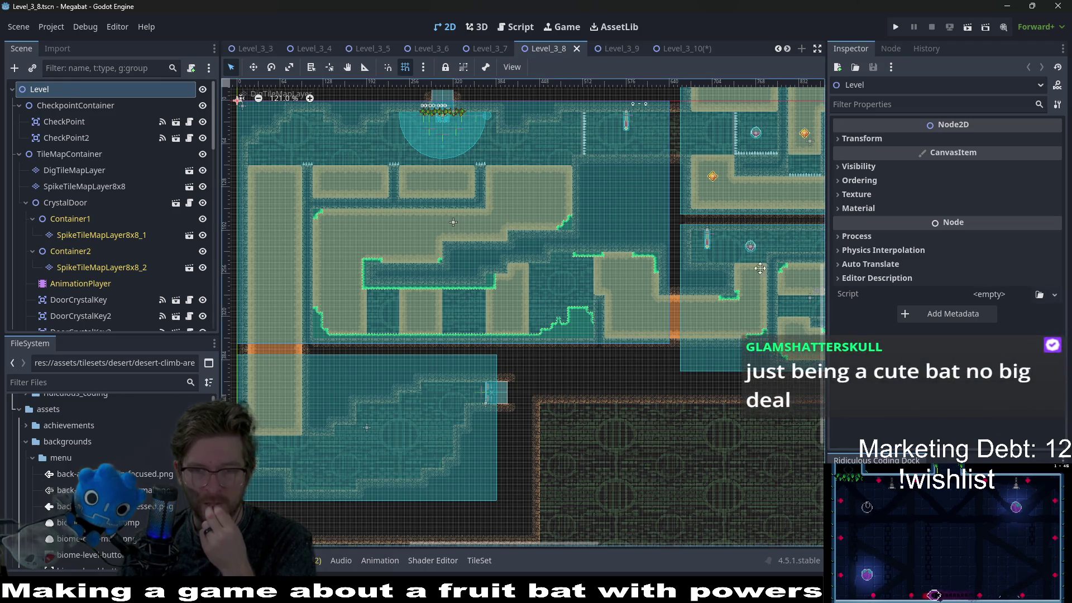
{"action": "scroll", "coordinate": [673, 252], "scroll_direction": "right", "scroll_amount": 5}
{"action": "left_click_drag", "start_coordinate": [673, 251], "coordinate": [613, 300]}
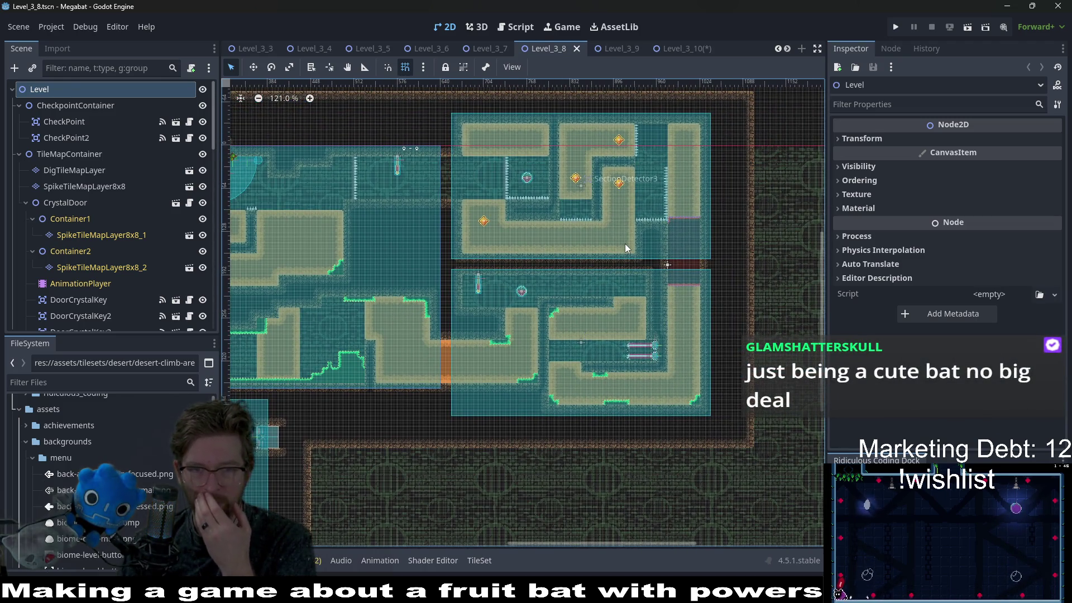
{"action": "left_click_drag", "start_coordinate": [500, 278], "coordinate": [591, 257]}
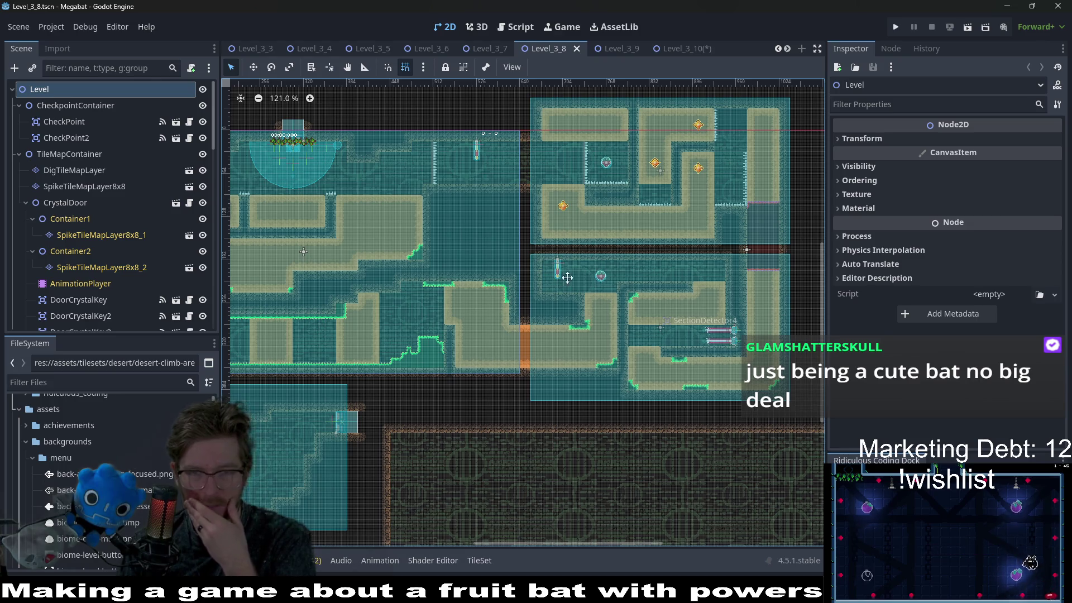
{"action": "scroll", "coordinate": [603, 281], "scroll_direction": "left", "scroll_amount": 3}
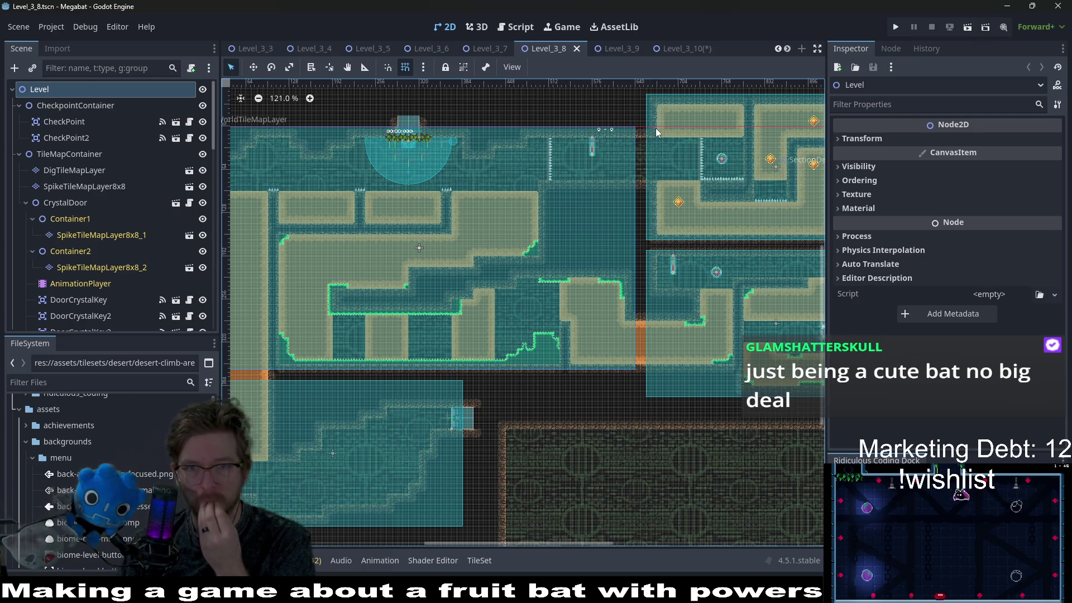
{"action": "left_click", "coordinate": [486, 48]}
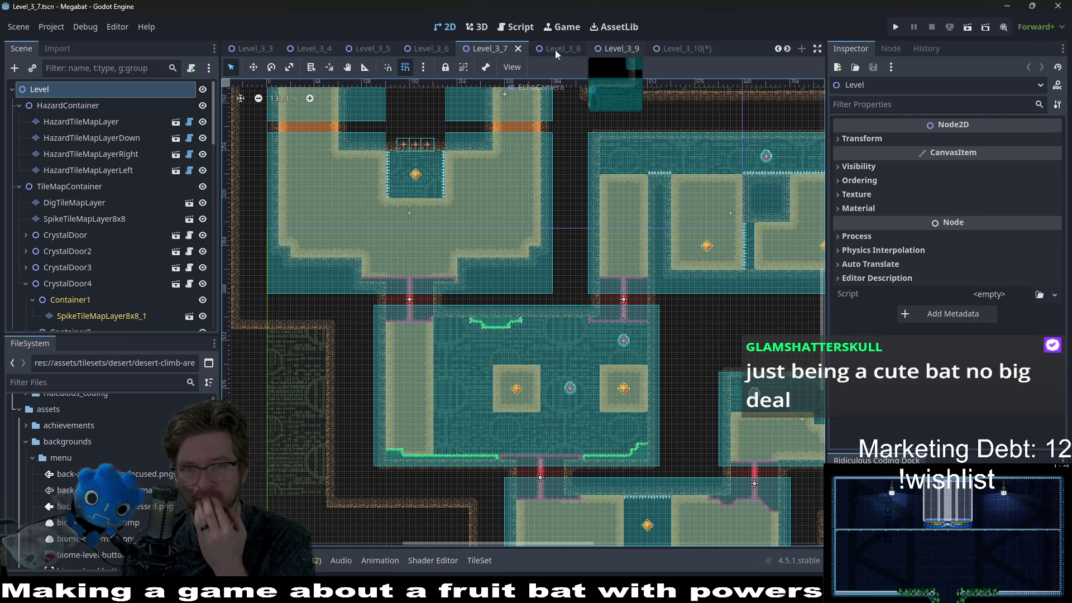
{"action": "left_click", "coordinate": [559, 48]}
{"action": "left_click", "coordinate": [614, 47]}
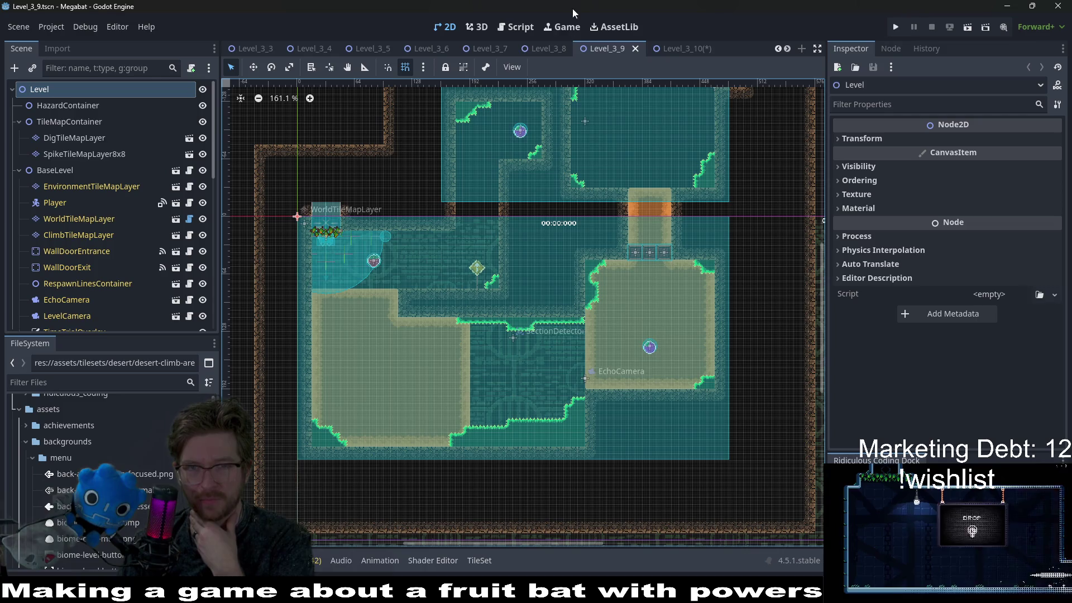
{"action": "left_click", "coordinate": [545, 47]}
{"action": "scroll", "coordinate": [506, 333], "scroll_direction": "right", "scroll_amount": 3}
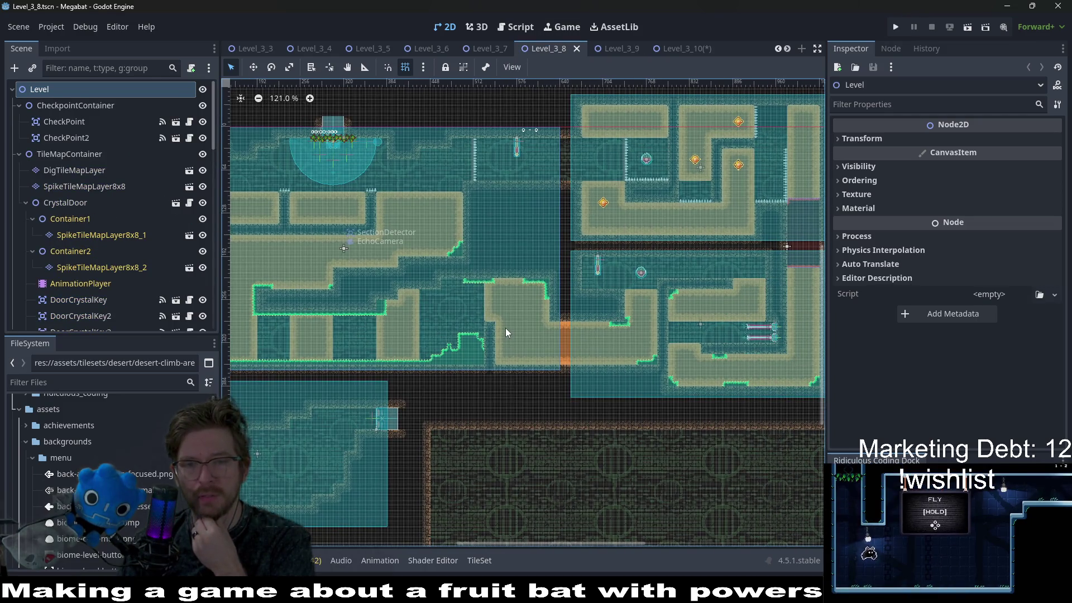
{"action": "left_click", "coordinate": [617, 48]}
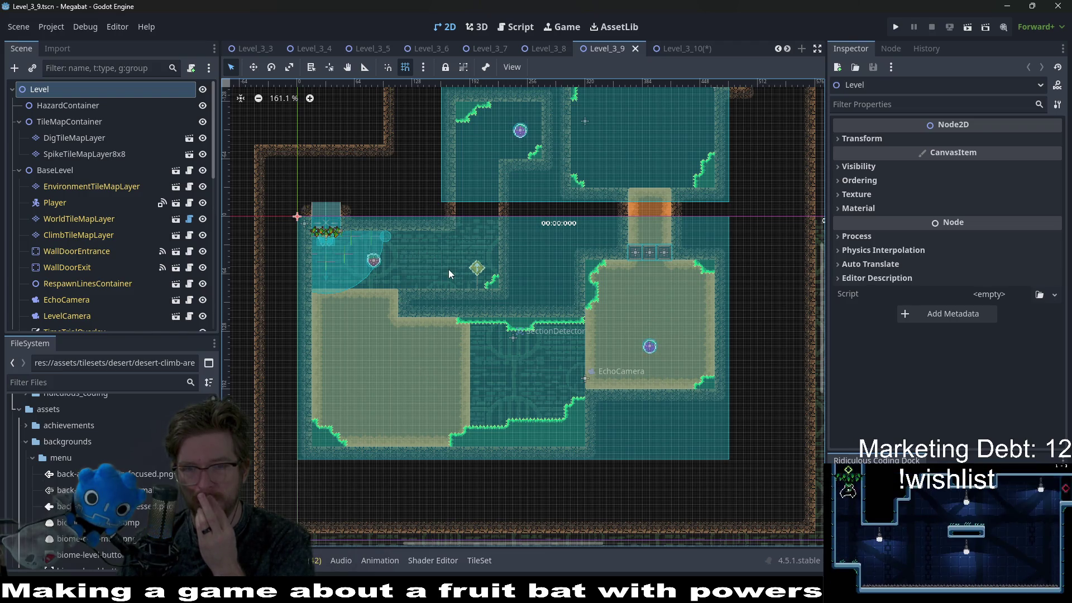
{"action": "left_click", "coordinate": [676, 49]}
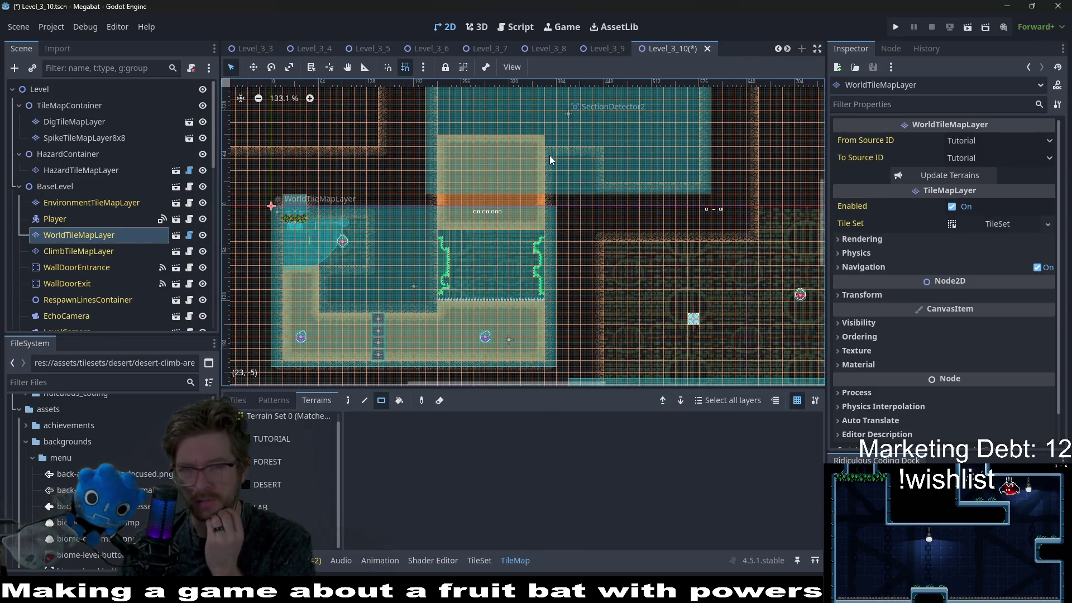
Drag SectionDetector3 from below the rooms to the upper right of the map
{"action": "left_click_drag", "start_coordinate": [549, 155], "coordinate": [534, 220]}
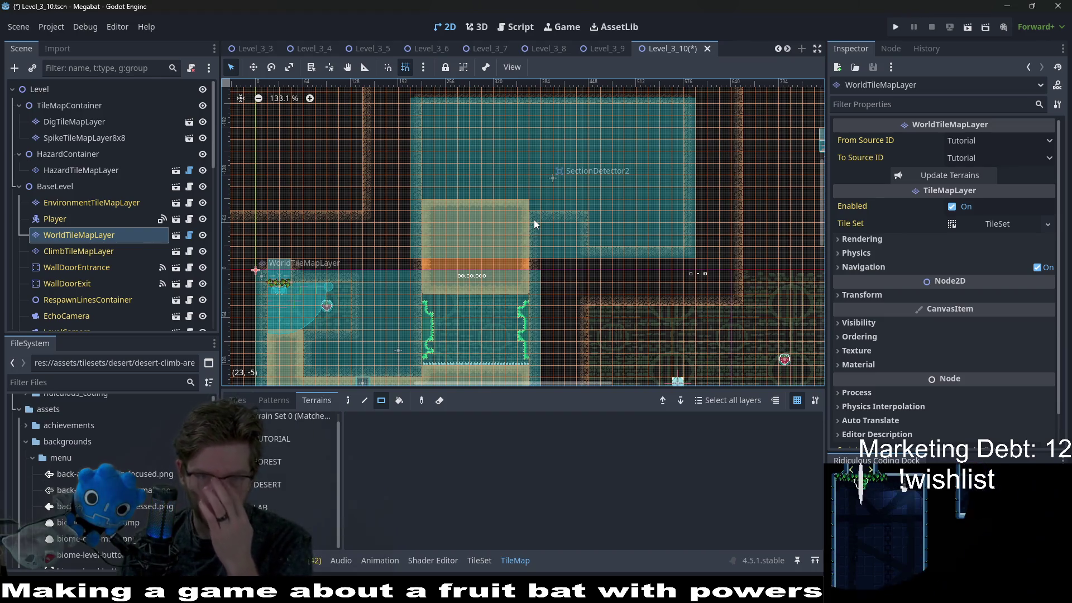
{"action": "scroll", "coordinate": [620, 242], "scroll_direction": "down", "scroll_amount": 3}
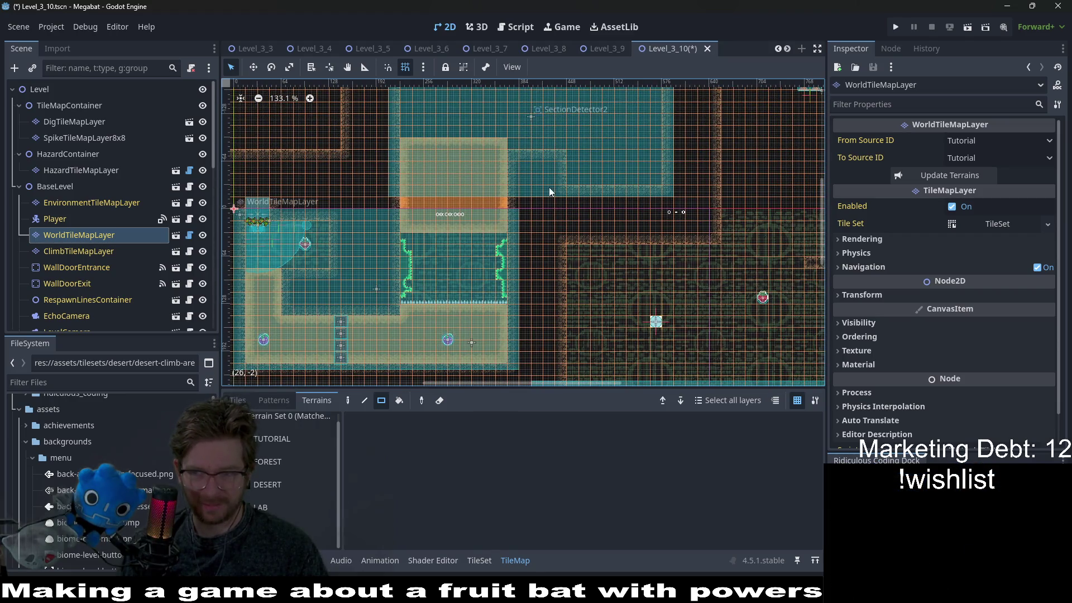
{"action": "scroll", "coordinate": [534, 227], "scroll_direction": "right", "scroll_amount": 3}
{"action": "scroll", "coordinate": [591, 196], "scroll_direction": "left", "scroll_amount": 5}
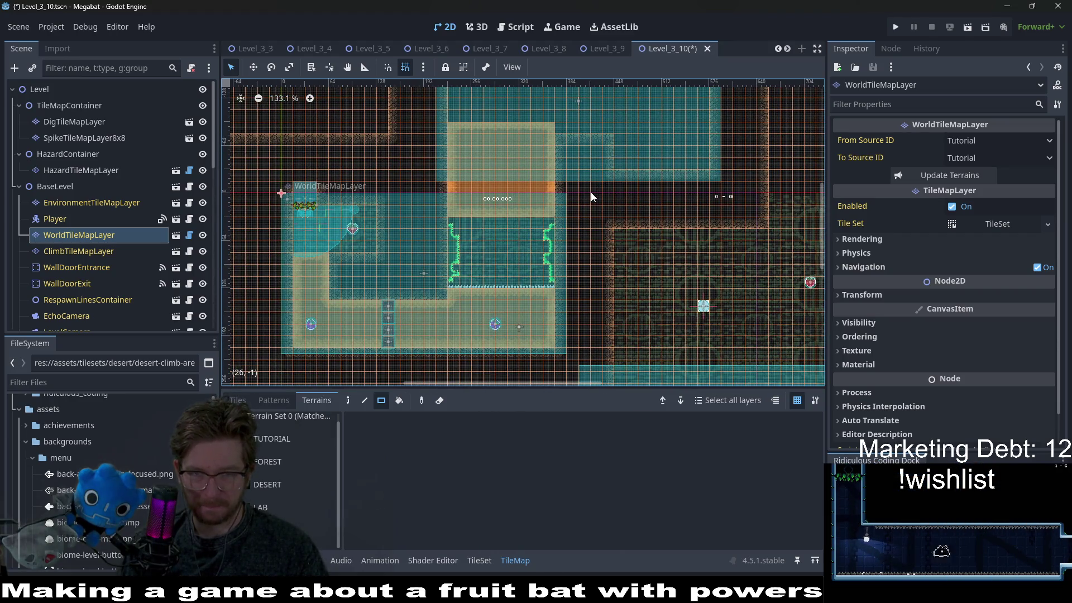
{"action": "scroll", "coordinate": [591, 196], "scroll_direction": "down", "scroll_amount": 3}
{"action": "scroll", "coordinate": [512, 206], "scroll_direction": "down", "scroll_amount": 2}
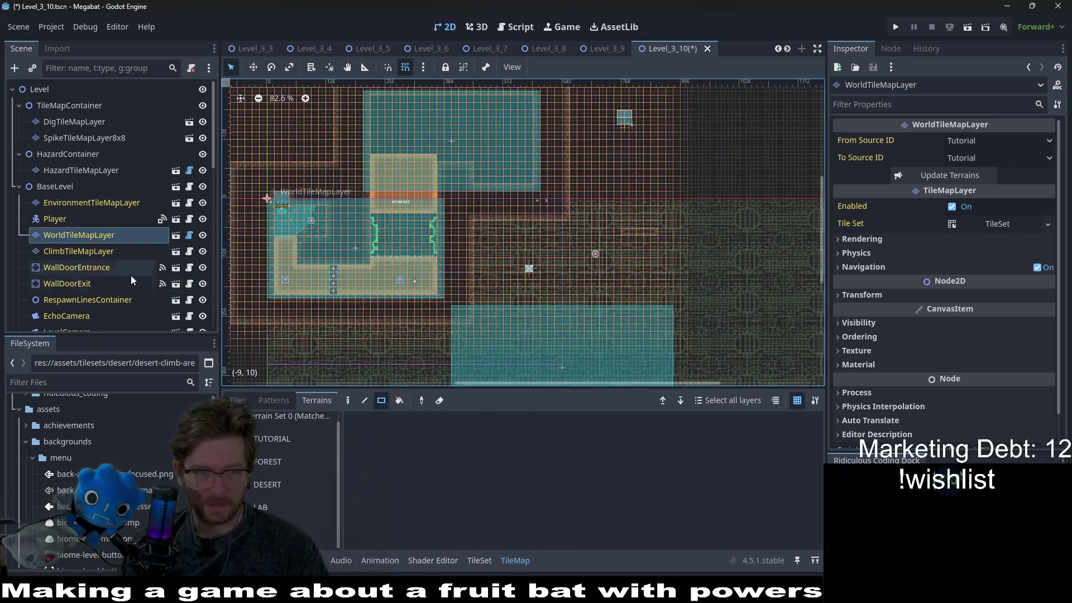
{"action": "scroll", "coordinate": [129, 274], "scroll_direction": "down", "scroll_amount": 10}
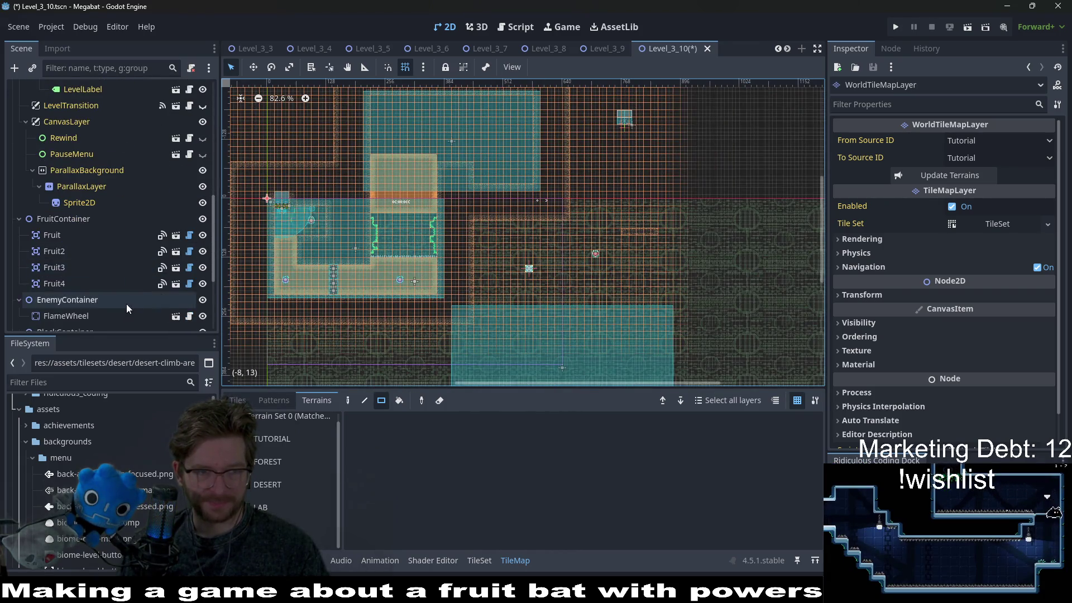
{"action": "scroll", "coordinate": [102, 314], "scroll_direction": "down", "scroll_amount": 5}
{"action": "left_click", "coordinate": [83, 320]}
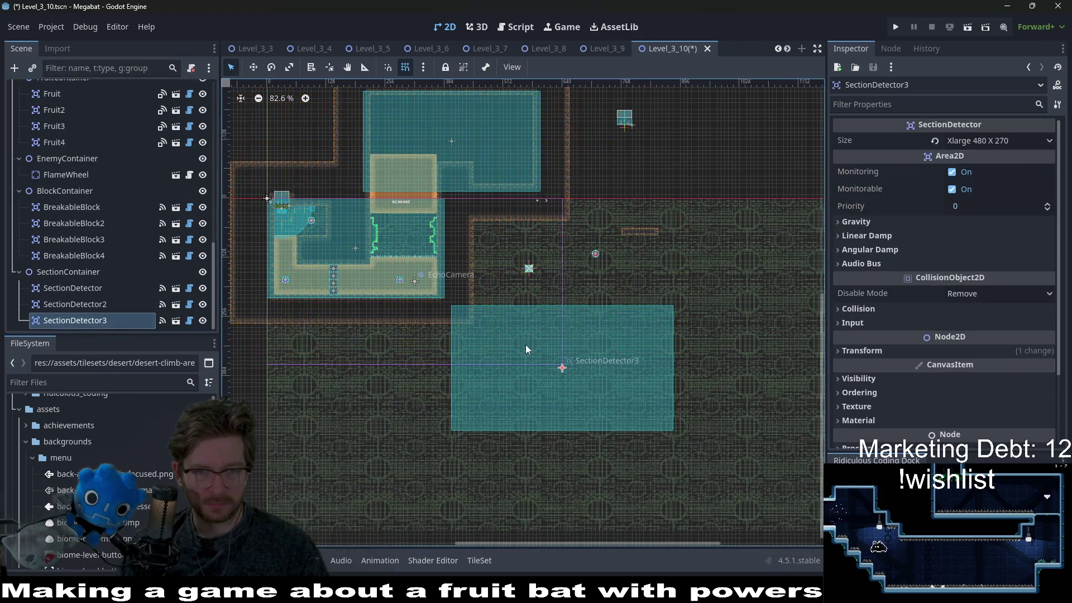
{"action": "left_click_drag", "start_coordinate": [548, 332], "coordinate": [742, 103]}
{"action": "scroll", "coordinate": [106, 190], "scroll_direction": "up", "scroll_amount": 8}
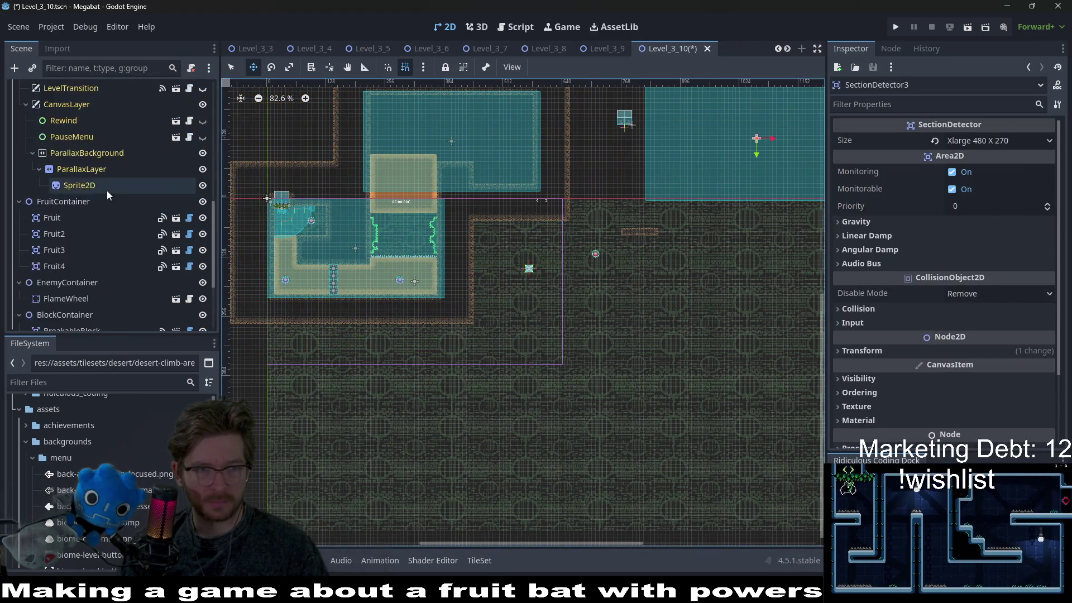
{"action": "scroll", "coordinate": [105, 189], "scroll_direction": "up", "scroll_amount": 3}
Pick DESERT terrain on WorldTileMapLayer, return to select mode and select the FlameWheel node
{"action": "left_click", "coordinate": [93, 170]}
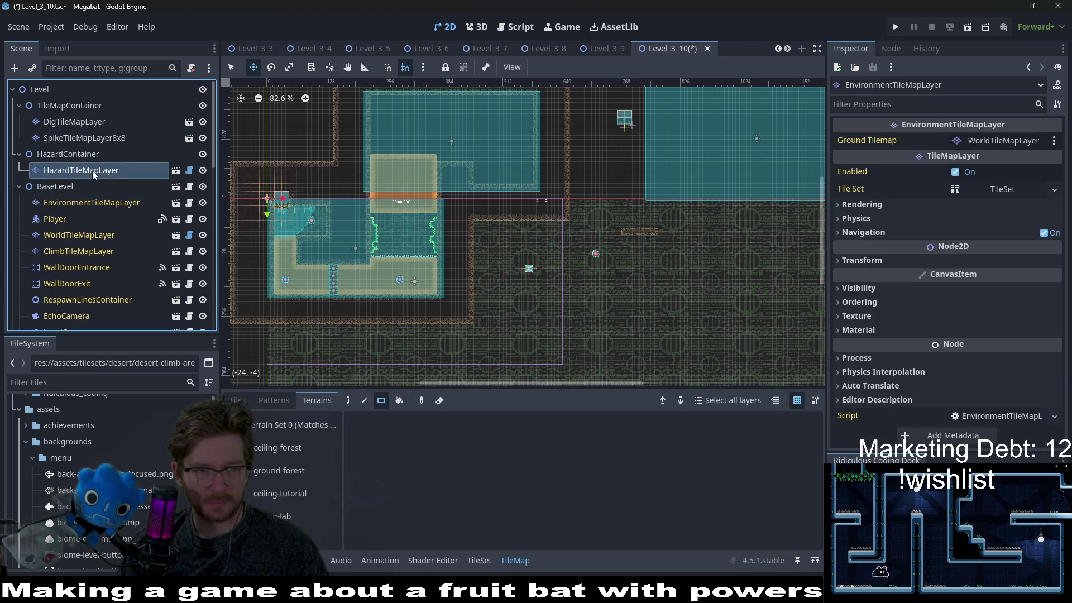
{"action": "left_click", "coordinate": [79, 235]}
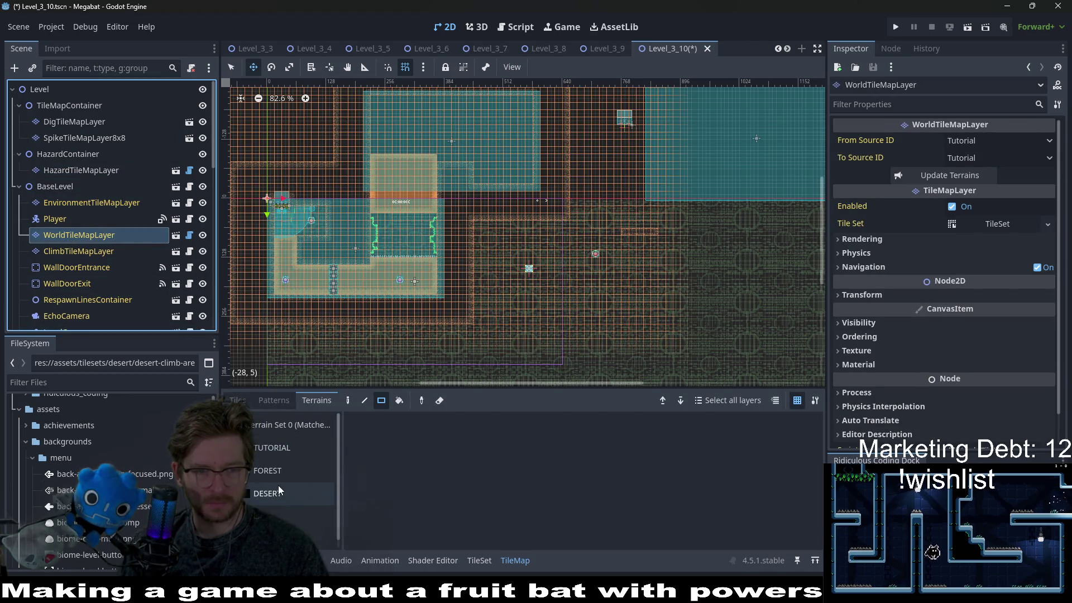
{"action": "left_click", "coordinate": [268, 493]}
{"action": "key", "text": "q"}
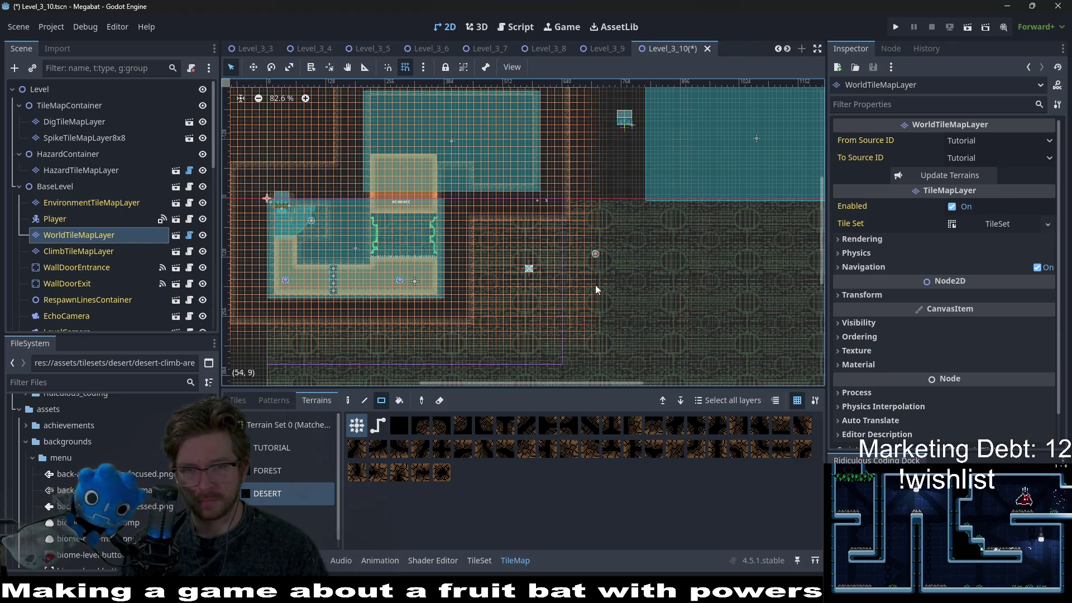
{"action": "scroll", "coordinate": [85, 215], "scroll_direction": "down", "scroll_amount": 10}
{"action": "left_click", "coordinate": [81, 175]}
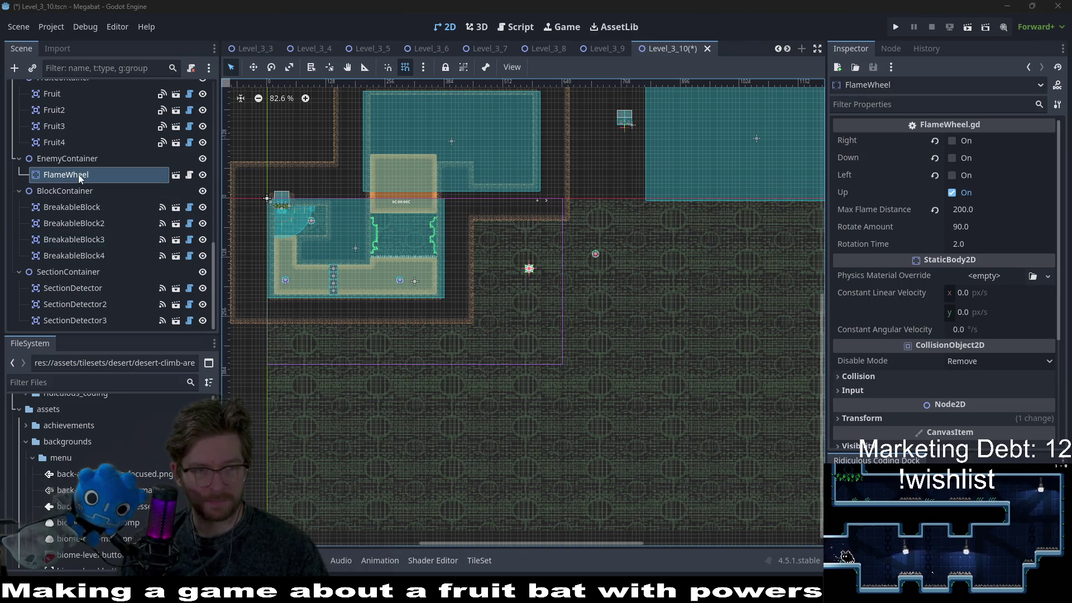
Move the FlameWheel down and left onto the upper room's ledge corner
{"action": "key", "text": "w"}
{"action": "key", "text": "f"}
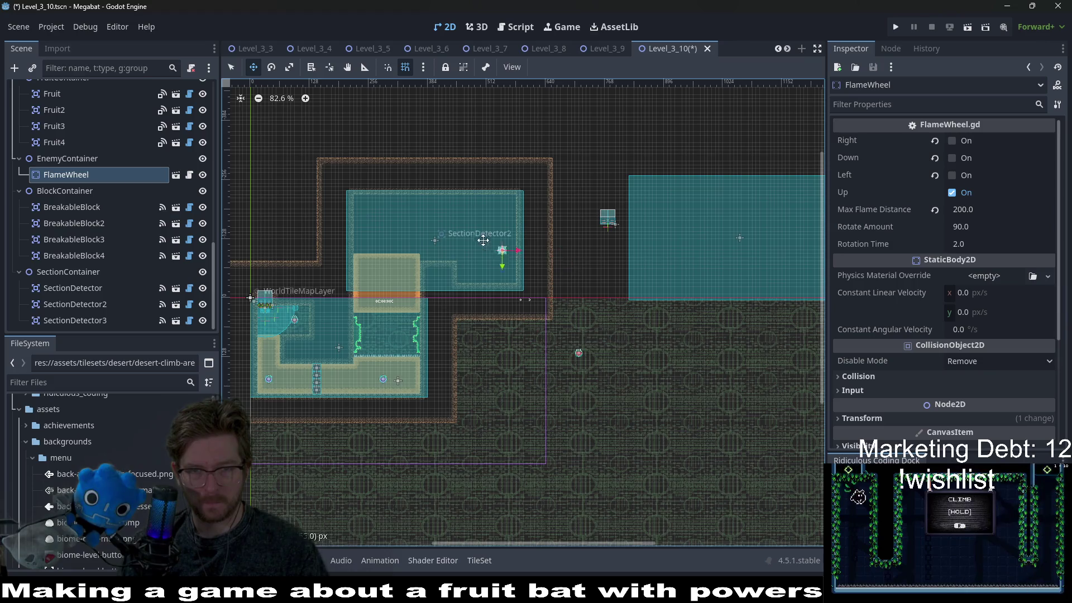
{"action": "scroll", "coordinate": [447, 248], "scroll_direction": "up", "scroll_amount": 5}
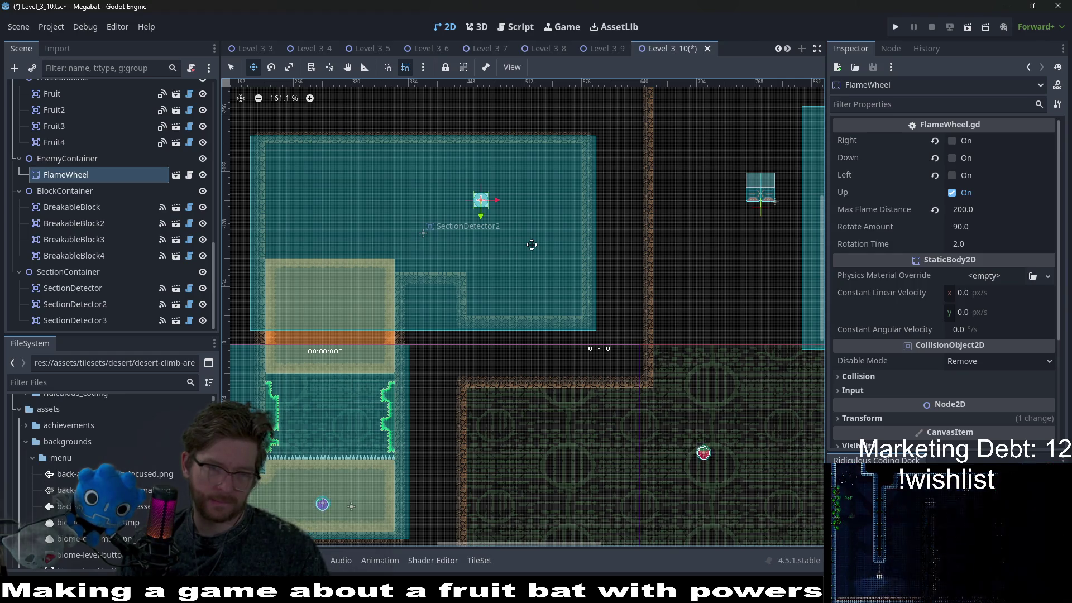
{"action": "scroll", "coordinate": [363, 434], "scroll_direction": "left", "scroll_amount": 5}
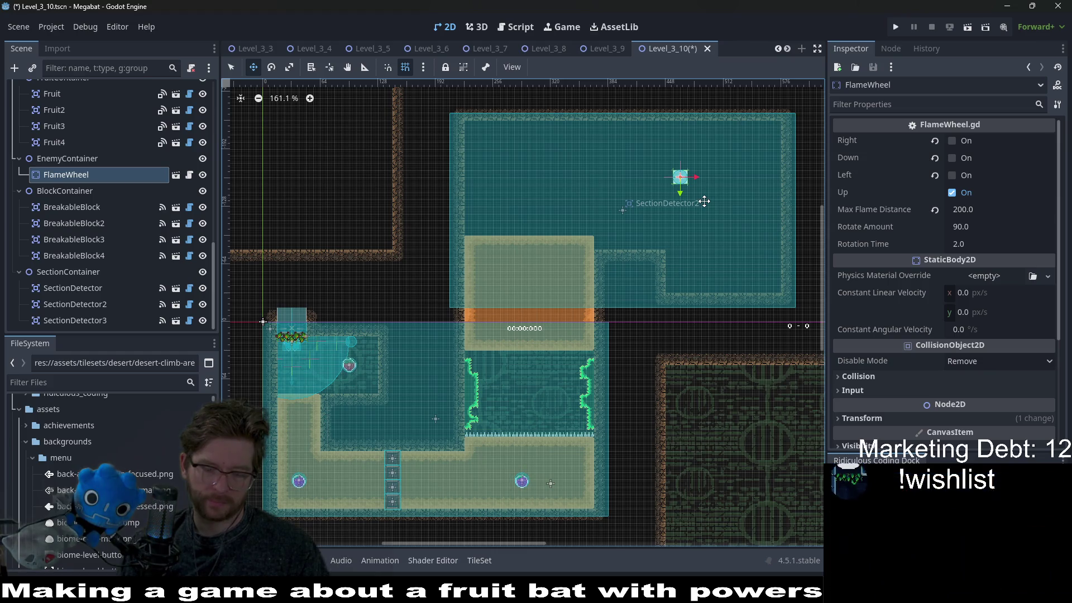
{"action": "scroll", "coordinate": [704, 201], "scroll_direction": "up", "scroll_amount": 4}
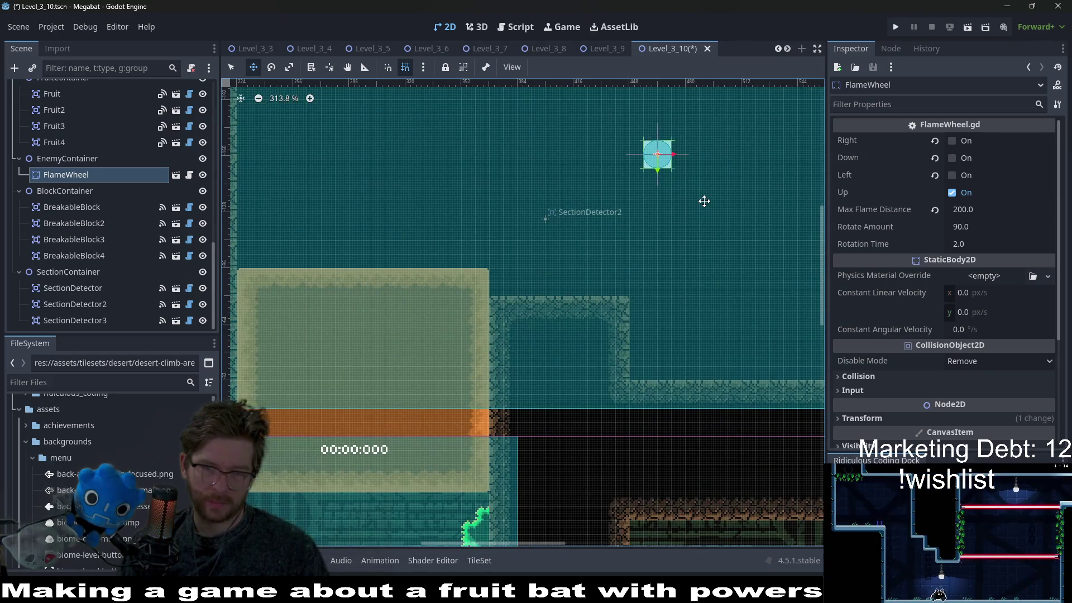
{"action": "left_click_drag", "start_coordinate": [704, 201], "coordinate": [666, 307]}
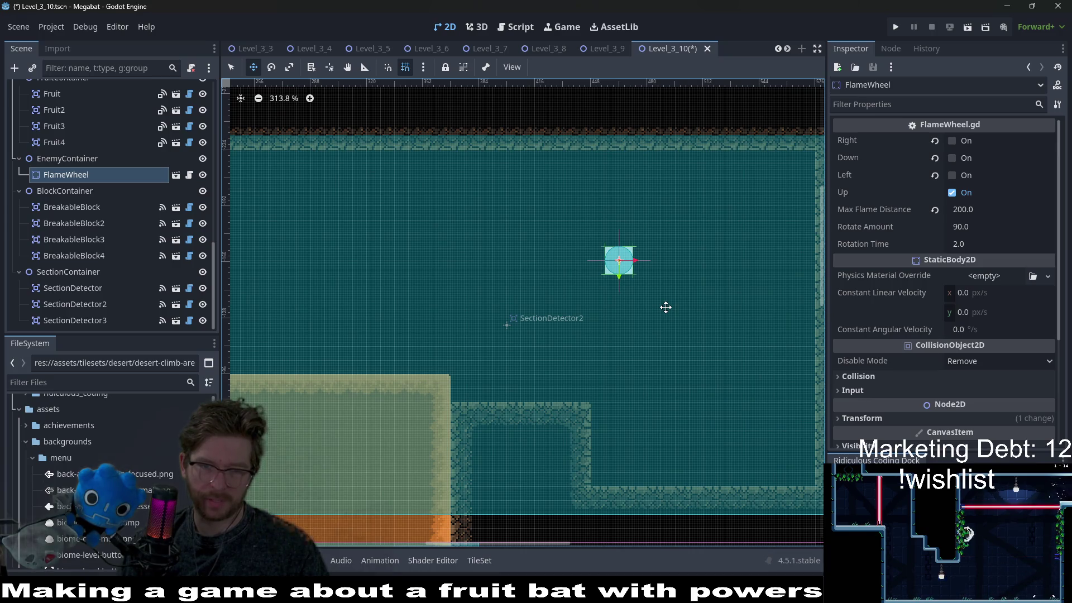
{"action": "mouse_move", "coordinate": [666, 307]}
{"action": "left_mouse_down"}
{"action": "mouse_move", "coordinate": [654, 314]}
{"action": "mouse_move", "coordinate": [718, 287]}
{"action": "left_mouse_up"}
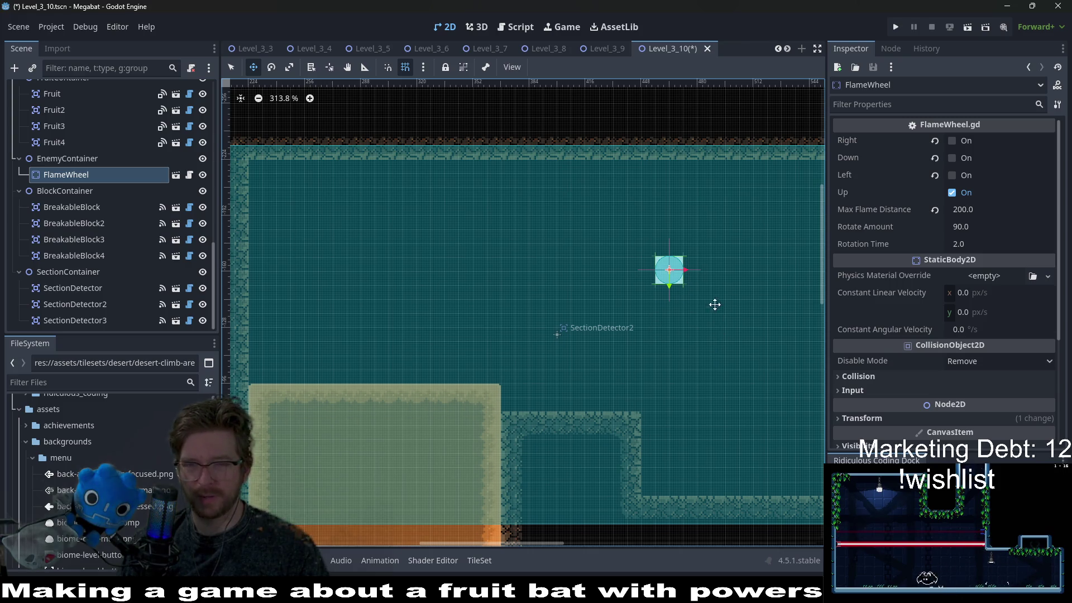
{"action": "scroll", "coordinate": [714, 307], "scroll_direction": "down", "scroll_amount": 2}
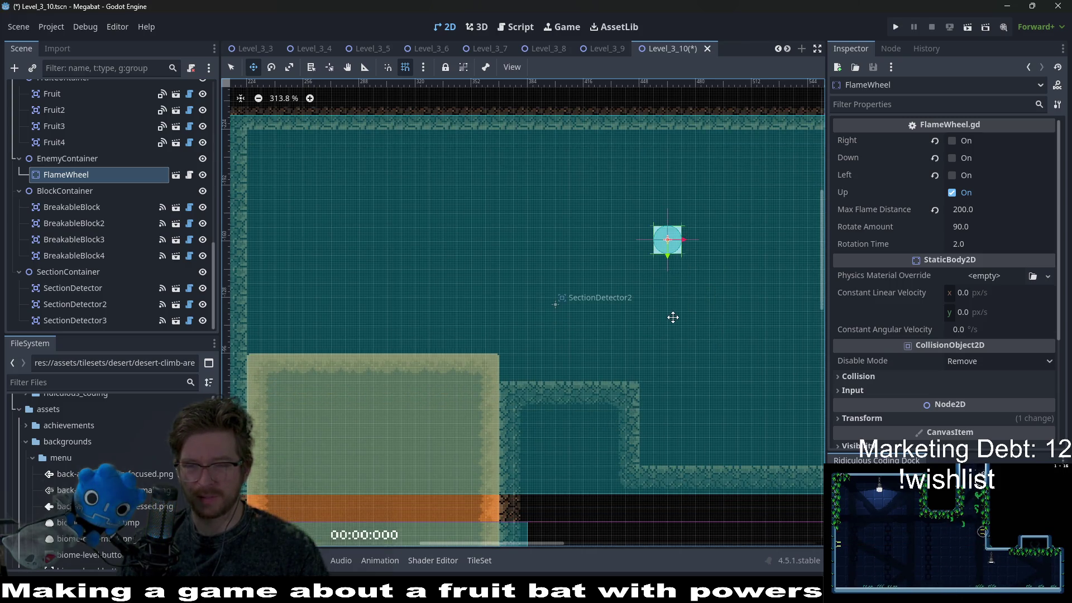
{"action": "mouse_move", "coordinate": [673, 257]}
{"action": "left_mouse_down"}
{"action": "mouse_move", "coordinate": [558, 381]}
{"action": "mouse_move", "coordinate": [520, 386]}
{"action": "mouse_move", "coordinate": [630, 298]}
{"action": "mouse_move", "coordinate": [584, 329]}
{"action": "left_mouse_up"}
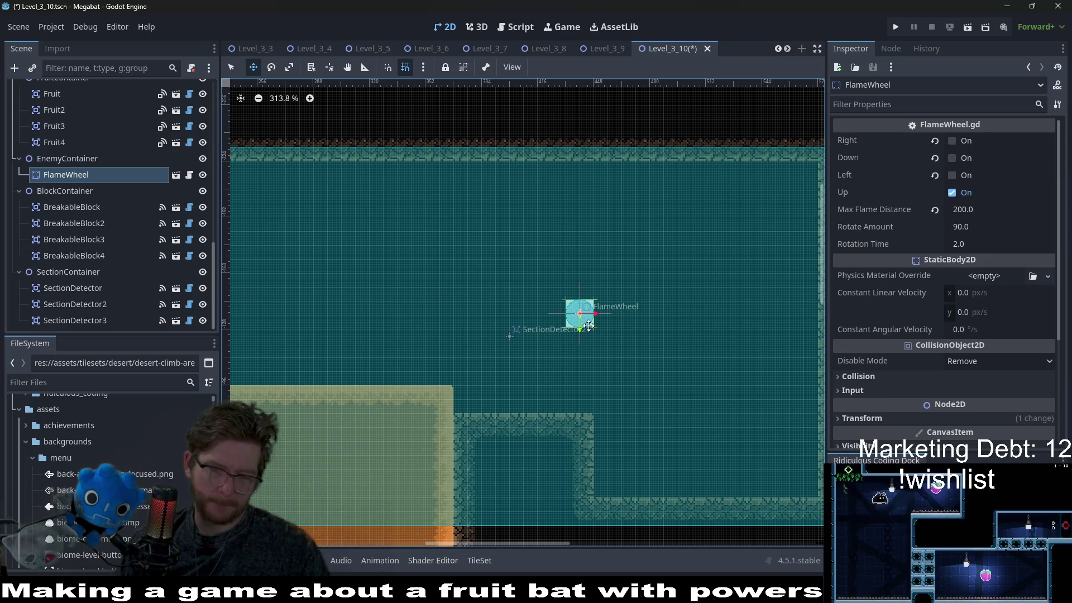
{"action": "scroll", "coordinate": [658, 342], "scroll_direction": "down", "scroll_amount": 5}
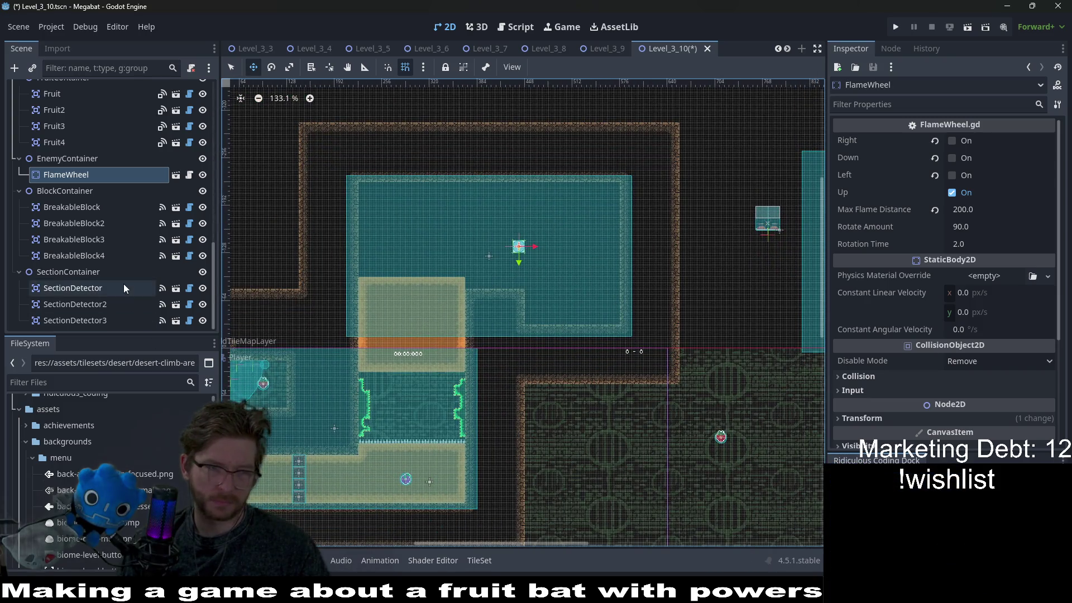
Delete the SectionDetector3 node from the level
{"action": "left_click", "coordinate": [106, 320]}
{"action": "key", "text": "Delete"}
{"action": "key", "text": "Return"}
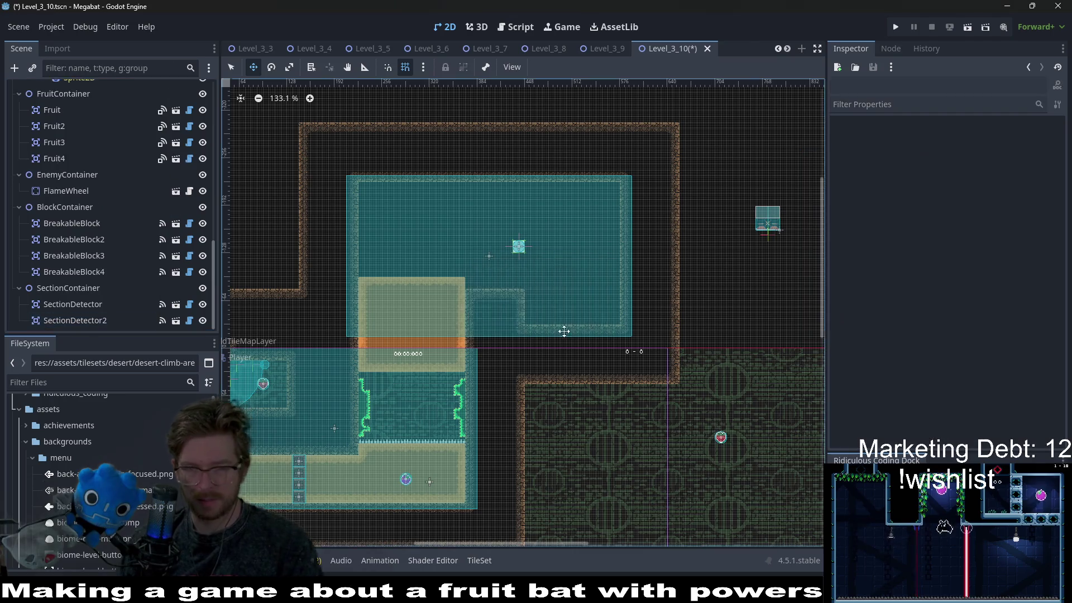
Reset WallDoorExit's rotation to 0 so the exit door stands upright
{"action": "scroll", "coordinate": [89, 278], "scroll_direction": "up", "scroll_amount": 10}
{"action": "left_click", "coordinate": [86, 216]}
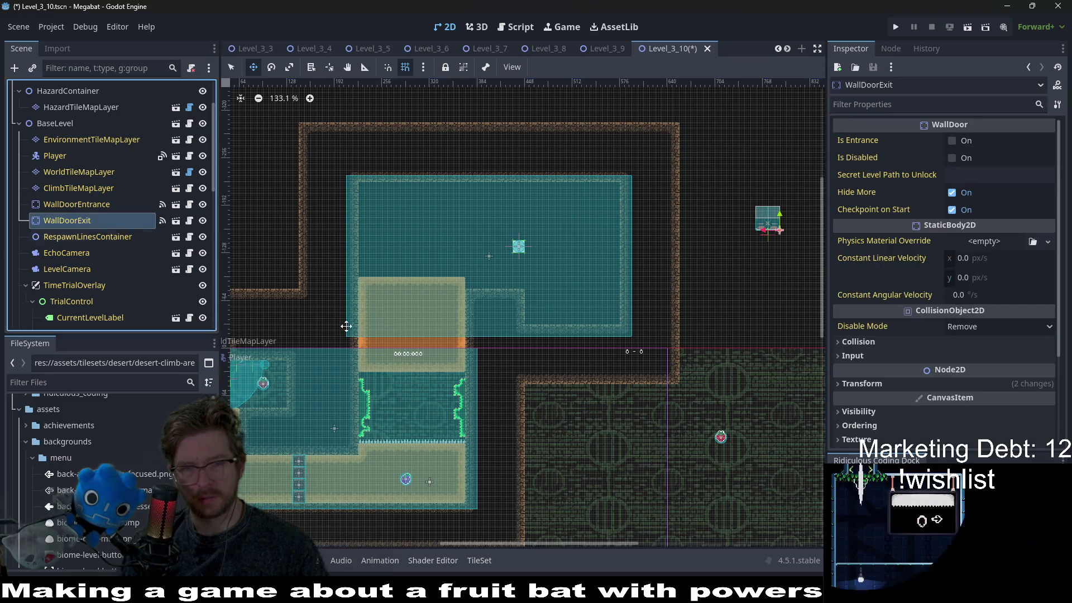
{"action": "left_click", "coordinate": [893, 385]}
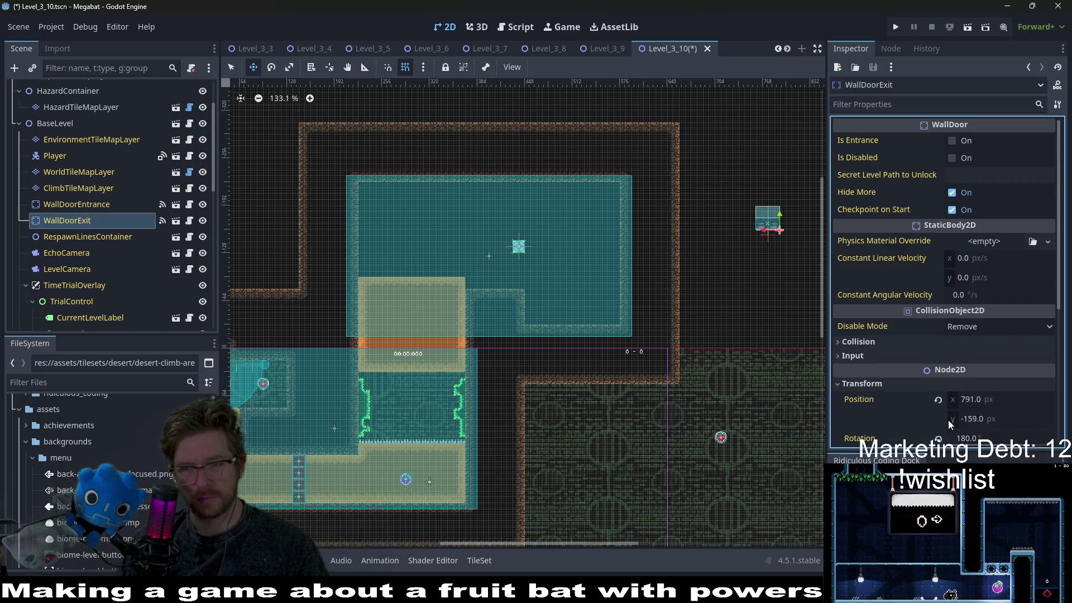
{"action": "scroll", "coordinate": [948, 420], "scroll_direction": "down", "scroll_amount": 2}
{"action": "left_click", "coordinate": [938, 400]}
Set WallDoorExit into the upper room's floor at position 496, -32
{"action": "left_click_drag", "start_coordinate": [707, 323], "coordinate": [519, 374]}
{"action": "scroll", "coordinate": [587, 327], "scroll_direction": "up", "scroll_amount": 12}
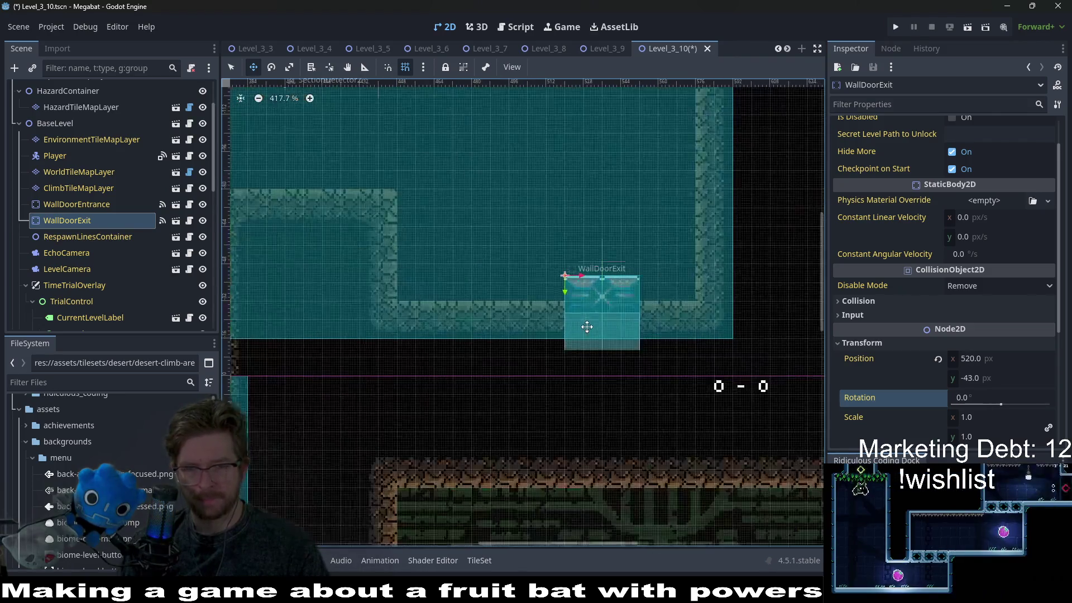
{"action": "scroll", "coordinate": [587, 327], "scroll_direction": "up", "scroll_amount": 3}
{"action": "mouse_move", "coordinate": [587, 327]}
{"action": "left_mouse_down"}
{"action": "mouse_move", "coordinate": [603, 335]}
{"action": "mouse_move", "coordinate": [586, 346]}
{"action": "mouse_move", "coordinate": [525, 344]}
{"action": "left_mouse_up"}
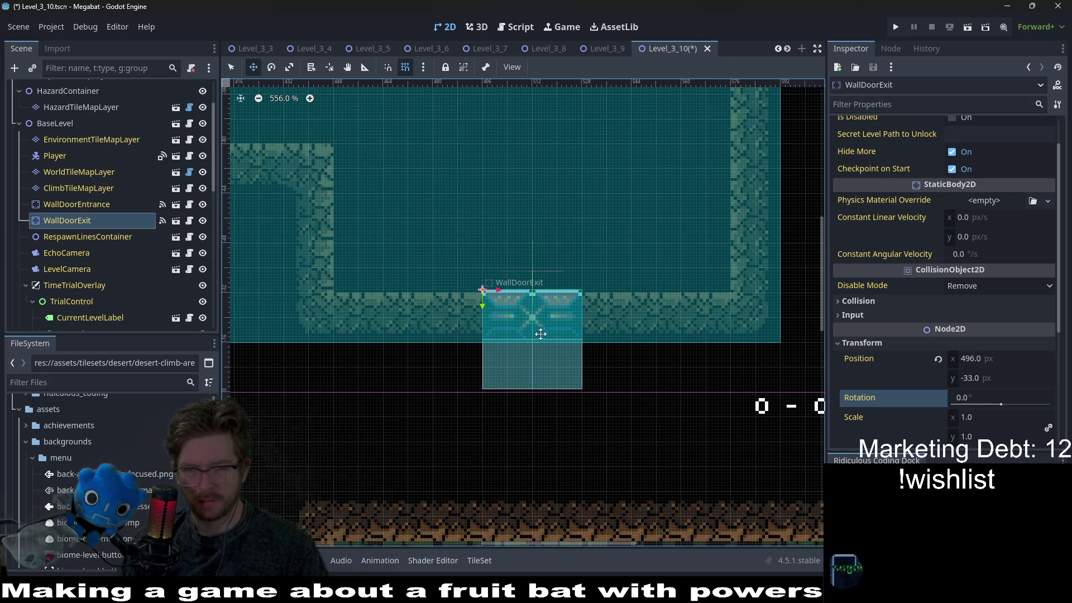
{"action": "key", "text": "Down"}
{"action": "scroll", "coordinate": [593, 357], "scroll_direction": "down", "scroll_amount": 6}
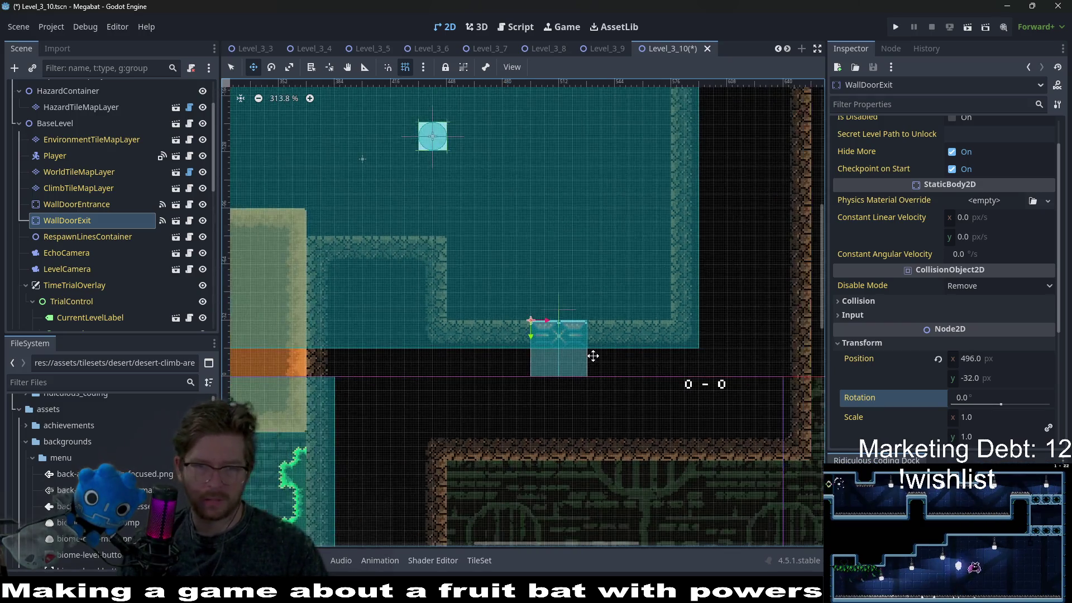
{"action": "scroll", "coordinate": [593, 356], "scroll_direction": "down", "scroll_amount": 6}
{"action": "scroll", "coordinate": [124, 171], "scroll_direction": "up", "scroll_amount": 3}
Select WorldTileMapLayer and choose the DESERT terrain for painting
{"action": "left_click", "coordinate": [91, 235]}
{"action": "left_click", "coordinate": [277, 450]}
{"action": "left_click", "coordinate": [274, 471]}
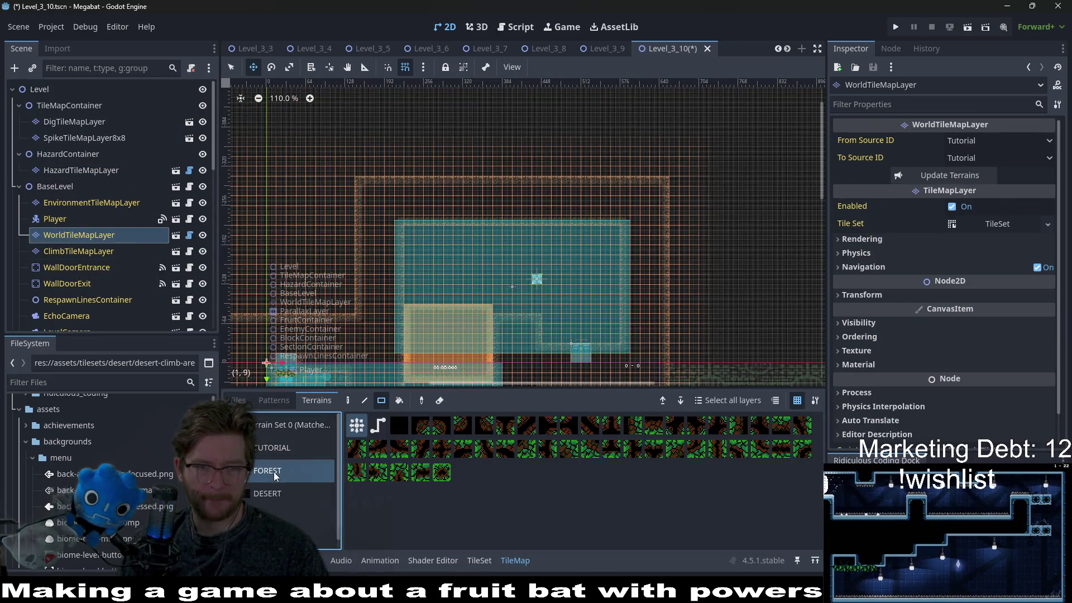
{"action": "left_click", "coordinate": [282, 490]}
Select the FlameWheel node to show its settings in the Inspector
{"action": "scroll", "coordinate": [560, 257], "scroll_direction": "up", "scroll_amount": 4}
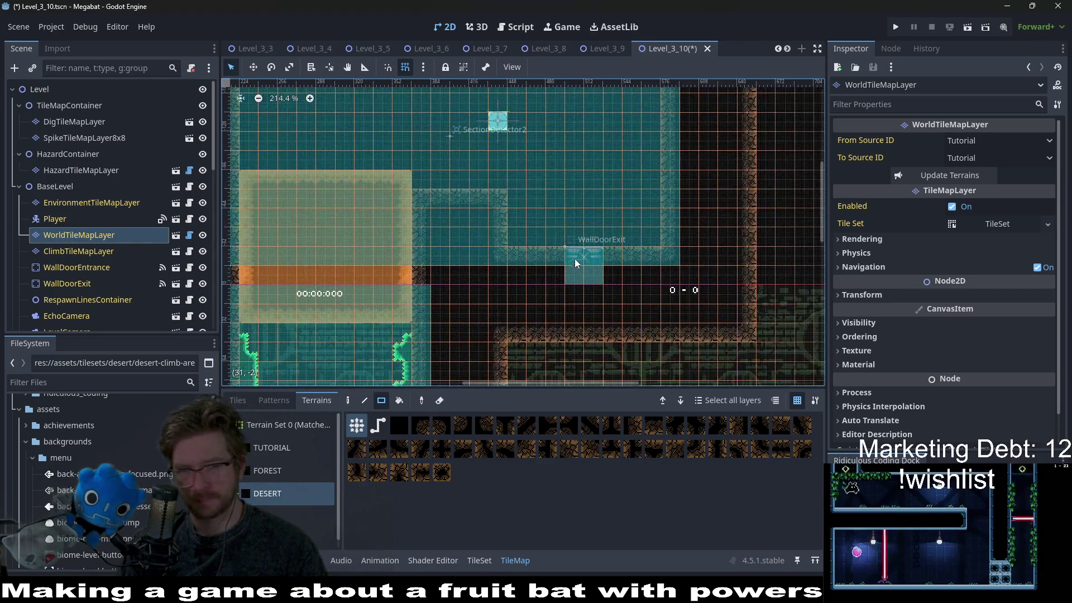
{"action": "scroll", "coordinate": [590, 273], "scroll_direction": "down", "scroll_amount": 3}
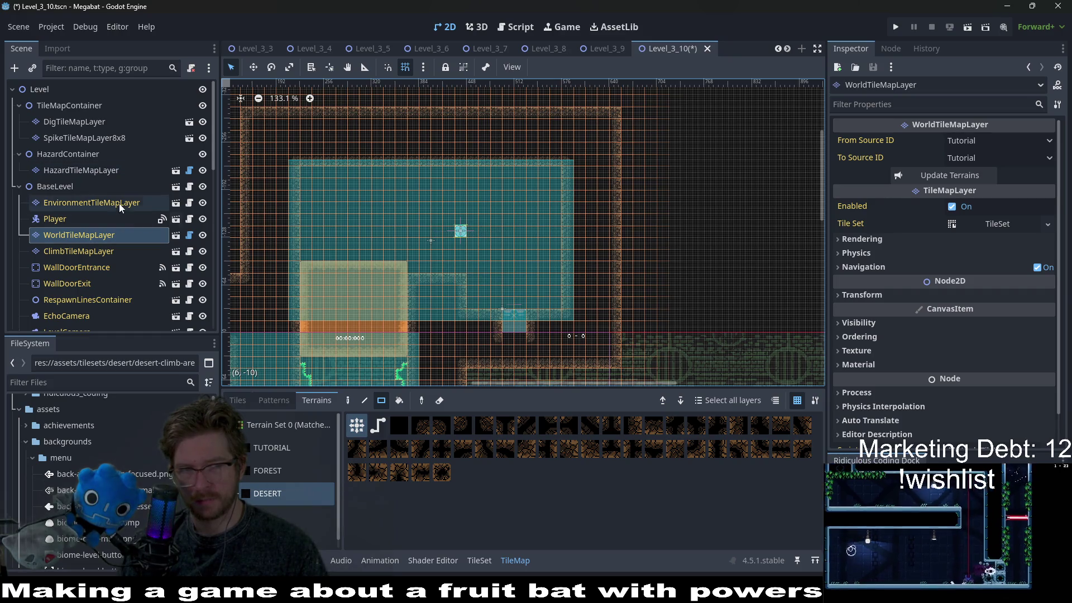
{"action": "scroll", "coordinate": [119, 208], "scroll_direction": "down", "scroll_amount": 3}
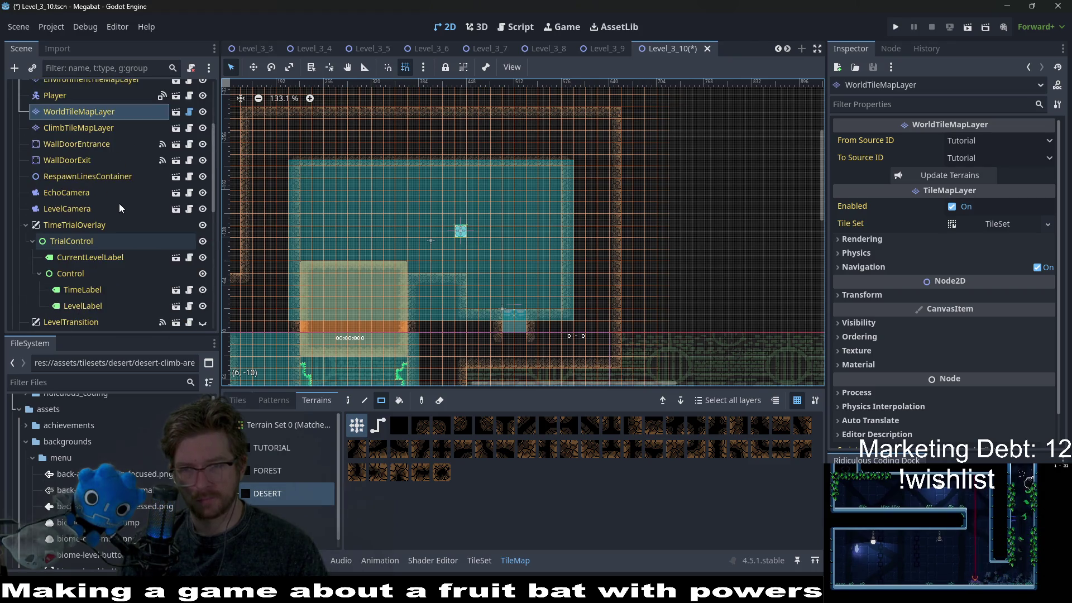
{"action": "scroll", "coordinate": [119, 203], "scroll_direction": "down", "scroll_amount": 3}
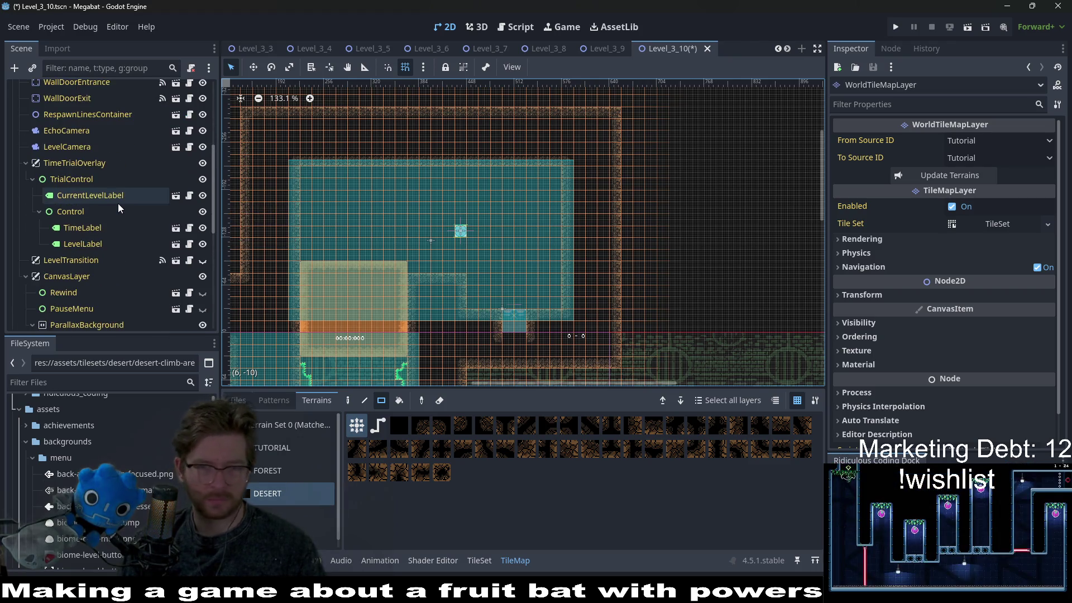
{"action": "scroll", "coordinate": [119, 204], "scroll_direction": "down", "scroll_amount": 8}
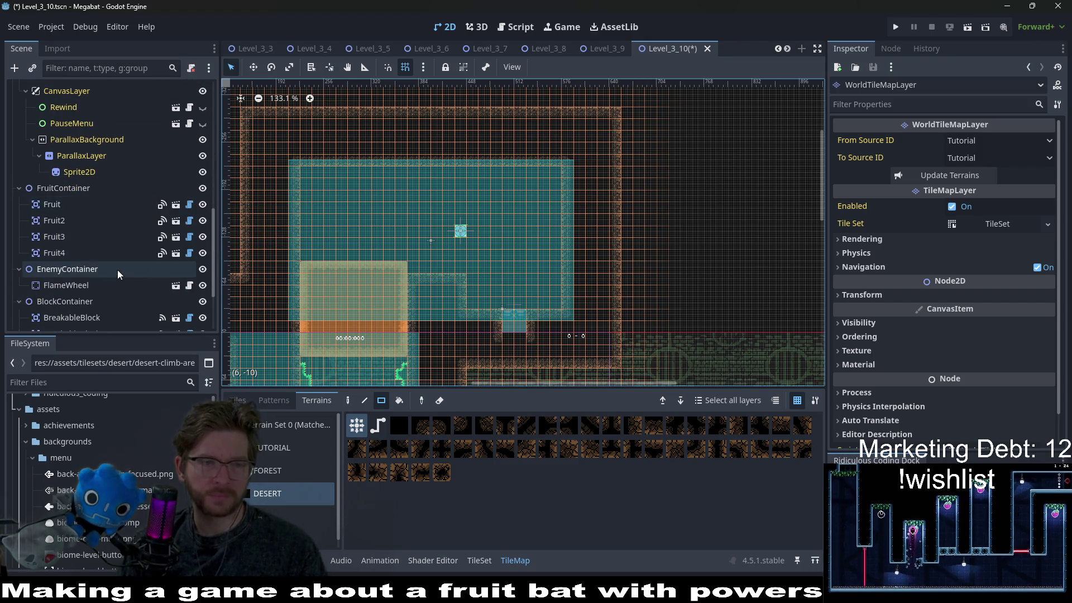
{"action": "left_click", "coordinate": [109, 287]}
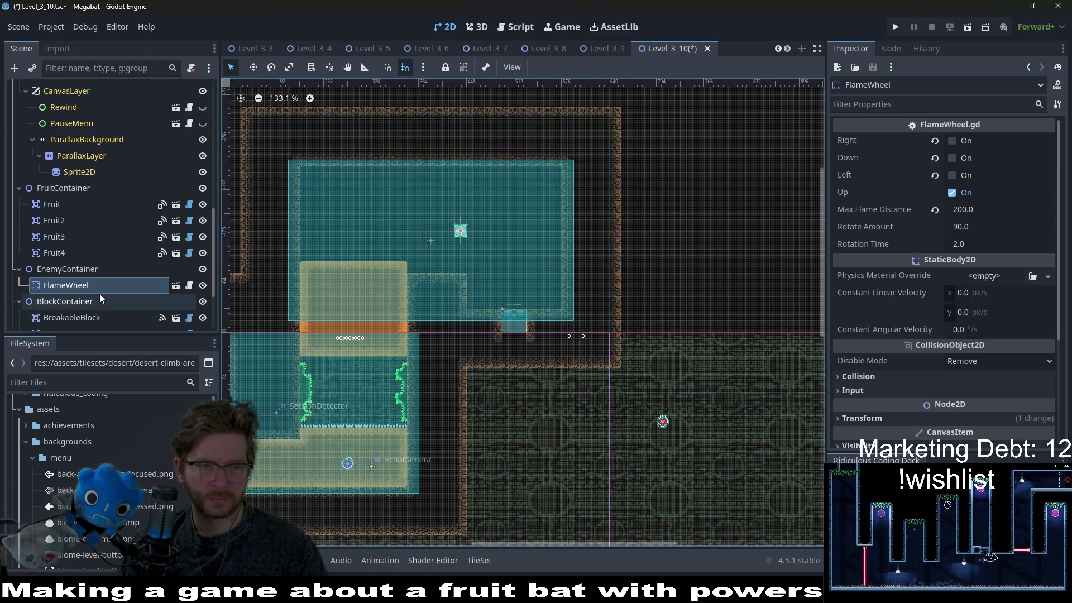
Drag the FlameWheel down so it sits on the ledge corner
{"action": "key", "text": "w"}
{"action": "scroll", "coordinate": [468, 282], "scroll_direction": "up", "scroll_amount": 5}
{"action": "scroll", "coordinate": [467, 282], "scroll_direction": "up", "scroll_amount": 4}
{"action": "left_click_drag", "start_coordinate": [461, 171], "coordinate": [459, 255]}
{"action": "scroll", "coordinate": [458, 256], "scroll_direction": "down", "scroll_amount": 2}
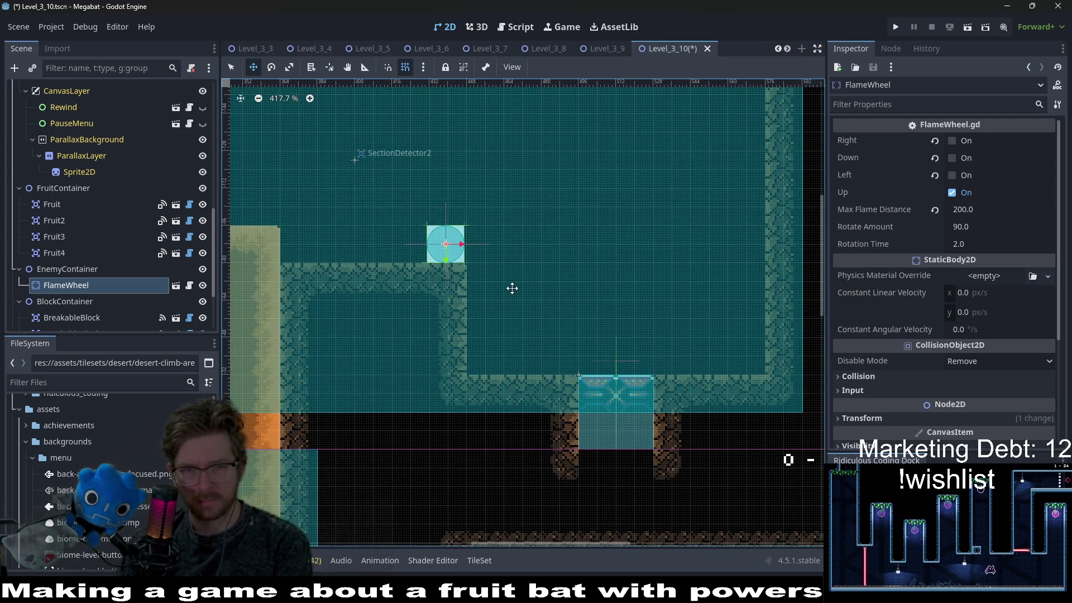
{"action": "scroll", "coordinate": [495, 239], "scroll_direction": "down", "scroll_amount": 4}
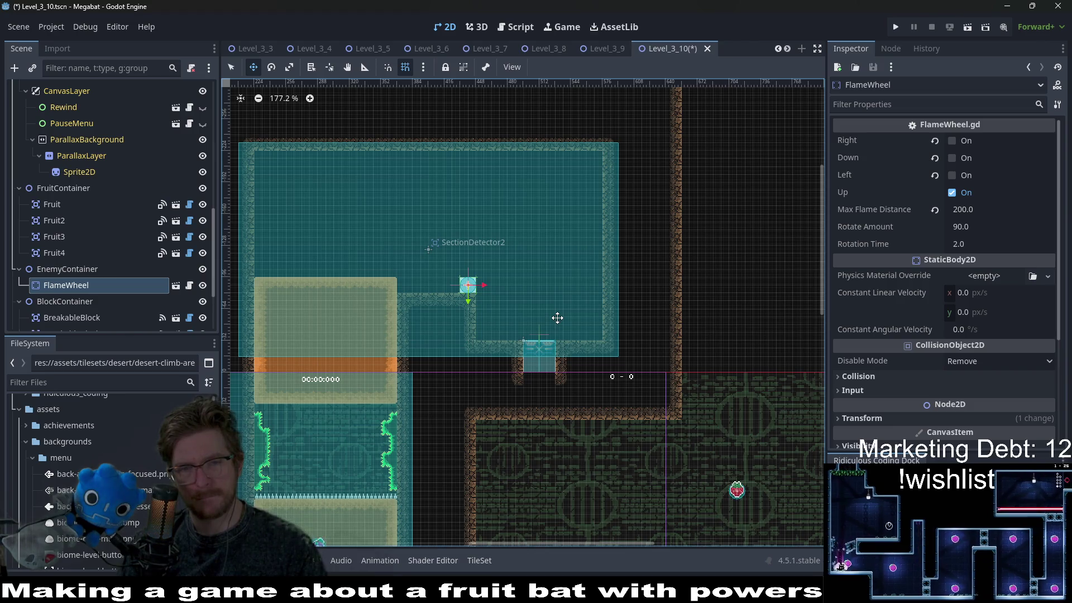
{"action": "scroll", "coordinate": [494, 313], "scroll_direction": "up", "scroll_amount": 9}
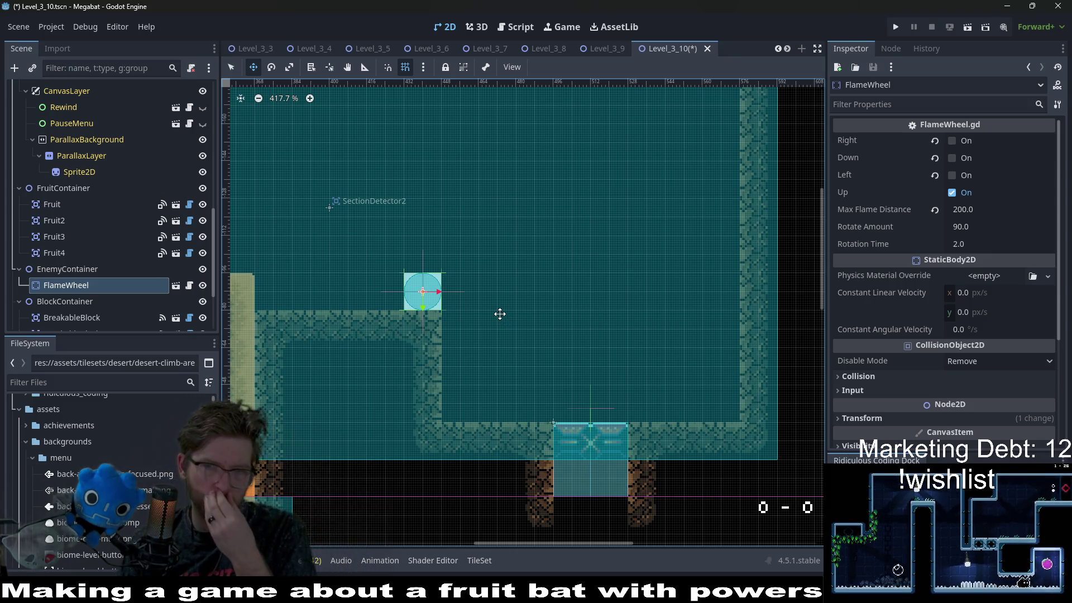
Change the FlameWheel's firing direction from Up to Right
{"action": "left_click", "coordinate": [952, 192]}
{"action": "left_click", "coordinate": [955, 141]}
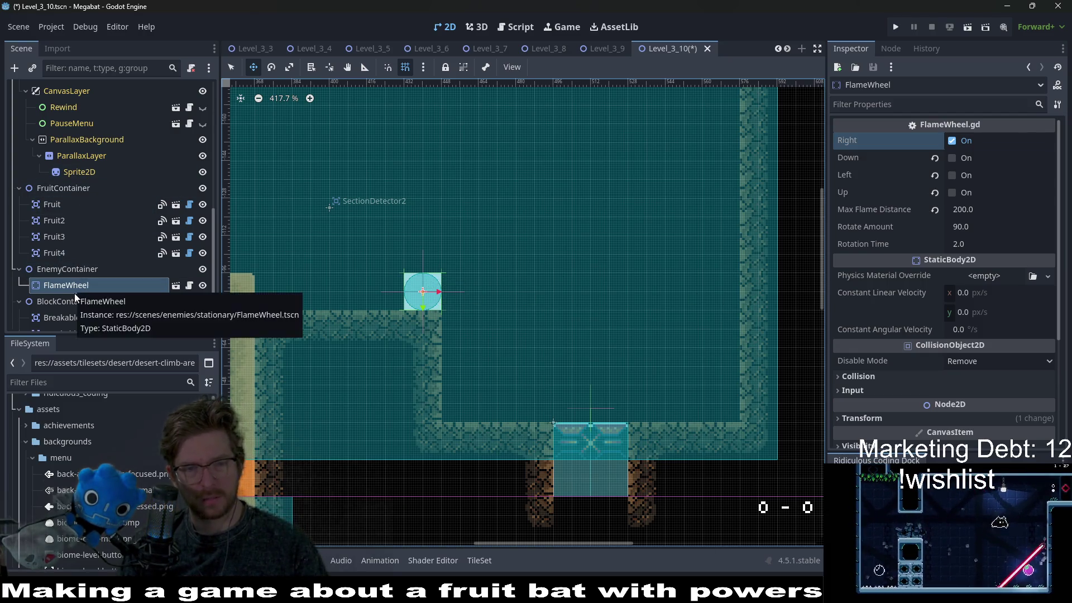
{"action": "scroll", "coordinate": [89, 220], "scroll_direction": "up", "scroll_amount": 5}
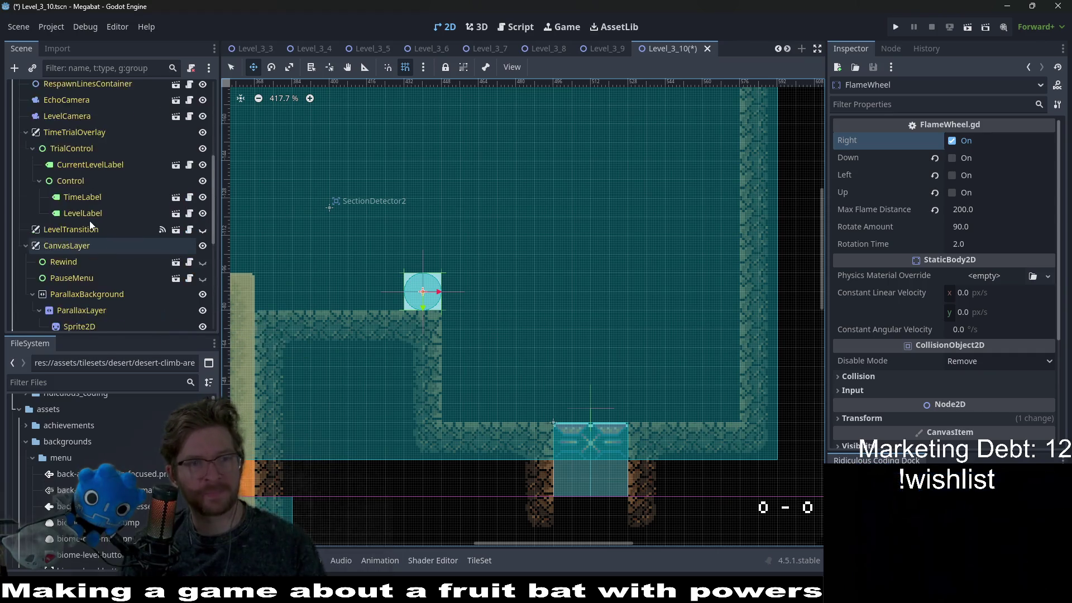
{"action": "scroll", "coordinate": [89, 220], "scroll_direction": "up", "scroll_amount": 5}
{"action": "left_click", "coordinate": [95, 123]}
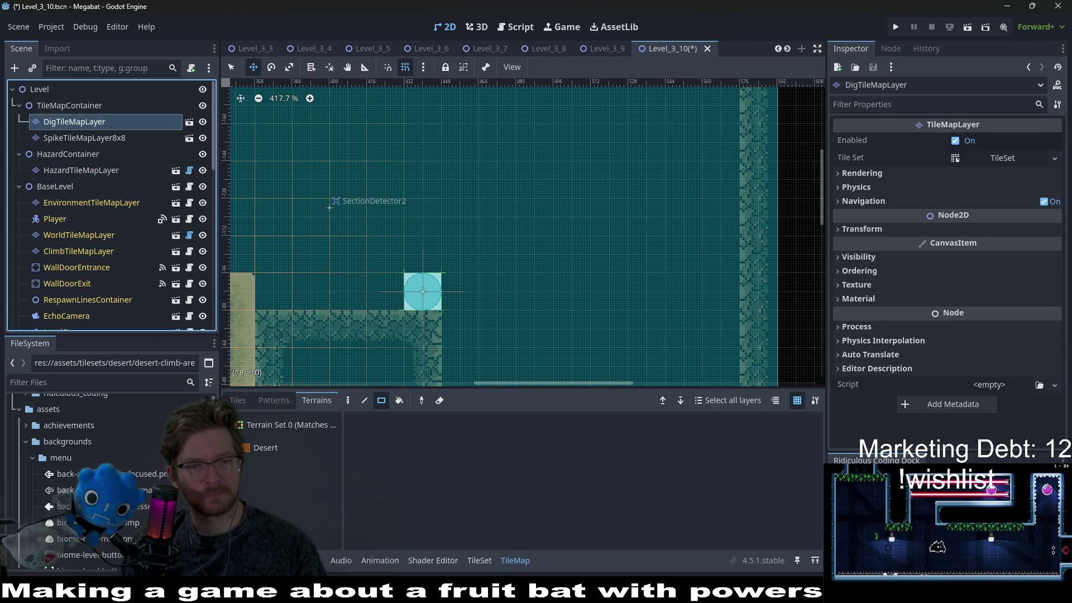
Paint a rectangle of Desert dig terrain over the upper room's right ledge
{"action": "left_click", "coordinate": [266, 448]}
{"action": "scroll", "coordinate": [577, 220], "scroll_direction": "down", "scroll_amount": 5}
{"action": "scroll", "coordinate": [548, 257], "scroll_direction": "right", "scroll_amount": 2}
{"action": "key", "text": "q"}
{"action": "mouse_move", "coordinate": [397, 196]}
{"action": "left_mouse_down"}
{"action": "mouse_move", "coordinate": [403, 208]}
{"action": "mouse_move", "coordinate": [661, 283]}
{"action": "left_mouse_up"}
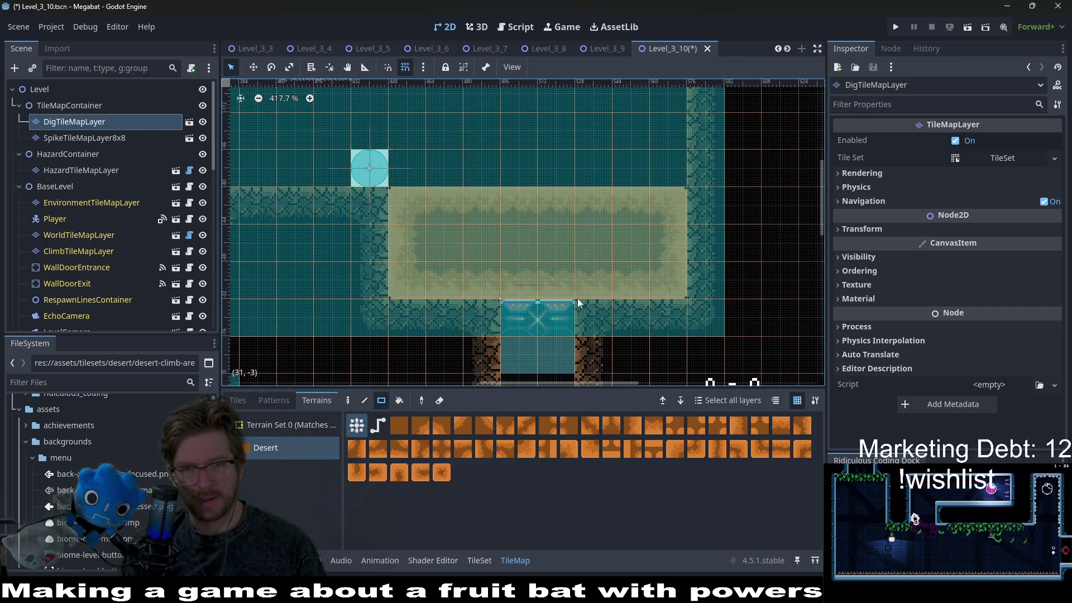
{"action": "scroll", "coordinate": [562, 296], "scroll_direction": "down", "scroll_amount": 2}
{"action": "scroll", "coordinate": [555, 319], "scroll_direction": "down", "scroll_amount": 5}
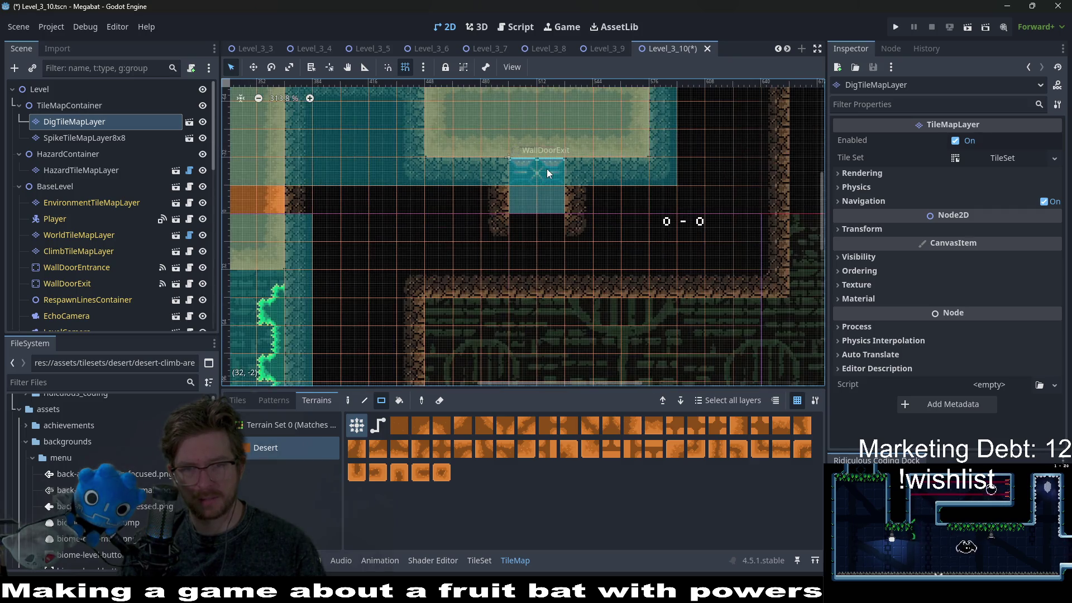
Return to WorldTileMapLayer with the DESERT terrain, then select Fruit4
{"action": "left_click", "coordinate": [111, 235]}
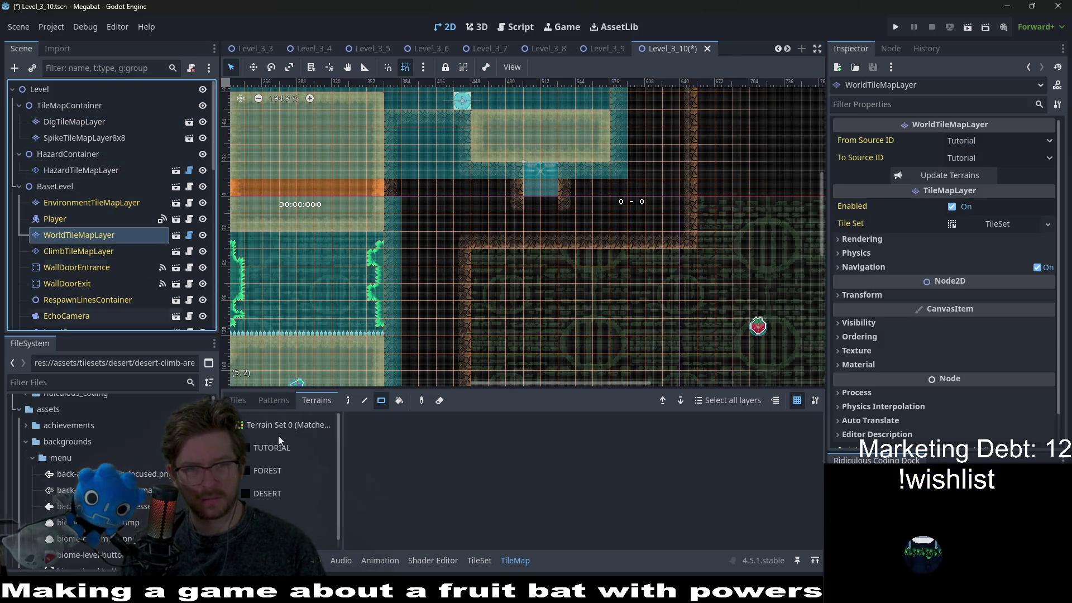
{"action": "left_click", "coordinate": [257, 471]}
{"action": "left_click", "coordinate": [255, 489]}
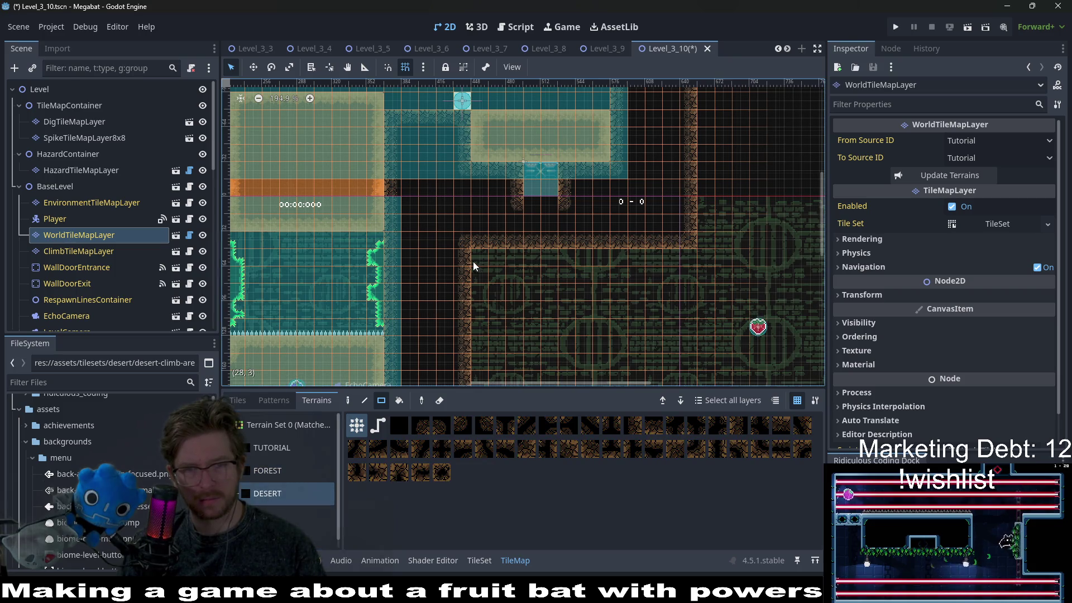
{"action": "scroll", "coordinate": [572, 176], "scroll_direction": "up", "scroll_amount": 5}
{"action": "scroll", "coordinate": [572, 176], "scroll_direction": "left", "scroll_amount": 2}
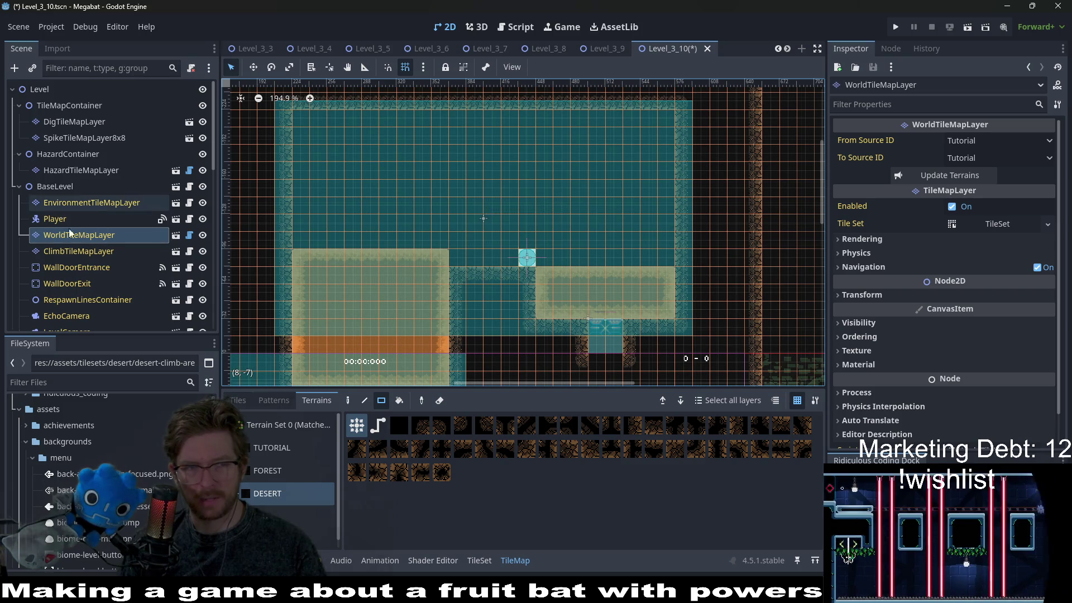
{"action": "scroll", "coordinate": [95, 224], "scroll_direction": "down", "scroll_amount": 5}
{"action": "left_click", "coordinate": [54, 159]}
{"action": "scroll", "coordinate": [456, 283], "scroll_direction": "down", "scroll_amount": 3}
Move the dig fruit Fruit4 up into the upper room
{"action": "key", "text": "w"}
{"action": "mouse_move", "coordinate": [663, 396]}
{"action": "left_mouse_down"}
{"action": "mouse_move", "coordinate": [453, 242]}
{"action": "mouse_move", "coordinate": [474, 242]}
{"action": "left_mouse_up"}
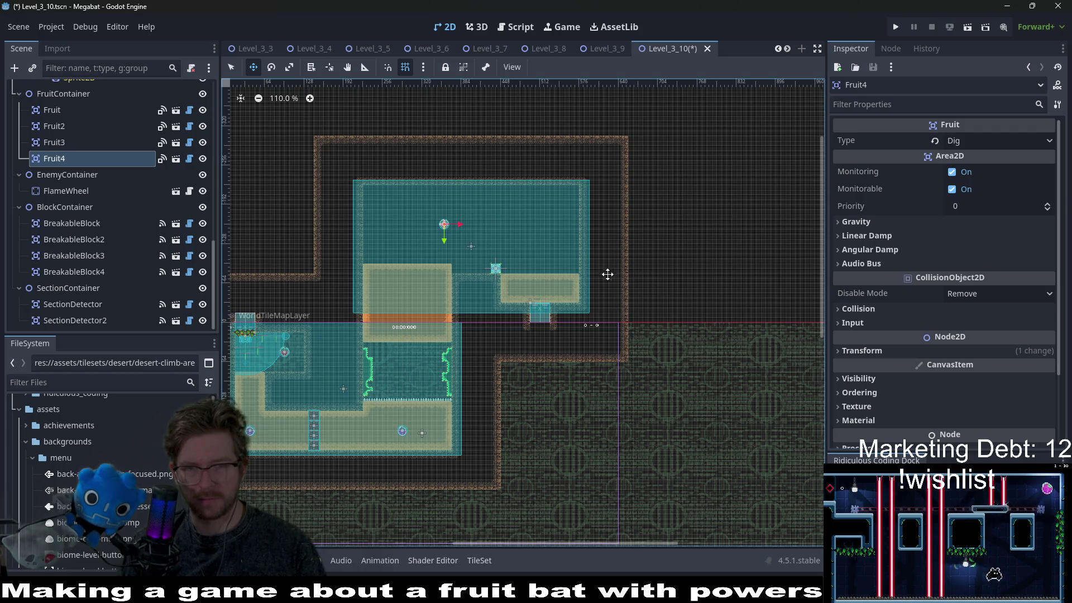
{"action": "scroll", "coordinate": [562, 259], "scroll_direction": "up", "scroll_amount": 3}
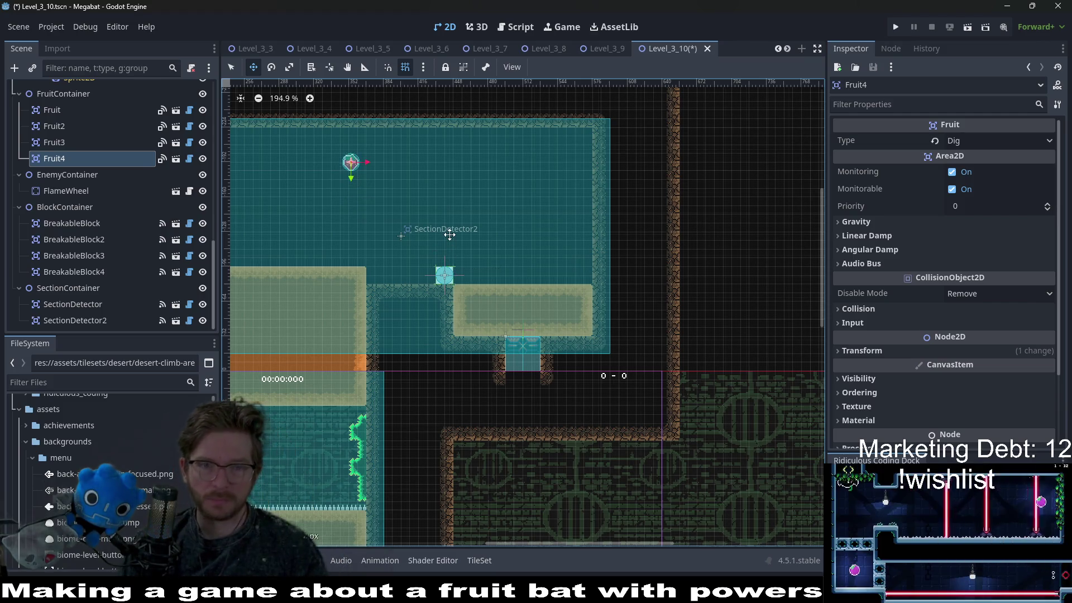
{"action": "left_click_drag", "start_coordinate": [440, 248], "coordinate": [403, 248]}
Raise the FlameWheel mid-room, nudge it right, and make it also fire Down
{"action": "left_click", "coordinate": [63, 192]}
{"action": "left_click_drag", "start_coordinate": [456, 276], "coordinate": [452, 196]}
{"action": "scroll", "coordinate": [452, 197], "scroll_direction": "up", "scroll_amount": 3}
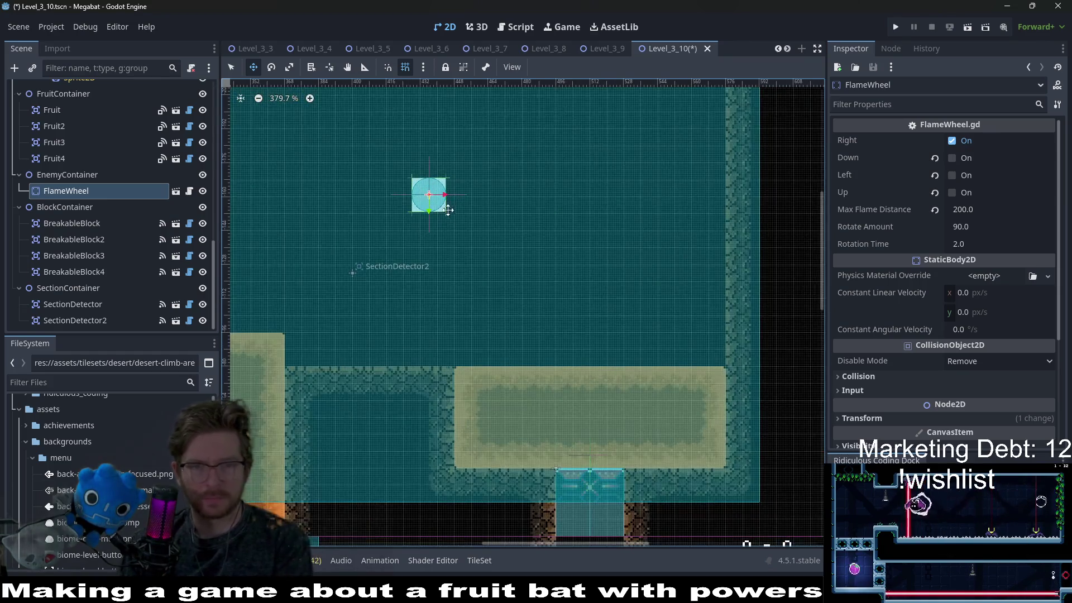
{"action": "key", "text": "Right"}
{"action": "key", "text": "Right"}
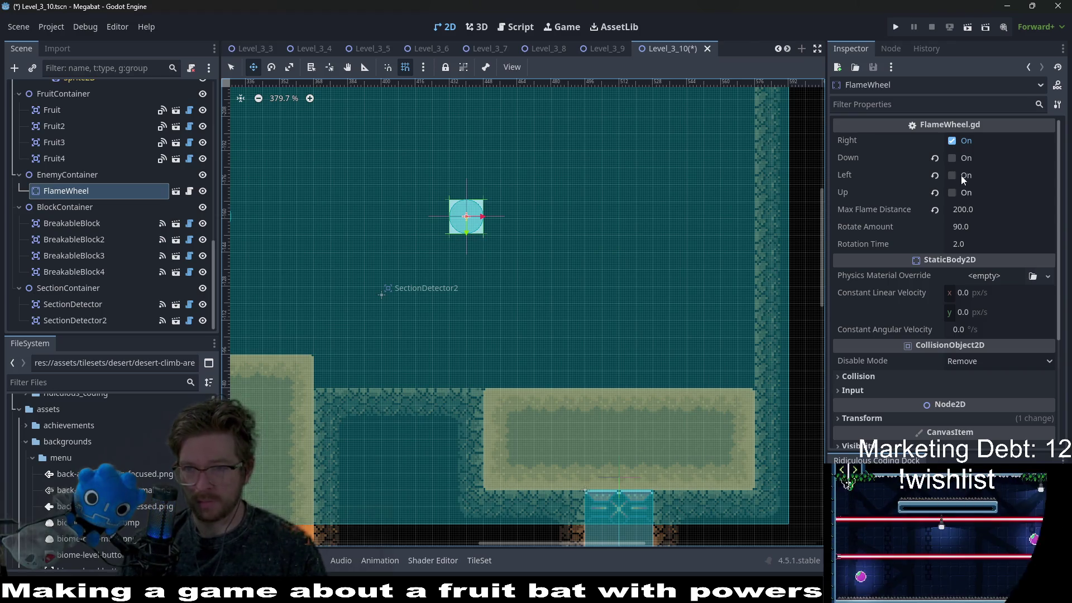
{"action": "left_click", "coordinate": [952, 158]}
{"action": "scroll", "coordinate": [630, 252], "scroll_direction": "down", "scroll_amount": 2}
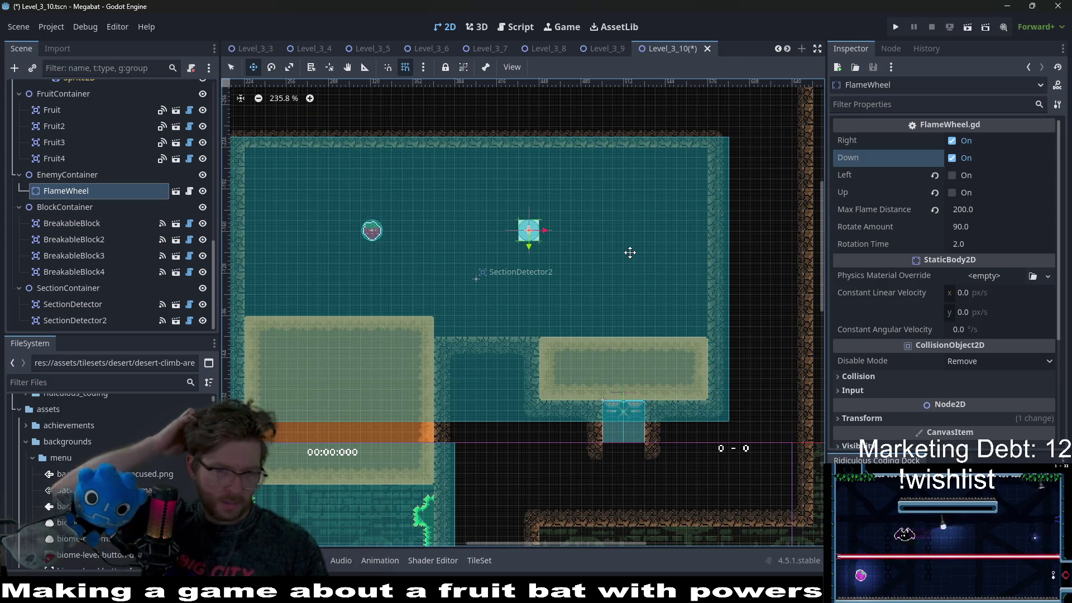
Save the Level_3_10 scene with Ctrl+S
{"action": "key", "text": "ctrl+s"}
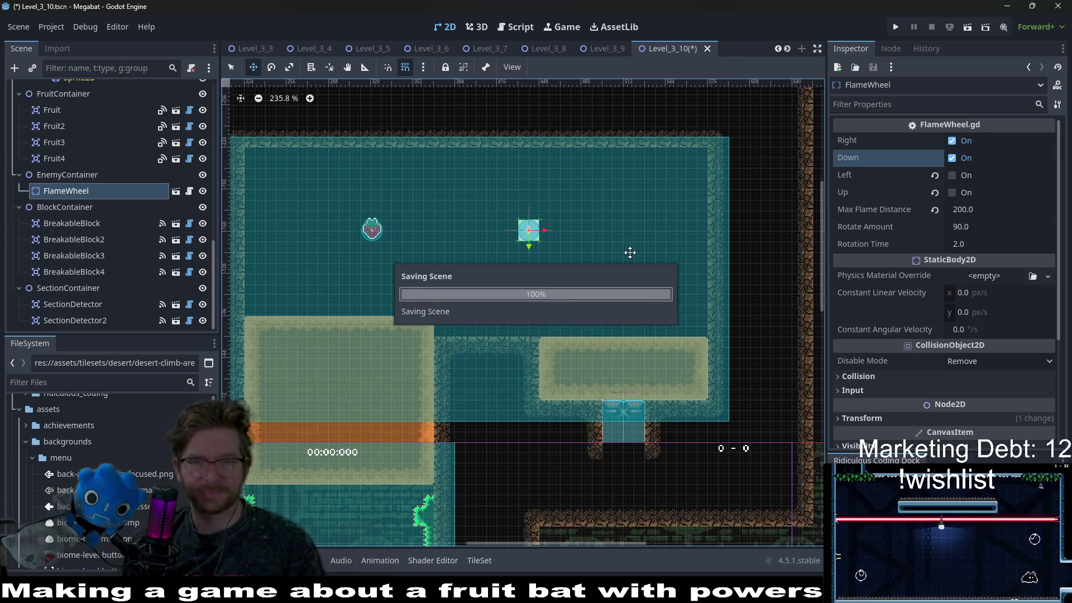
{"action": "scroll", "coordinate": [584, 257], "scroll_direction": "up", "scroll_amount": 3}
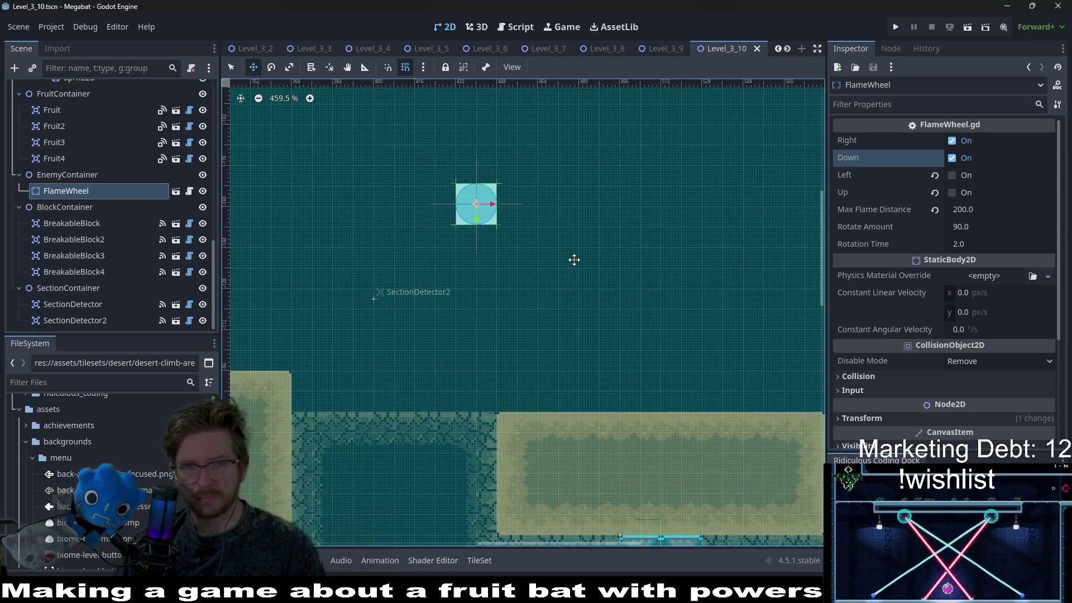
{"action": "scroll", "coordinate": [574, 260], "scroll_direction": "down", "scroll_amount": 4}
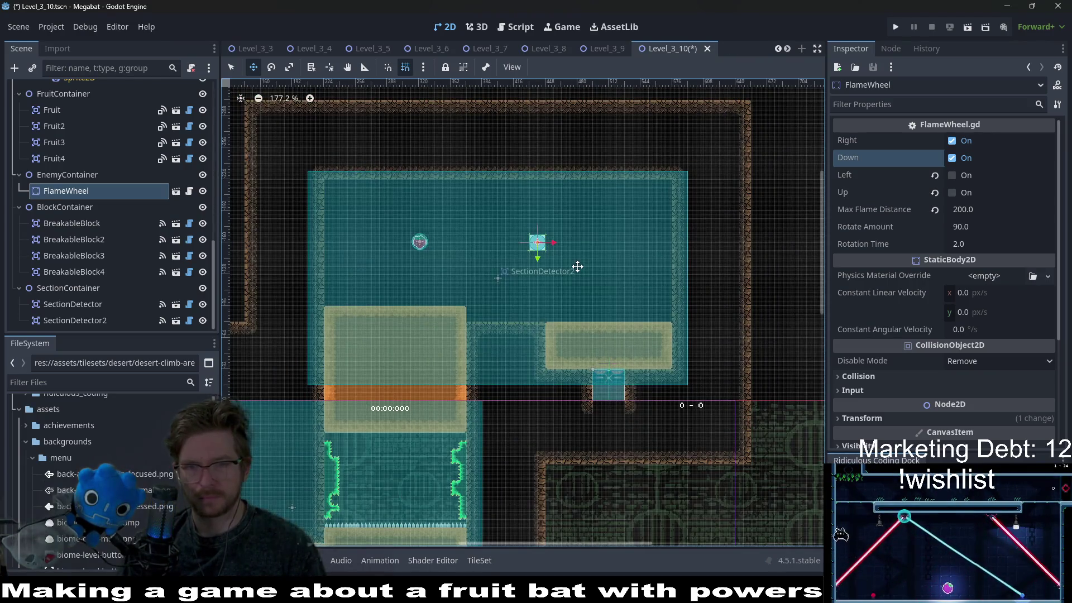
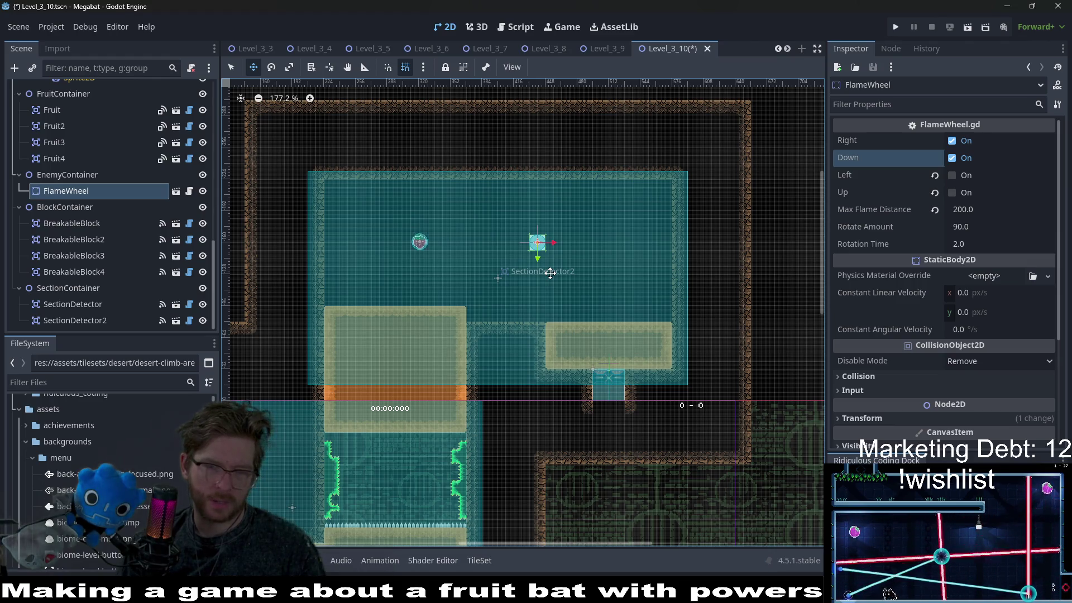
Move the flame wheel down-left beside SectionDetector2, fine-tune it with arrow keys, and run the level
{"action": "left_click_drag", "start_coordinate": [537, 256], "coordinate": [510, 281]}
{"action": "scroll", "coordinate": [510, 281], "scroll_direction": "up", "scroll_amount": 4}
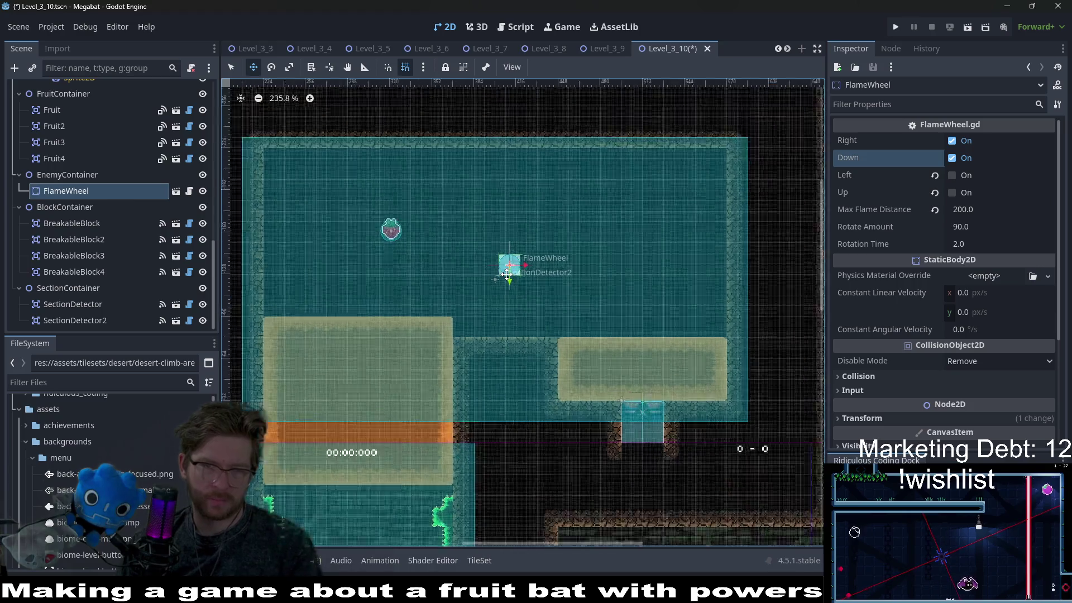
{"action": "key", "text": "Left"}
{"action": "key", "text": "Left"}
{"action": "key", "text": "Left"}
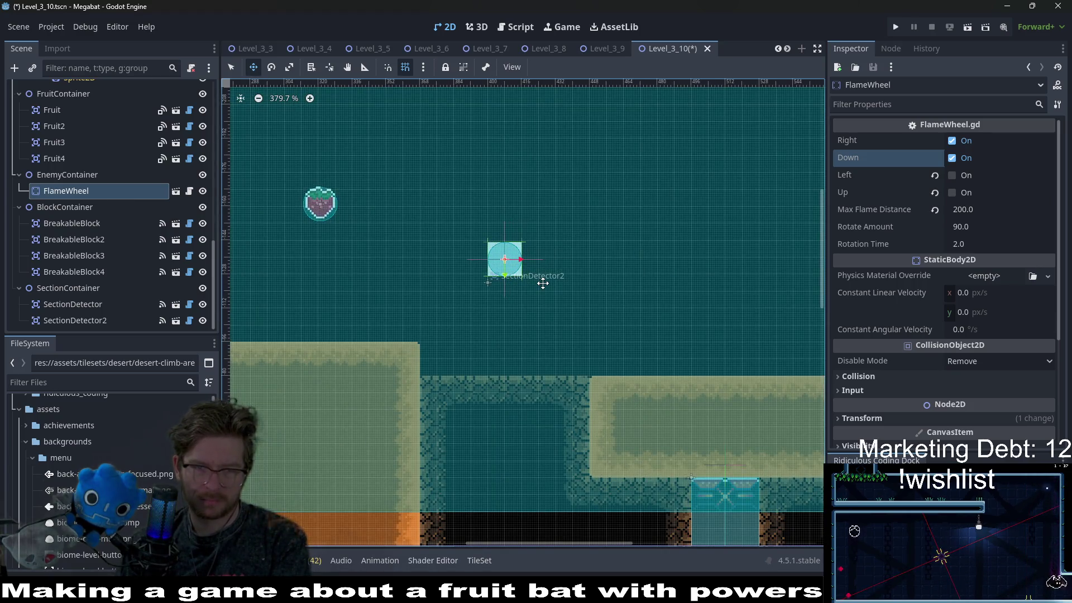
{"action": "key", "text": "Up"}
{"action": "left_click", "coordinate": [971, 27]}
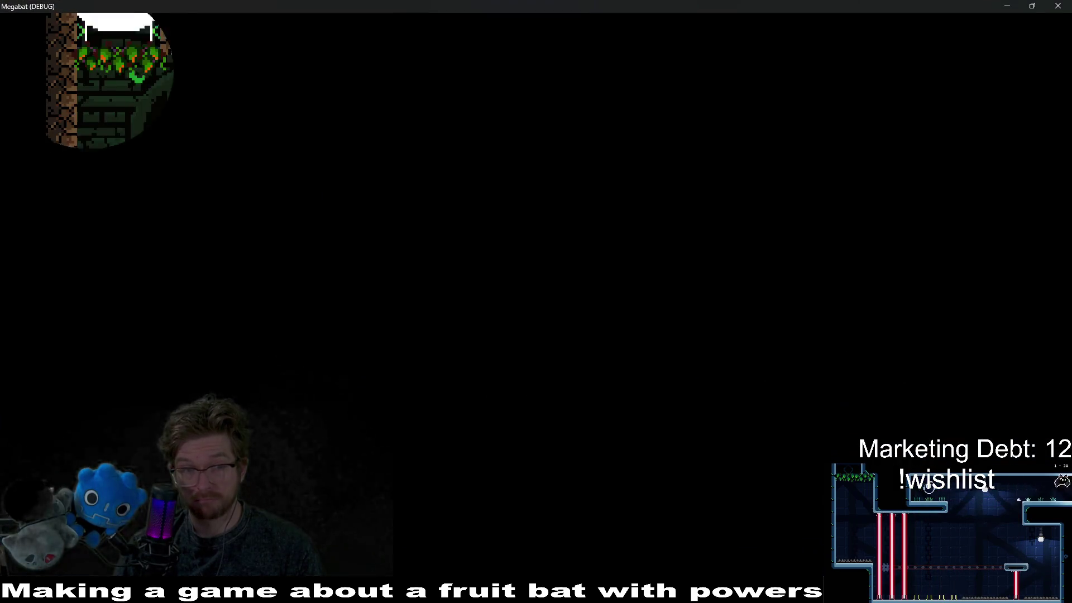
Fly the bat down the left shaft, through the spiked room and strawberry, up onto the white beam
{"action": "key", "text": "Left"}
{"action": "key", "text": "Down"}
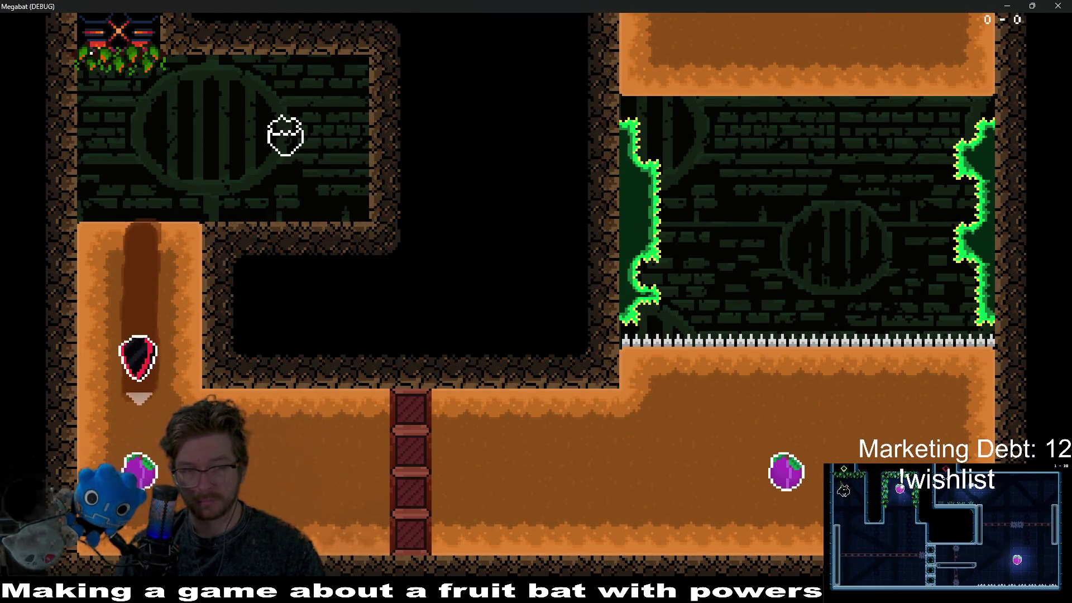
{"action": "key", "text": "Right"}
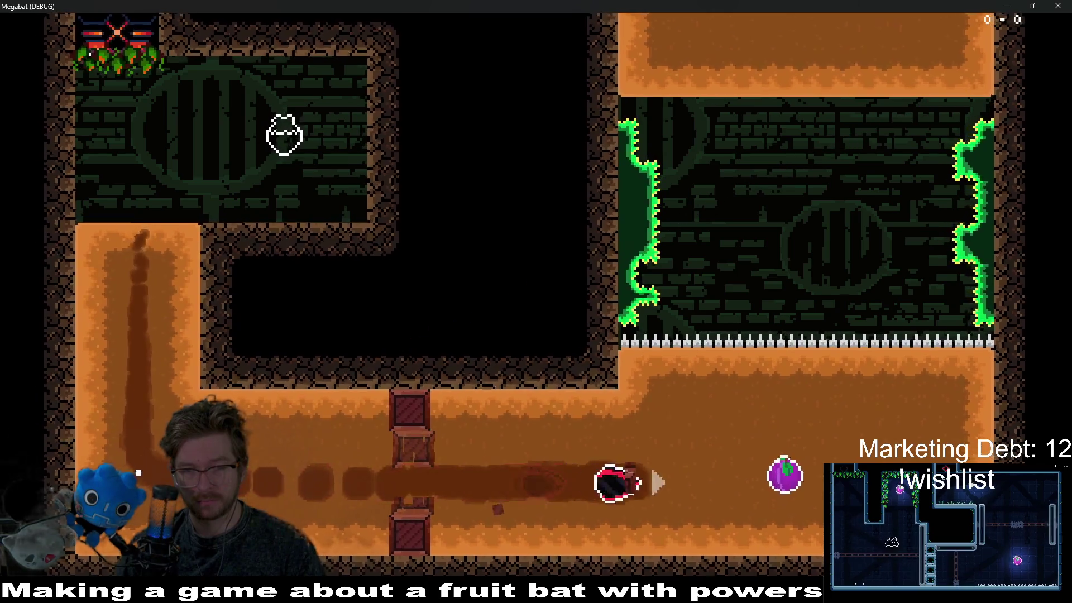
{"action": "key", "text": "Up"}
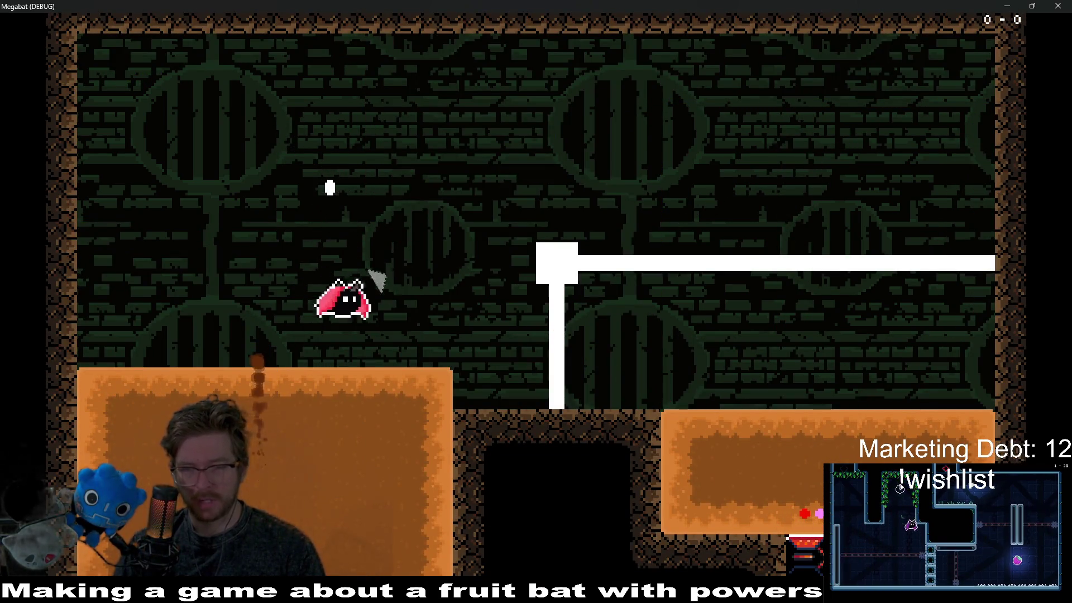
{"action": "key", "text": "Right"}
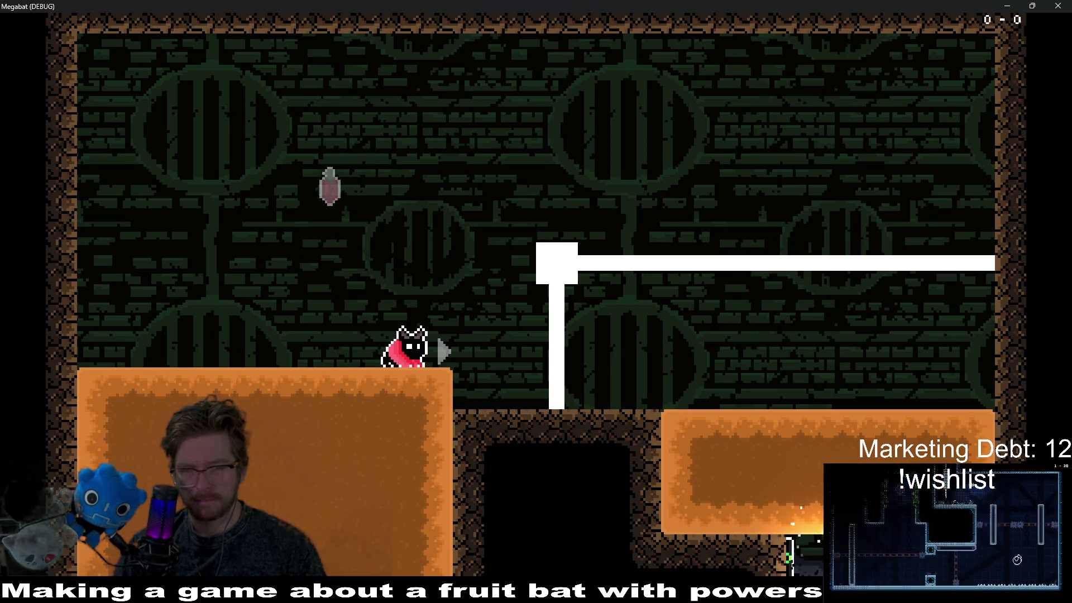
{"action": "key", "text": "Up"}
{"action": "key", "text": "Left"}
{"action": "key", "text": "Up"}
{"action": "key", "text": "Right"}
{"action": "key", "text": "Left"}
{"action": "key", "text": "Right"}
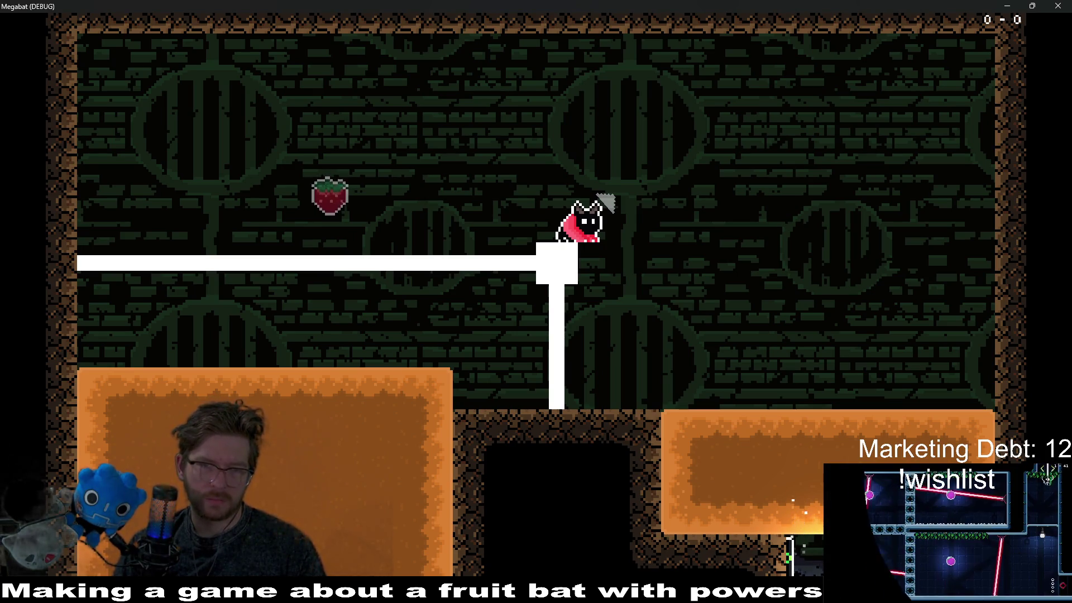
Use the ring ability to reach the left ledge and white block, then close the game
{"action": "key", "text": "space"}
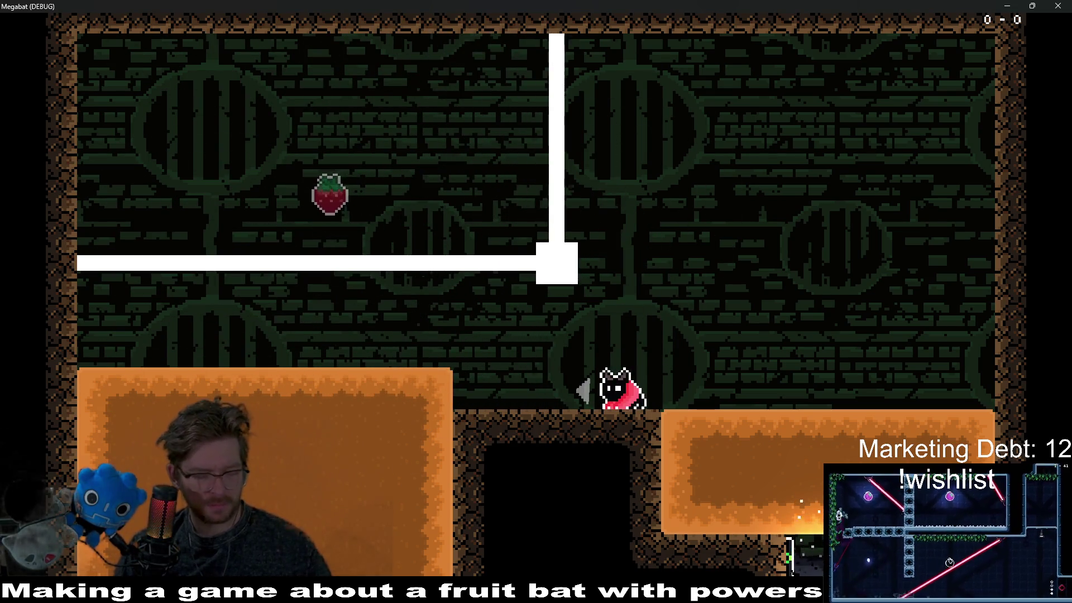
{"action": "key", "text": "space"}
{"action": "key", "text": "Left"}
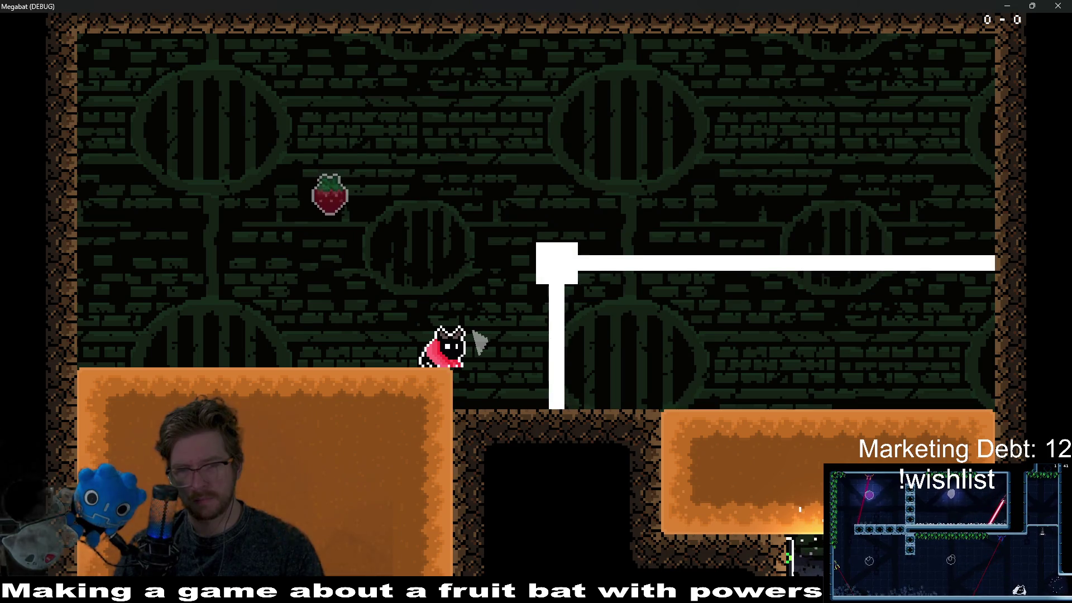
{"action": "key", "text": "space"}
{"action": "key", "text": "Right"}
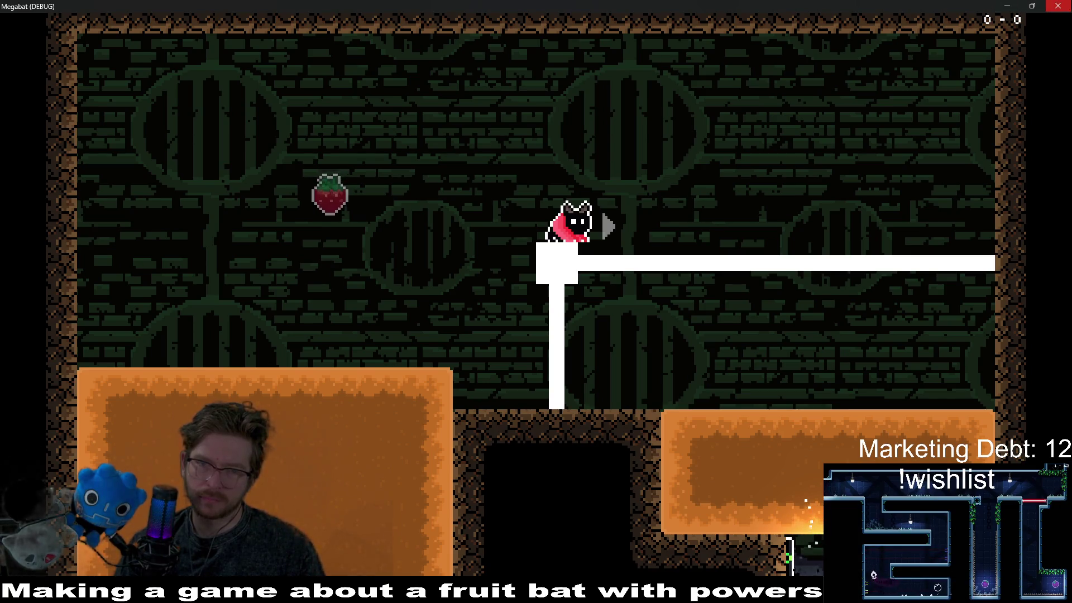
{"action": "left_click", "coordinate": [1058, 5]}
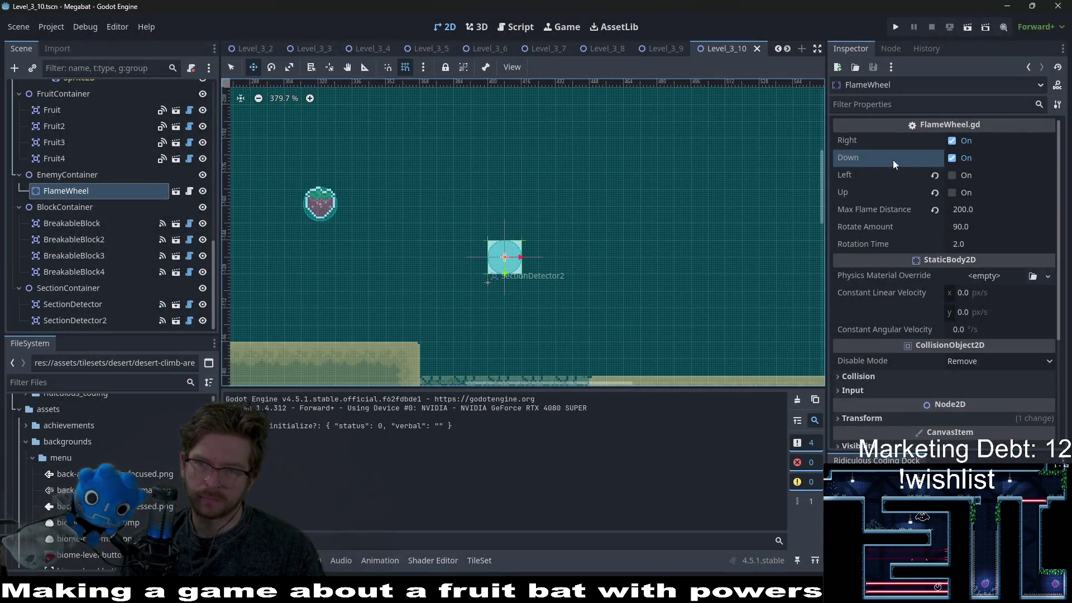
Turn on the FlameWheel's Up flame direction and look over the surrounding room
{"action": "left_click", "coordinate": [953, 191]}
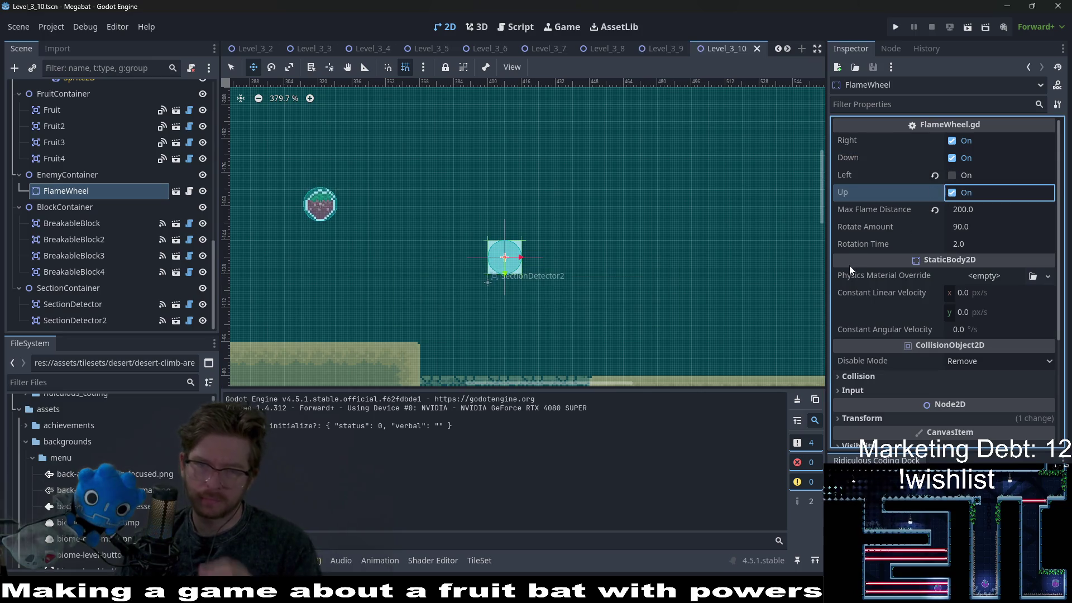
{"action": "left_click_drag", "start_coordinate": [555, 292], "coordinate": [589, 228]}
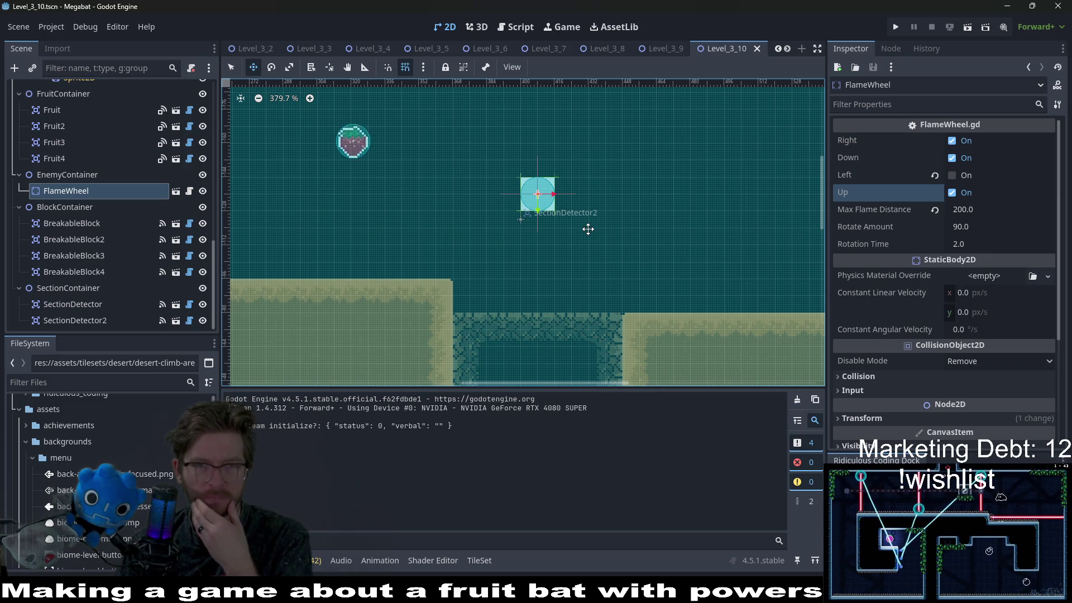
{"action": "scroll", "coordinate": [591, 271], "scroll_direction": "left", "scroll_amount": 5}
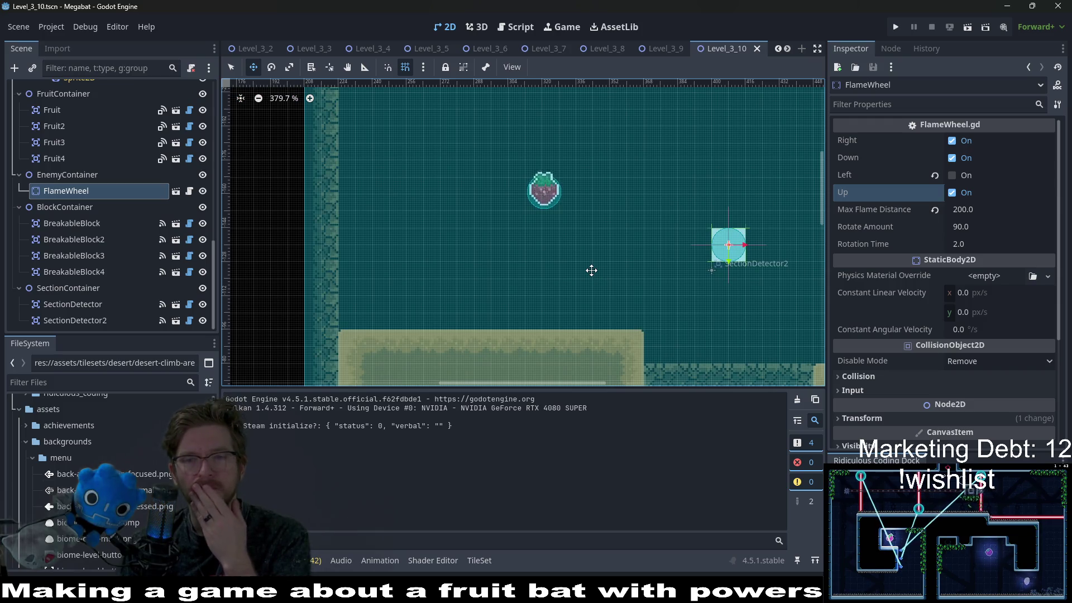
{"action": "left_click_drag", "start_coordinate": [601, 269], "coordinate": [522, 284]}
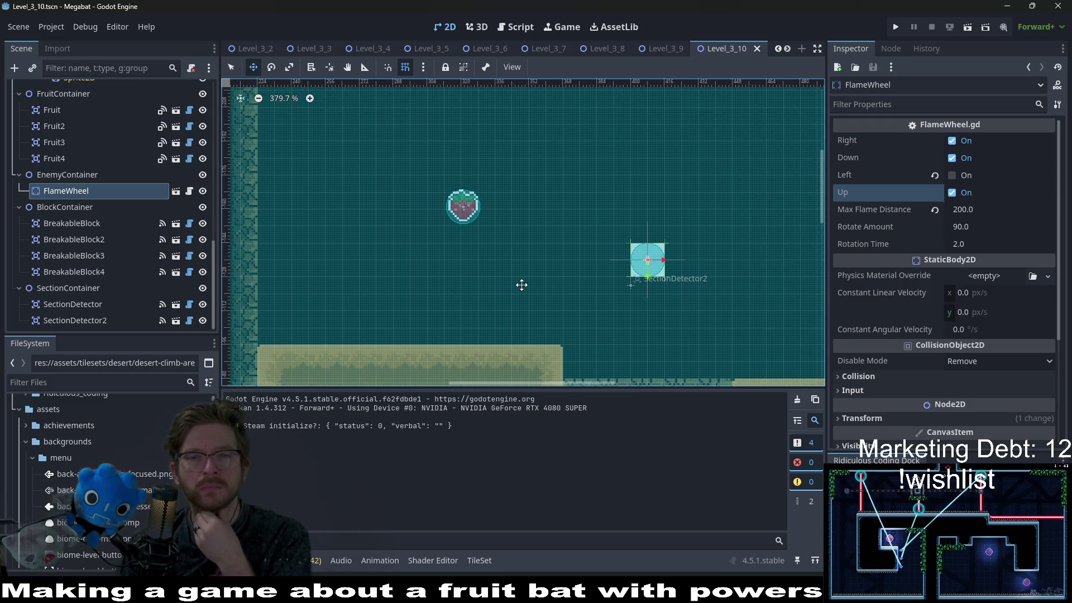
{"action": "scroll", "coordinate": [522, 285], "scroll_direction": "down", "scroll_amount": 4}
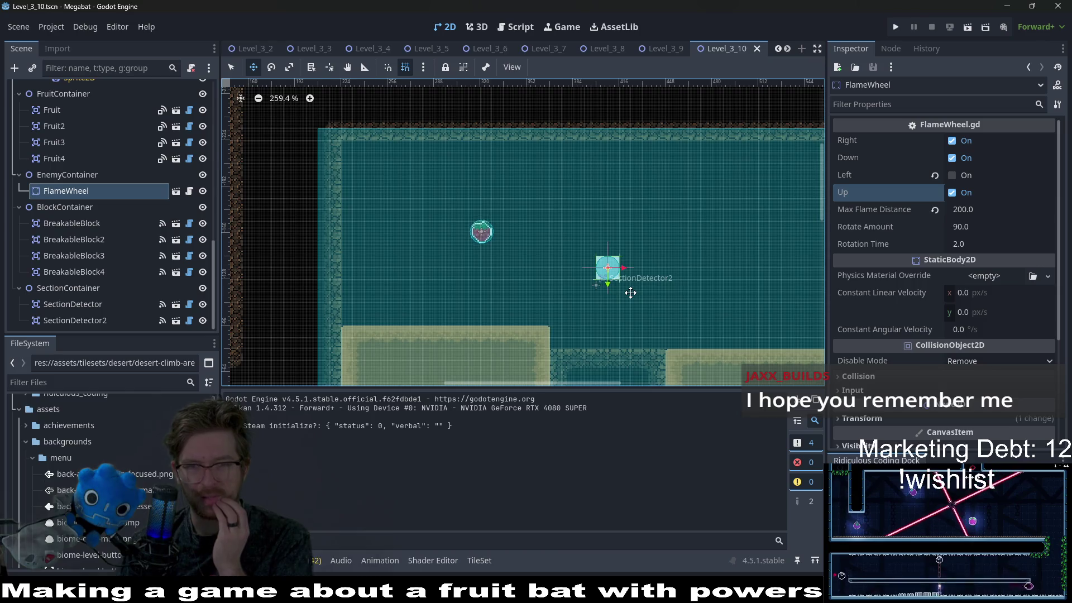
{"action": "scroll", "coordinate": [630, 292], "scroll_direction": "up", "scroll_amount": 3}
{"action": "scroll", "coordinate": [625, 282], "scroll_direction": "right", "scroll_amount": 2}
{"action": "scroll", "coordinate": [624, 275], "scroll_direction": "down", "scroll_amount": 4}
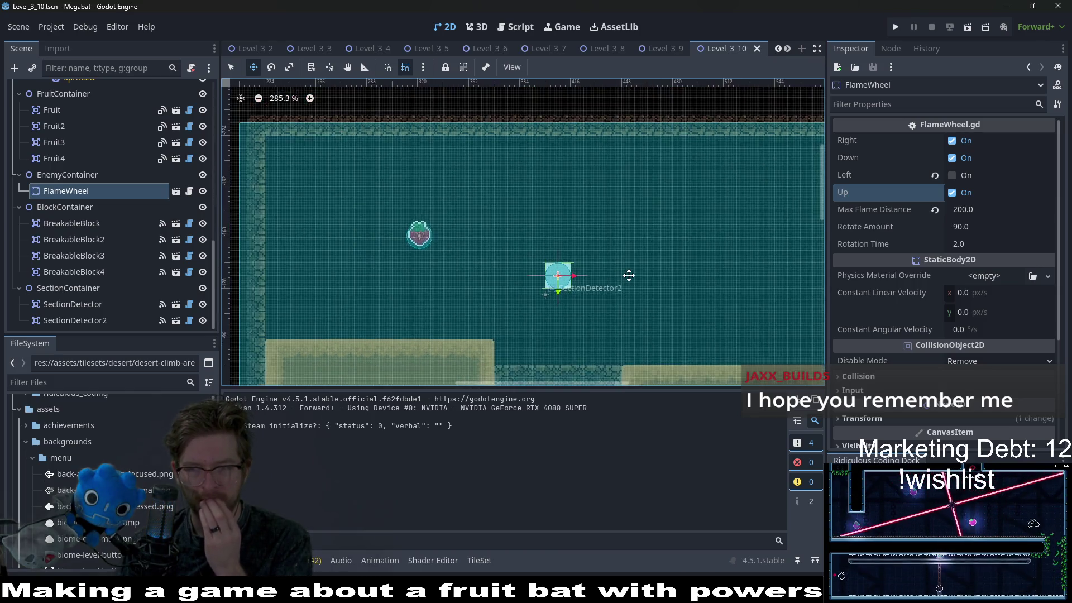
{"action": "scroll", "coordinate": [622, 292], "scroll_direction": "down", "scroll_amount": 2}
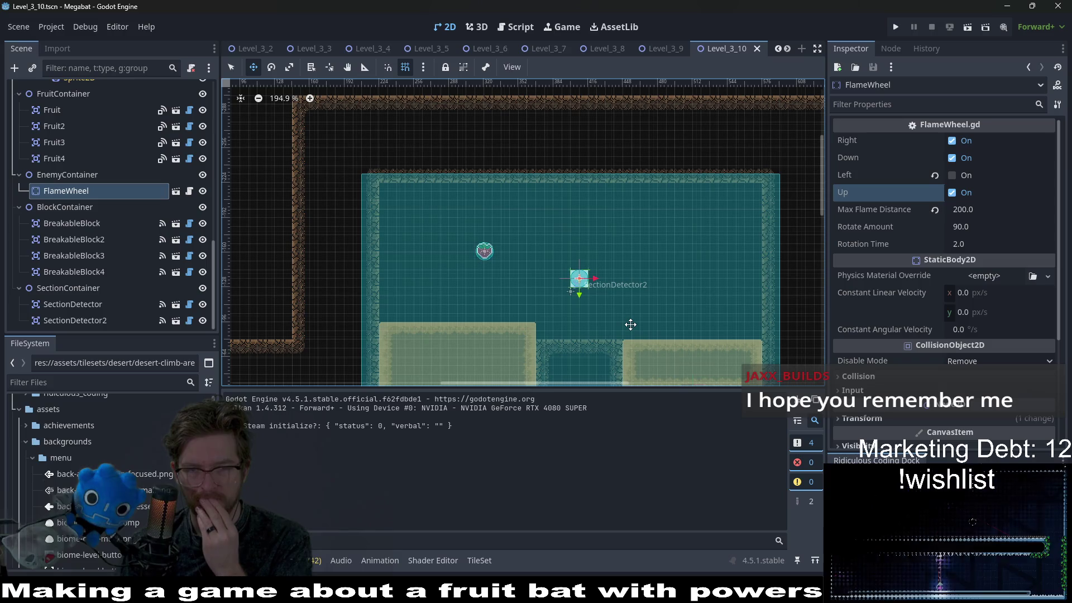
{"action": "left_click_drag", "start_coordinate": [630, 324], "coordinate": [618, 275]}
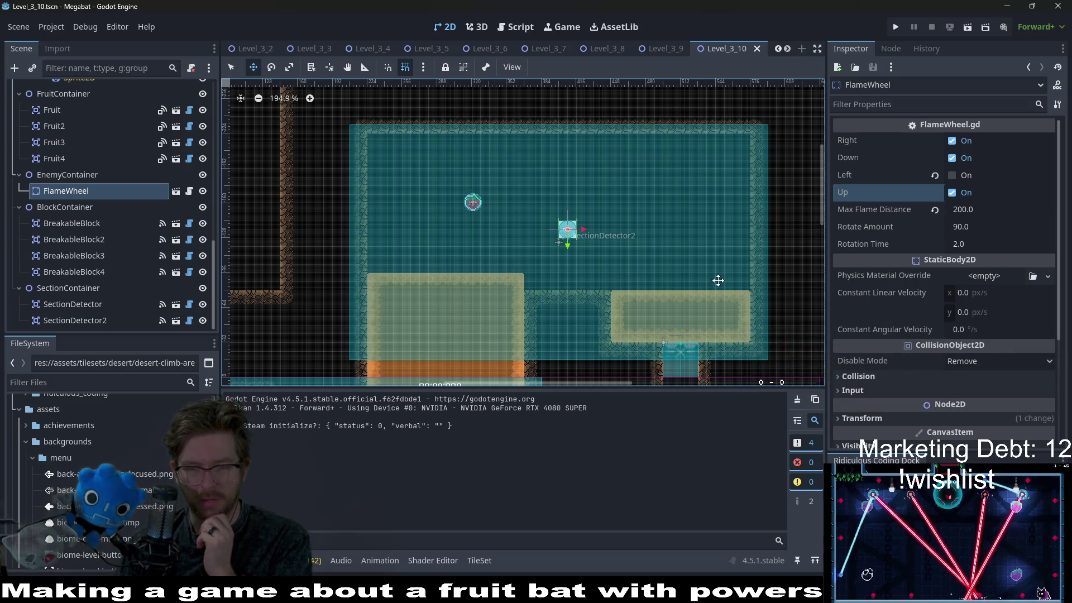
{"action": "left_click_drag", "start_coordinate": [718, 280], "coordinate": [687, 298]}
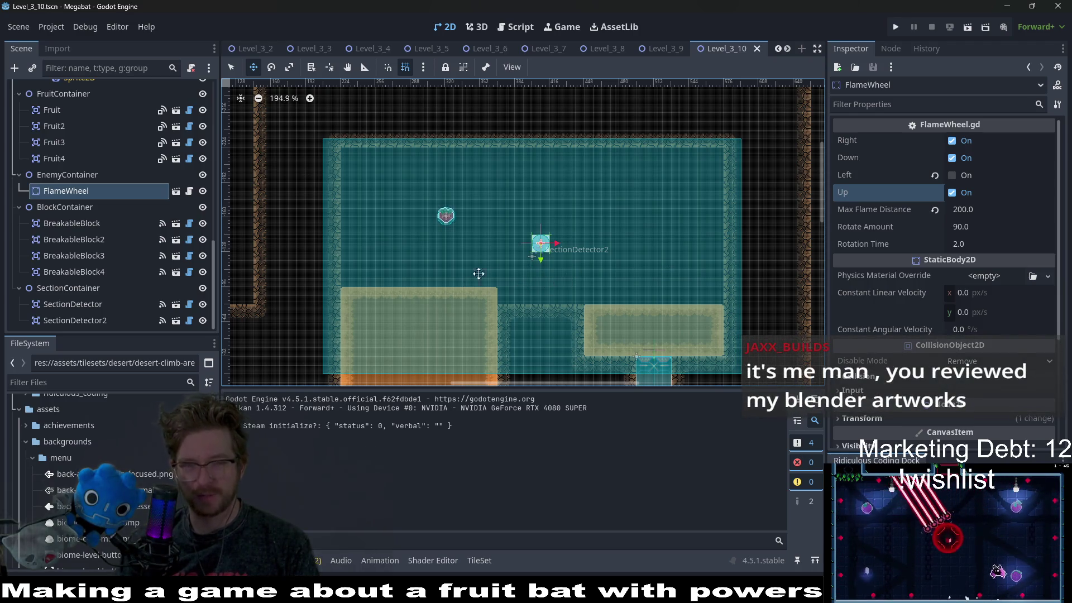
{"action": "scroll", "coordinate": [563, 250], "scroll_direction": "up", "scroll_amount": 2}
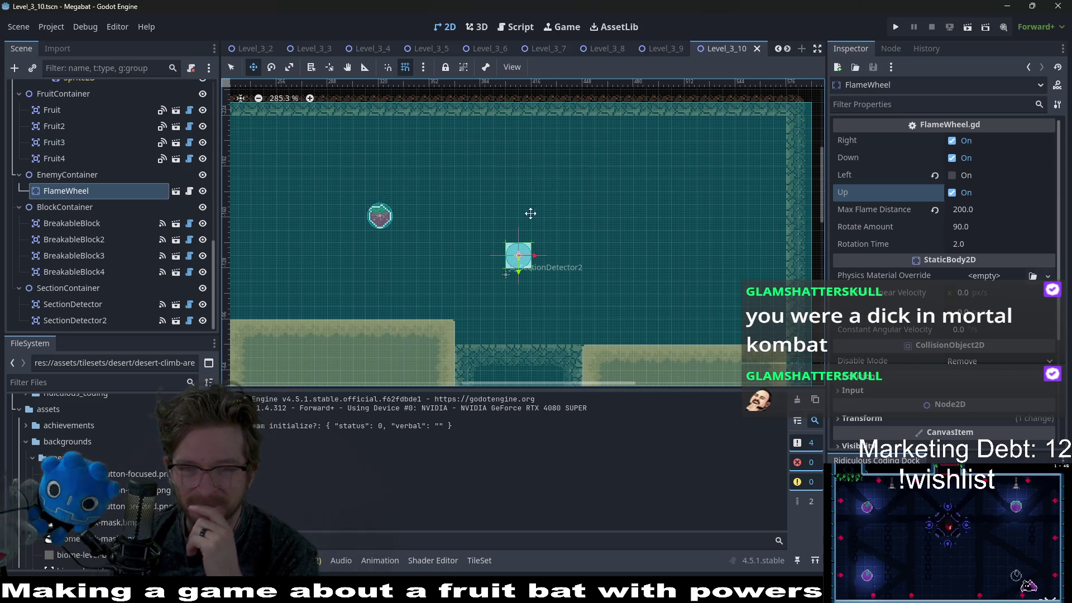
{"action": "scroll", "coordinate": [603, 262], "scroll_direction": "down", "scroll_amount": 5}
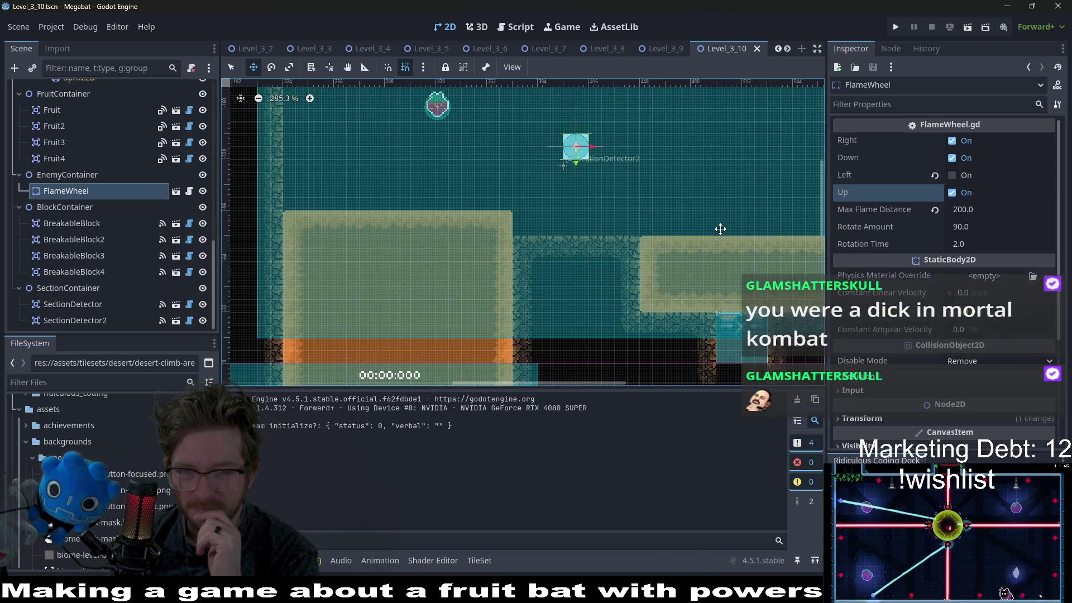
{"action": "scroll", "coordinate": [726, 225], "scroll_direction": "right", "scroll_amount": 3}
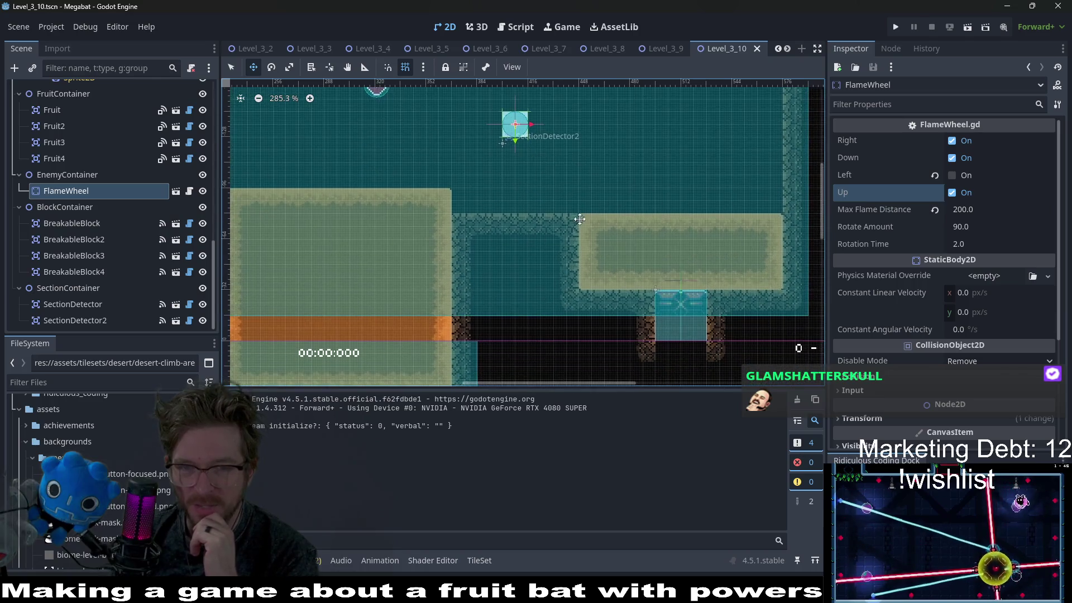
{"action": "scroll", "coordinate": [579, 219], "scroll_direction": "down", "scroll_amount": 5}
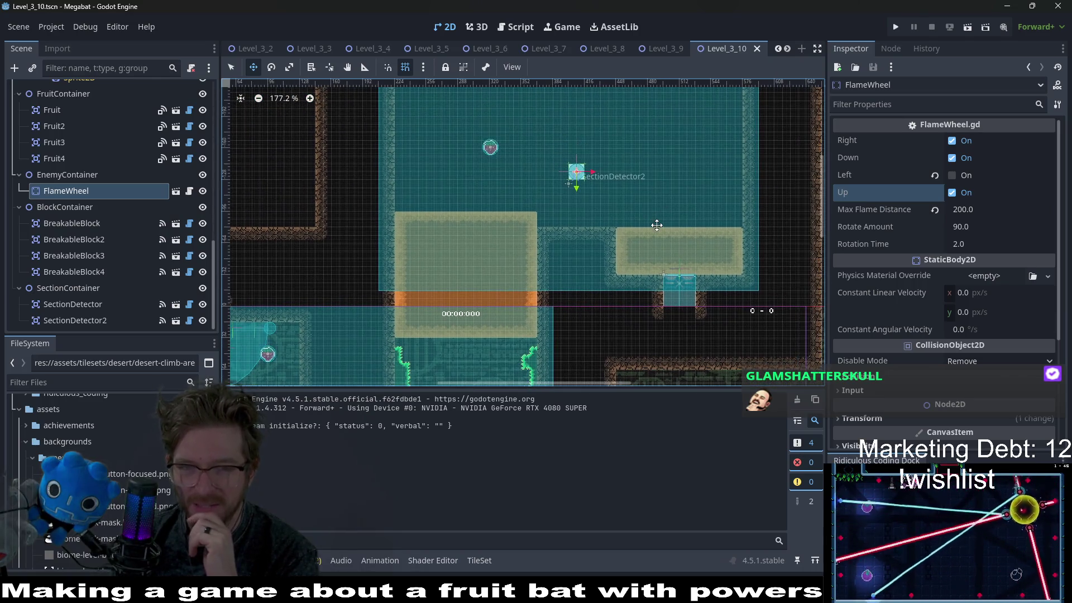
{"action": "scroll", "coordinate": [591, 215], "scroll_direction": "up", "scroll_amount": 3}
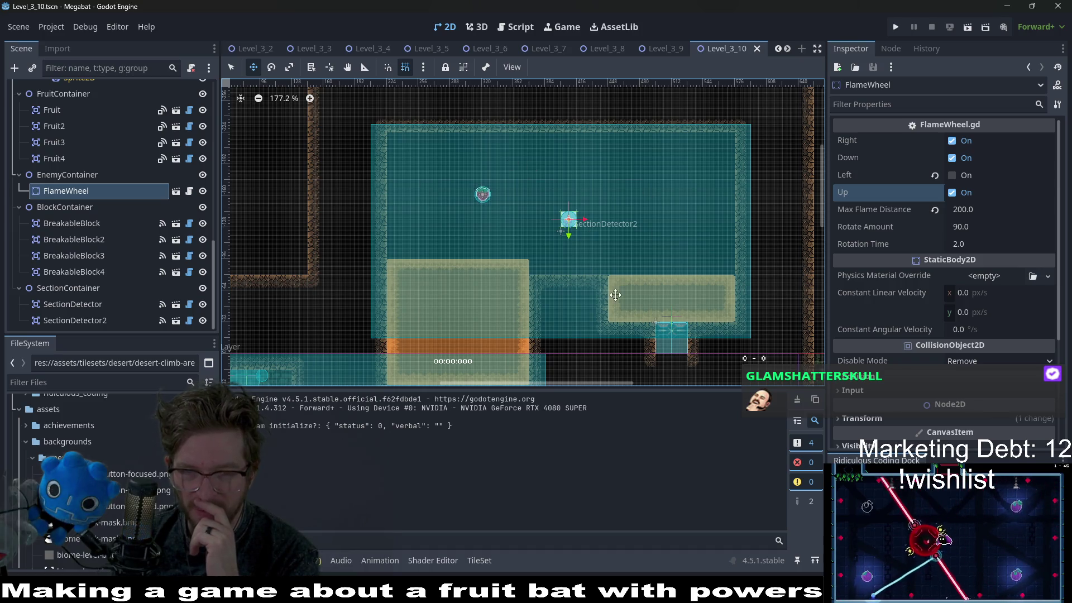
{"action": "scroll", "coordinate": [645, 279], "scroll_direction": "down", "scroll_amount": 2}
{"action": "scroll", "coordinate": [644, 279], "scroll_direction": "down", "scroll_amount": 2}
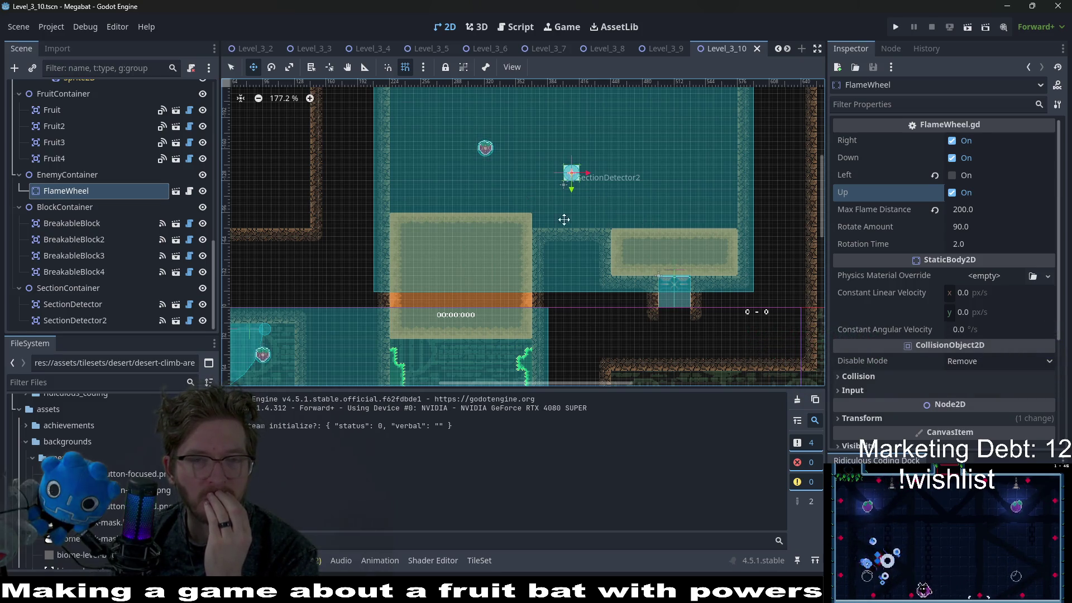
{"action": "left_click_drag", "start_coordinate": [596, 182], "coordinate": [591, 241]}
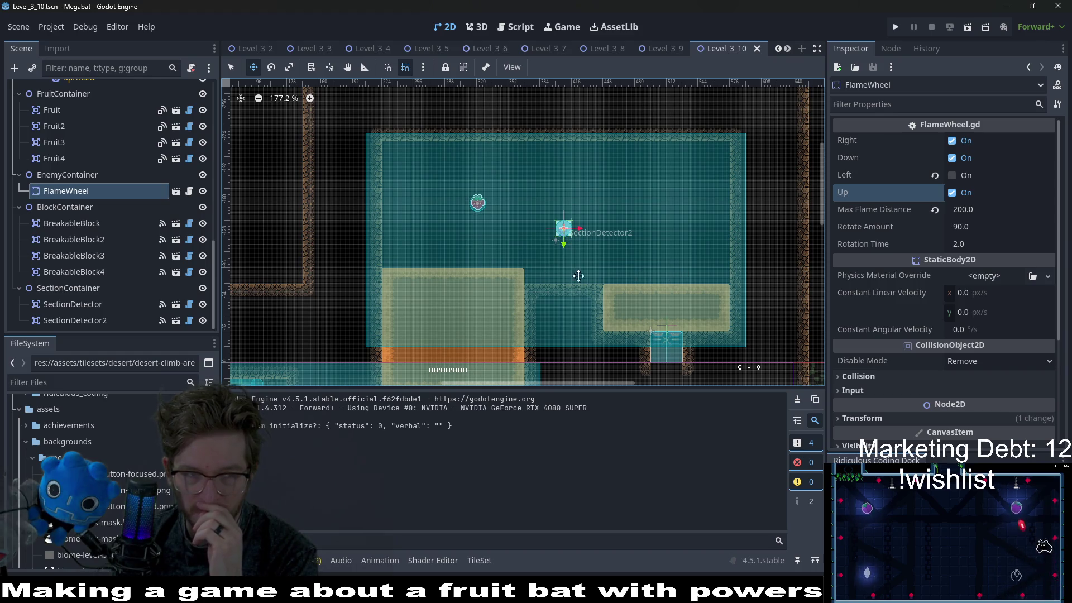
{"action": "left_click", "coordinate": [175, 191]}
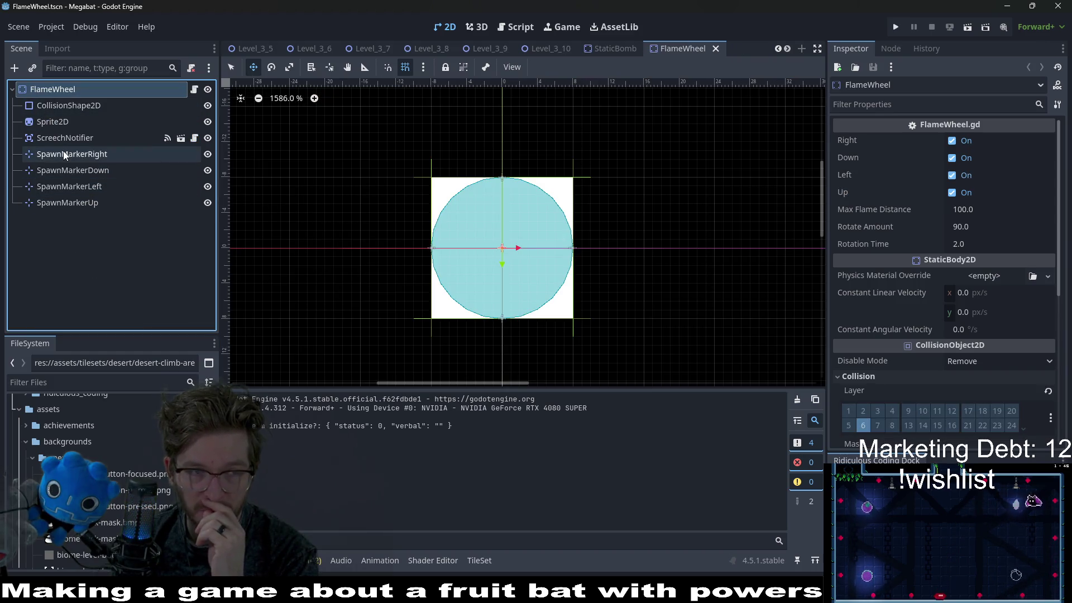
Set the FlameRayCast line's Default Color to red (ff0000) and save the scene
{"action": "left_click", "coordinate": [194, 89]}
{"action": "scroll", "coordinate": [686, 116], "scroll_direction": "up", "scroll_amount": 10}
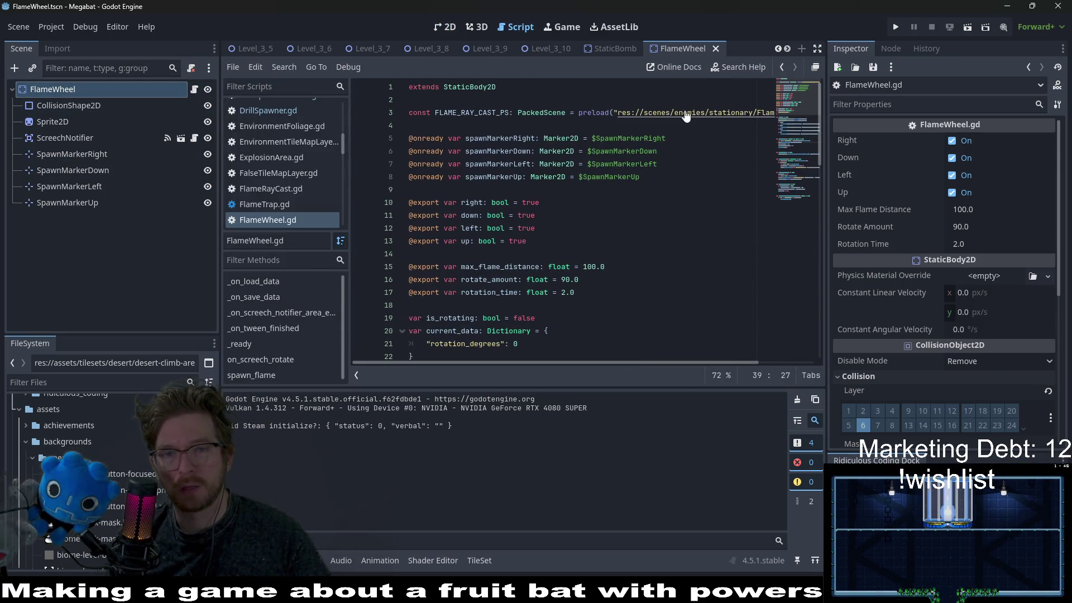
{"action": "left_click", "coordinate": [686, 116], "text": "ctrl"}
{"action": "left_click", "coordinate": [83, 106]}
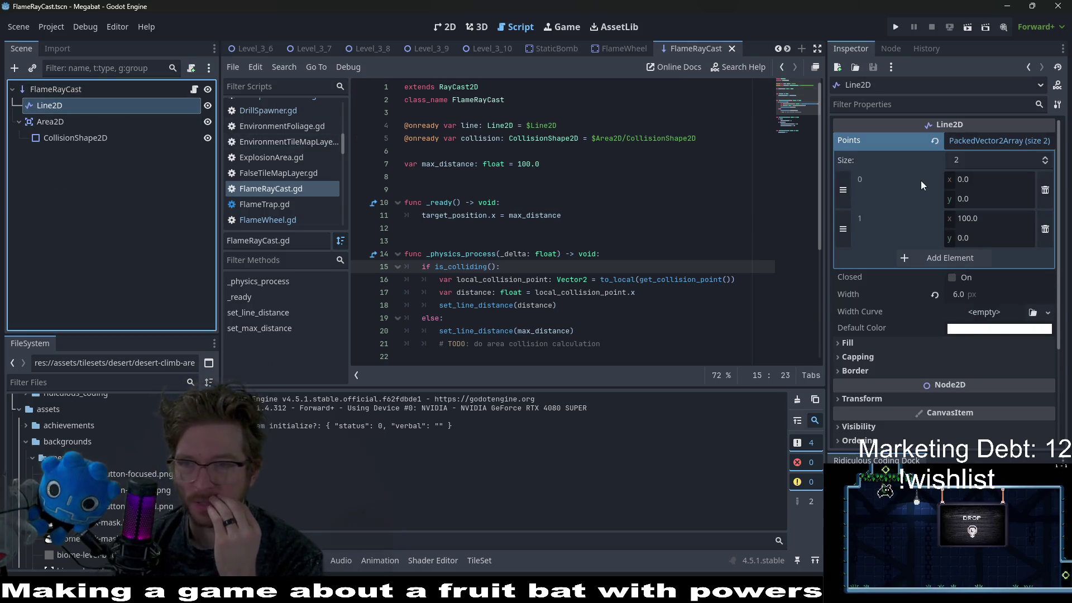
{"action": "left_click", "coordinate": [993, 328]}
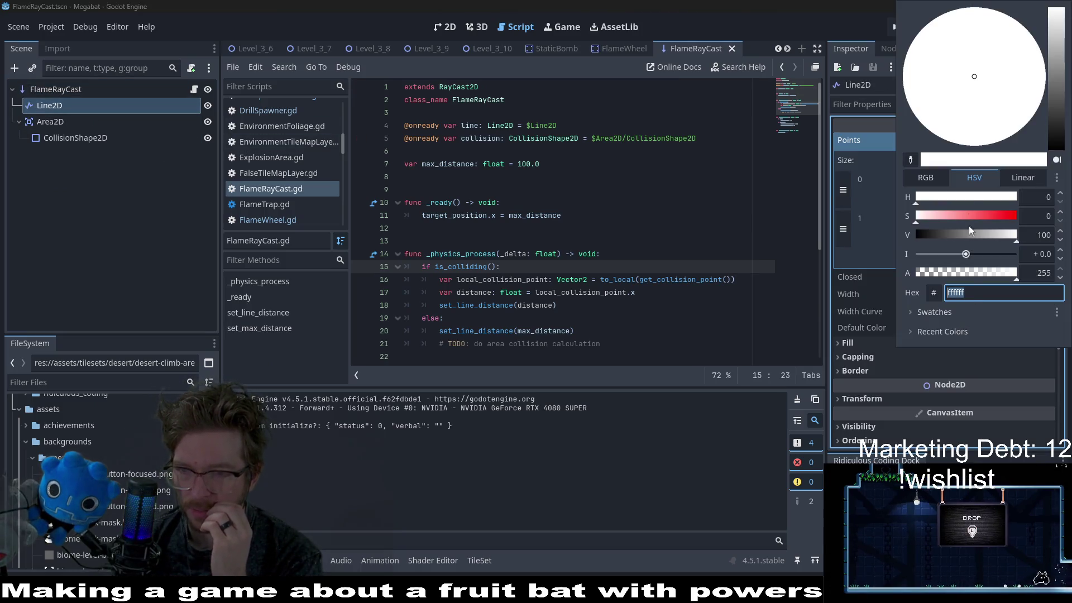
{"action": "left_click", "coordinate": [835, 274]}
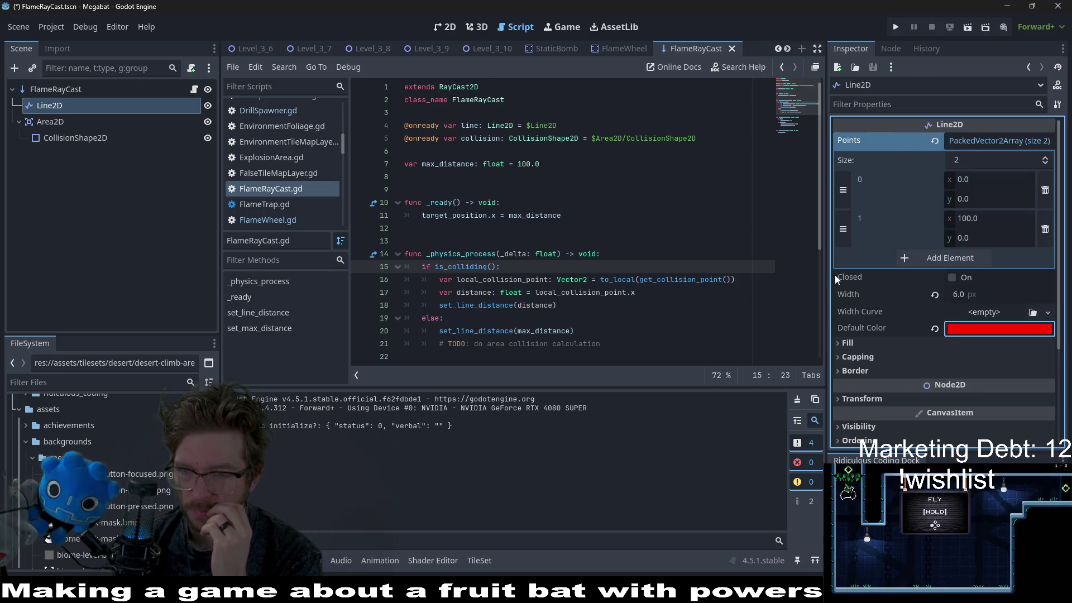
{"action": "key", "text": "ctrl+s"}
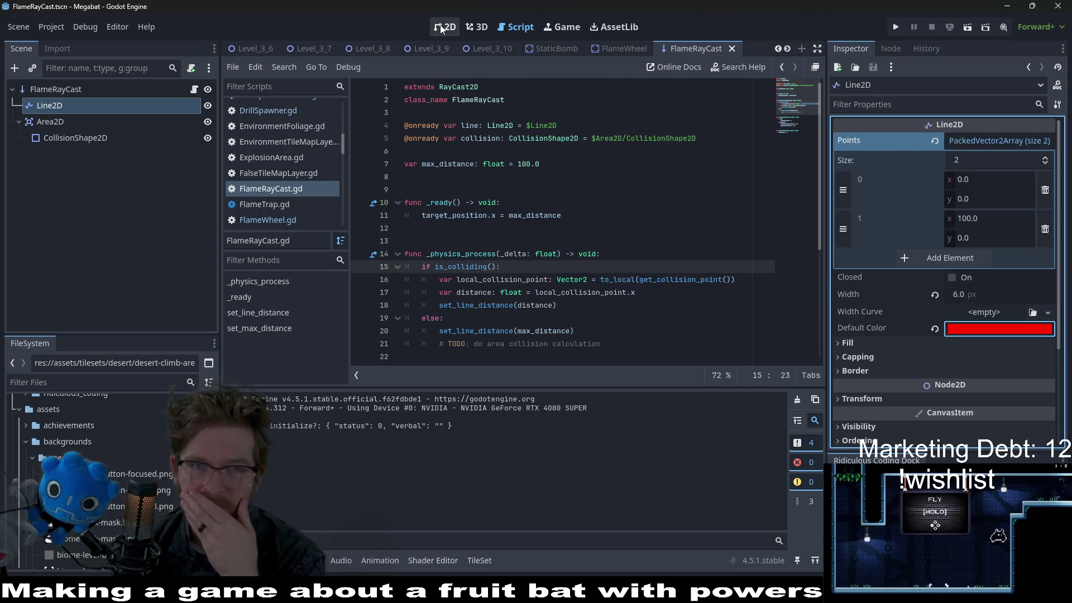
Check the red line, review the FlameWheel scene and script, then return to Level_3_10
{"action": "left_click", "coordinate": [445, 26]}
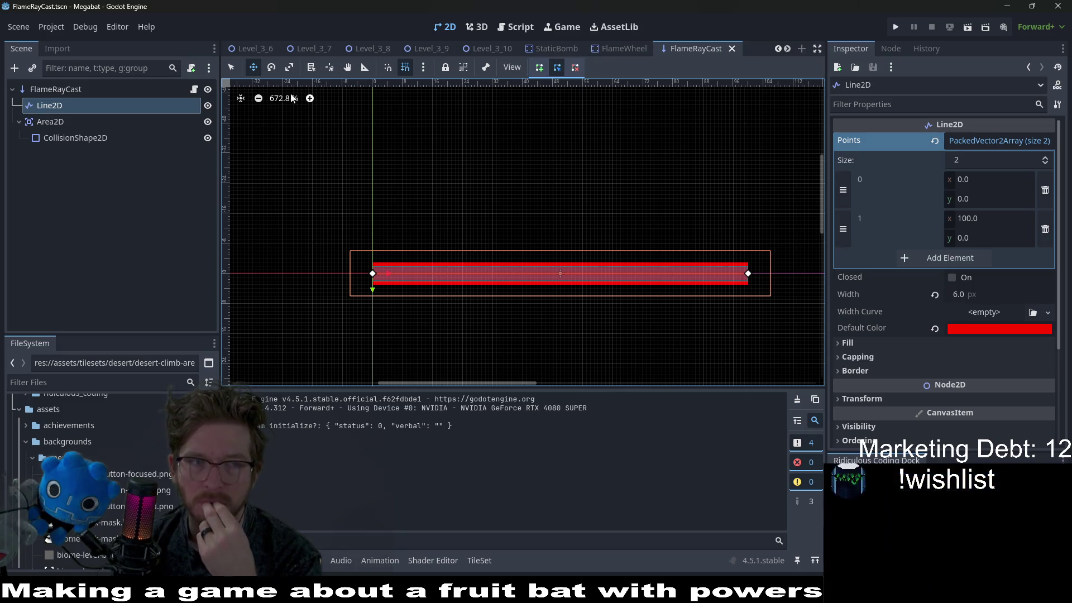
{"action": "left_click", "coordinate": [602, 49]}
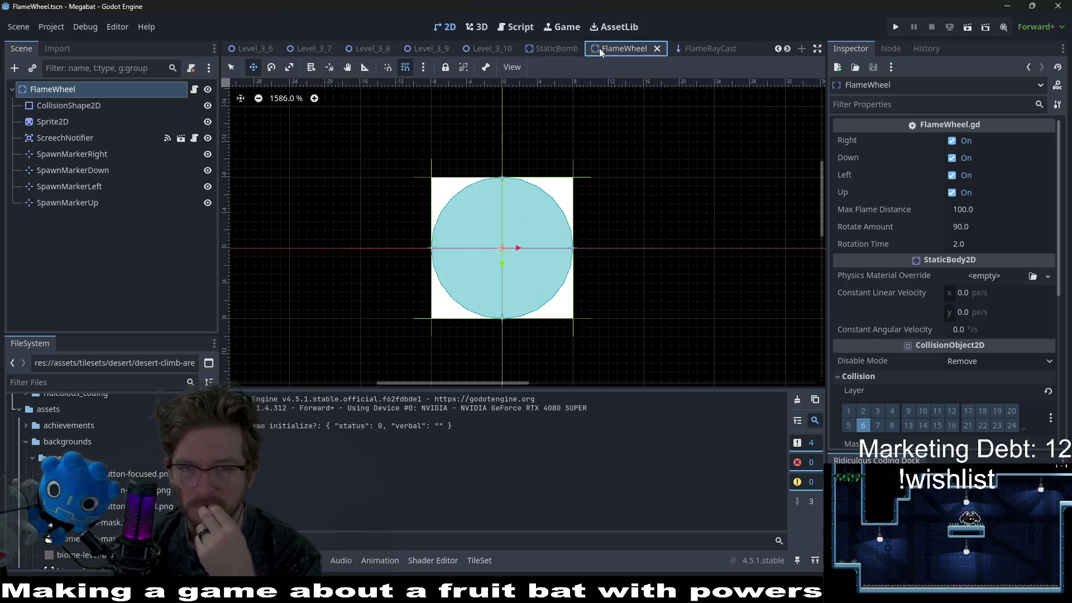
{"action": "left_click", "coordinate": [511, 29]}
{"action": "left_click", "coordinate": [445, 27]}
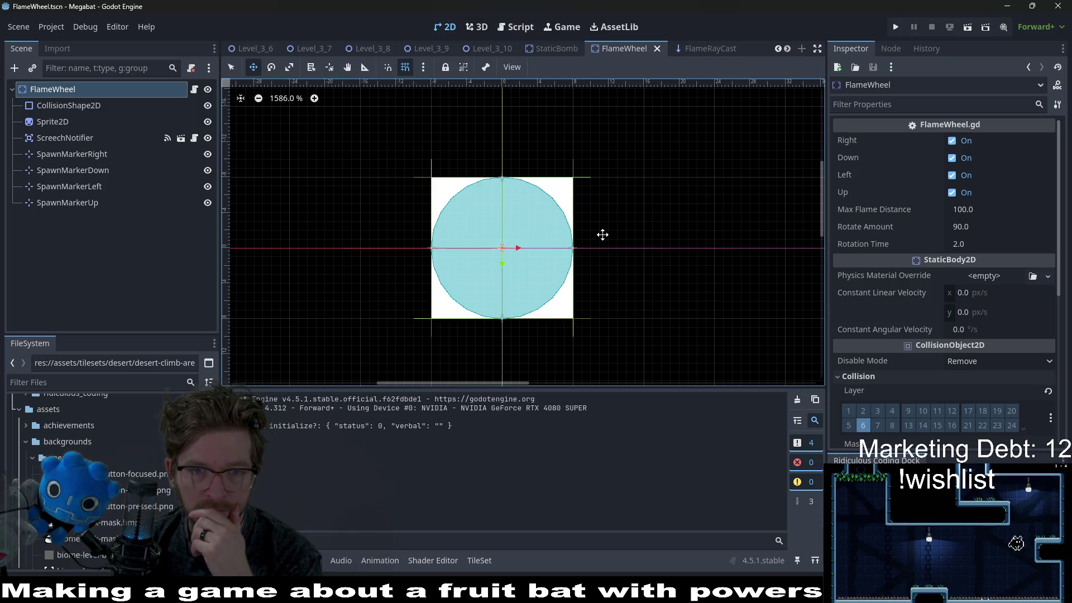
{"action": "scroll", "coordinate": [596, 229], "scroll_direction": "down", "scroll_amount": 5}
{"action": "left_click", "coordinate": [489, 49]}
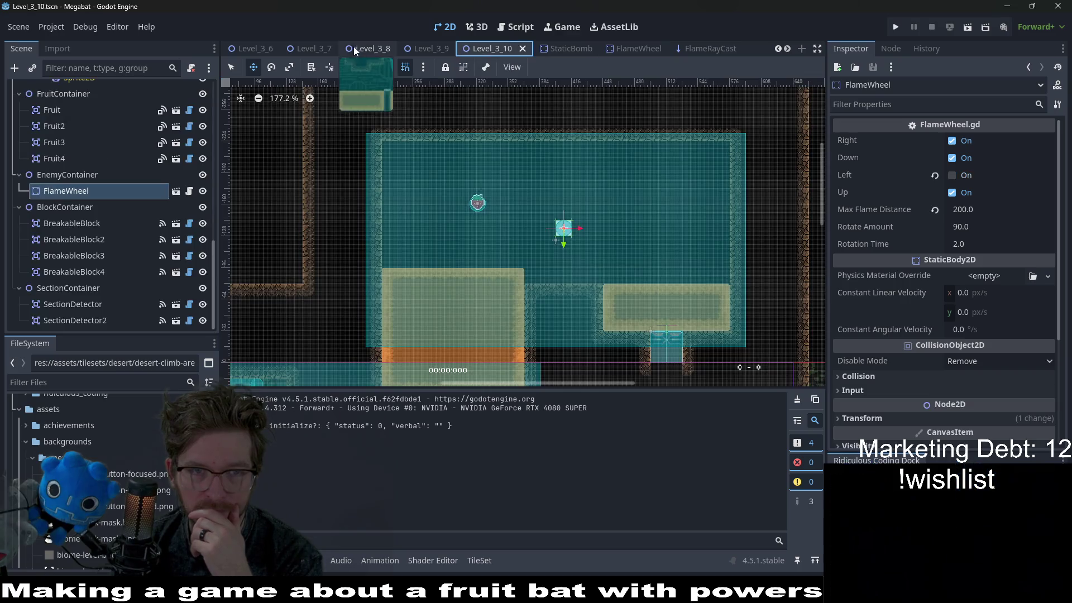
Centre the flame wheel room and step through the environment and spike layers to DigTileMapLayer
{"action": "left_click_drag", "start_coordinate": [565, 246], "coordinate": [534, 199]}
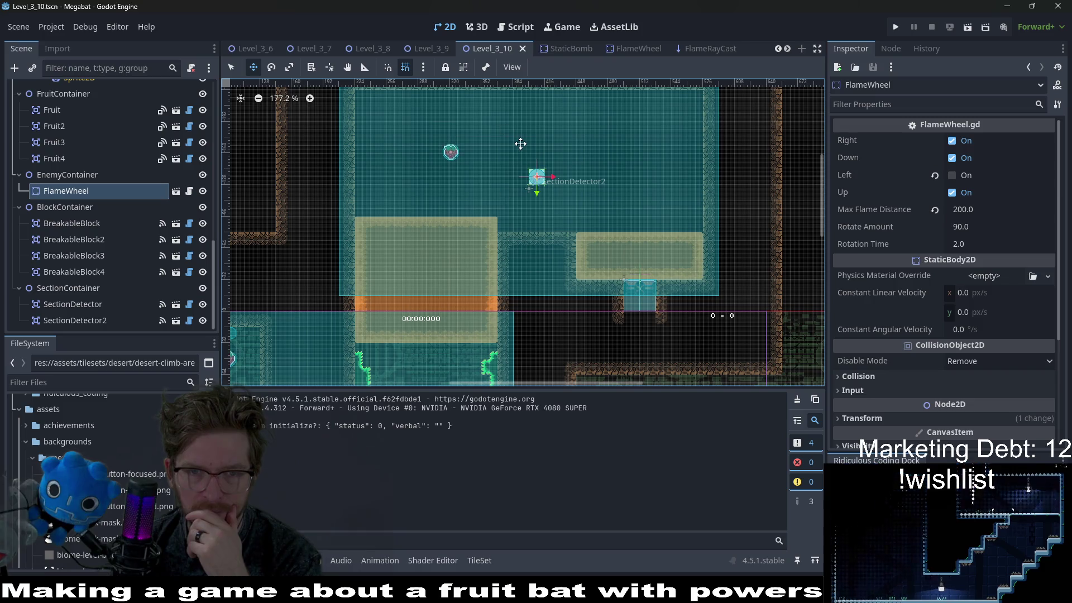
{"action": "scroll", "coordinate": [620, 215], "scroll_direction": "up", "scroll_amount": 2}
{"action": "scroll", "coordinate": [617, 215], "scroll_direction": "up", "scroll_amount": 1}
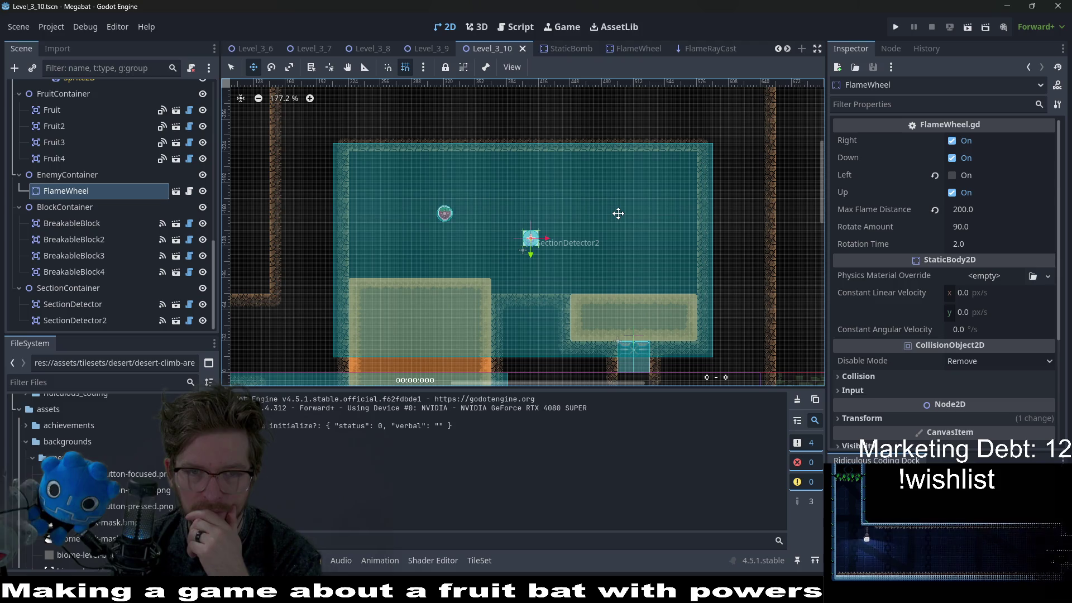
{"action": "scroll", "coordinate": [170, 159], "scroll_direction": "up", "scroll_amount": 5}
{"action": "scroll", "coordinate": [169, 156], "scroll_direction": "up", "scroll_amount": 3}
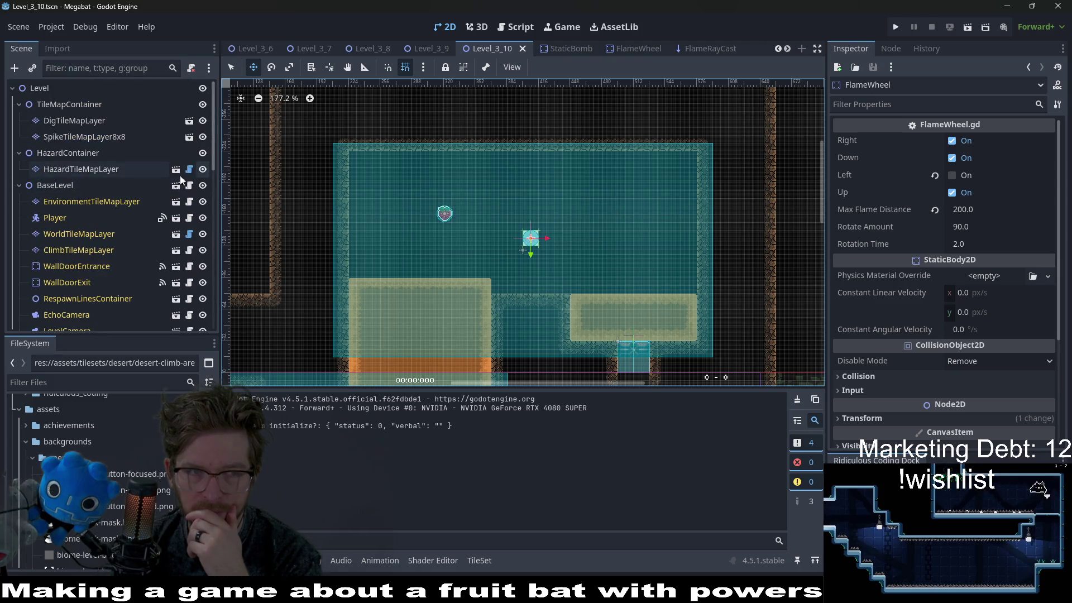
{"action": "left_click", "coordinate": [122, 202]}
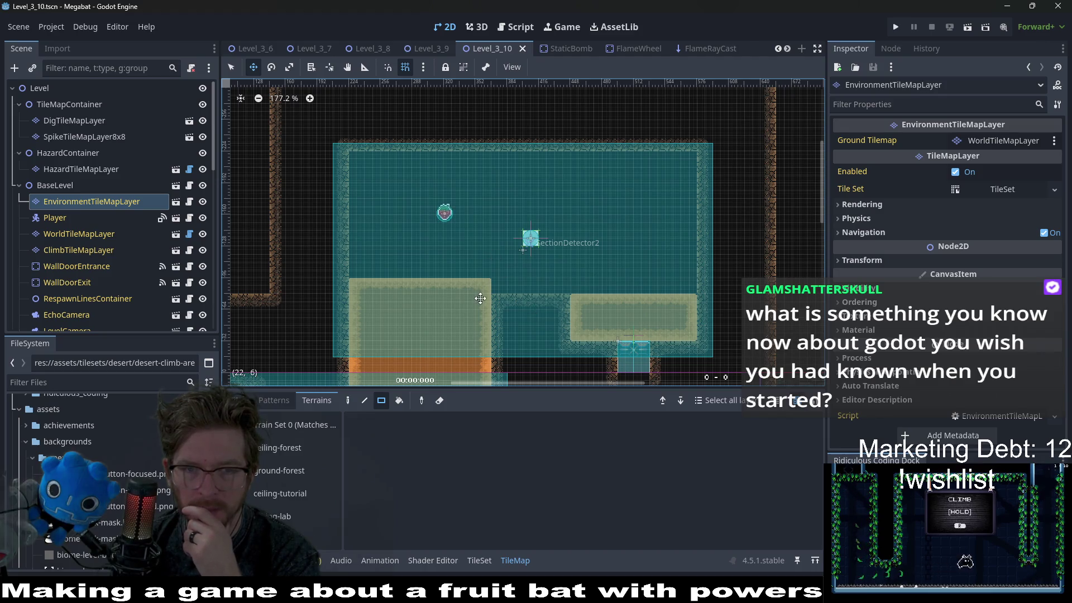
{"action": "left_click", "coordinate": [67, 139]}
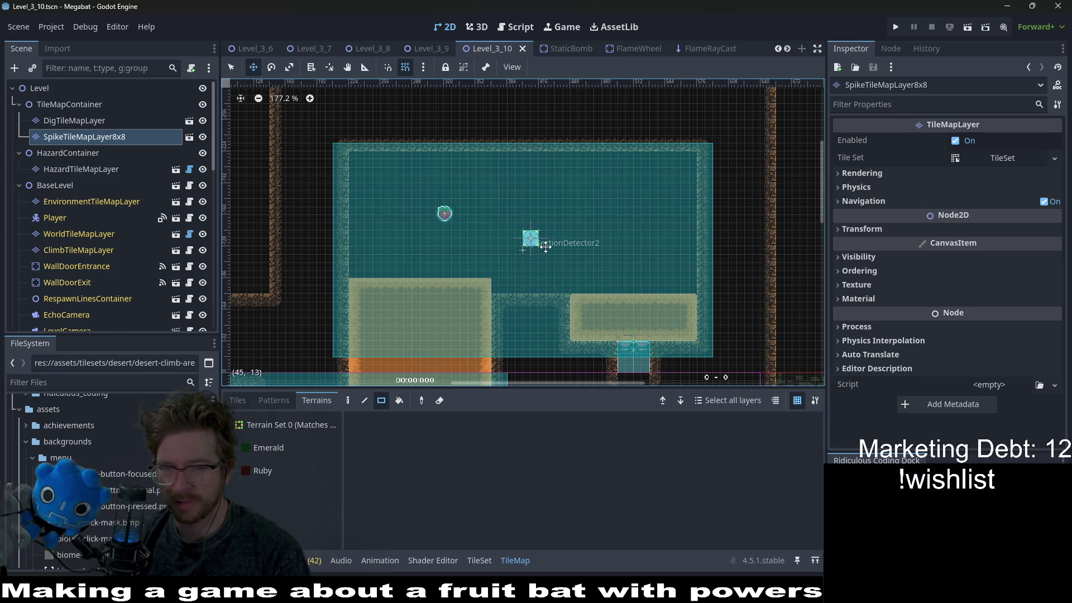
{"action": "scroll", "coordinate": [612, 283], "scroll_direction": "down", "scroll_amount": 3}
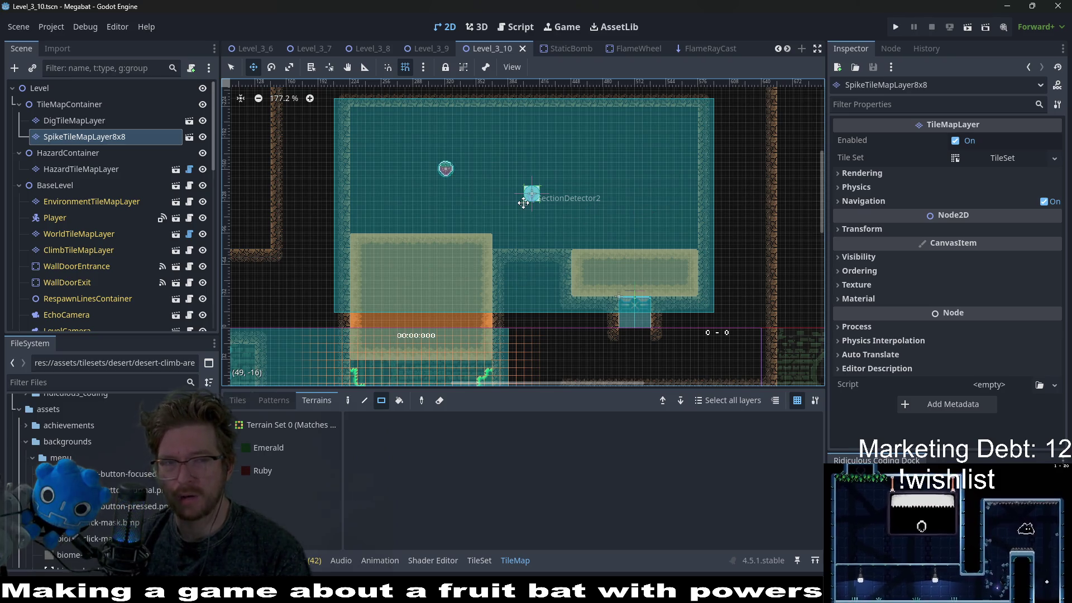
{"action": "left_click", "coordinate": [86, 126]}
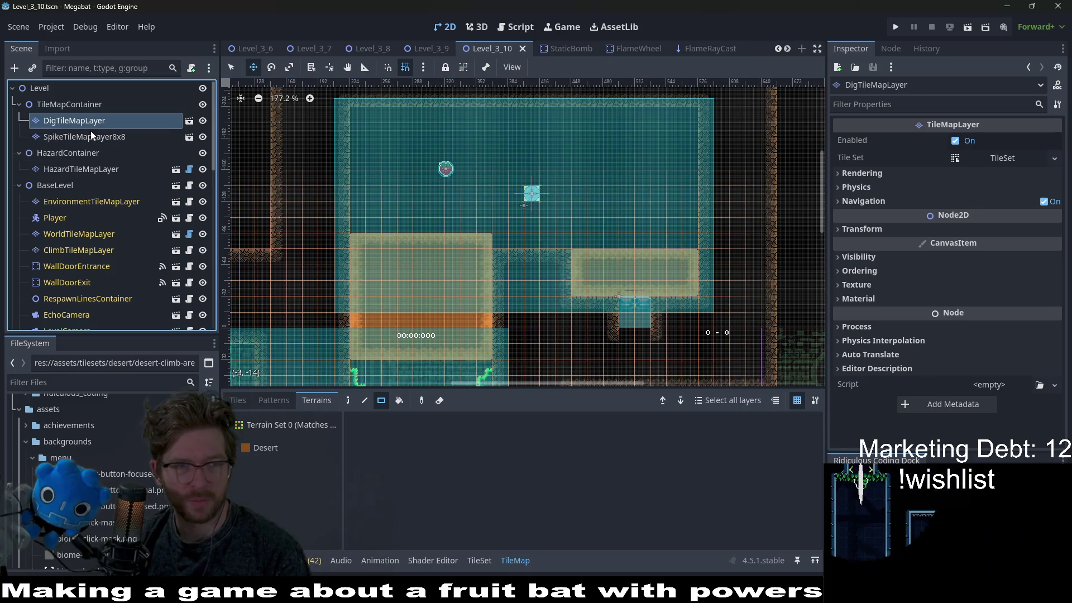
Paint a large Desert sand rectangle and a sand strip along the top row
{"action": "left_click", "coordinate": [252, 448]}
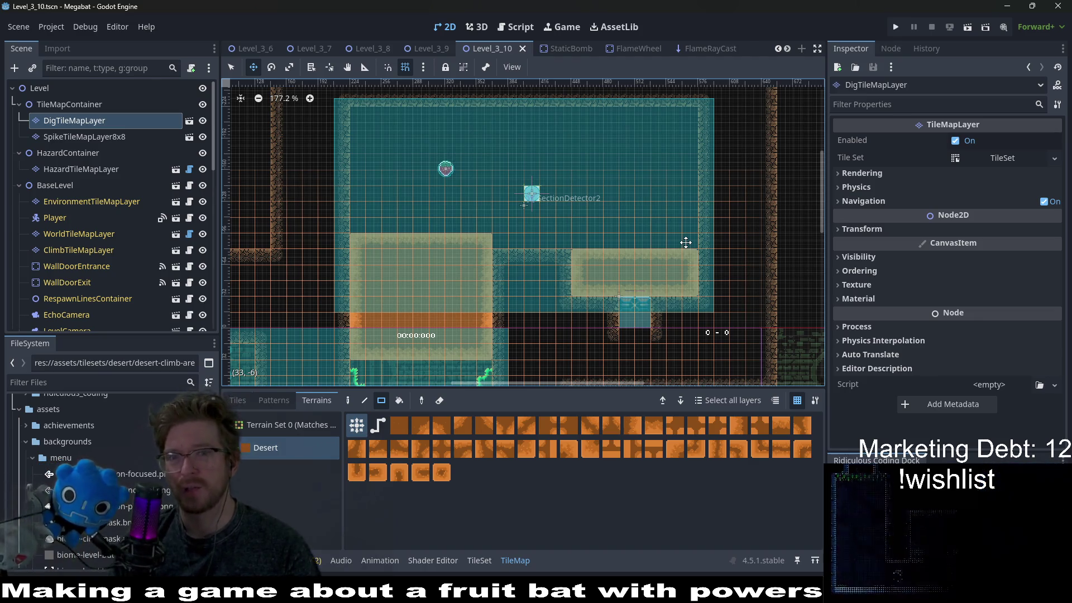
{"action": "mouse_move", "coordinate": [691, 243]}
{"action": "left_mouse_down"}
{"action": "mouse_move", "coordinate": [587, 166]}
{"action": "mouse_move", "coordinate": [582, 116]}
{"action": "mouse_move", "coordinate": [495, 131]}
{"action": "mouse_move", "coordinate": [478, 119]}
{"action": "left_mouse_up"}
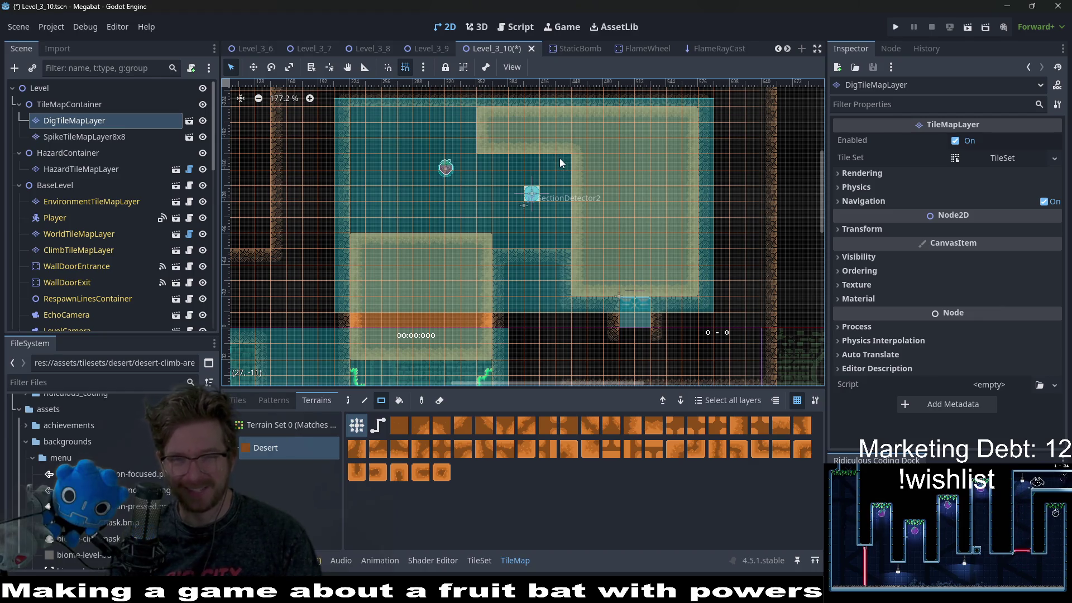
{"action": "left_click_drag", "start_coordinate": [563, 158], "coordinate": [486, 164]}
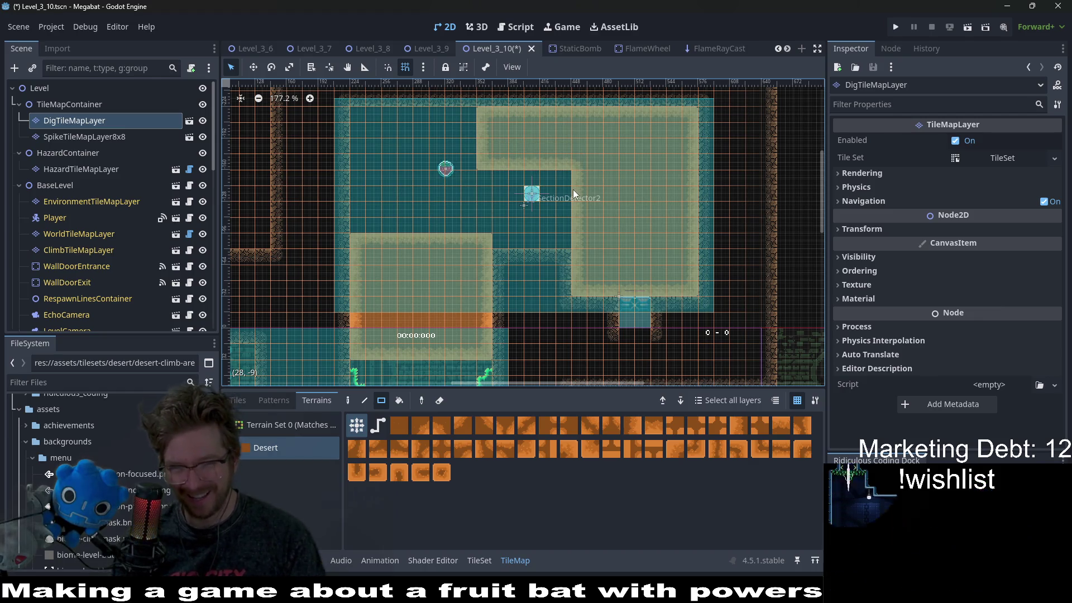
{"action": "left_click_drag", "start_coordinate": [572, 162], "coordinate": [571, 162]}
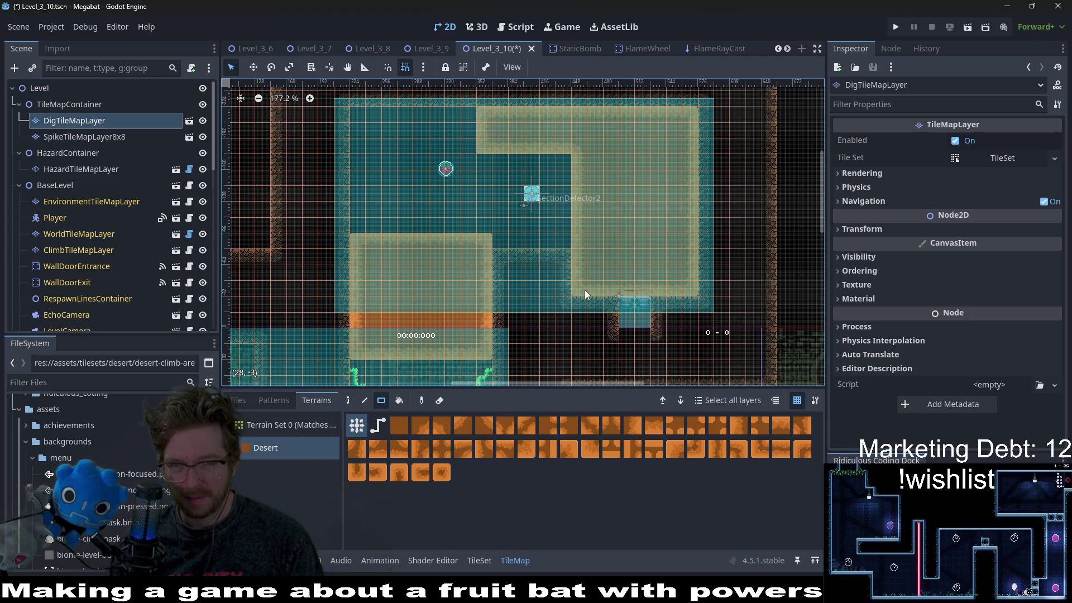
Trim sand from the right column's left edge, fill the notch below the top bar, extend sand left
{"action": "left_click_drag", "start_coordinate": [590, 289], "coordinate": [593, 160]}
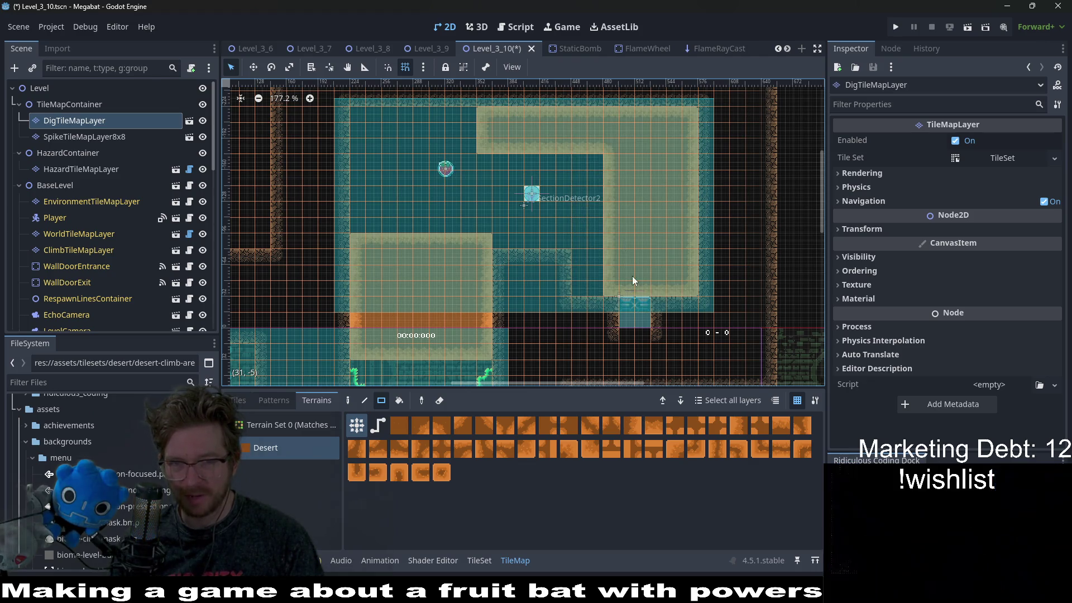
{"action": "mouse_move", "coordinate": [617, 283]}
{"action": "left_mouse_down"}
{"action": "mouse_move", "coordinate": [623, 174]}
{"action": "mouse_move", "coordinate": [612, 157]}
{"action": "left_mouse_up"}
{"action": "left_click_drag", "start_coordinate": [544, 158], "coordinate": [488, 159]}
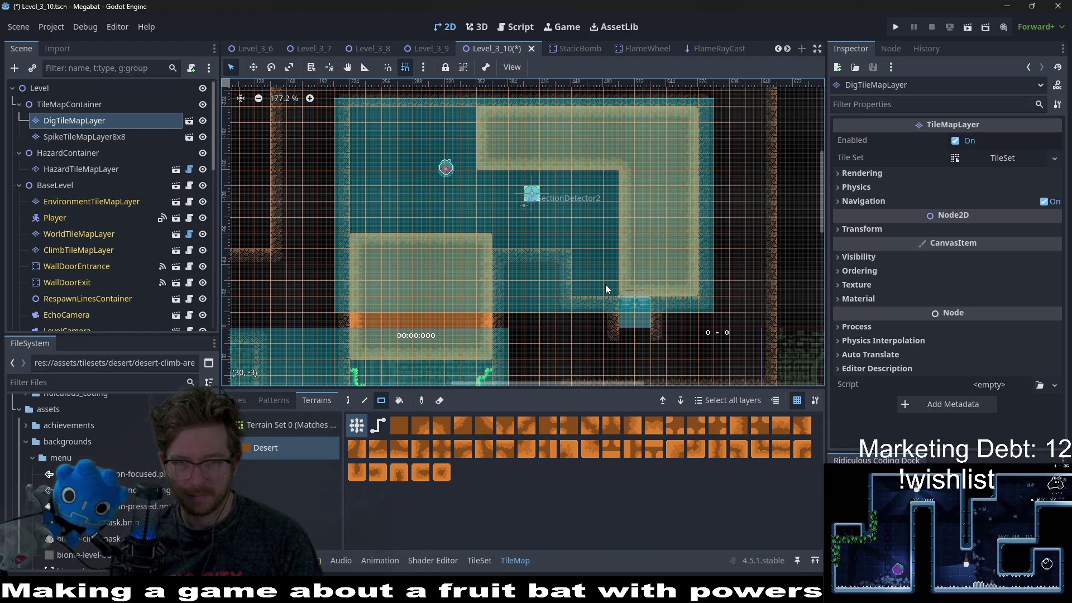
{"action": "mouse_move", "coordinate": [612, 283]}
{"action": "left_mouse_down"}
{"action": "mouse_move", "coordinate": [590, 183]}
{"action": "mouse_move", "coordinate": [575, 178]}
{"action": "left_mouse_up"}
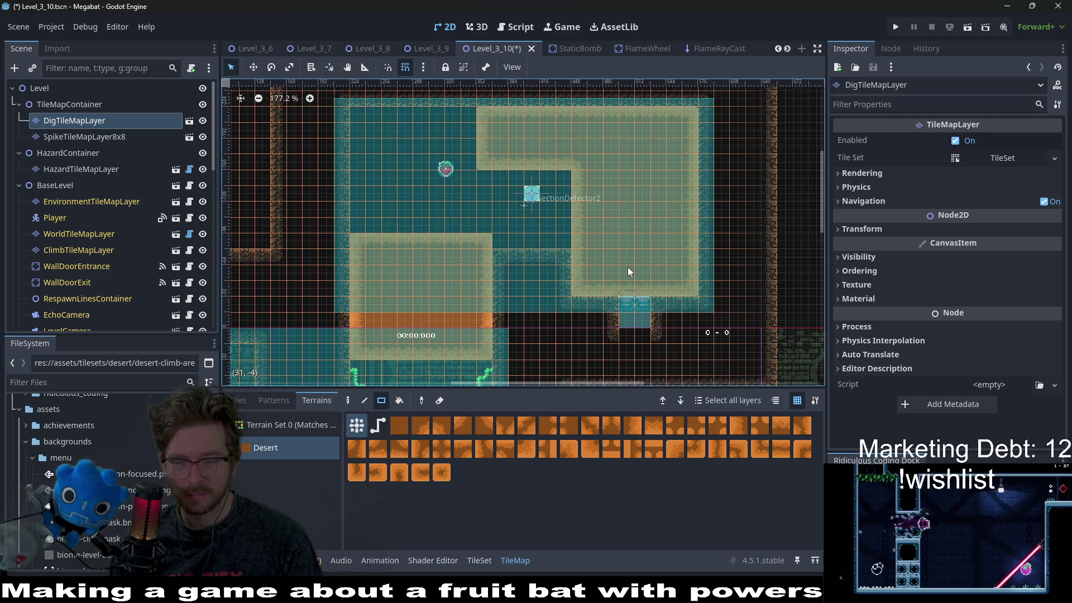
{"action": "scroll", "coordinate": [115, 216], "scroll_direction": "down", "scroll_amount": 5}
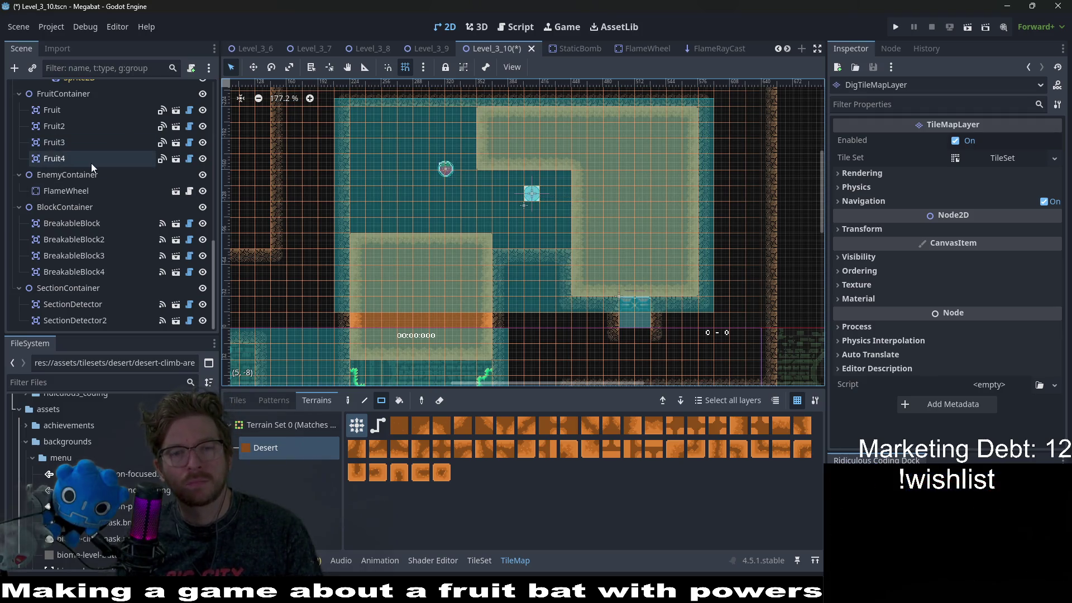
{"action": "scroll", "coordinate": [81, 166], "scroll_direction": "up", "scroll_amount": 10}
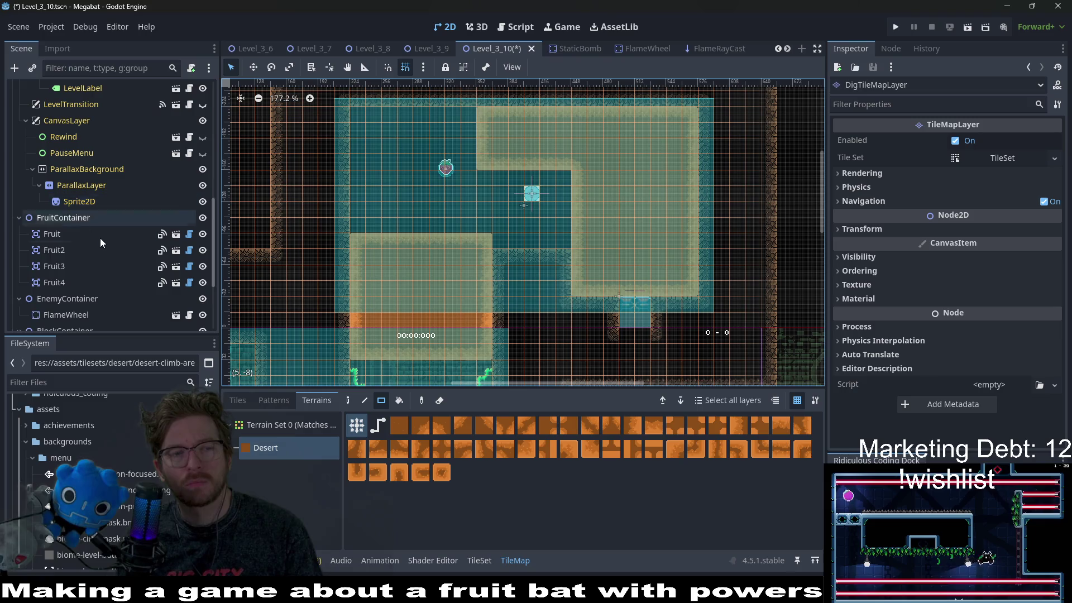
Paint Emerald spikes on SpikeTileMapLayer8x8 to the left and right of the flame wheel
{"action": "left_click", "coordinate": [80, 140]}
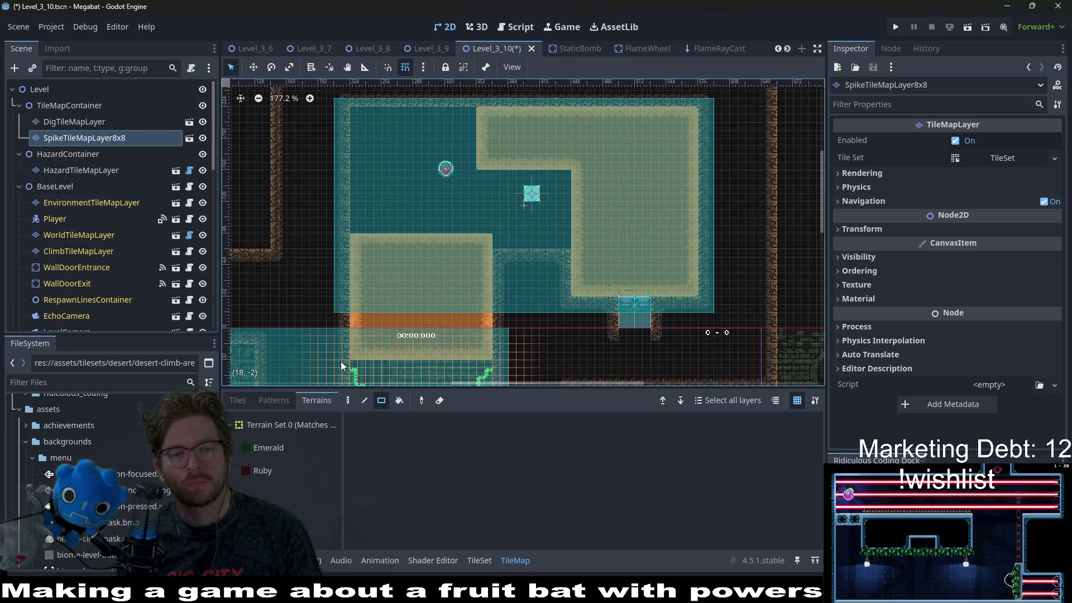
{"action": "left_click", "coordinate": [283, 447]}
{"action": "scroll", "coordinate": [581, 255], "scroll_direction": "up", "scroll_amount": 3}
{"action": "scroll", "coordinate": [582, 255], "scroll_direction": "up", "scroll_amount": 1}
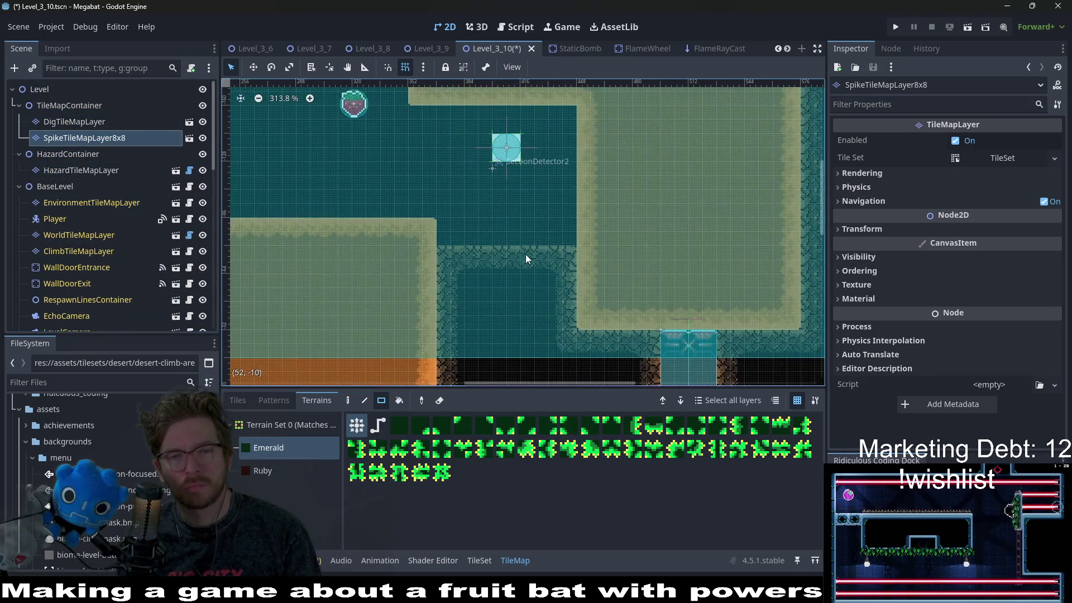
{"action": "scroll", "coordinate": [502, 201], "scroll_direction": "up", "scroll_amount": 2}
{"action": "mouse_move", "coordinate": [460, 196]}
{"action": "left_mouse_down"}
{"action": "mouse_move", "coordinate": [457, 155]}
{"action": "mouse_move", "coordinate": [500, 157]}
{"action": "mouse_move", "coordinate": [541, 231]}
{"action": "left_mouse_up"}
Add spike blocks beneath the wheel, clear the right strip's middle, and run the level
{"action": "mouse_move", "coordinate": [539, 269]}
{"action": "left_mouse_down"}
{"action": "mouse_move", "coordinate": [512, 309]}
{"action": "mouse_move", "coordinate": [511, 282]}
{"action": "left_mouse_up"}
{"action": "mouse_move", "coordinate": [440, 251]}
{"action": "left_mouse_down"}
{"action": "mouse_move", "coordinate": [468, 321]}
{"action": "mouse_move", "coordinate": [519, 314]}
{"action": "left_mouse_up"}
{"action": "scroll", "coordinate": [547, 310], "scroll_direction": "up", "scroll_amount": 2}
{"action": "mouse_move", "coordinate": [530, 252]}
{"action": "left_mouse_down"}
{"action": "mouse_move", "coordinate": [510, 230]}
{"action": "mouse_move", "coordinate": [520, 263]}
{"action": "left_mouse_up"}
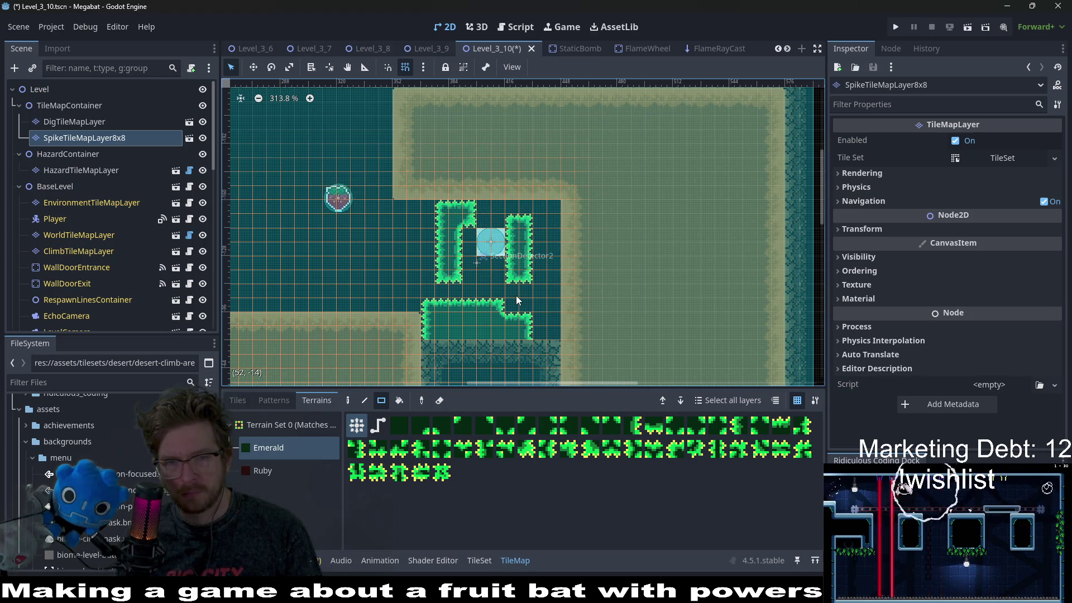
{"action": "left_click", "coordinate": [969, 27]}
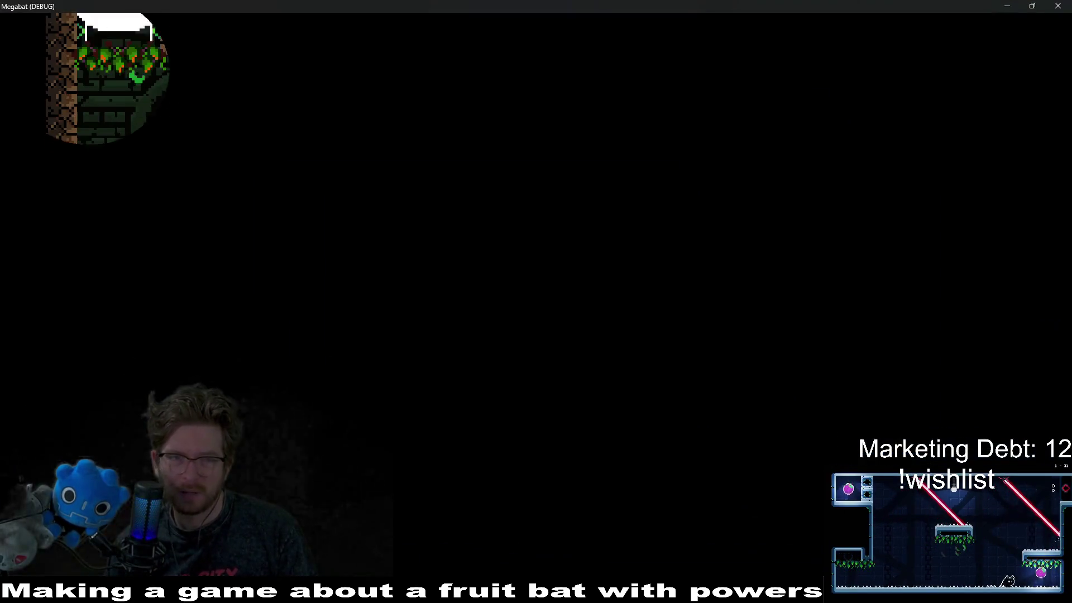
Burrow the bat through the bottom dirt into the flame wheel room, attack along the floor, explore the upper dirt
{"action": "key", "text": "Down"}
{"action": "key", "text": "Right"}
{"action": "key", "text": "Up"}
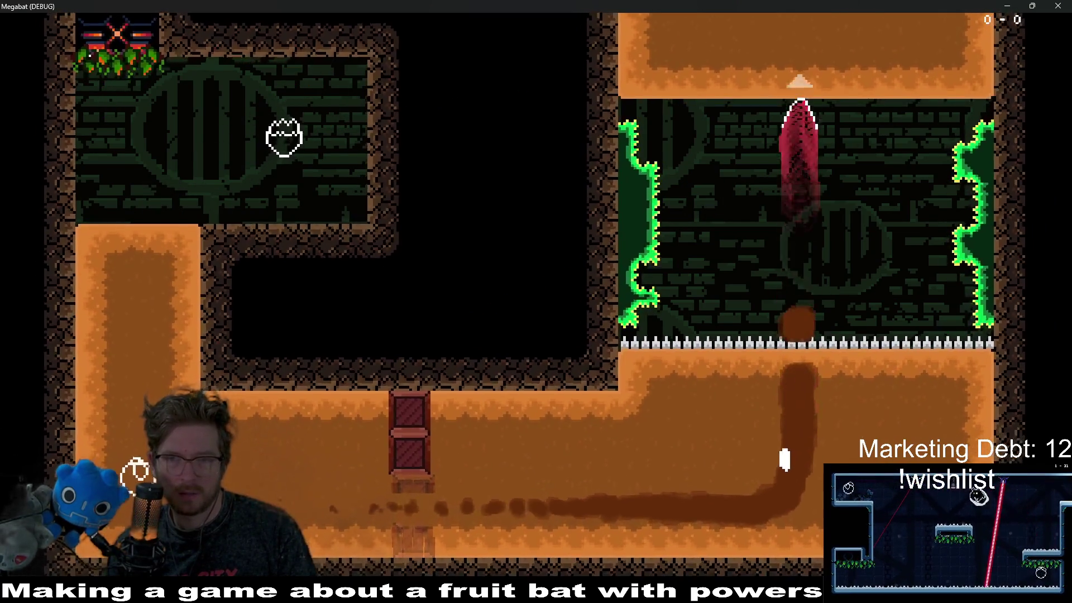
{"action": "key", "text": "Down"}
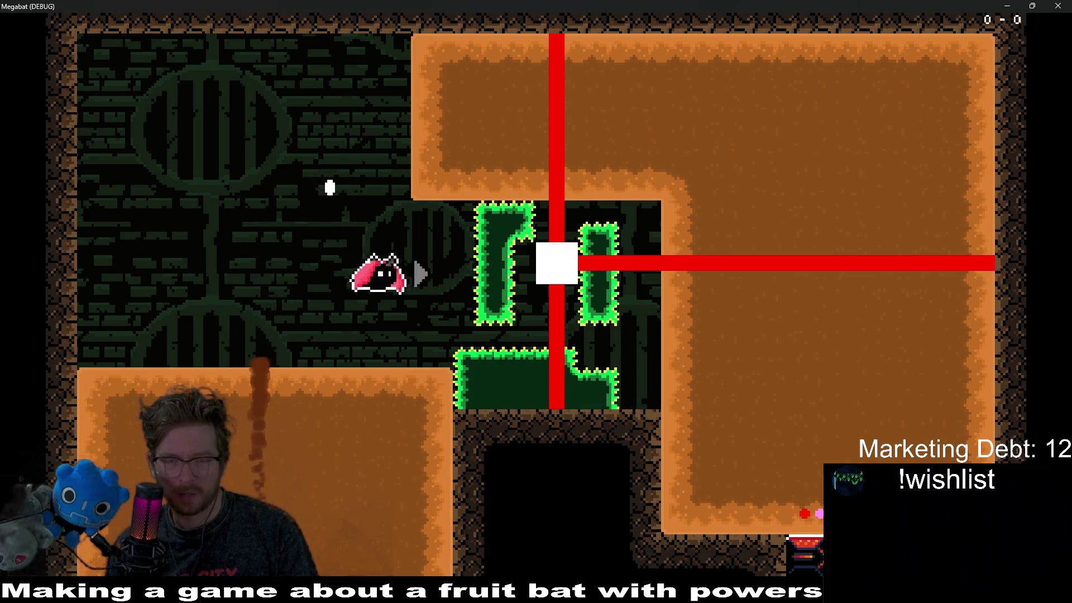
{"action": "key", "text": "Up"}
{"action": "key", "text": "Down"}
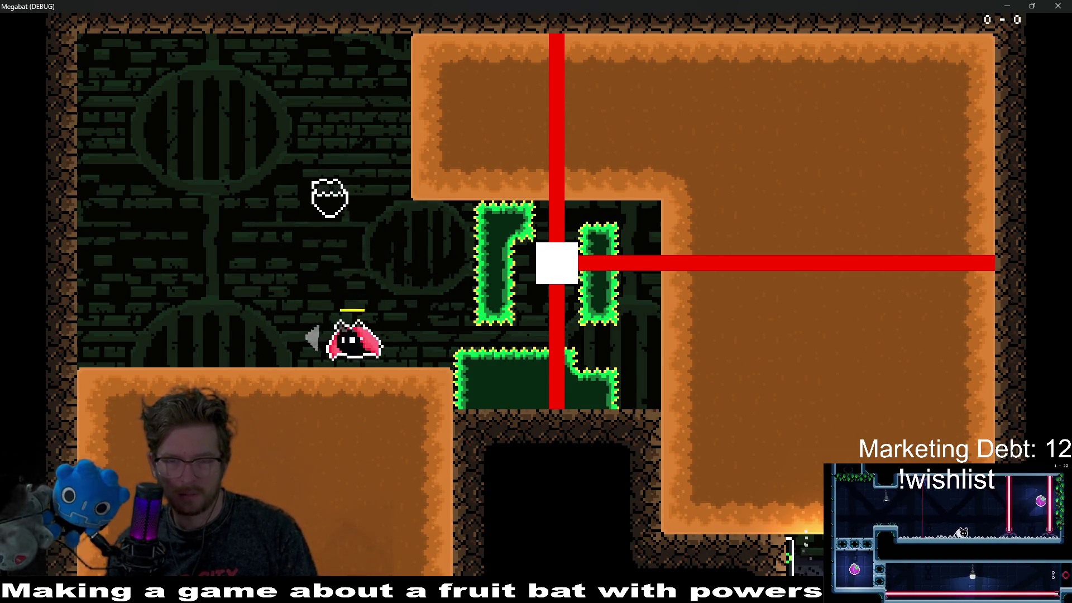
{"action": "key", "text": "Right"}
{"action": "key", "text": "Up"}
{"action": "key", "text": "Left"}
{"action": "key", "text": "Up"}
{"action": "key", "text": "Right"}
{"action": "key", "text": "Left"}
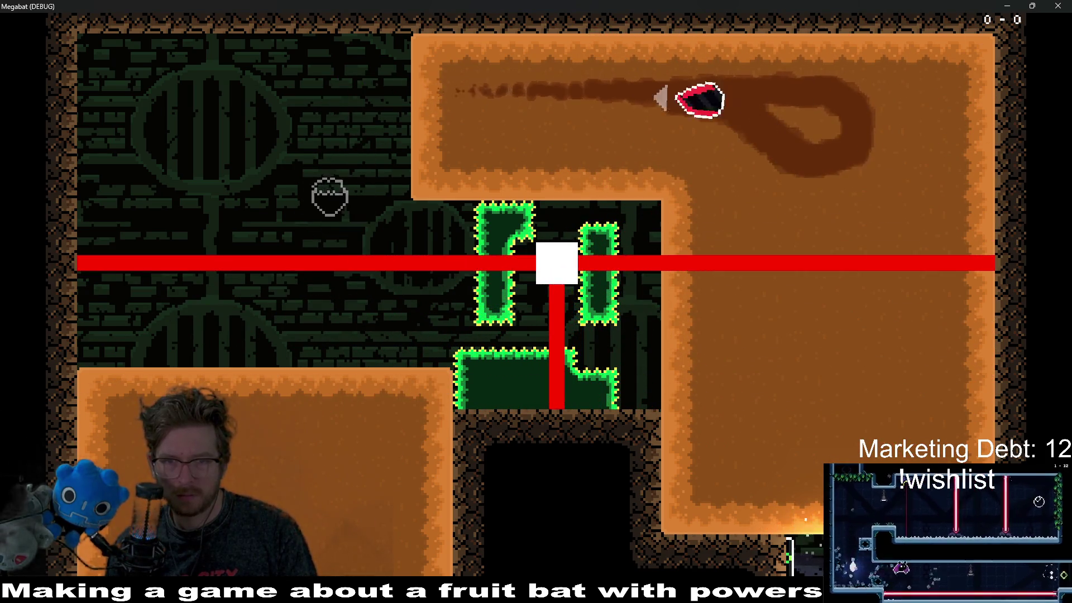
{"action": "key", "text": "Down"}
{"action": "key", "text": "Right"}
{"action": "key", "text": "Down"}
Loop the bat around the right dirt, then after respawning tunnel down-left and up into the next room
{"action": "key", "text": "Up"}
{"action": "key", "text": "Left"}
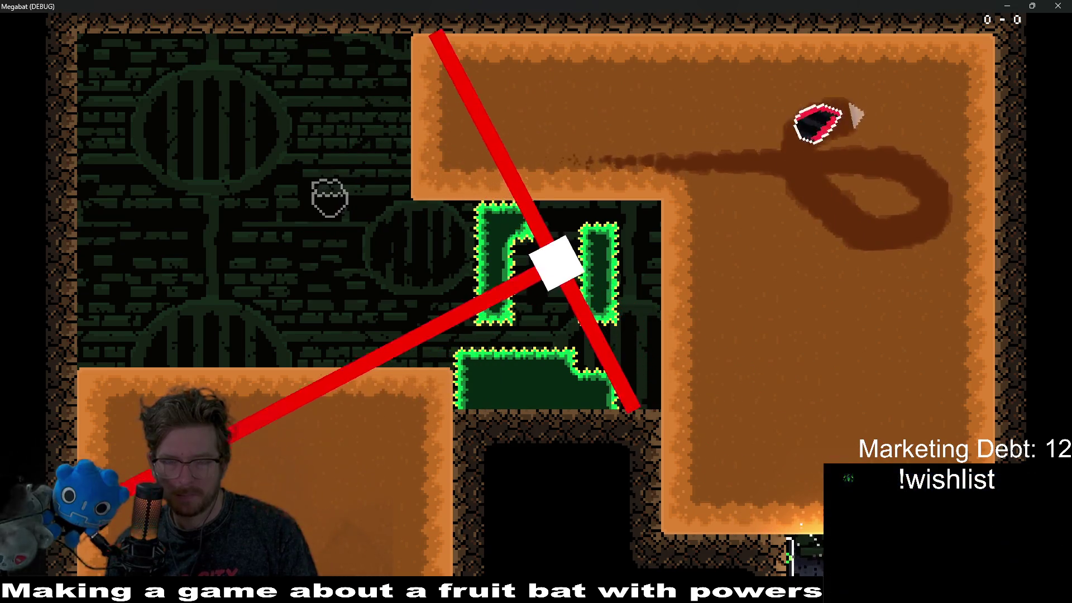
{"action": "key", "text": "Right"}
{"action": "key", "text": "Down"}
{"action": "key", "text": "Left"}
{"action": "key", "text": "Down"}
{"action": "key", "text": "Up"}
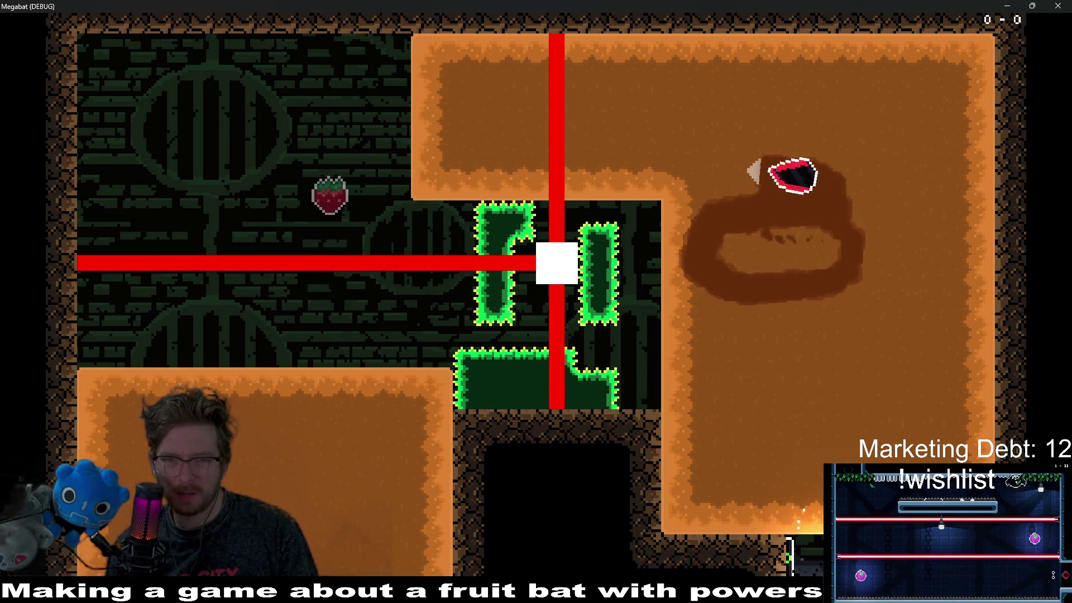
{"action": "key", "text": "Left"}
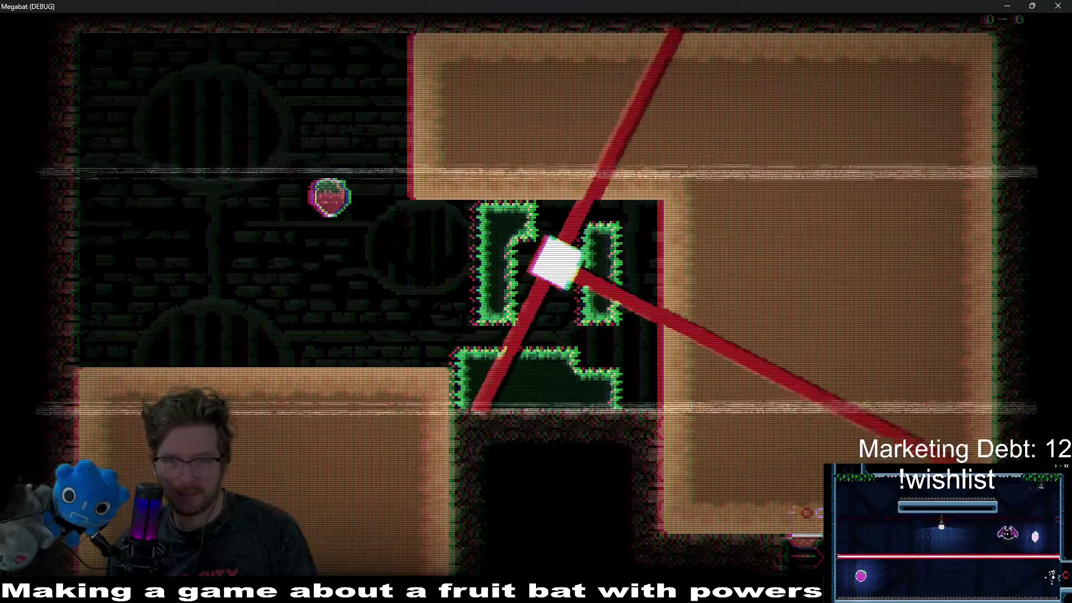
{"action": "key", "text": "Left"}
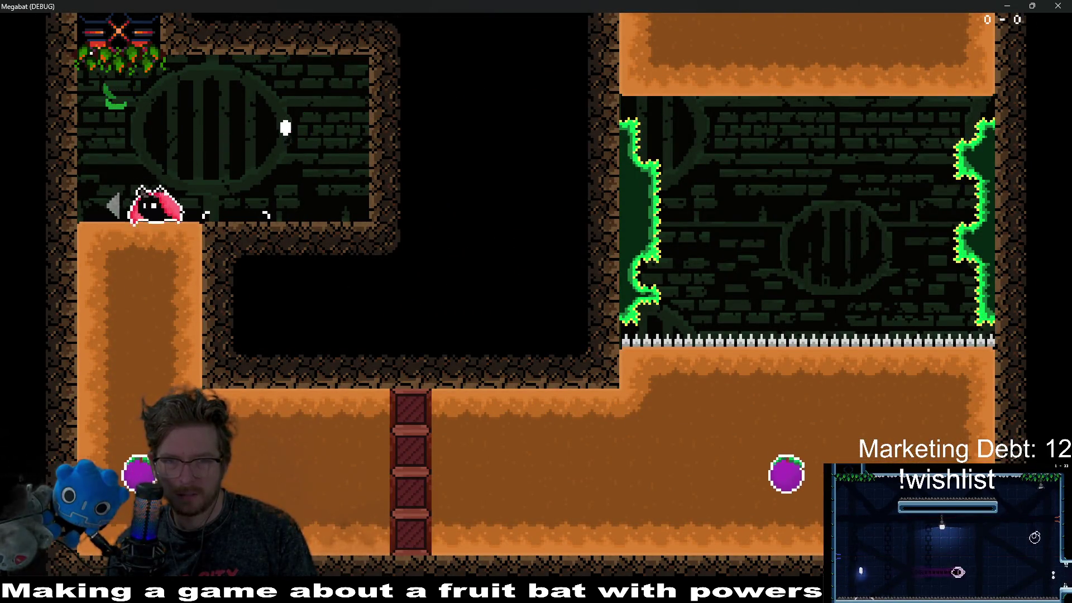
{"action": "key", "text": "Down"}
{"action": "key", "text": "Right"}
{"action": "key", "text": "Up"}
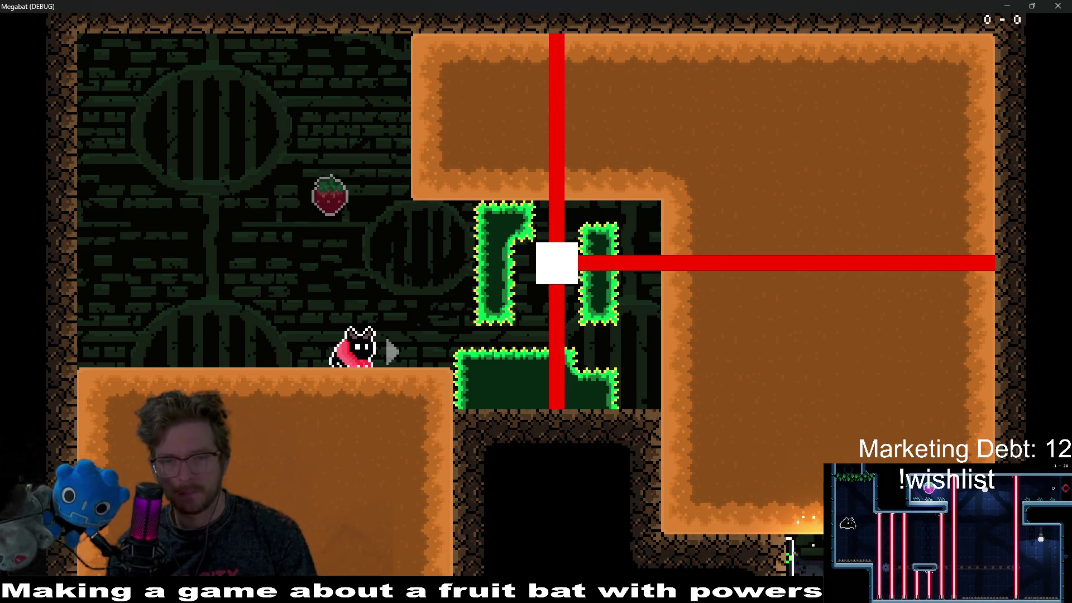
Jump for the strawberry, burrow right and down through the dirt, then stop the playtest with F8
{"action": "key", "text": "space"}
{"action": "key", "text": "x"}
{"action": "key", "text": "space"}
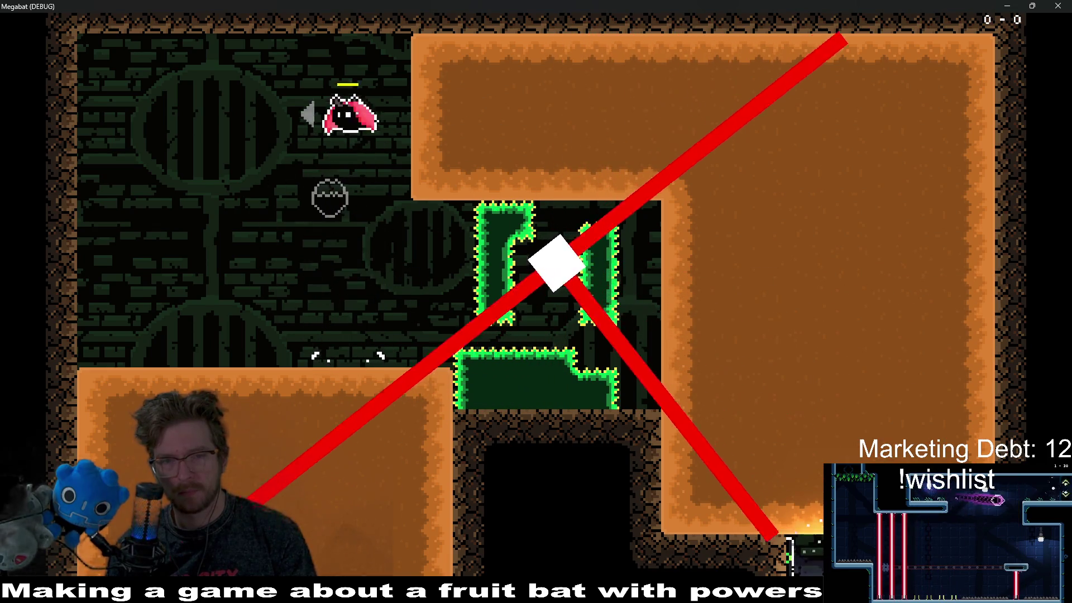
{"action": "key", "text": "Right"}
{"action": "key", "text": "Down"}
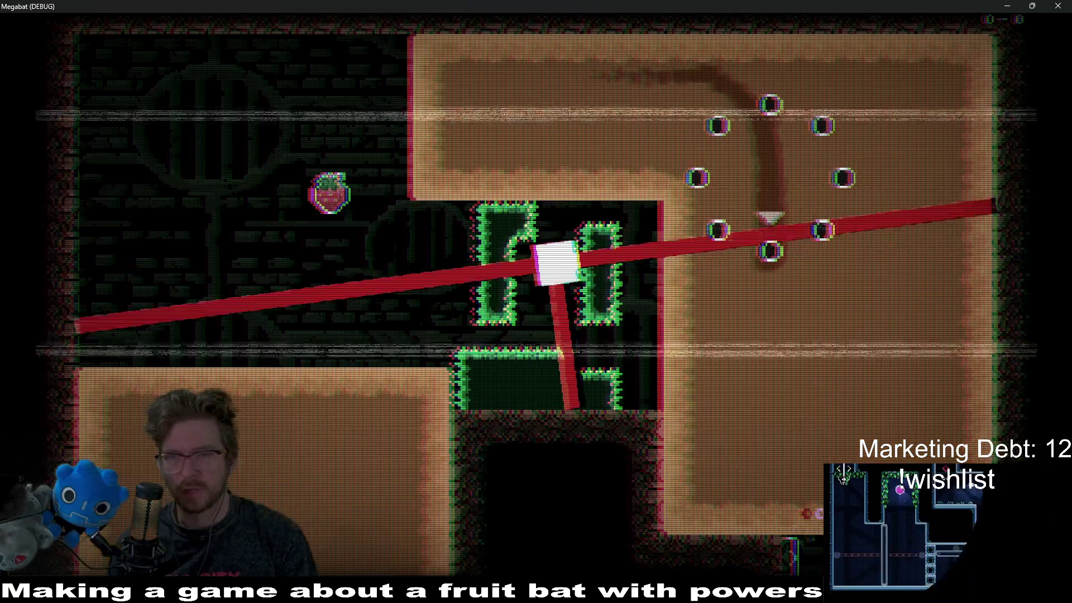
{"action": "key", "text": "F8"}
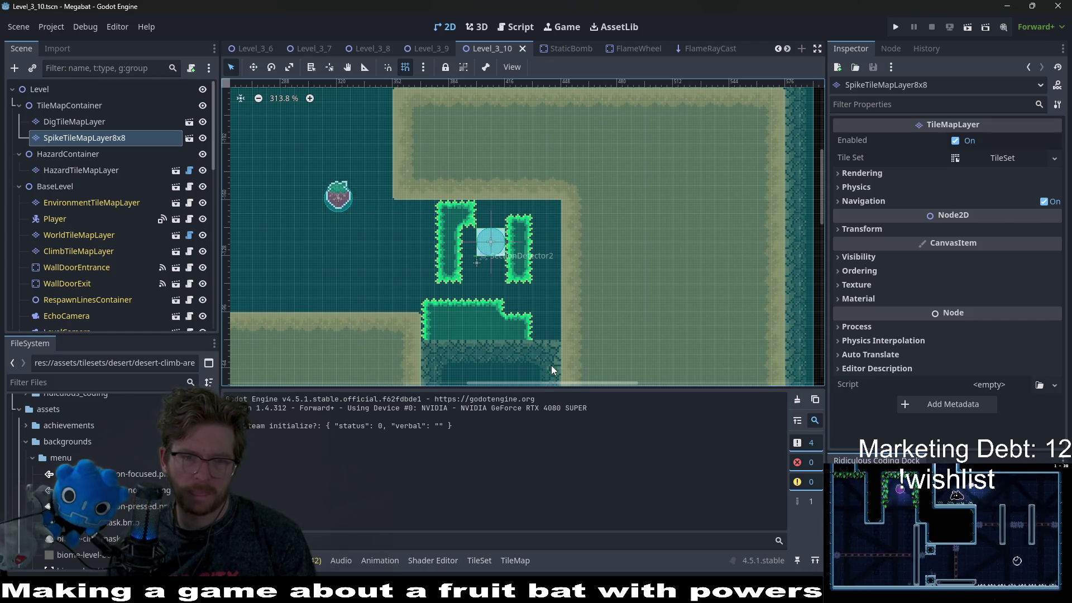
Open the FlameWheel scene from Level_3_10 and bring up its FlameWheel.gd script
{"action": "scroll", "coordinate": [123, 172], "scroll_direction": "down", "scroll_amount": 10}
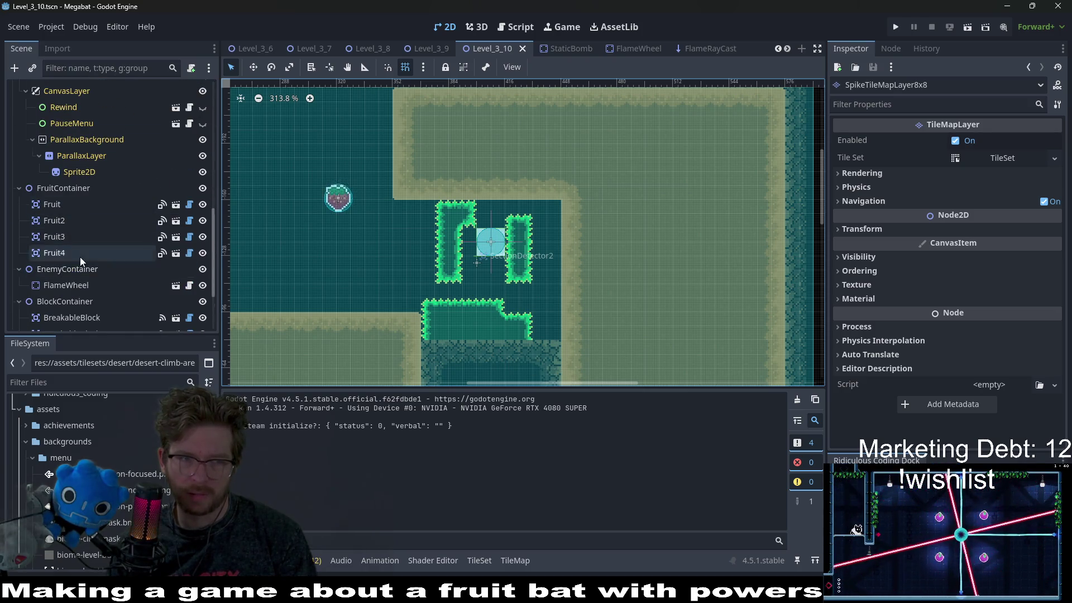
{"action": "scroll", "coordinate": [79, 257], "scroll_direction": "down", "scroll_amount": 5}
{"action": "left_click", "coordinate": [123, 192]}
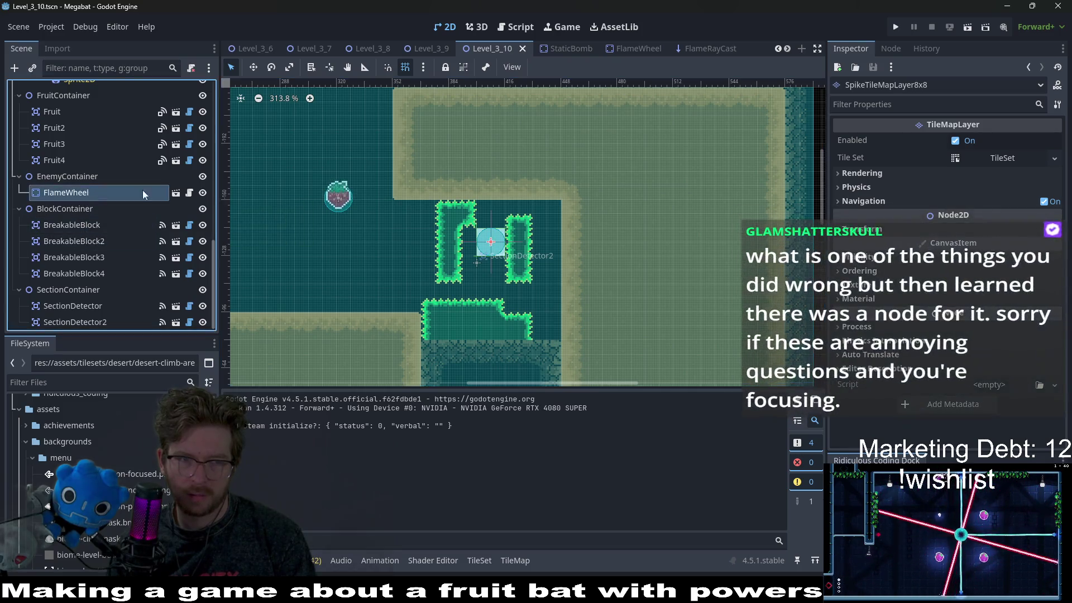
{"action": "left_click", "coordinate": [176, 192]}
{"action": "left_click", "coordinate": [193, 89]}
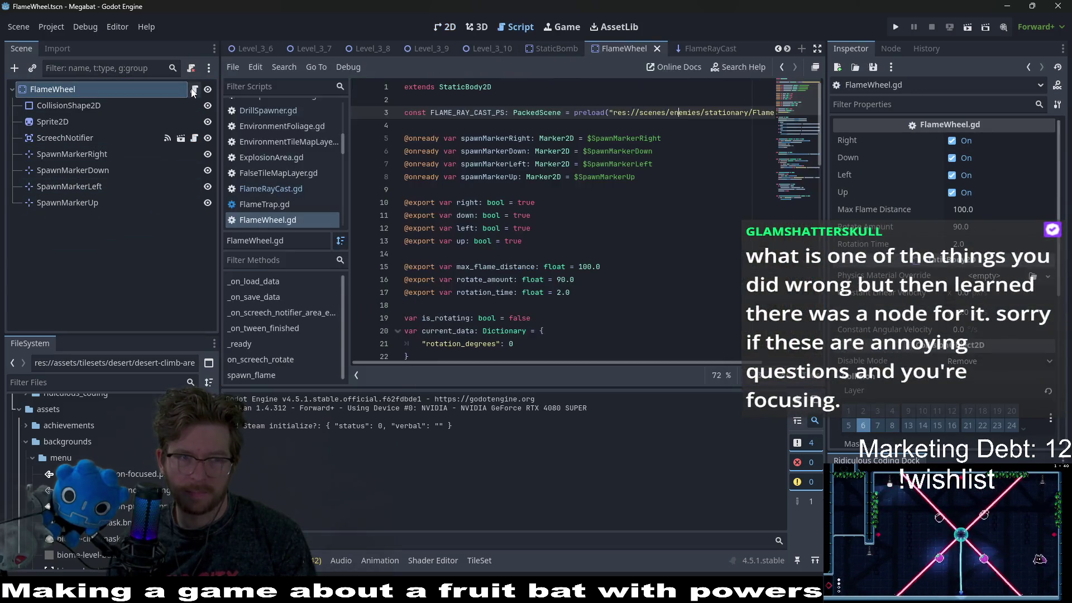
Search the script for 'tween' and place the cursor on empty line 23
{"action": "scroll", "coordinate": [535, 265], "scroll_direction": "down", "scroll_amount": 8}
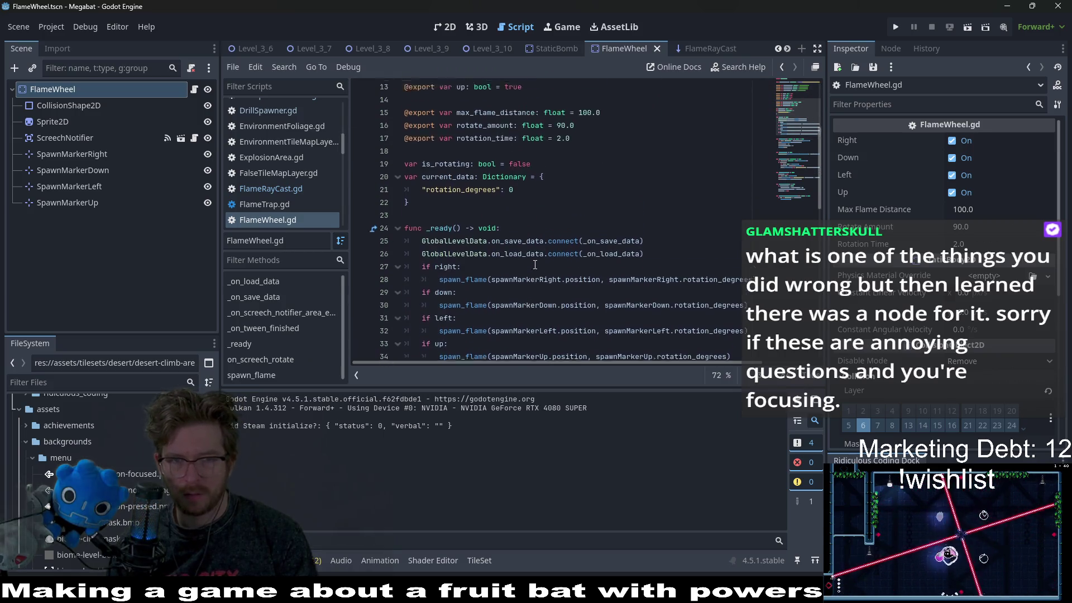
{"action": "key", "text": "ctrl+f"}
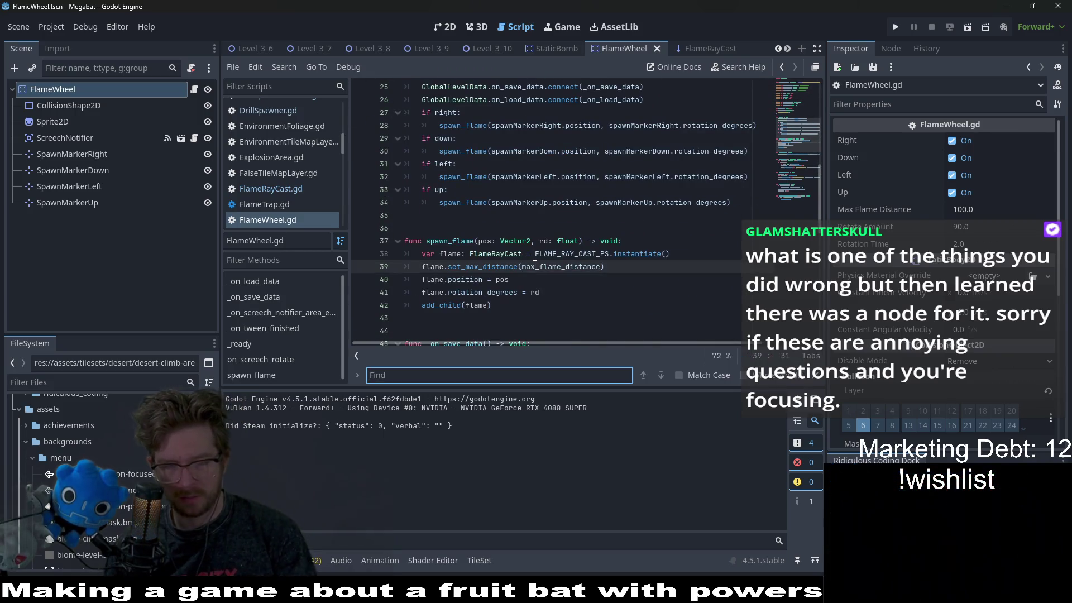
{"action": "type", "text": "tween"}
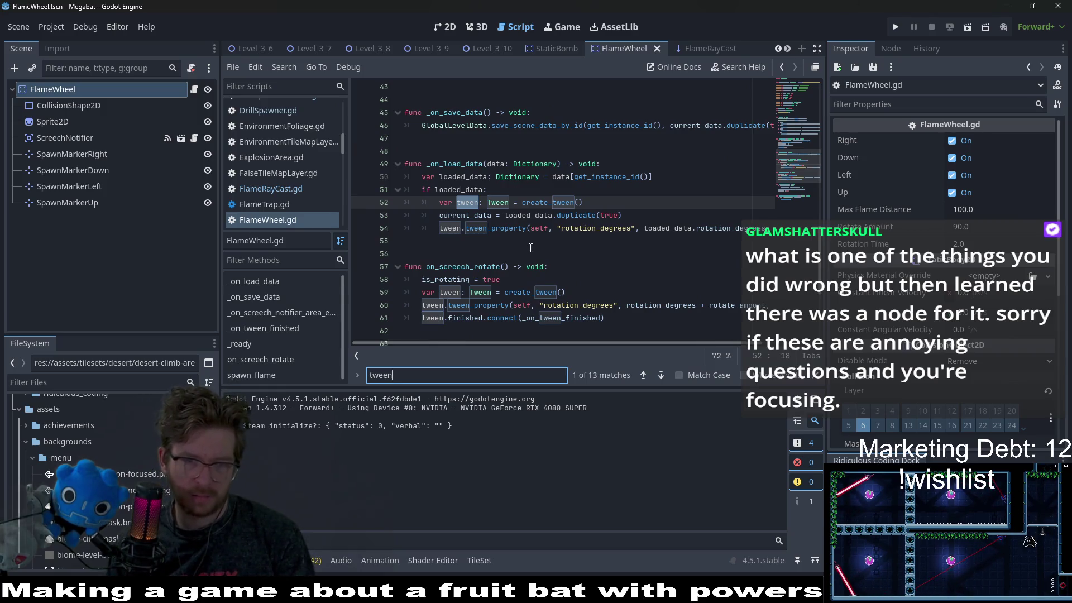
{"action": "scroll", "coordinate": [530, 247], "scroll_direction": "down", "scroll_amount": 4}
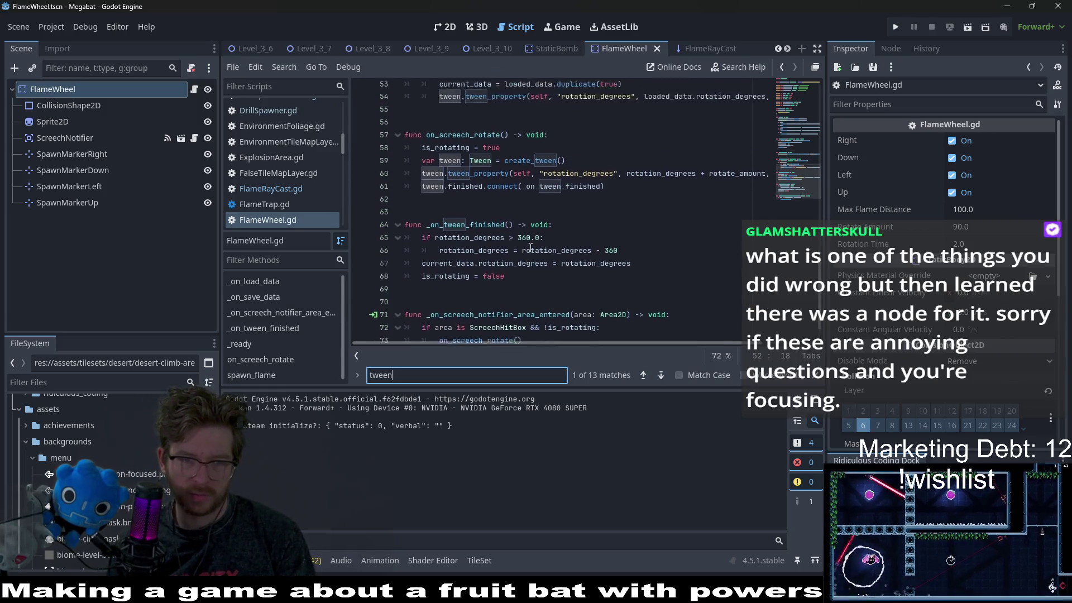
{"action": "scroll", "coordinate": [531, 247], "scroll_direction": "up", "scroll_amount": 14}
{"action": "left_click", "coordinate": [472, 237]}
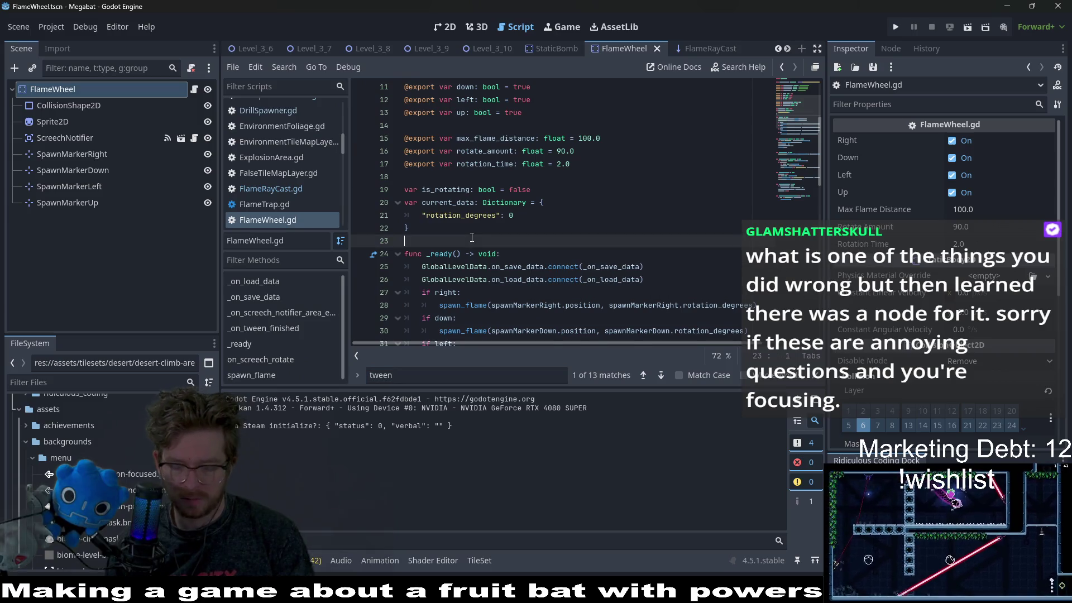
Add the declaration 'var tween_rotate: Tween = null' below current_data and save
{"action": "key", "text": "Return"}
{"action": "key", "text": "Return"}
{"action": "key", "text": "Up"}
{"action": "type", "text": "var"}
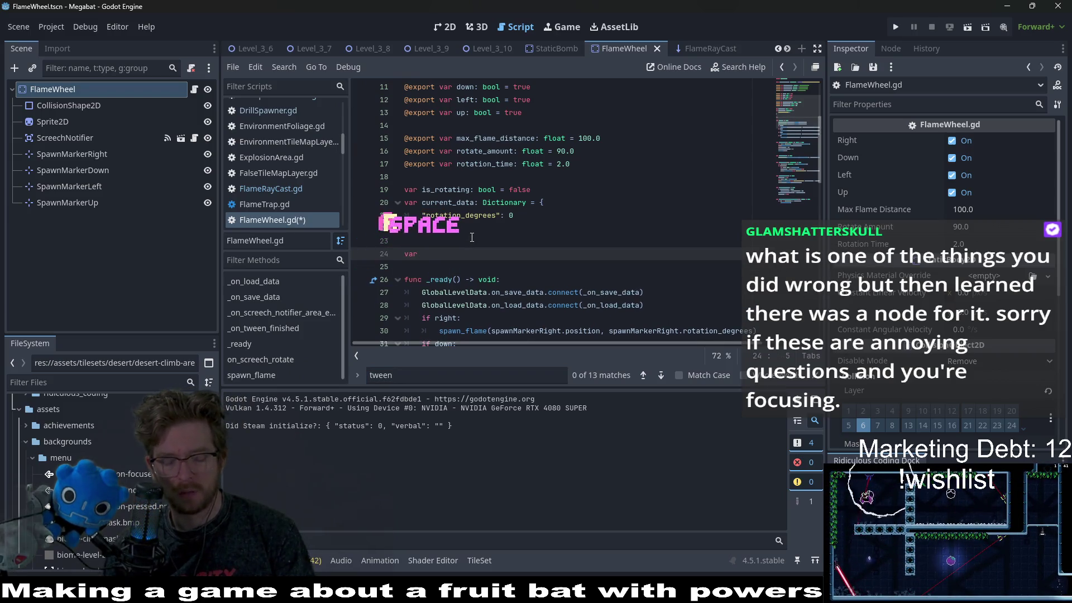
{"action": "key", "text": "BackSpace"}
{"action": "key", "text": "BackSpace"}
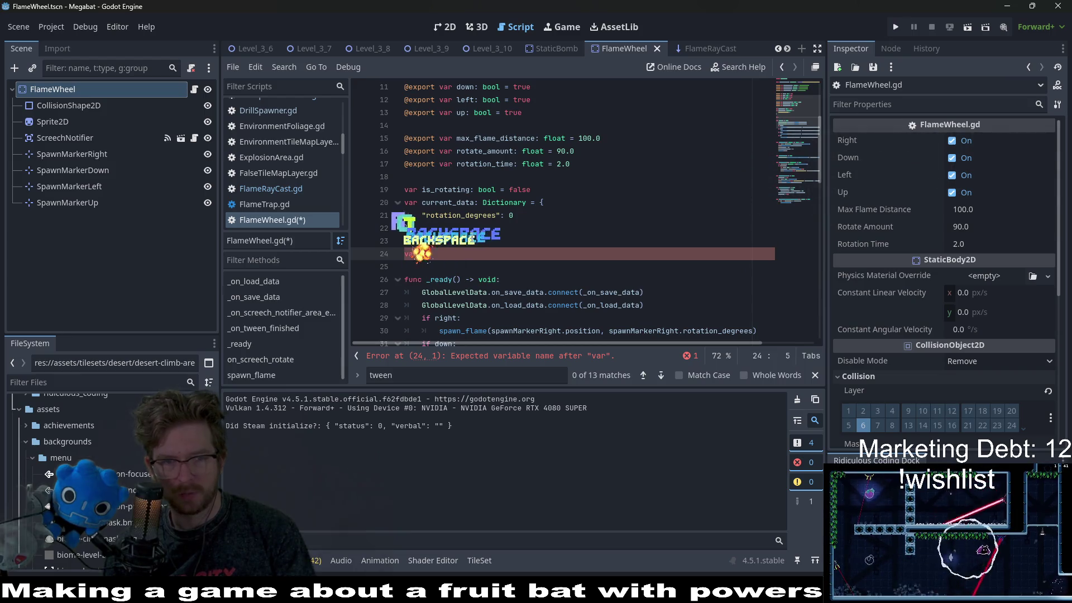
{"action": "type", "text": "tween"}
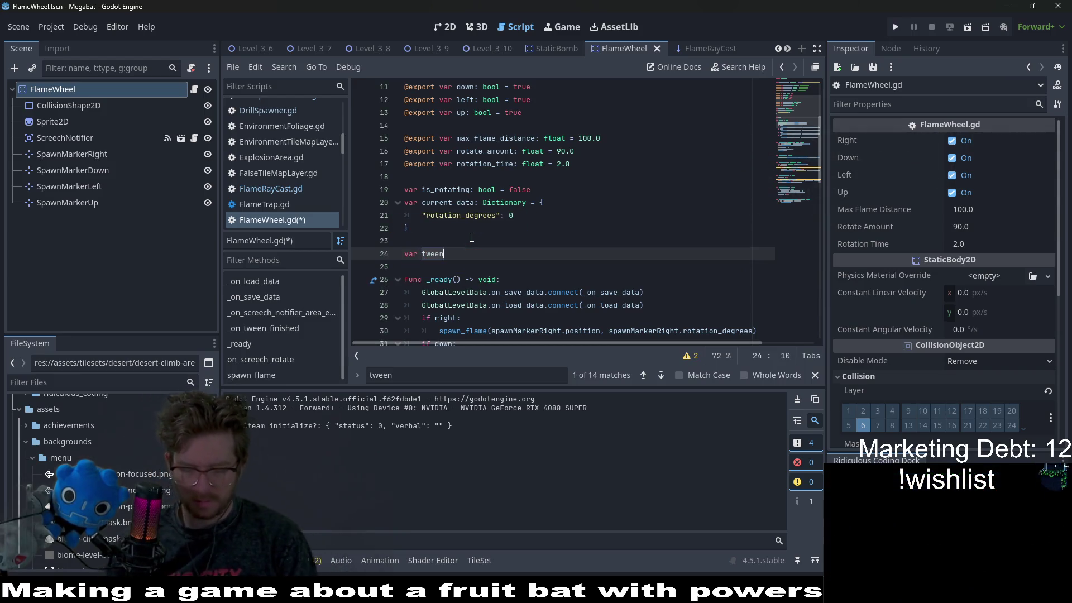
{"action": "type", "text": "_rotate"}
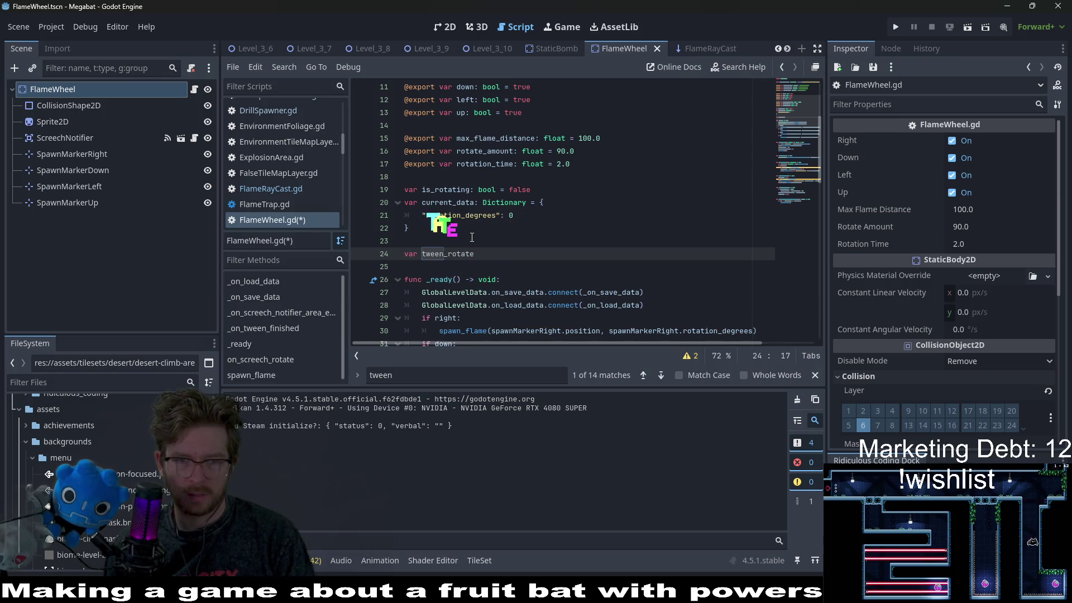
{"action": "type", "text": ": Tw"}
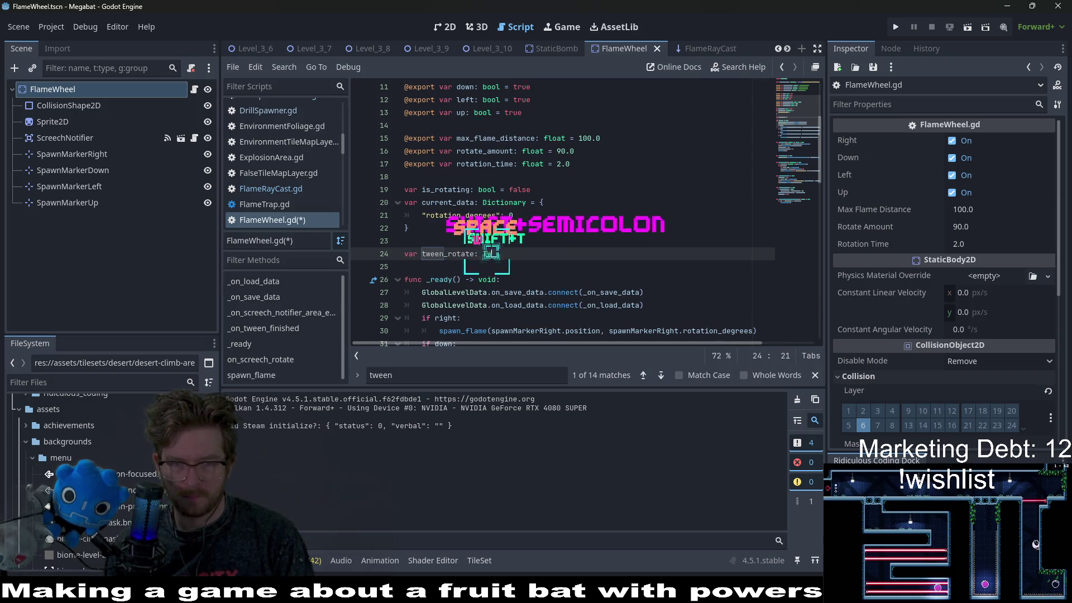
{"action": "type", "text": "een = null"}
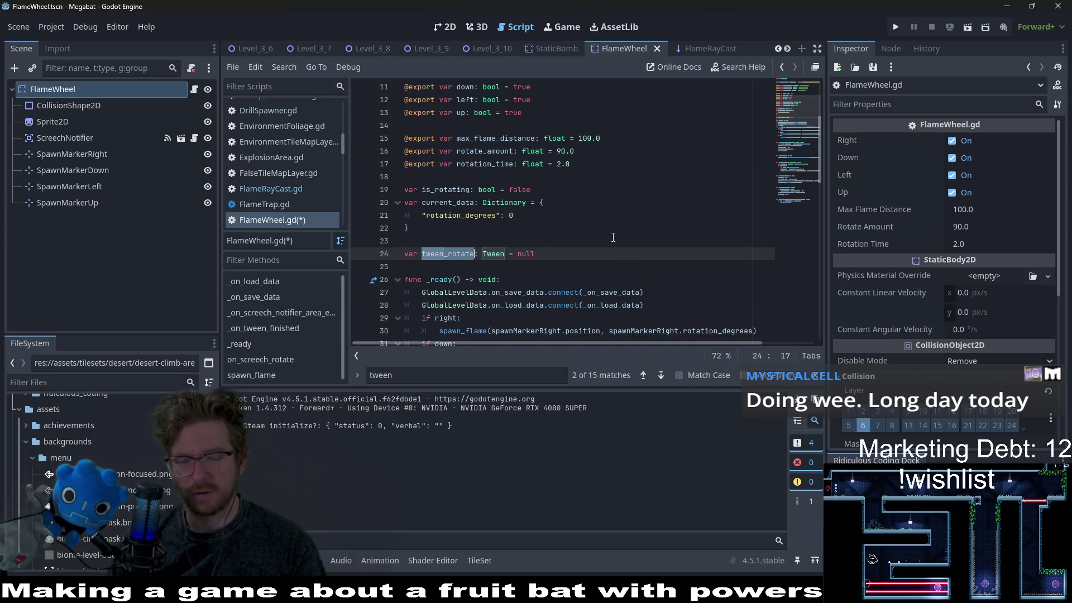
{"action": "key", "text": "ctrl+s"}
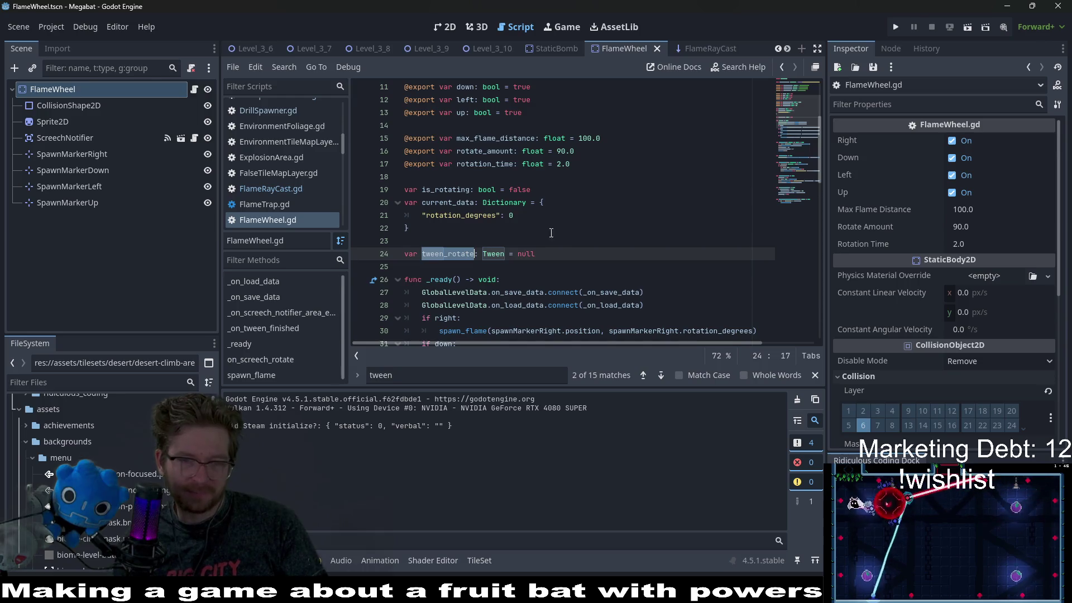
Add a blank line below the tween_rotate declaration, select the variable name, and save again
{"action": "scroll", "coordinate": [581, 224], "scroll_direction": "down", "scroll_amount": 3}
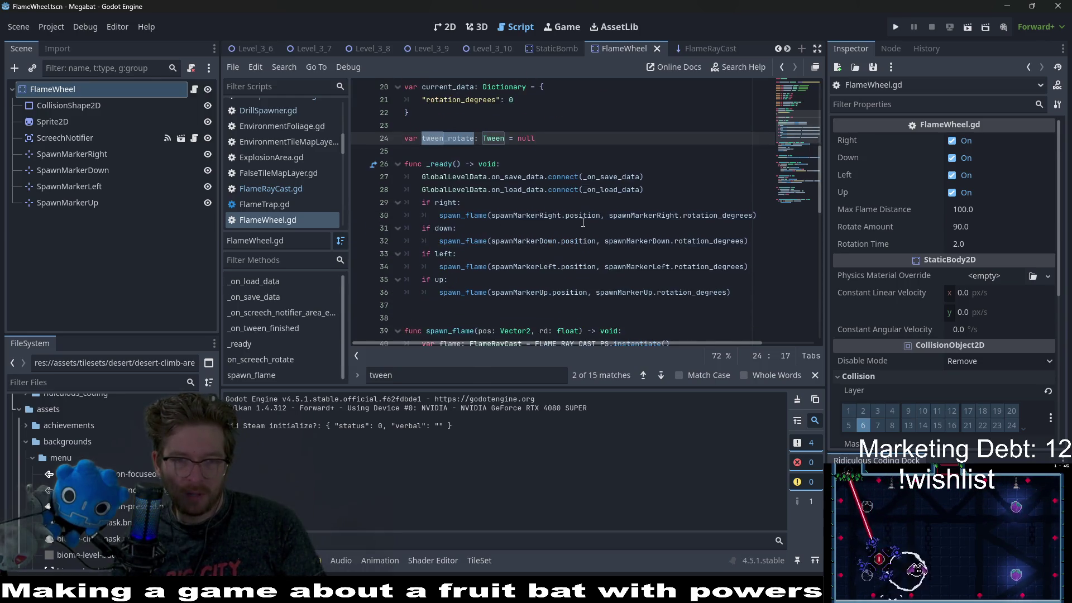
{"action": "left_click", "coordinate": [498, 152]}
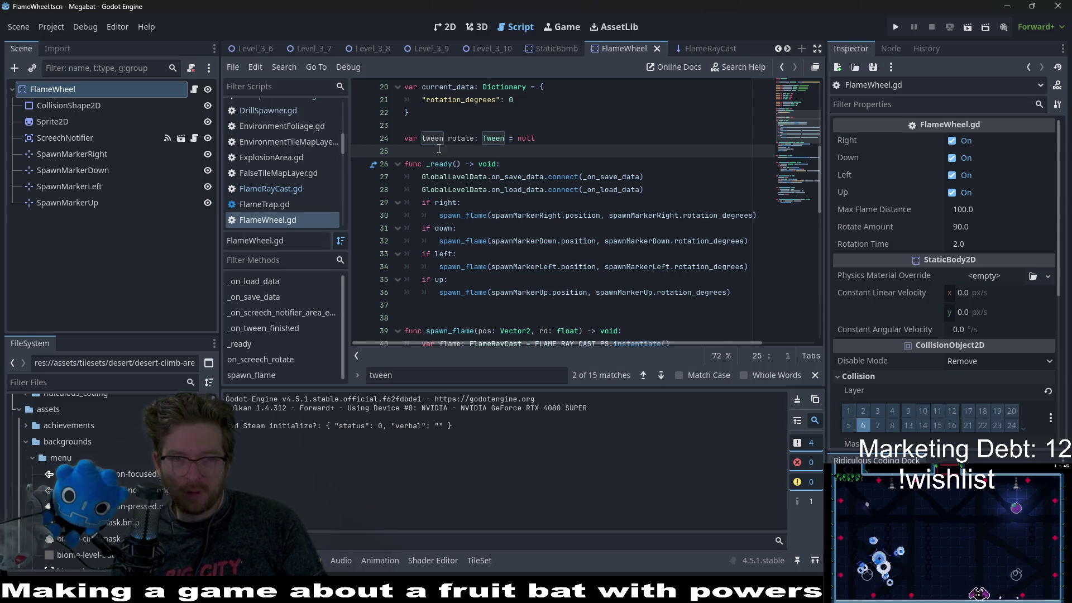
{"action": "key", "text": "Return"}
{"action": "double_click", "coordinate": [447, 139]}
{"action": "key", "text": "ctrl+c"}
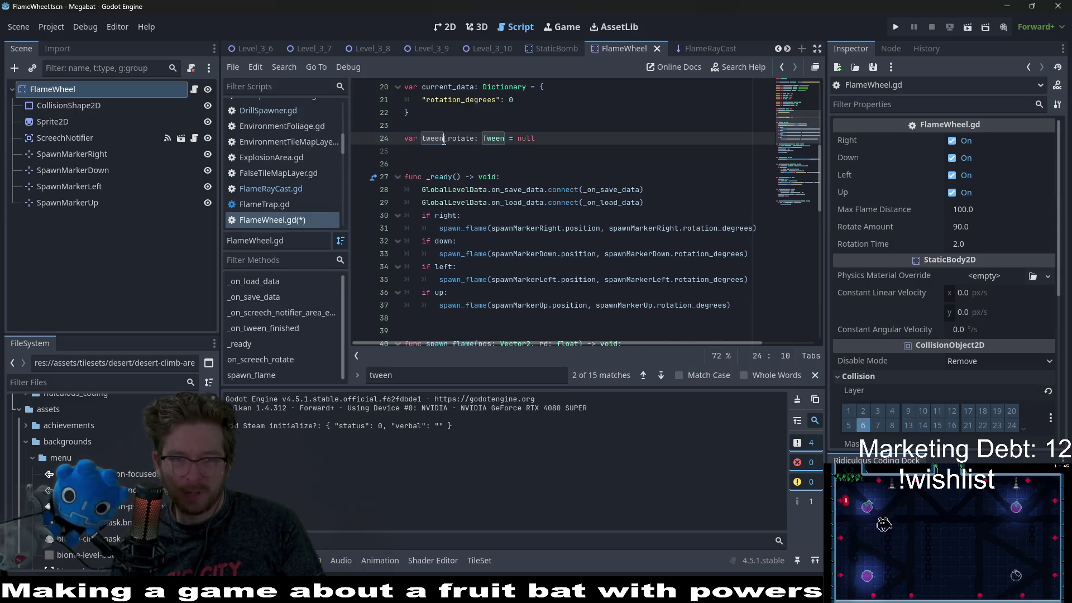
{"action": "key", "text": "ctrl+s"}
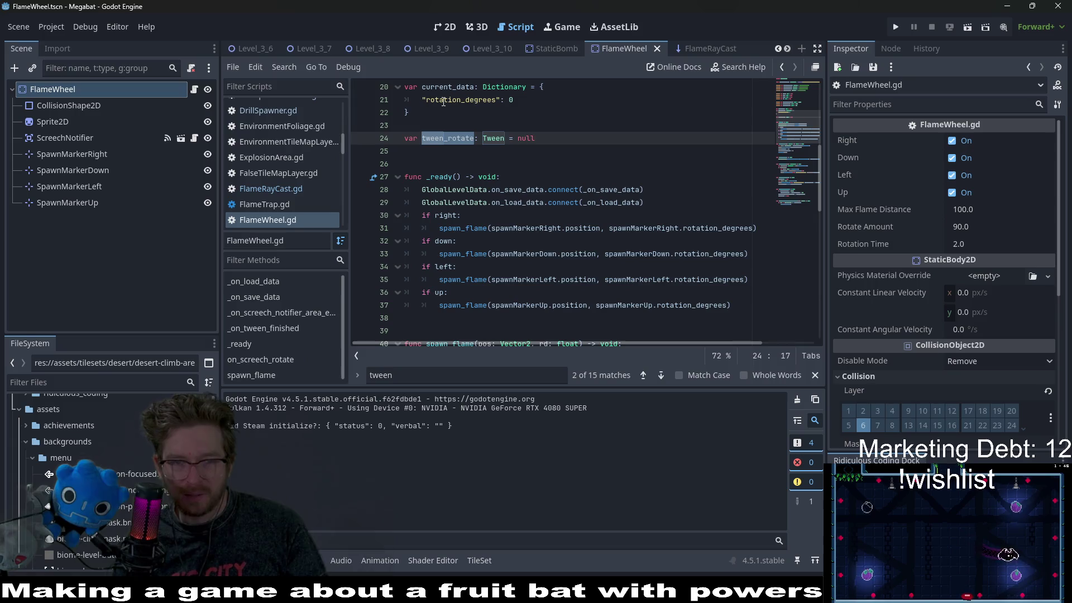
{"action": "scroll", "coordinate": [538, 192], "scroll_direction": "down", "scroll_amount": 3}
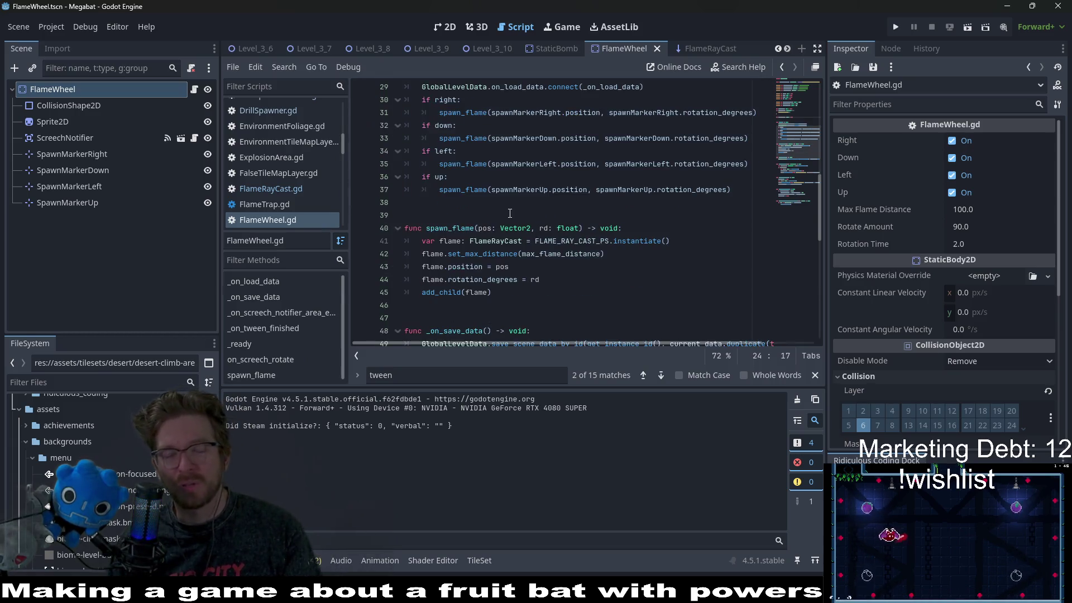
{"action": "scroll", "coordinate": [510, 212], "scroll_direction": "down", "scroll_amount": 4}
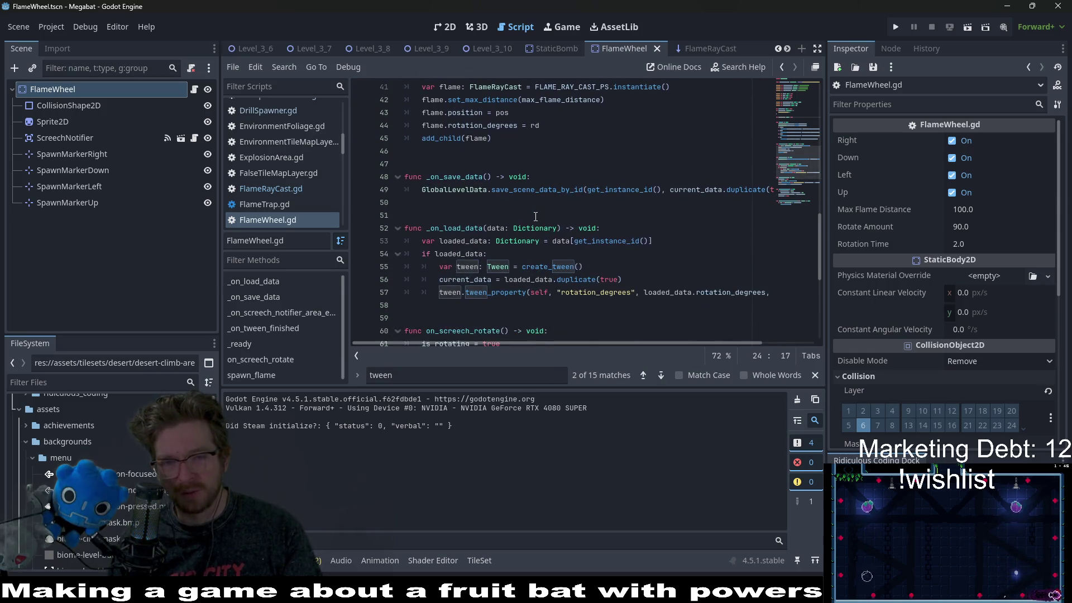
{"action": "scroll", "coordinate": [535, 217], "scroll_direction": "down", "scroll_amount": 3}
{"action": "left_click", "coordinate": [516, 182]}
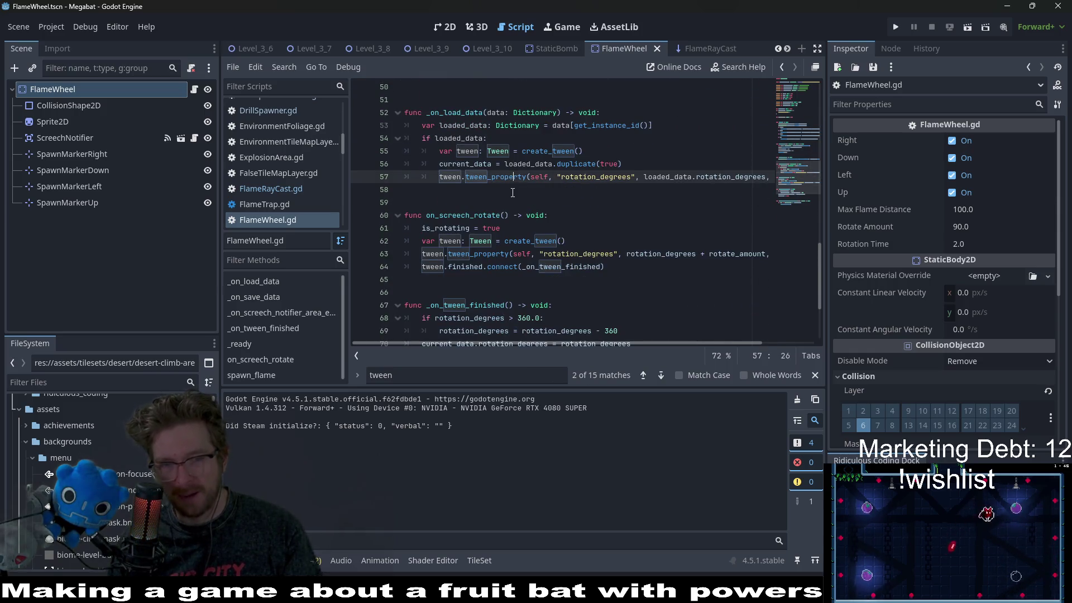
{"action": "left_click", "coordinate": [511, 193]}
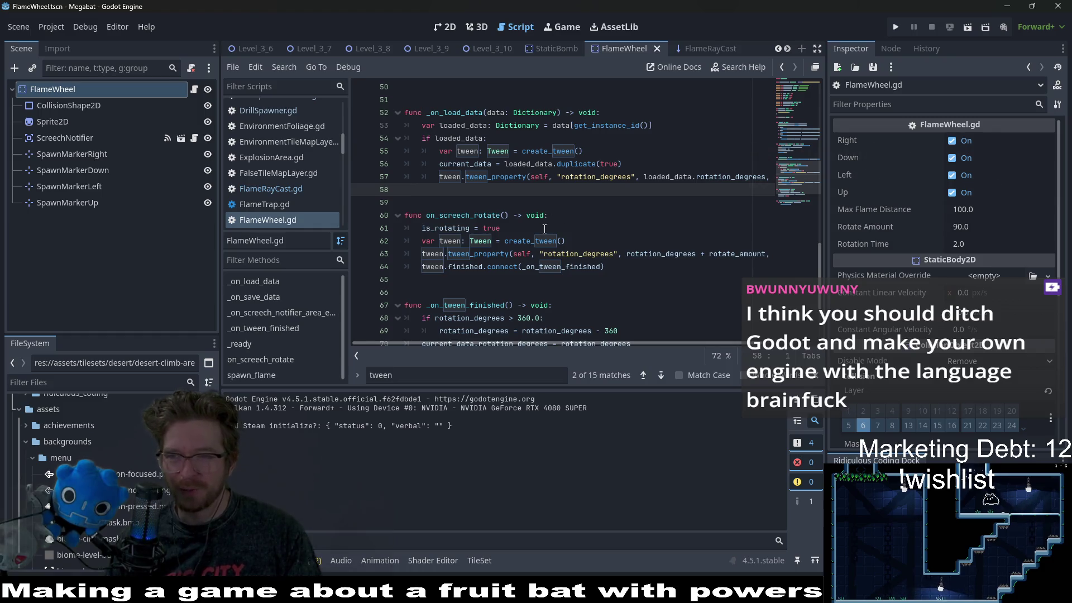
{"action": "scroll", "coordinate": [552, 223], "scroll_direction": "down", "scroll_amount": 2}
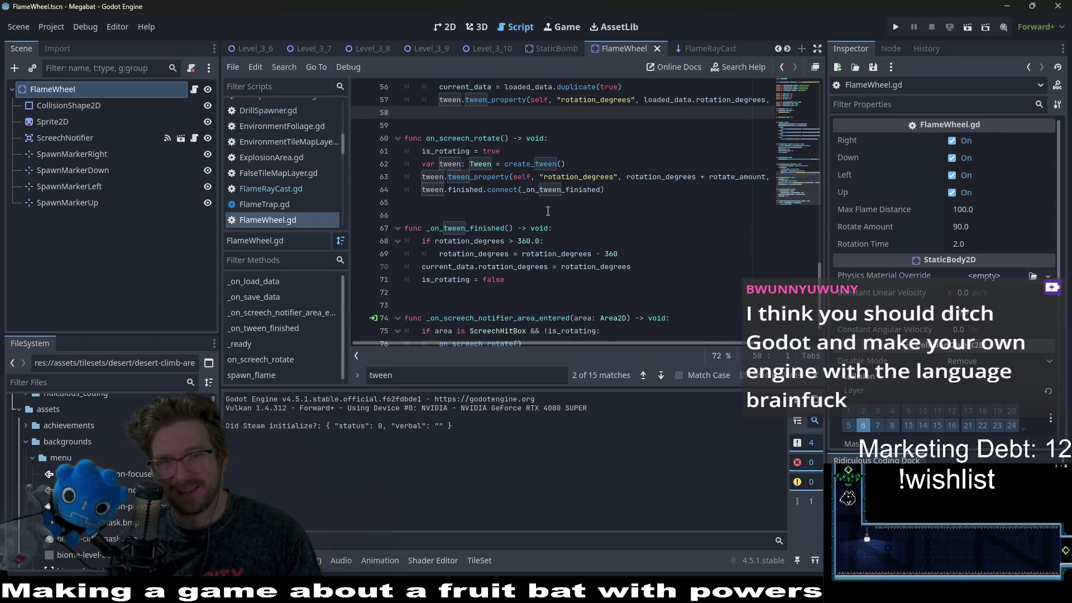
{"action": "scroll", "coordinate": [570, 218], "scroll_direction": "up", "scroll_amount": 1}
{"action": "scroll", "coordinate": [538, 216], "scroll_direction": "up", "scroll_amount": 2}
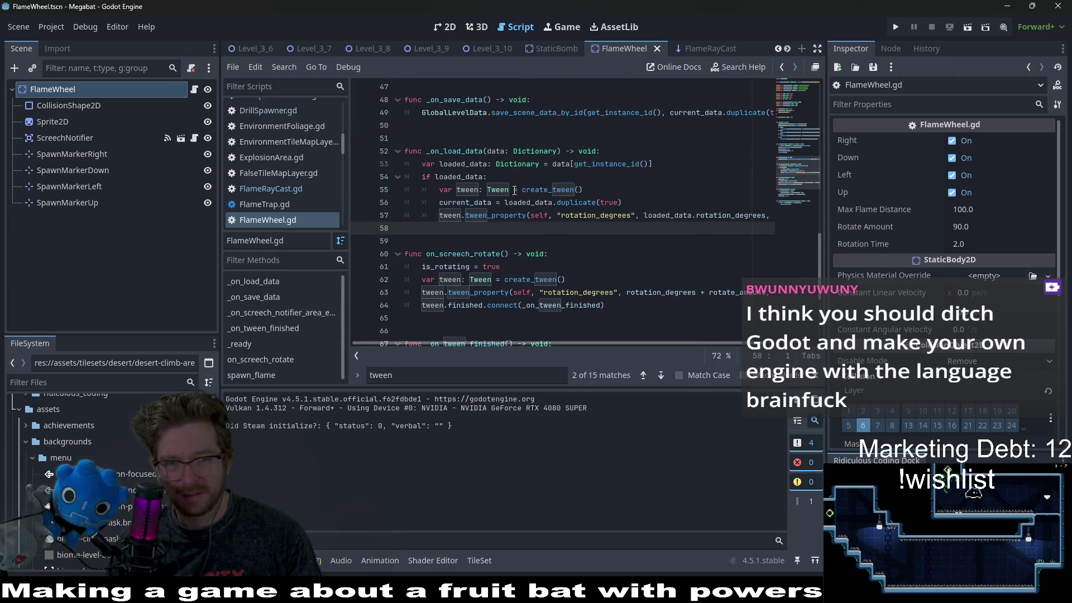
Replace the local tween declarations on lines 55 and 62 with tween_rotate, and rename its uses on lines 57, 63 and 64
{"action": "left_click_drag", "start_coordinate": [515, 190], "coordinate": [440, 190]}
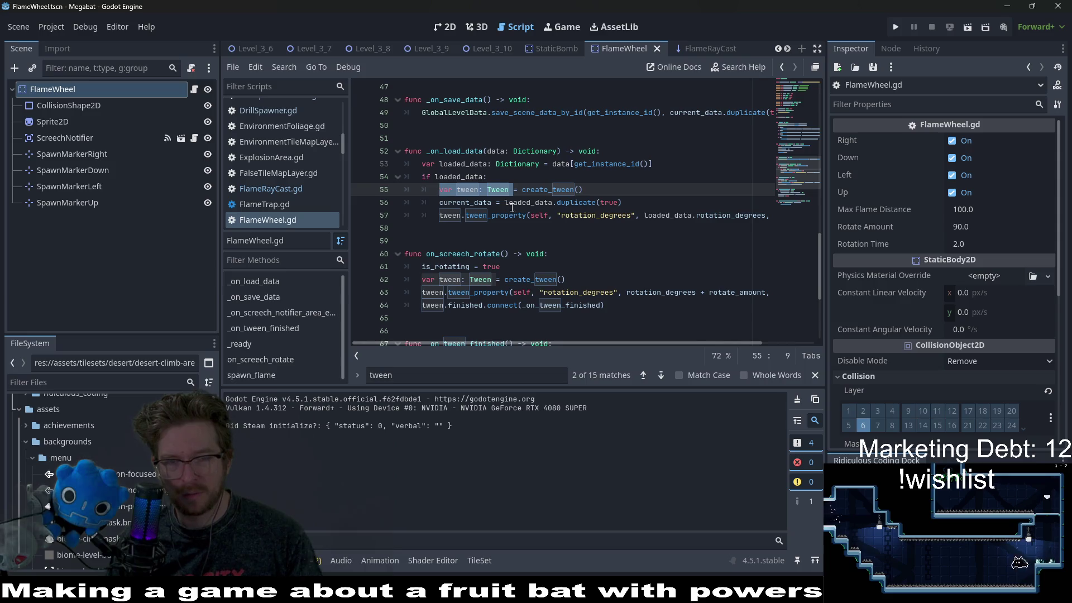
{"action": "type", "text": "tween_rotate"}
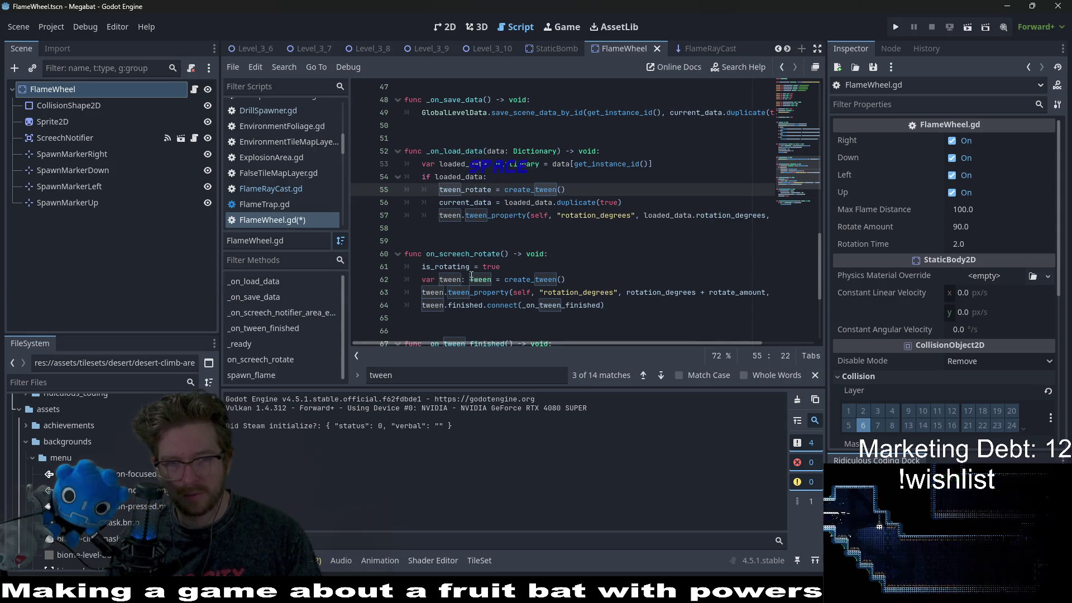
{"action": "left_click_drag", "start_coordinate": [492, 279], "coordinate": [421, 280]}
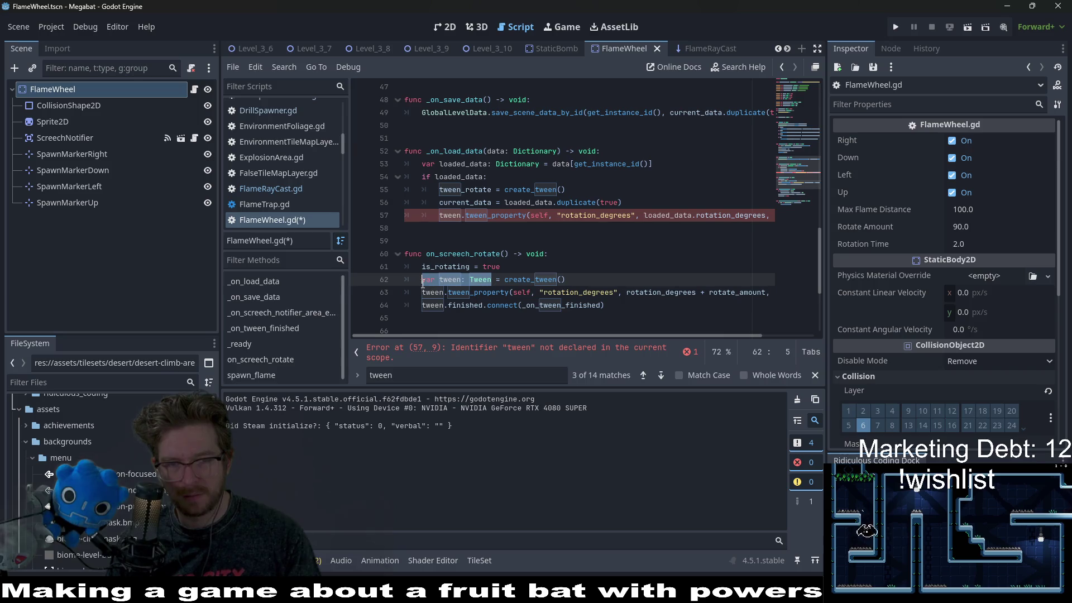
{"action": "key", "text": "ctrl+v"}
{"action": "double_click", "coordinate": [434, 296]}
{"action": "key", "text": "ctrl+v"}
{"action": "double_click", "coordinate": [433, 305]}
{"action": "key", "text": "ctrl+v"}
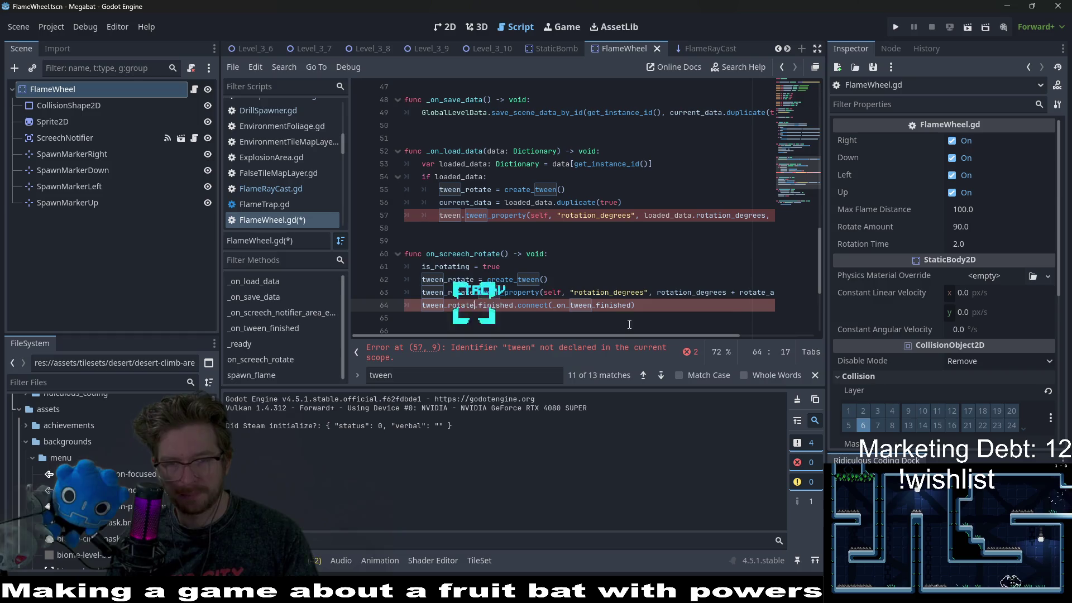
{"action": "double_click", "coordinate": [449, 215]}
{"action": "key", "text": "ctrl+v"}
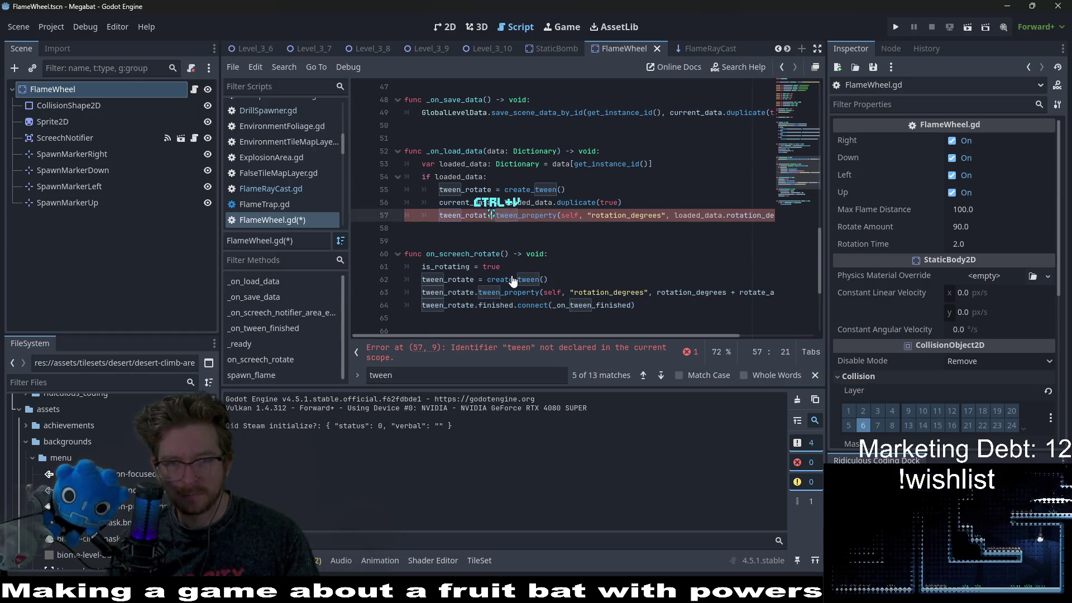
Write an 'if tween_rotate:' block that calls tween_rotate.stop() and sets tween_rotate = null
{"action": "double_click", "coordinate": [465, 189]}
{"action": "key", "text": "ctrl+c"}
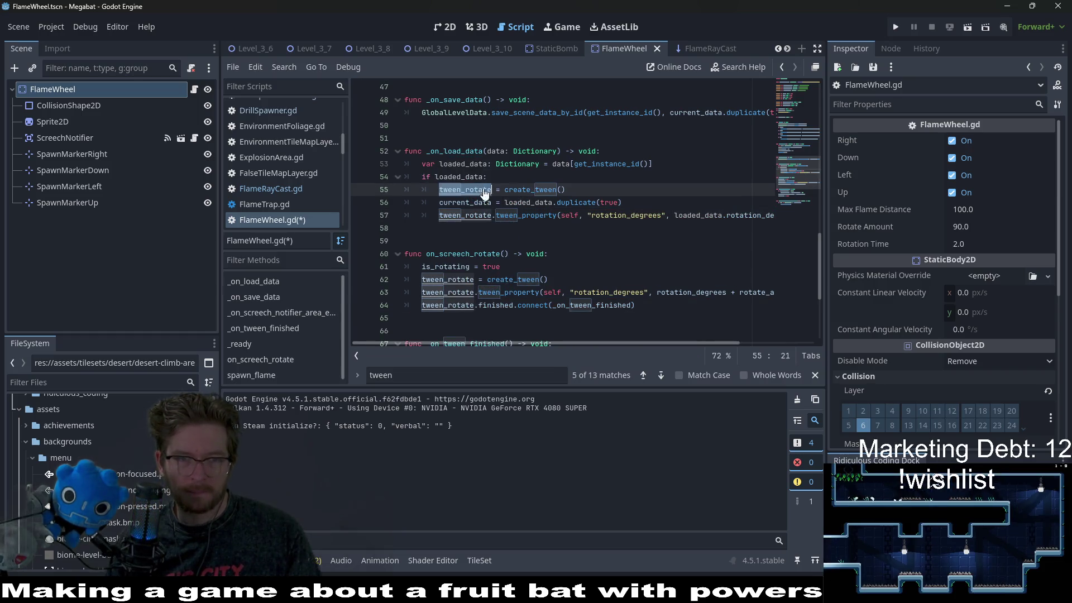
{"action": "key", "text": "Up"}
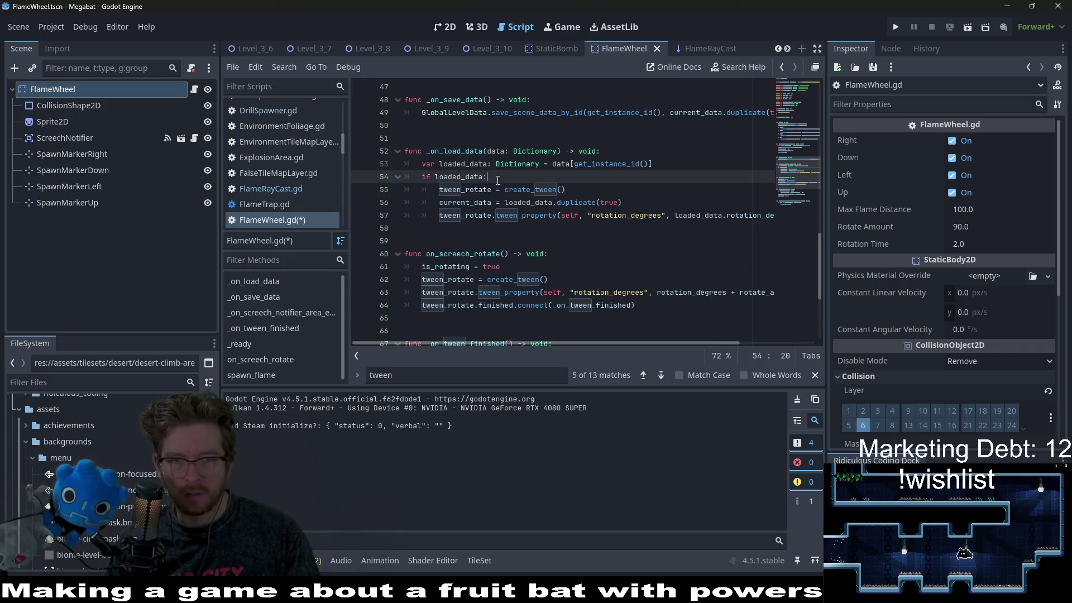
{"action": "key", "text": "Return"}
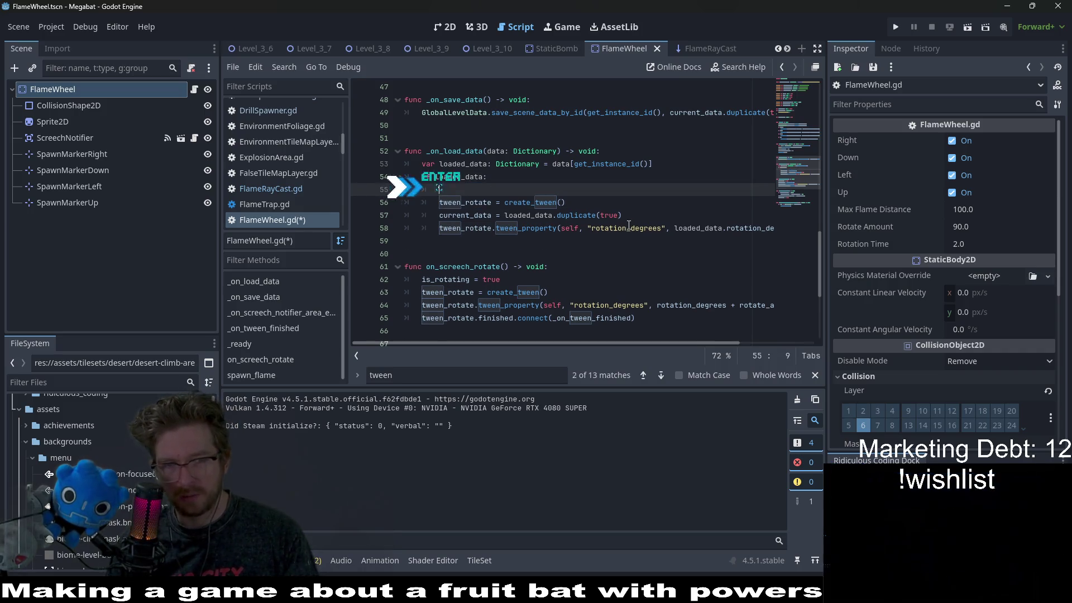
{"action": "type", "text": "if"}
{"action": "key", "text": "ctrl+v"}
{"action": "type", "text": ":"}
{"action": "key", "text": "Return"}
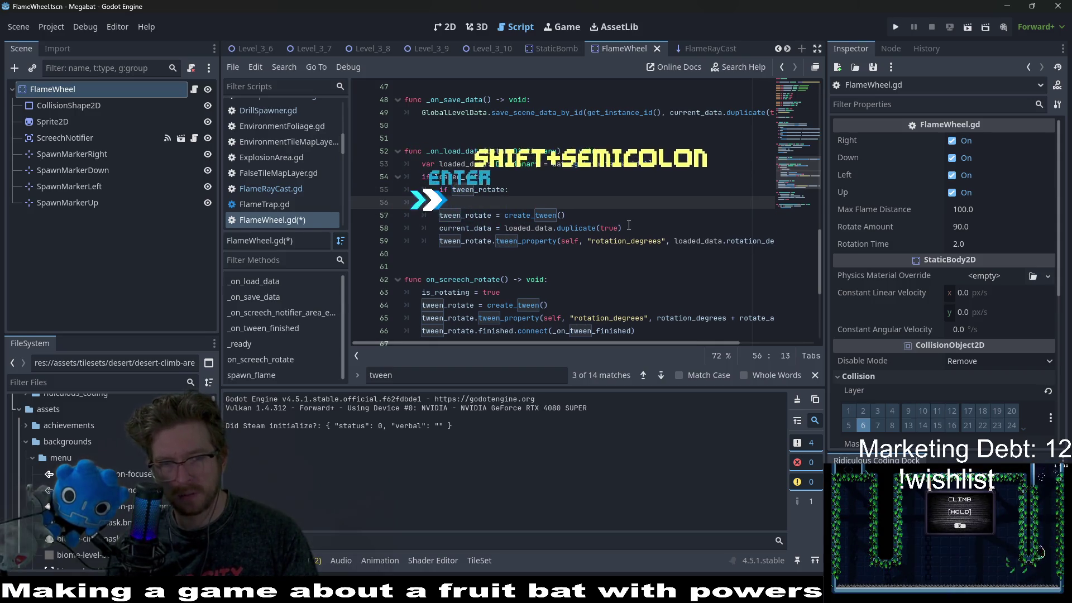
{"action": "key", "text": "ctrl+v"}
{"action": "key", "text": "BackSpace"}
{"action": "type", "text": ".stop()"}
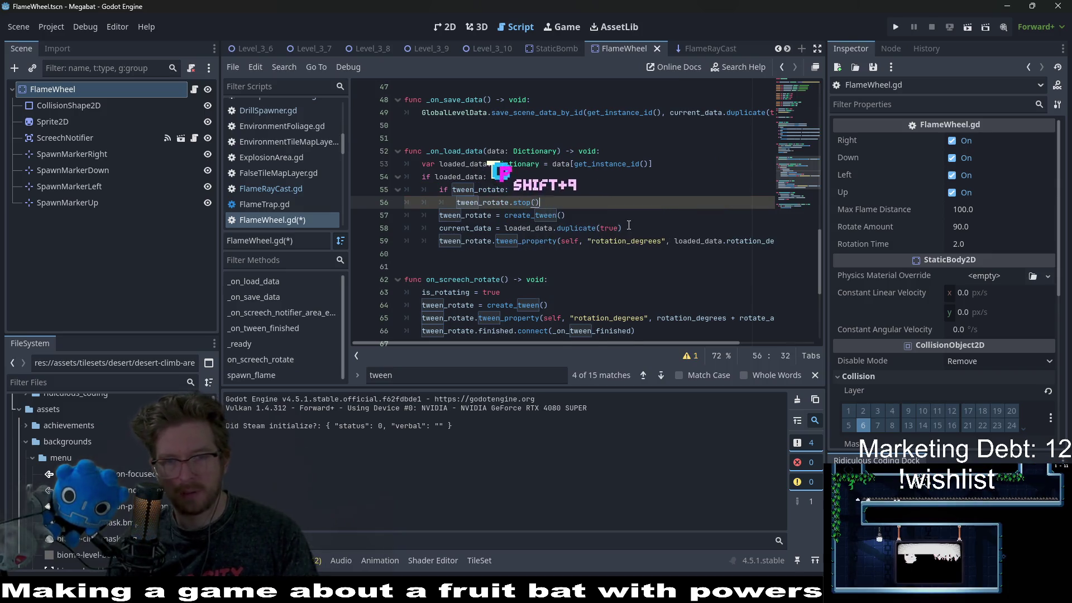
{"action": "key", "text": "Return"}
{"action": "type", "text": "tw"}
{"action": "key", "text": "Return"}
{"action": "type", "text": "= null"}
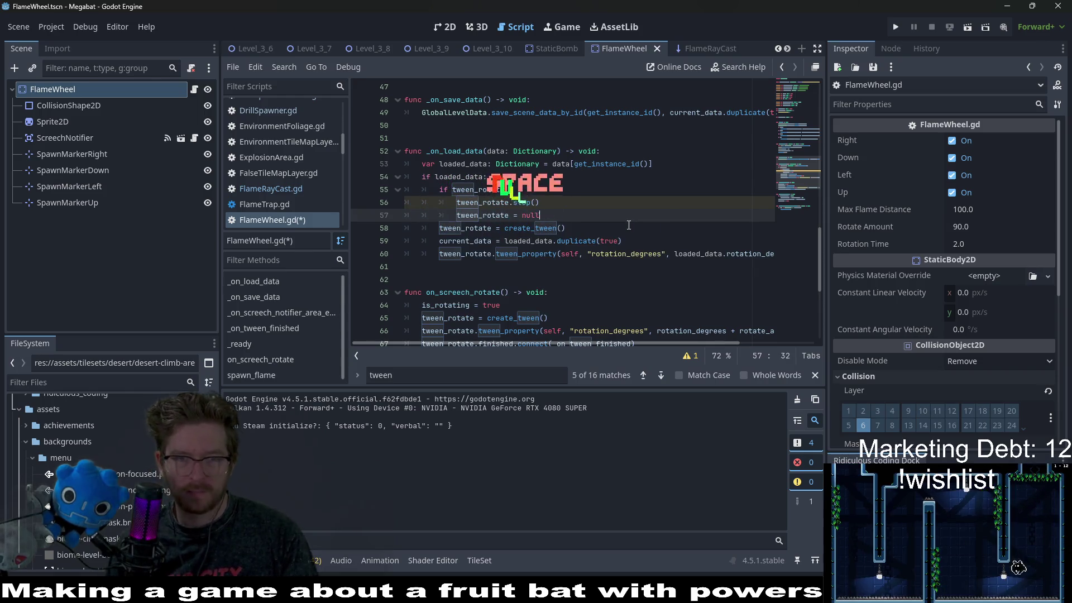
Cut that block and begin a 'func reset_tween() -> void:' declaration below _on_load_data
{"action": "key", "text": "shift+Up"}
{"action": "key", "text": "shift+Up"}
{"action": "key", "text": "shift+Home"}
{"action": "key", "text": "shift+Home"}
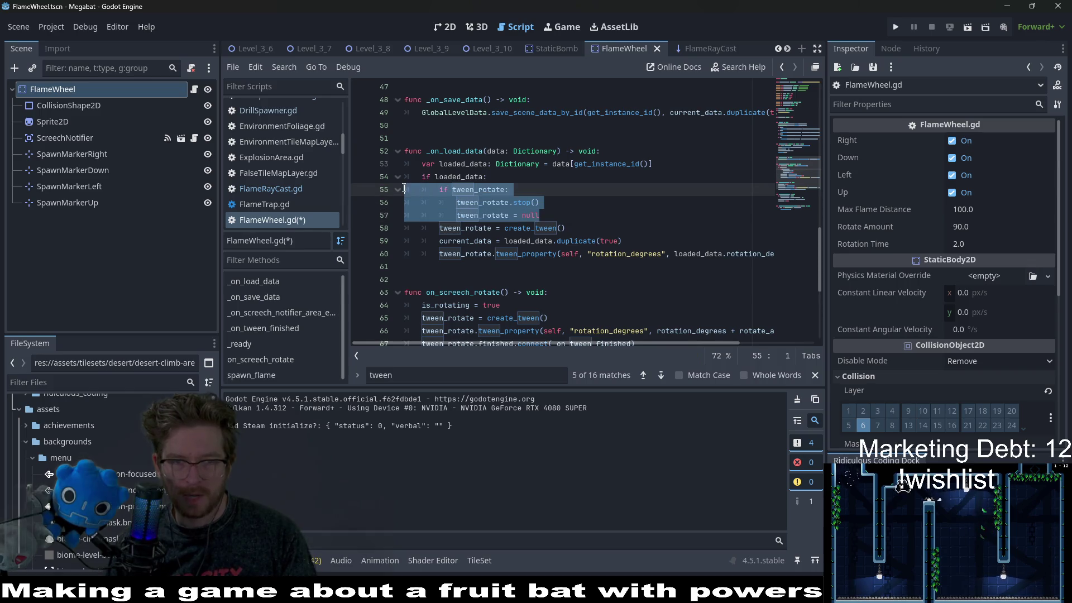
{"action": "key", "text": "ctrl+x"}
{"action": "key", "text": "BackSpace"}
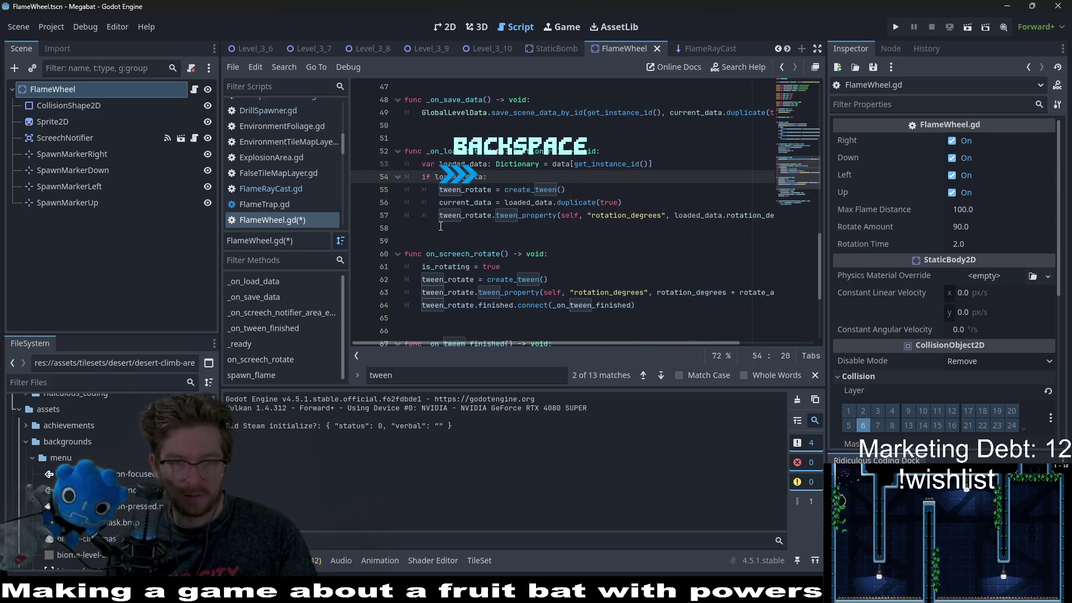
{"action": "left_click", "coordinate": [447, 127]}
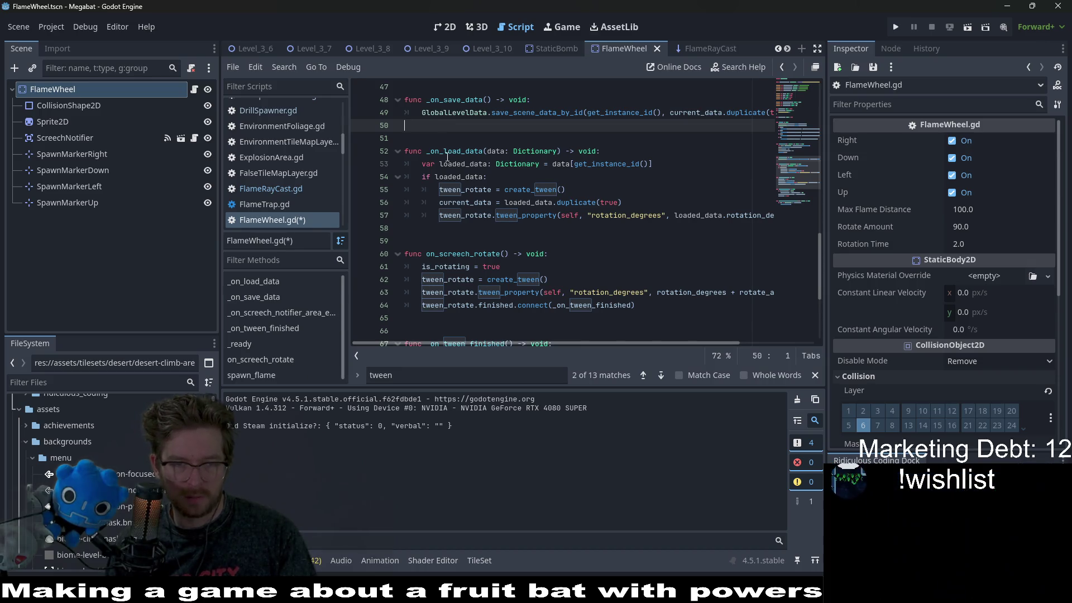
{"action": "left_click", "coordinate": [478, 229]}
{"action": "key", "text": "Return"}
{"action": "key", "text": "Return"}
{"action": "key", "text": "Return"}
{"action": "key", "text": "Up"}
{"action": "type", "text": "func reset_("}
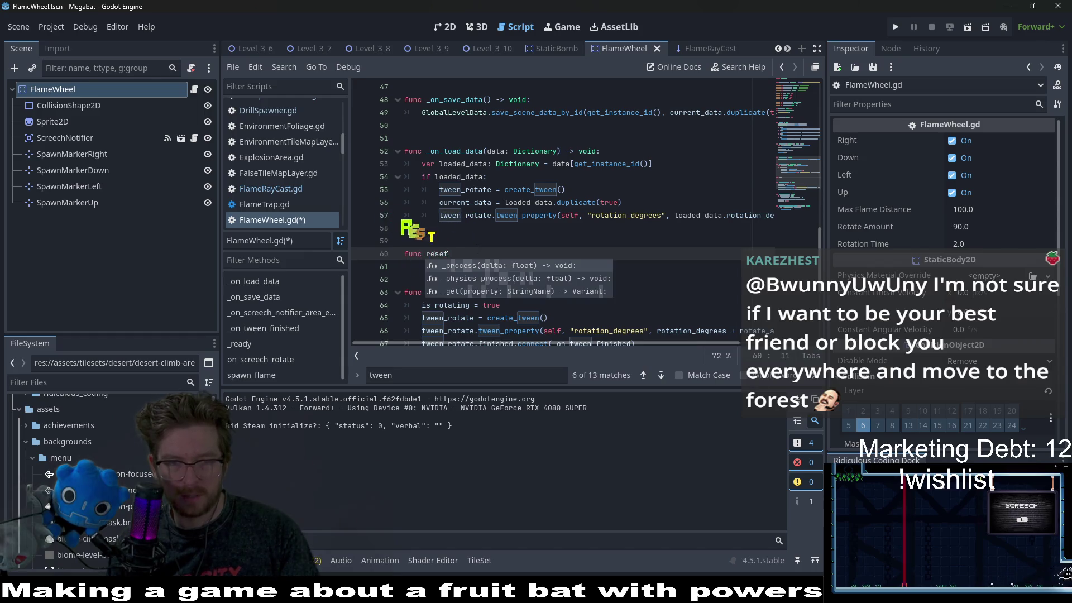
{"action": "type", "text": "ween() -"}
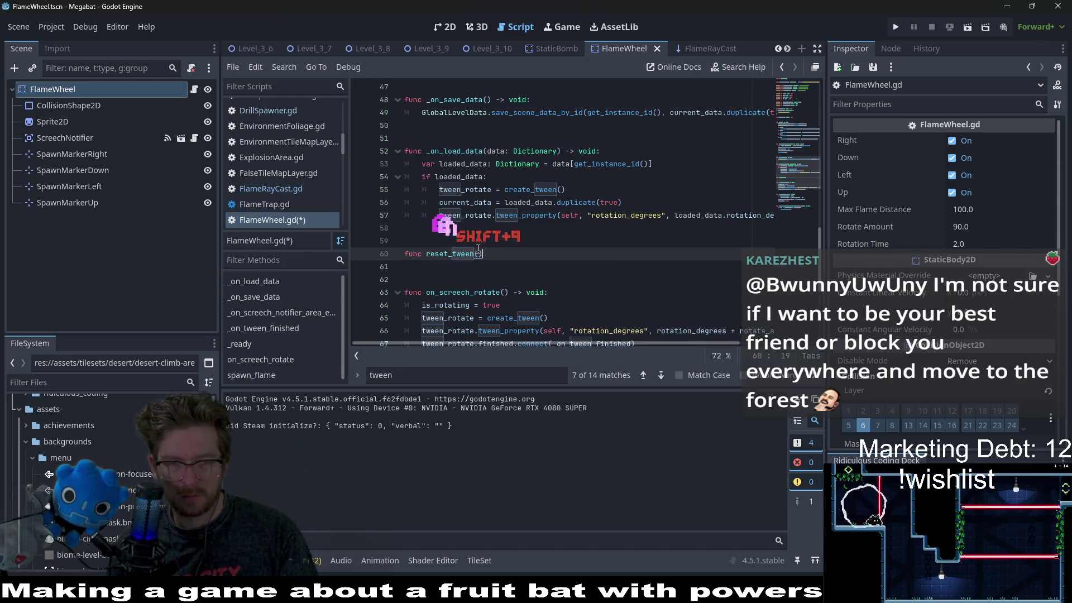
{"action": "type", "text": "> void:"}
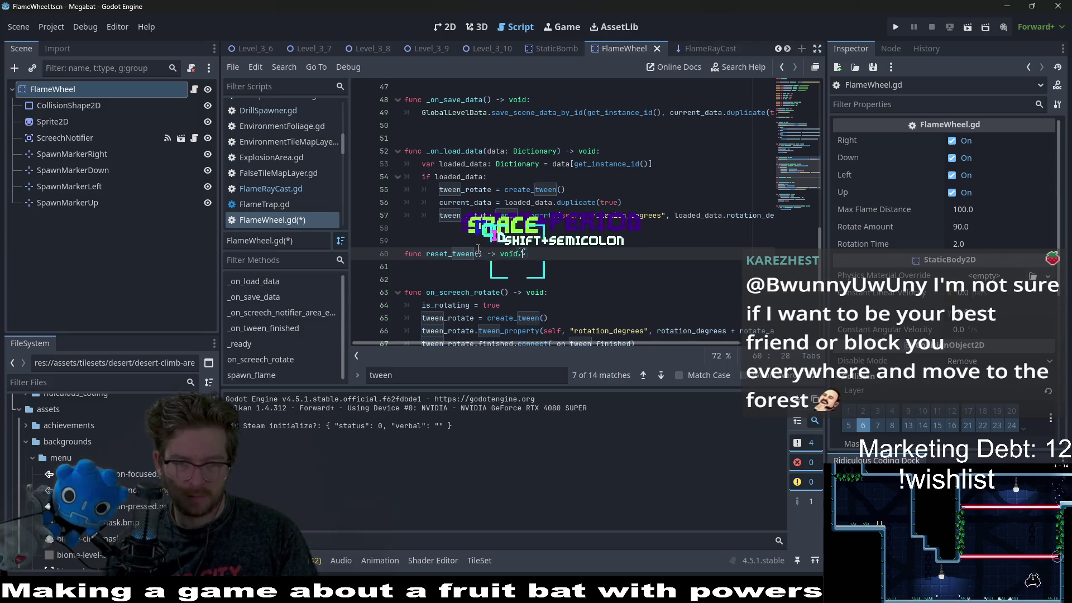
Finish the reset_tween() signature and give it the unindented stop-and-null tween_rotate block as its body
{"action": "key", "text": "Return"}
{"action": "key", "text": "BackSpace"}
{"action": "key", "text": "ctrl+v"}
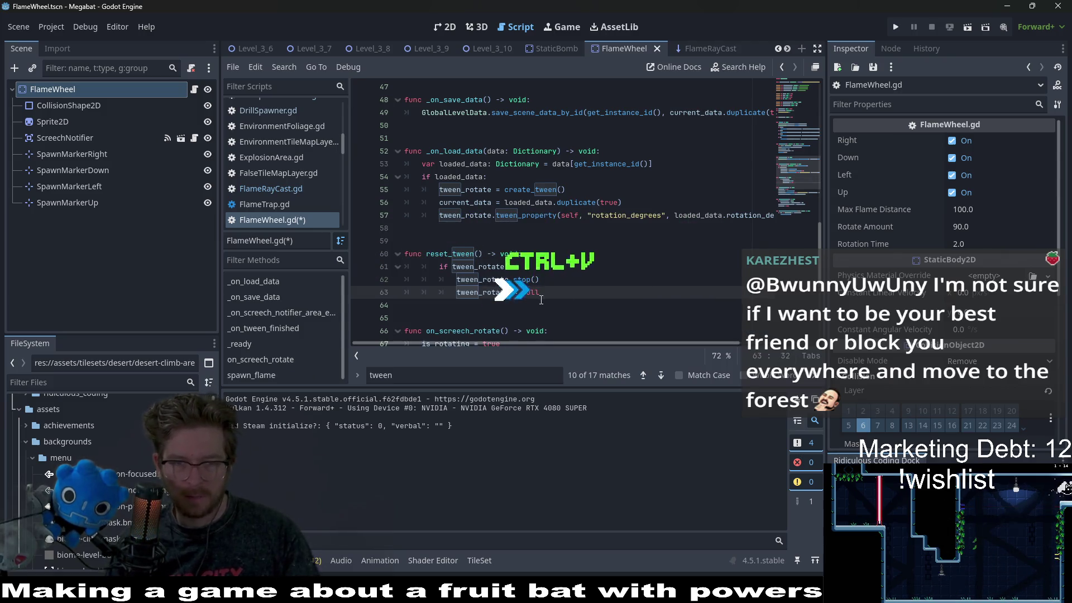
{"action": "left_click_drag", "start_coordinate": [540, 293], "coordinate": [349, 270]}
{"action": "key", "text": "shift+Tab"}
{"action": "left_click", "coordinate": [505, 279]}
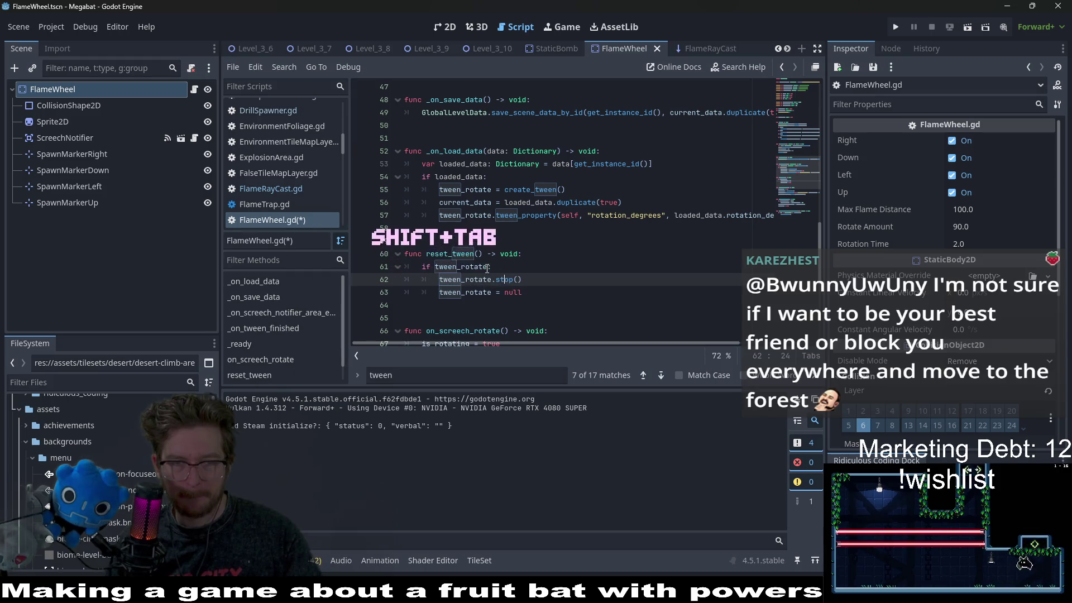
Call reset_tween() first inside _on_load_data's if loaded_data block and save FlameWheel.gd
{"action": "left_click_drag", "start_coordinate": [483, 255], "coordinate": [426, 258]}
{"action": "key", "text": "ctrl+c"}
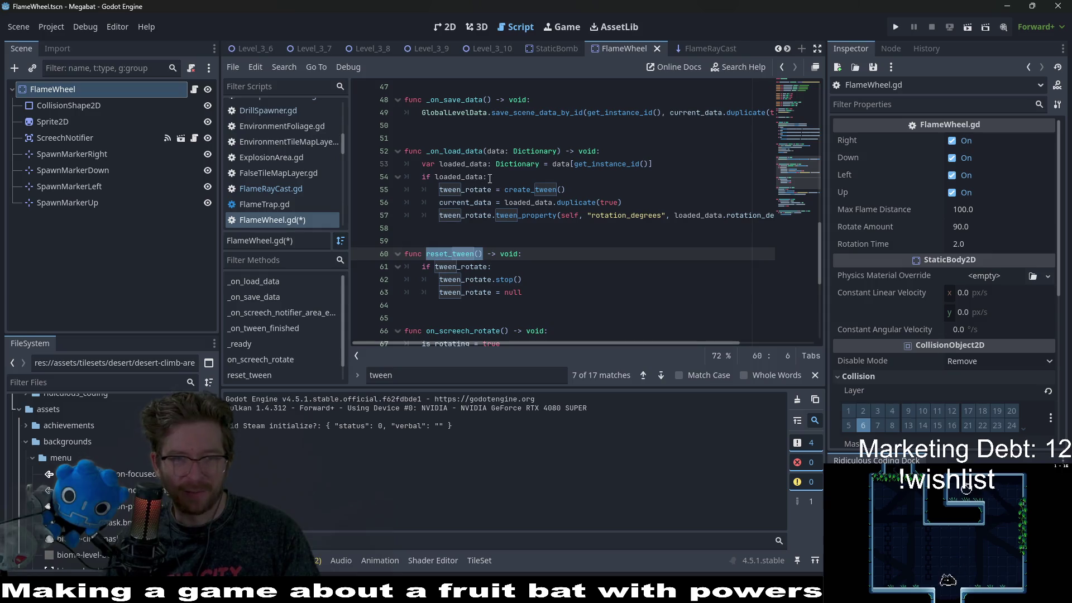
{"action": "left_click", "coordinate": [488, 178]}
{"action": "key", "text": "Return"}
{"action": "key", "text": "ctrl+v"}
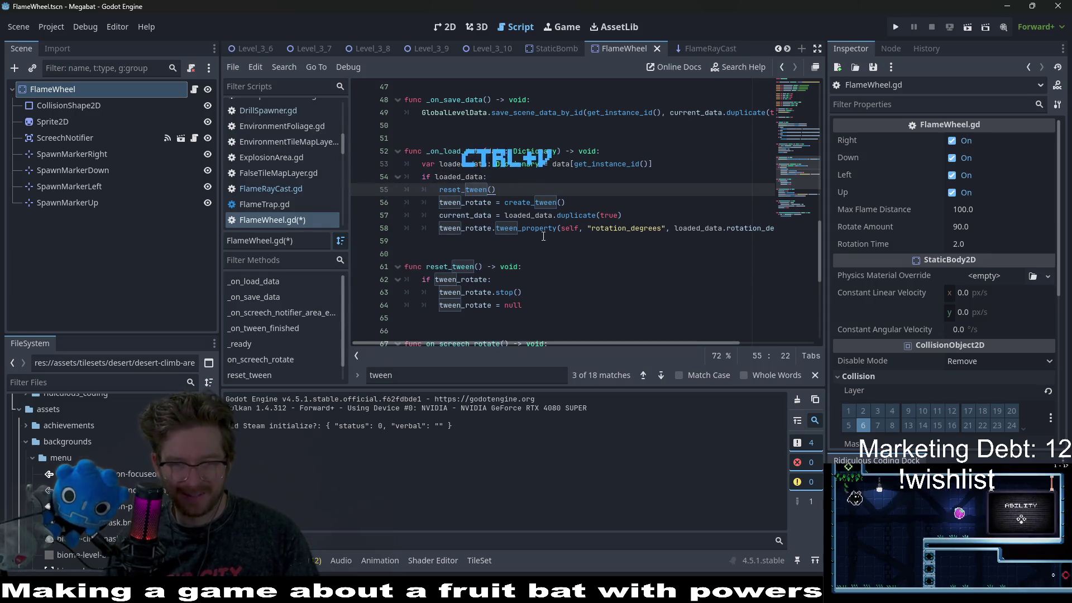
{"action": "key", "text": "ctrl+s"}
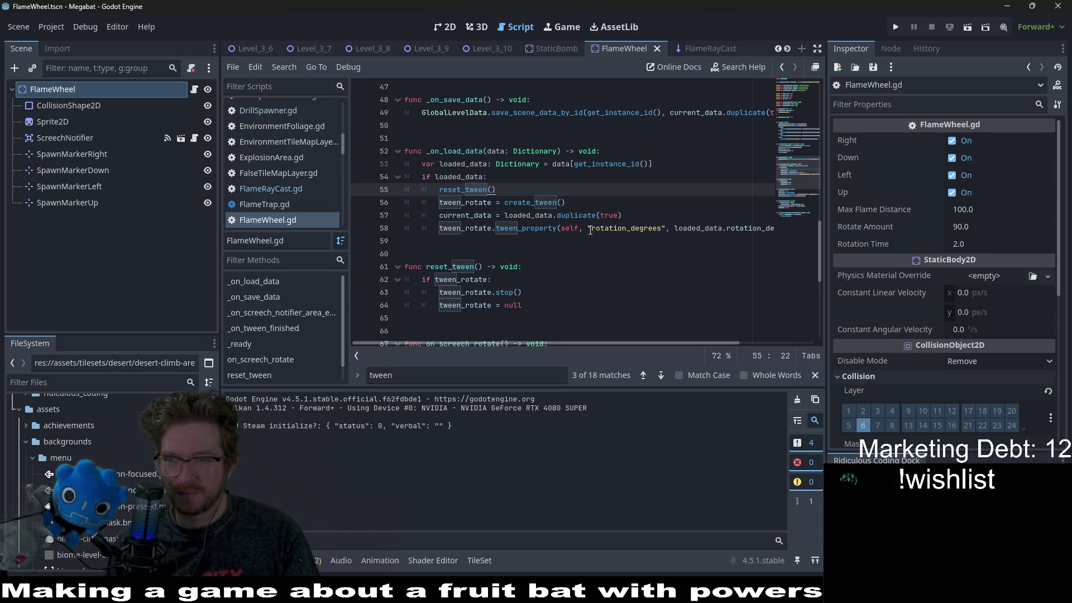
{"action": "scroll", "coordinate": [558, 235], "scroll_direction": "down", "scroll_amount": 1}
{"action": "mouse_move", "coordinate": [555, 253]}
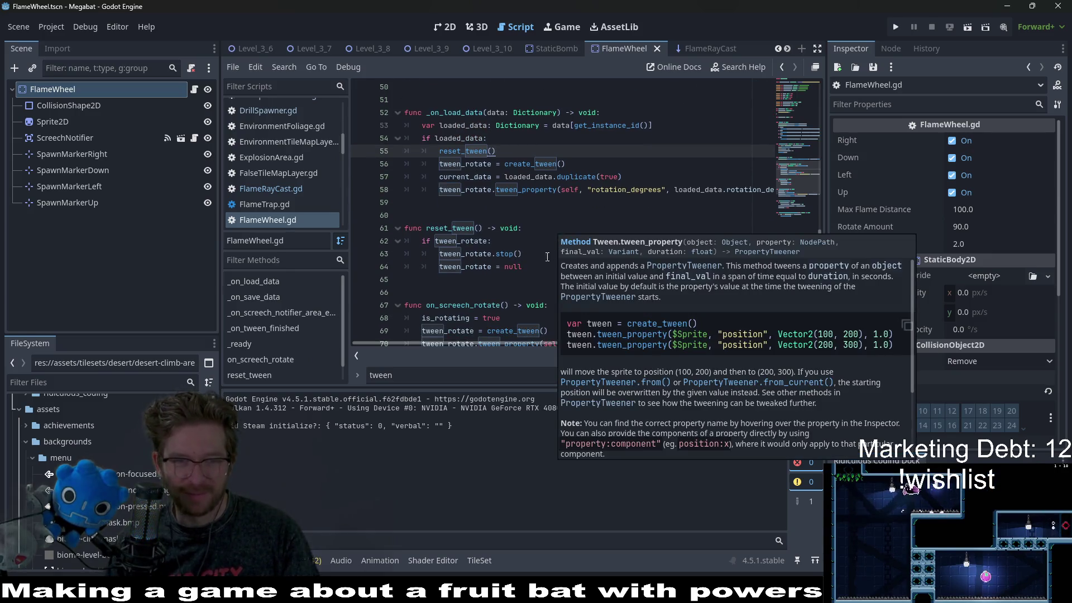
{"action": "scroll", "coordinate": [553, 263], "scroll_direction": "down", "scroll_amount": 1}
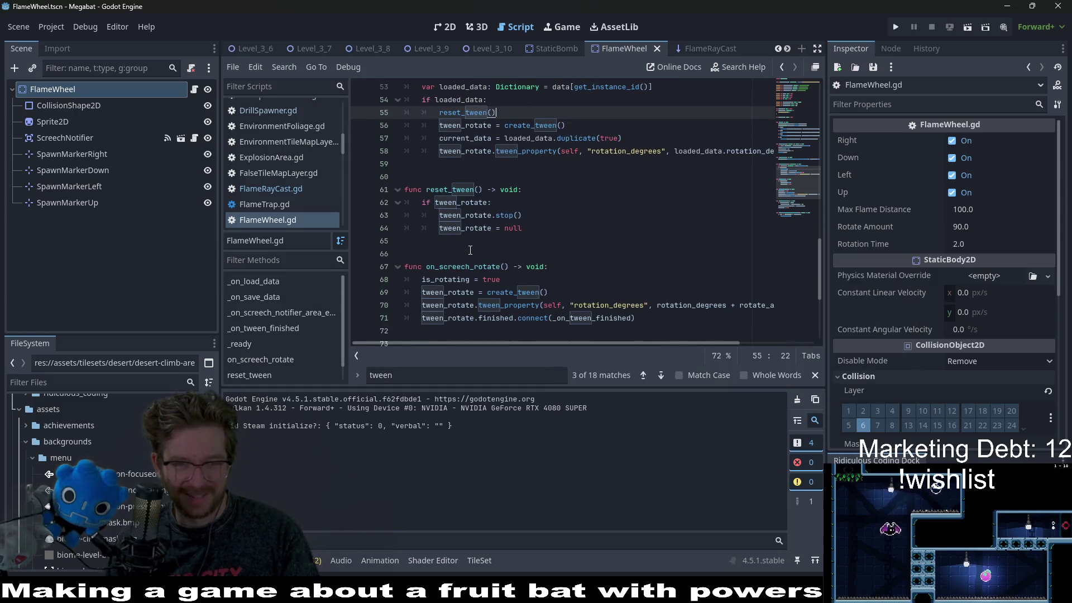
Add a reset_tween() call after is_rotating = false in _on_tween_finished and save FlameWheel.gd
{"action": "left_click", "coordinate": [542, 282]}
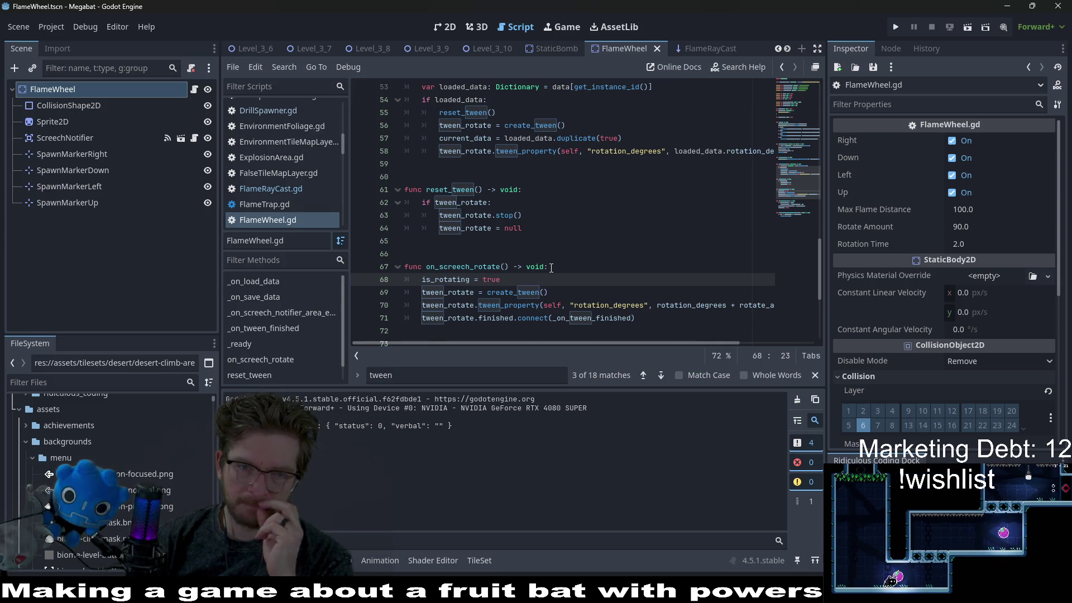
{"action": "scroll", "coordinate": [551, 268], "scroll_direction": "up", "scroll_amount": 2}
{"action": "scroll", "coordinate": [550, 272], "scroll_direction": "up", "scroll_amount": 3}
{"action": "scroll", "coordinate": [549, 275], "scroll_direction": "up", "scroll_amount": 6}
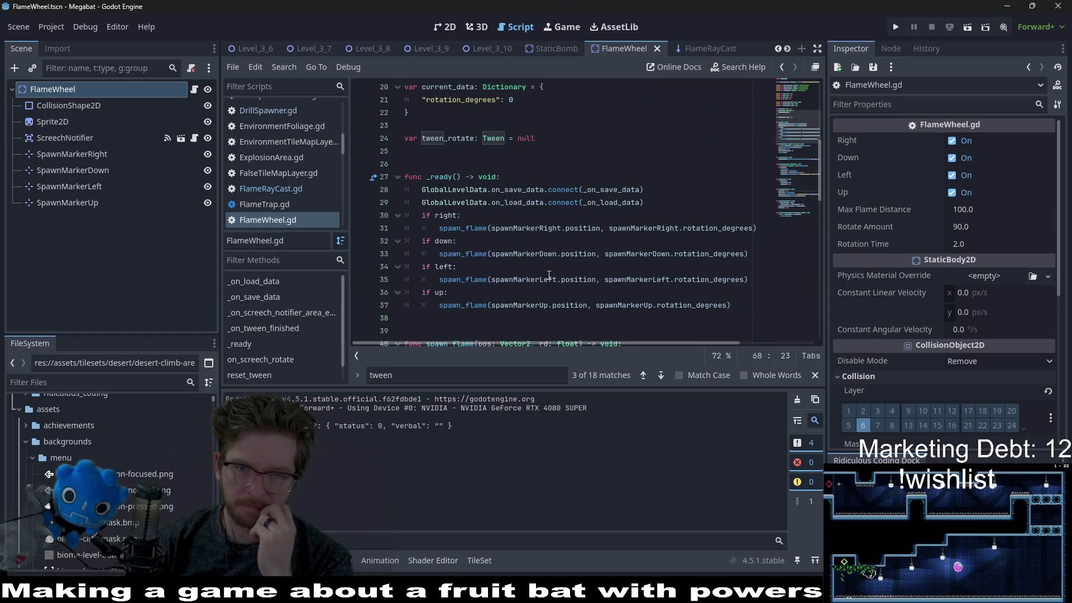
{"action": "scroll", "coordinate": [548, 275], "scroll_direction": "down", "scroll_amount": 14}
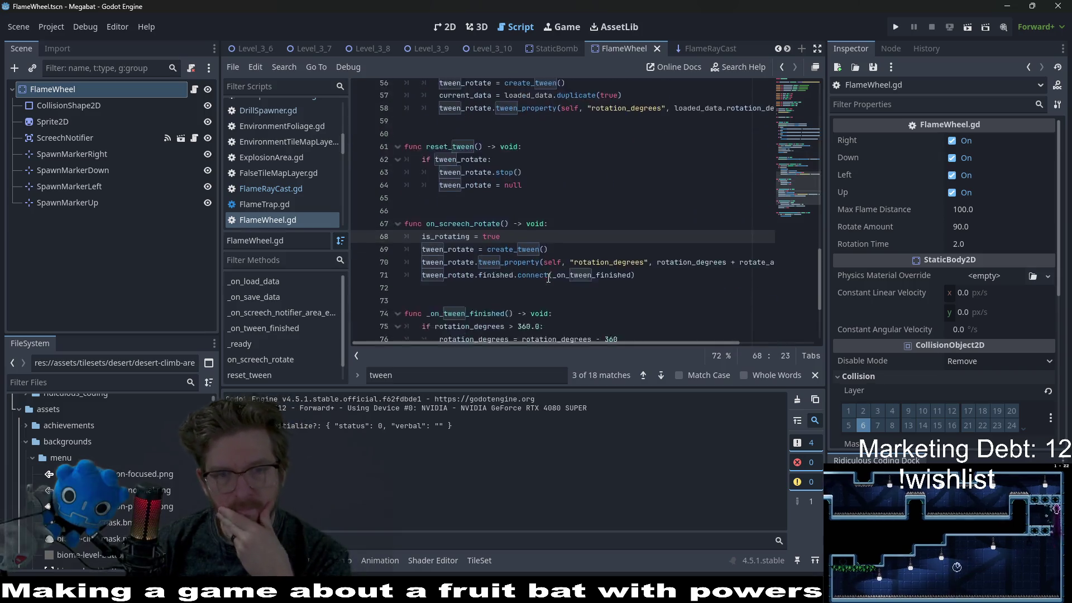
{"action": "scroll", "coordinate": [549, 278], "scroll_direction": "down", "scroll_amount": 2}
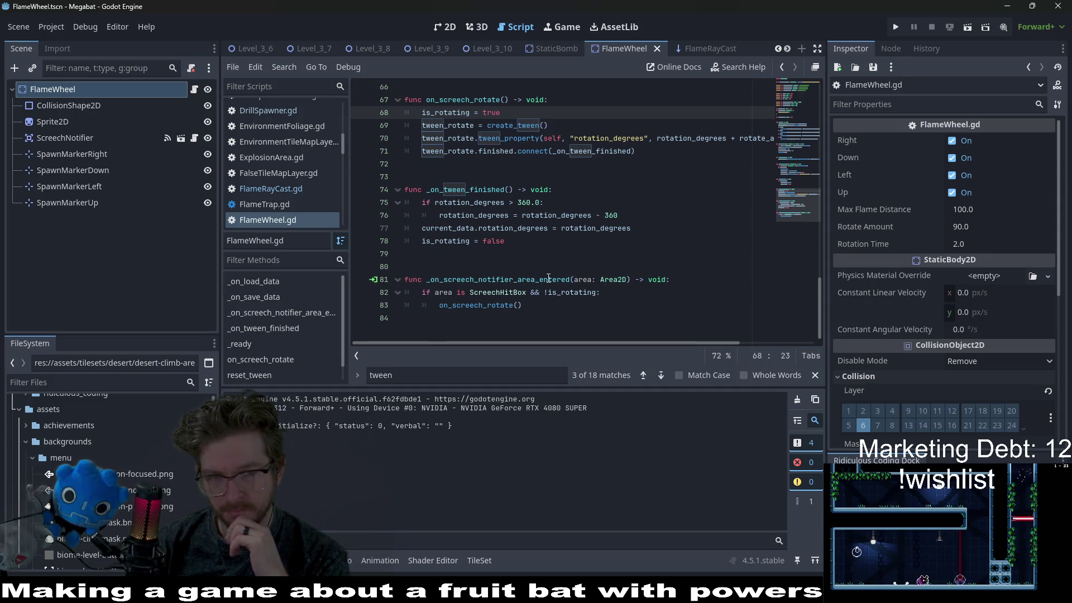
{"action": "scroll", "coordinate": [549, 278], "scroll_direction": "up", "scroll_amount": 4}
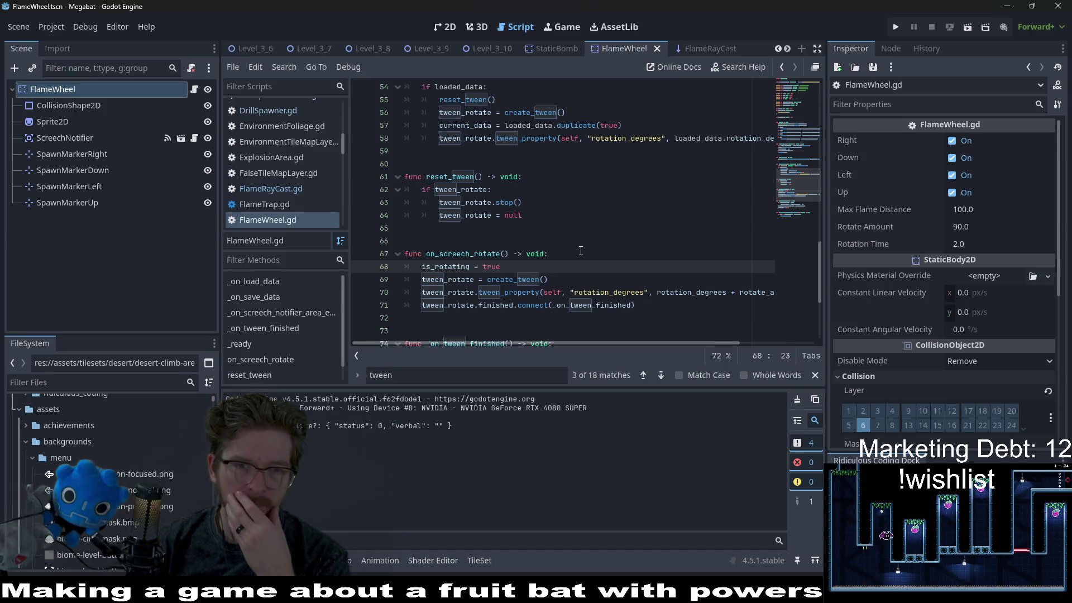
{"action": "scroll", "coordinate": [581, 251], "scroll_direction": "down", "scroll_amount": 3}
{"action": "left_click", "coordinate": [538, 280]}
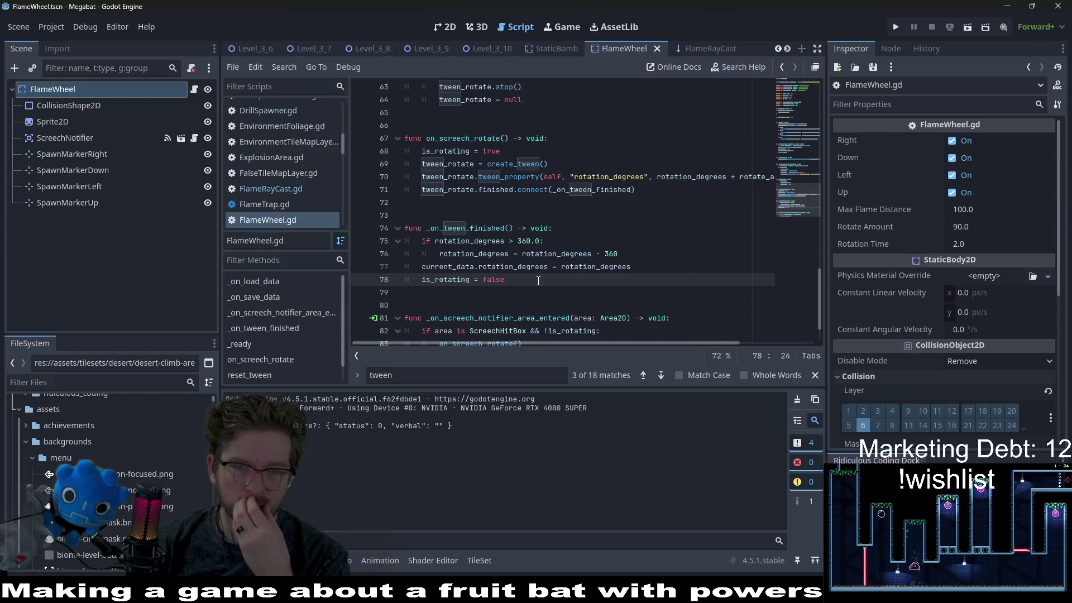
{"action": "key", "text": "Return"}
{"action": "key", "text": "ctrl+v"}
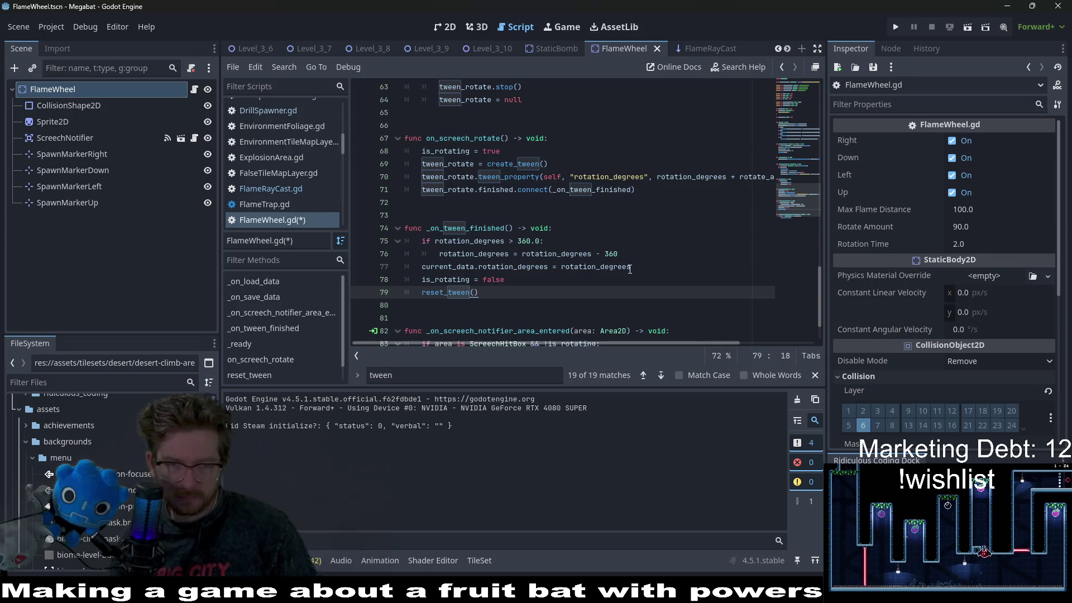
{"action": "key", "text": "ctrl+s"}
Switch to the Level_3_10 scene and run the game for a playtest
{"action": "scroll", "coordinate": [510, 230], "scroll_direction": "up", "scroll_amount": 4}
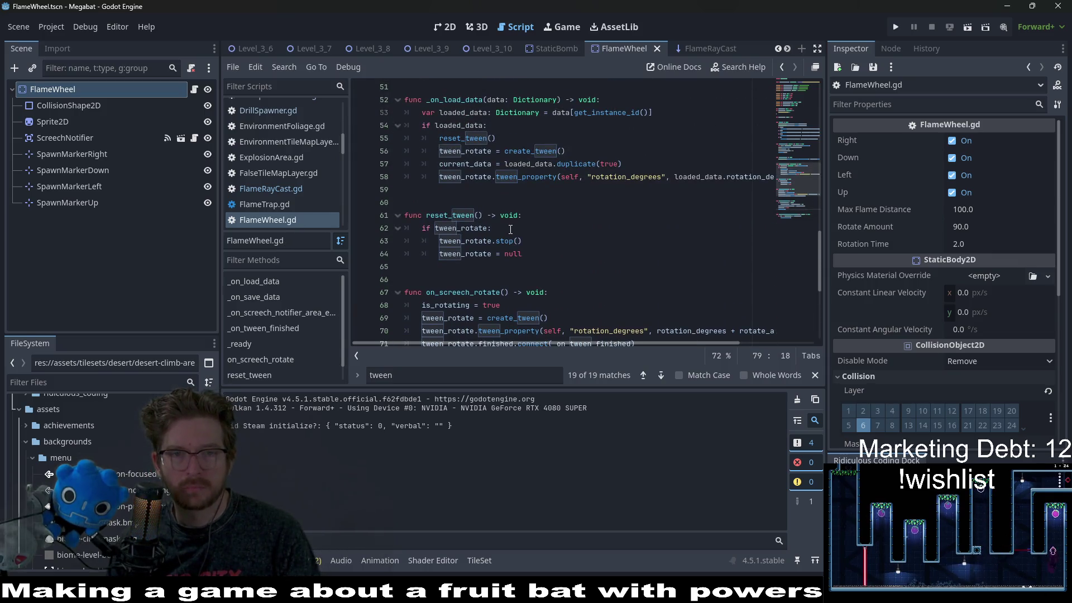
{"action": "scroll", "coordinate": [510, 230], "scroll_direction": "down", "scroll_amount": 3}
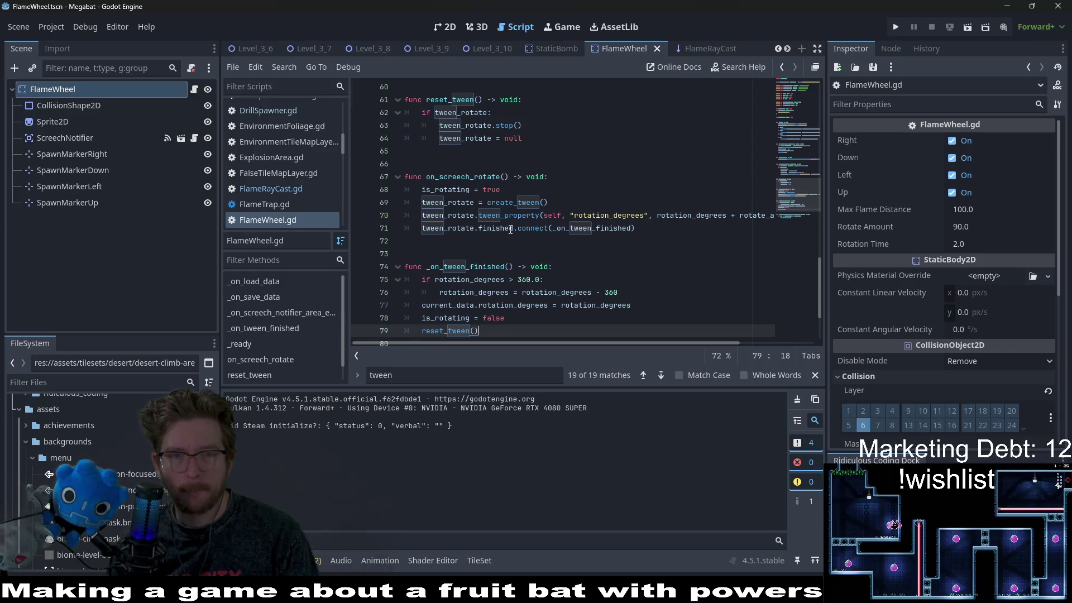
{"action": "left_click", "coordinate": [517, 189]}
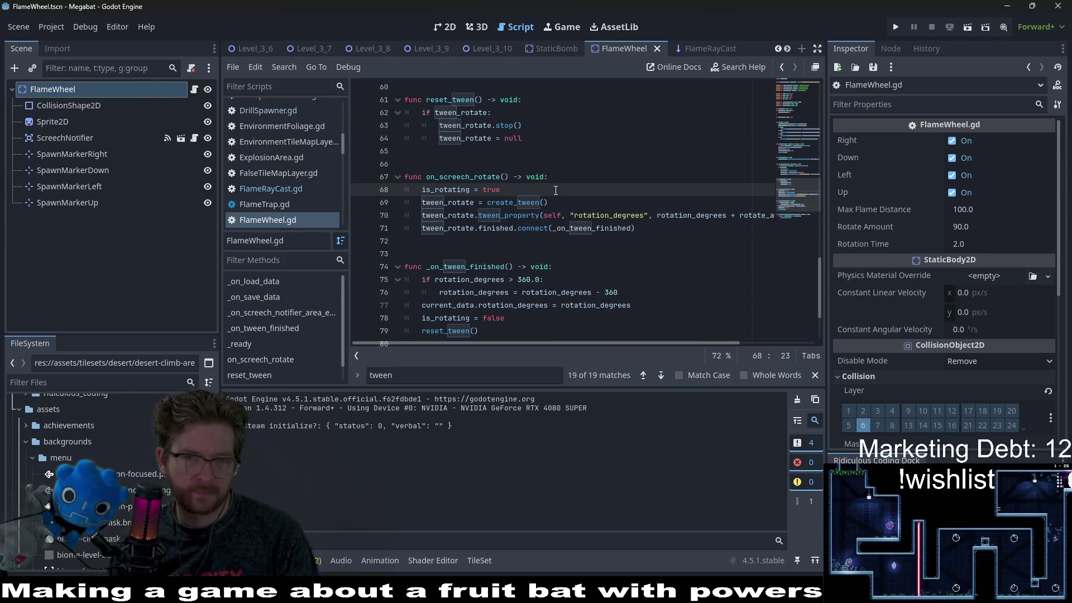
{"action": "scroll", "coordinate": [556, 190], "scroll_direction": "down", "scroll_amount": 3}
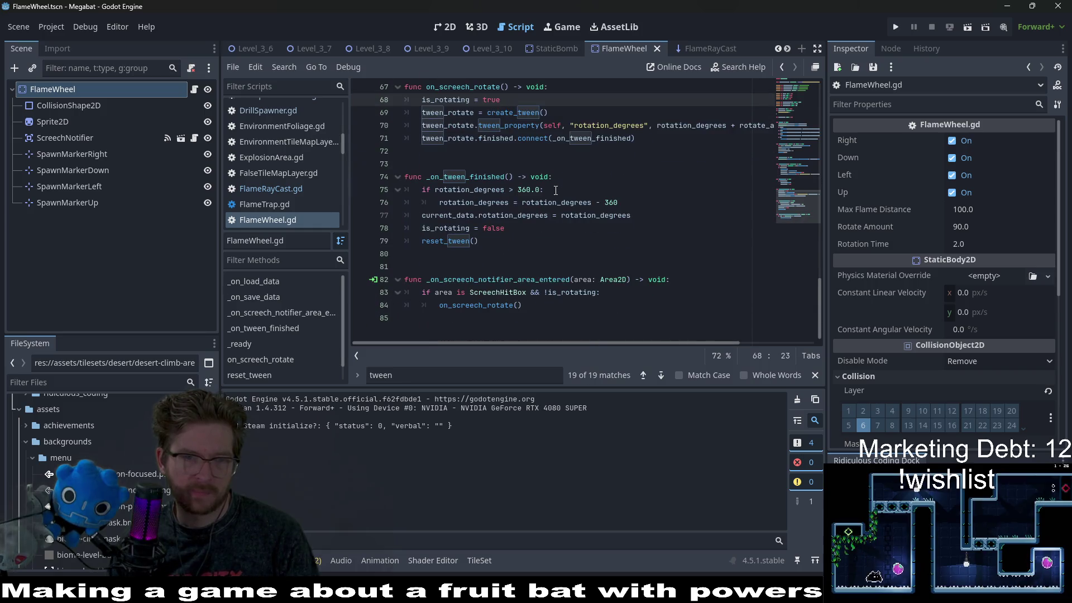
{"action": "scroll", "coordinate": [556, 191], "scroll_direction": "up", "scroll_amount": 2}
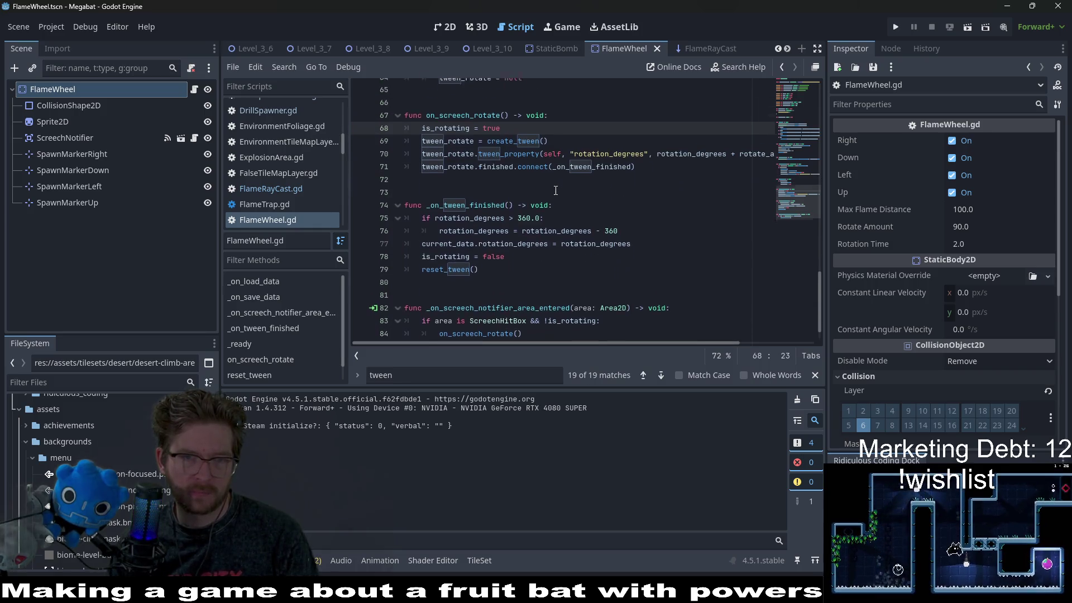
{"action": "left_click", "coordinate": [504, 52]}
{"action": "left_click", "coordinate": [957, 29]}
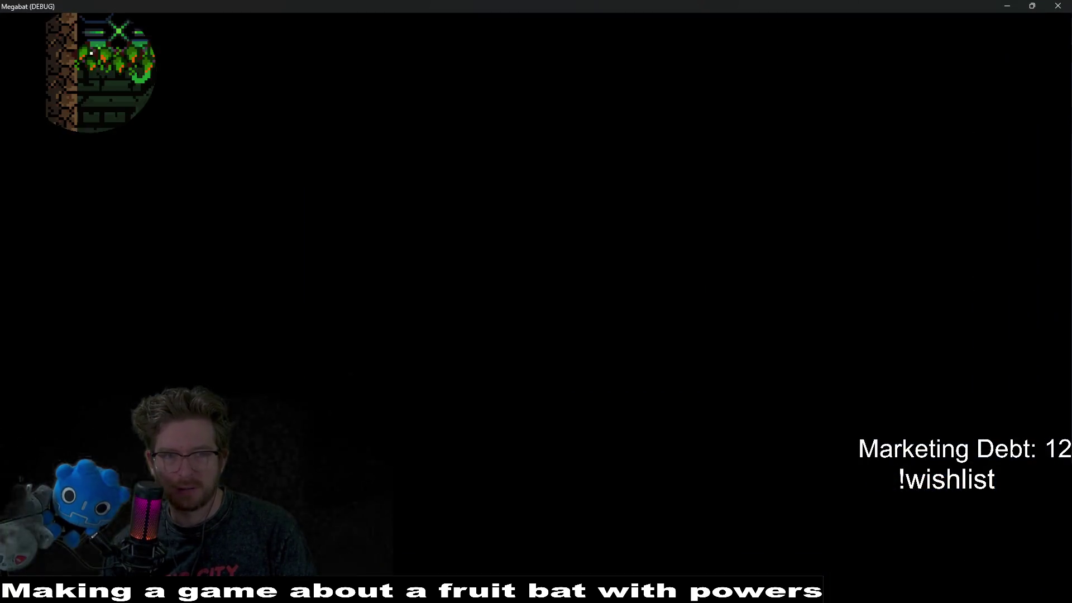
Tunnel the bat through the dirt into the room above and grab the strawberry
{"action": "key", "text": "Down"}
{"action": "key", "text": "Right"}
{"action": "key", "text": "Up"}
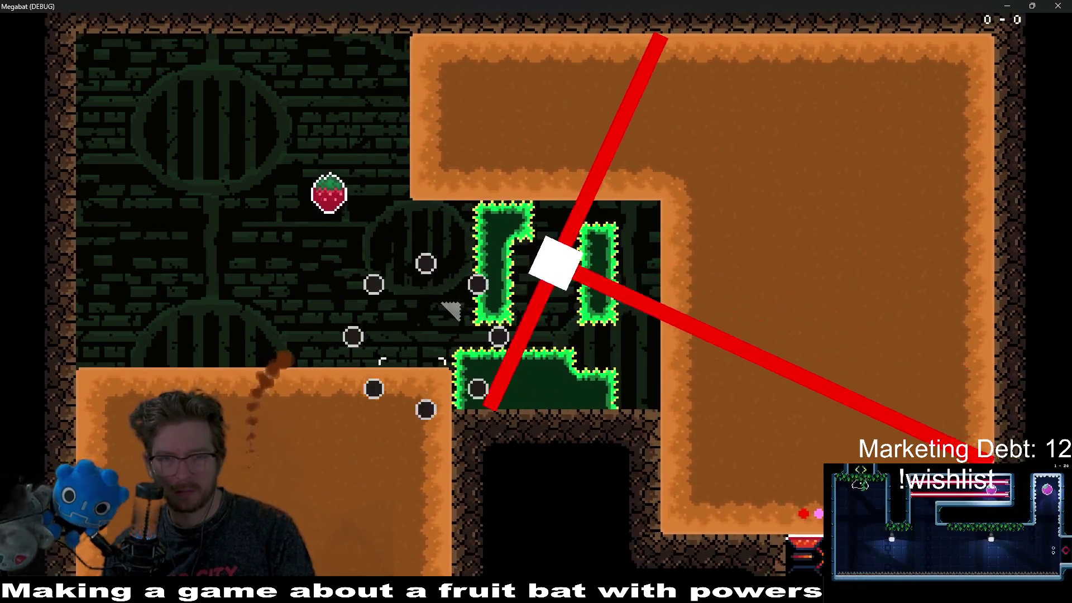
{"action": "key", "text": "Right"}
{"action": "key", "text": "Down"}
{"action": "key", "text": "Right"}
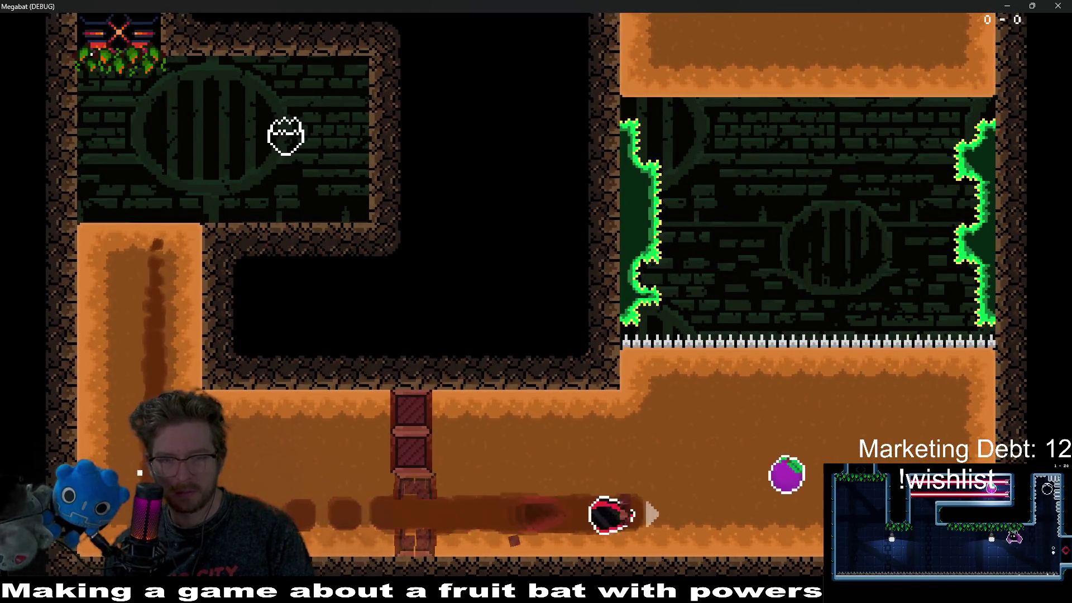
{"action": "key", "text": "Up"}
{"action": "key", "text": "Right"}
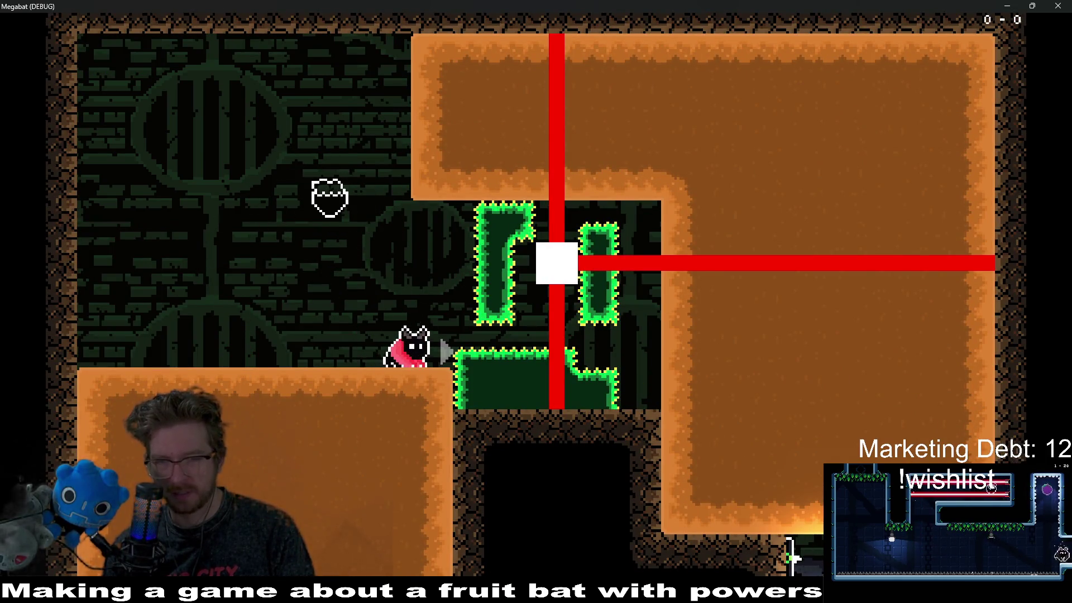
Jump beside the green block, screech to trigger the flame wheel, then stop the game
{"action": "key", "text": "Left"}
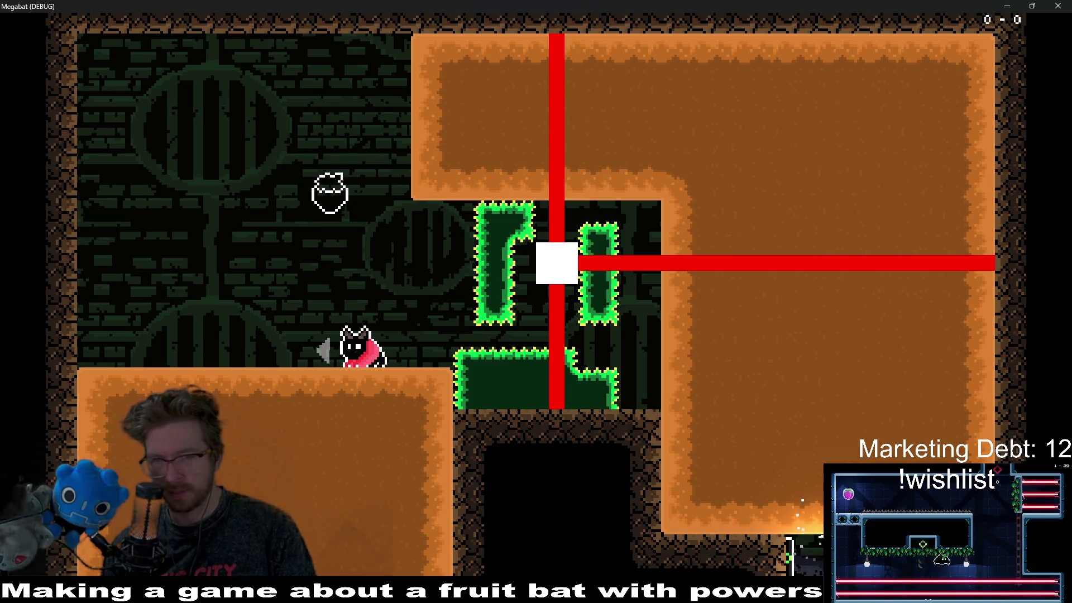
{"action": "key", "text": "Right"}
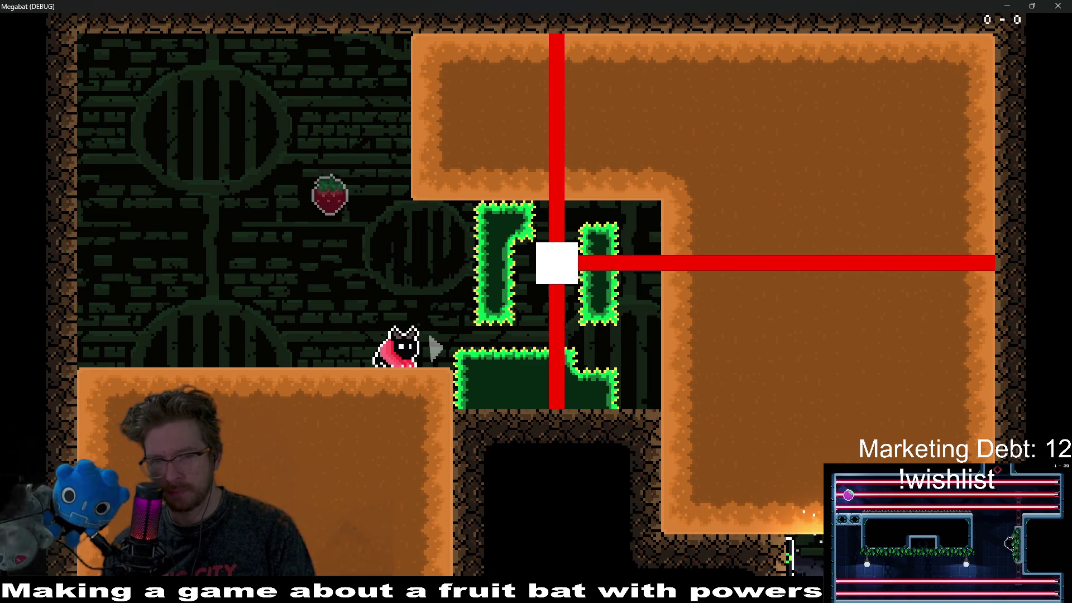
{"action": "key", "text": "Right"}
{"action": "key", "text": "space"}
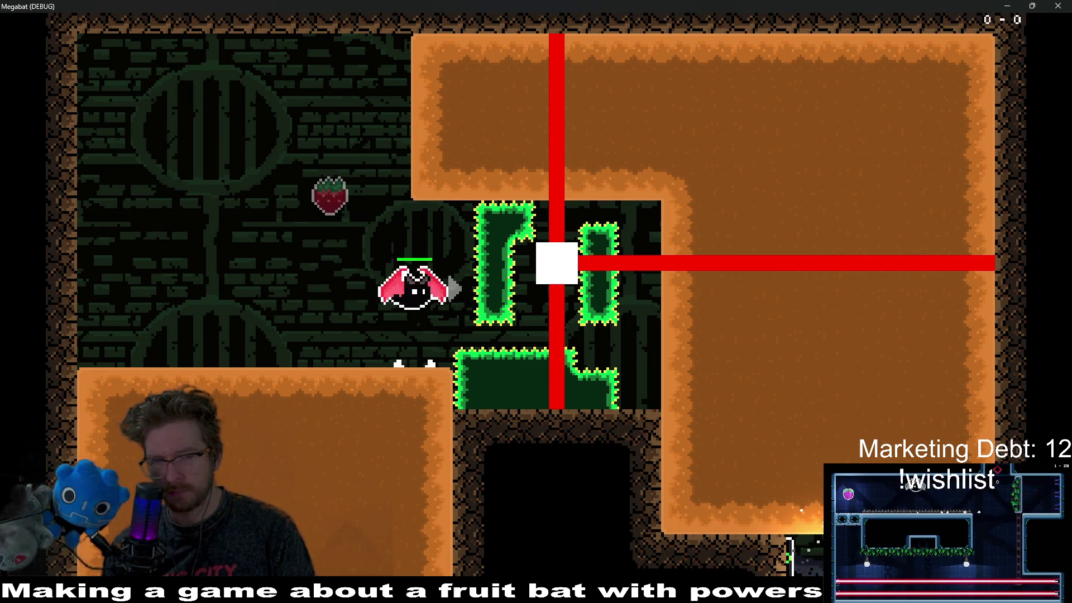
{"action": "key", "text": "space"}
{"action": "key", "text": "Left"}
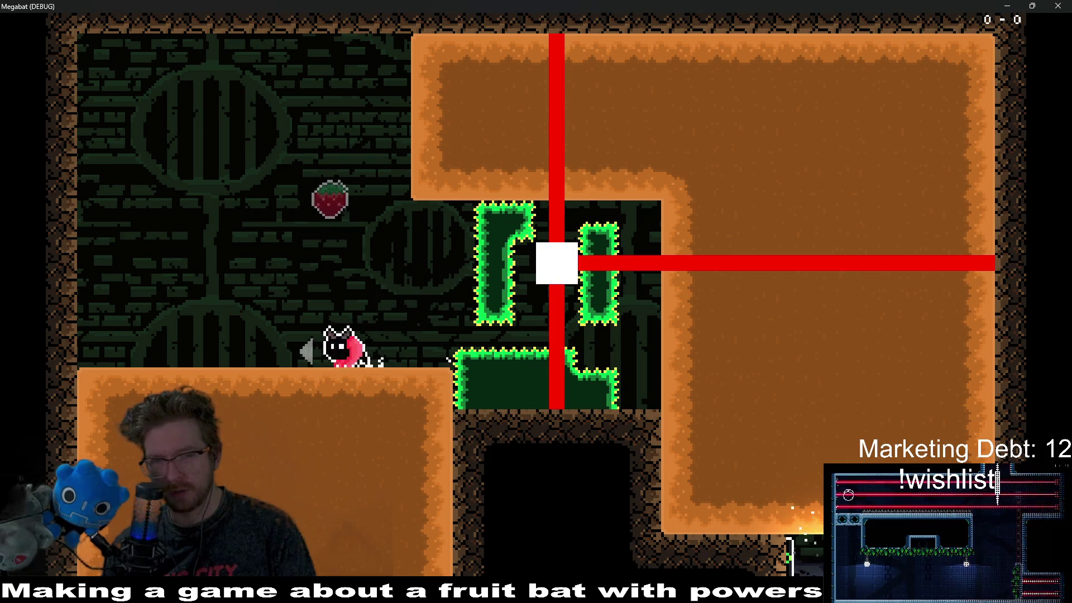
{"action": "key", "text": "Right"}
{"action": "key", "text": "space"}
{"action": "key", "text": "Left"}
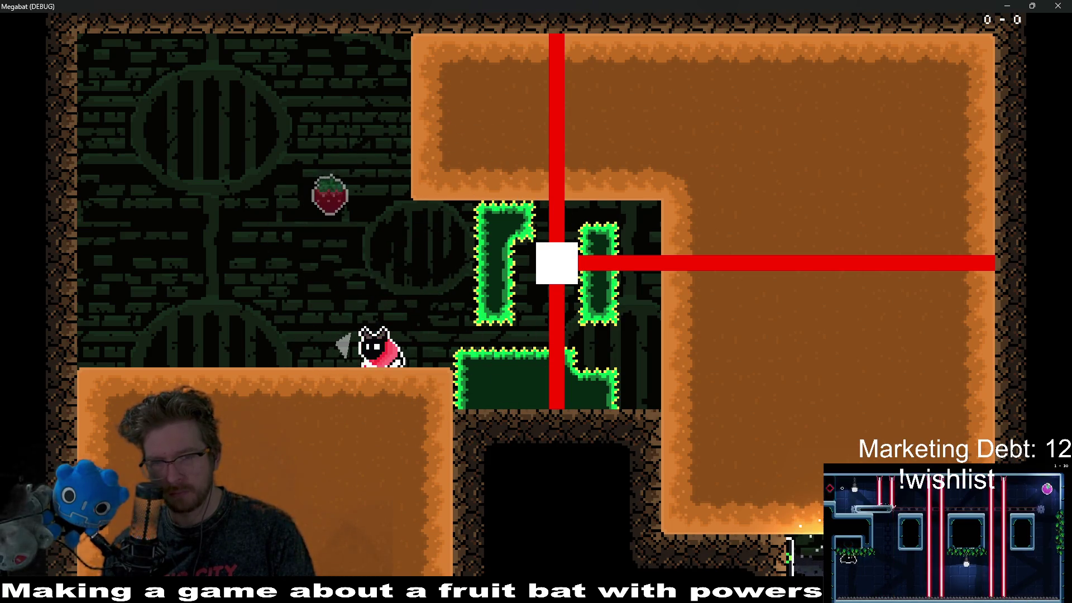
{"action": "left_click", "coordinate": [1055, 8]}
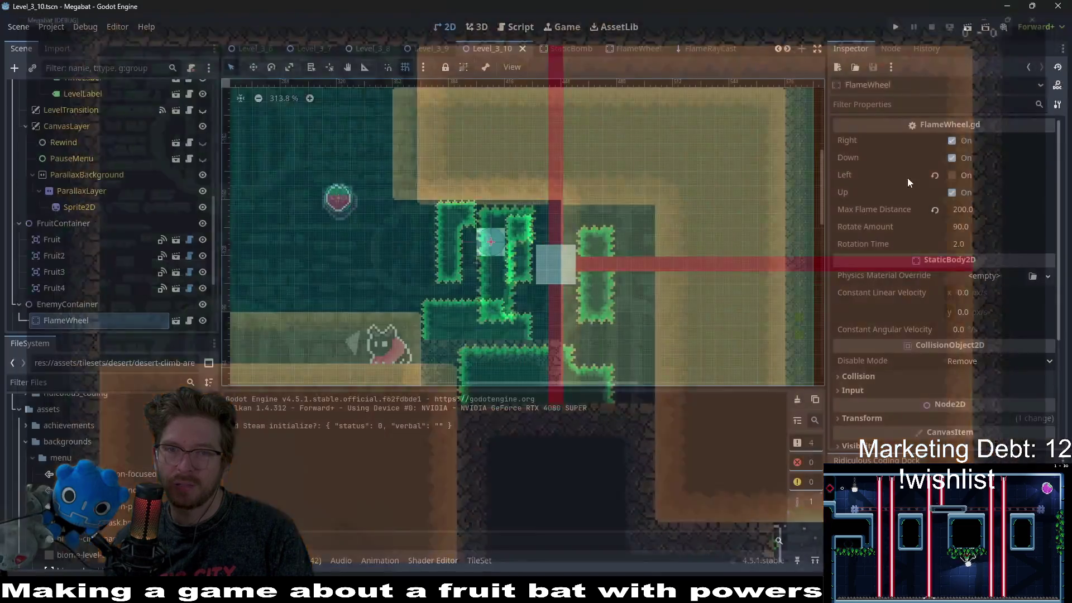
Return to FlameWheel.gd and highlight every use of is_rotating and tween_rotate
{"action": "left_click", "coordinate": [516, 27]}
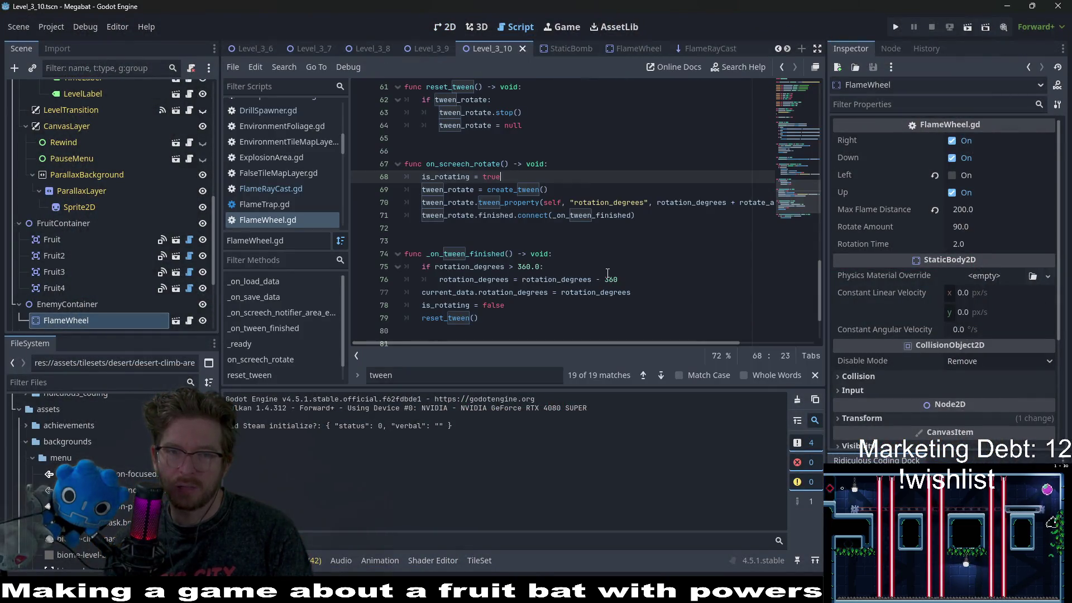
{"action": "scroll", "coordinate": [608, 273], "scroll_direction": "down", "scroll_amount": 2}
{"action": "double_click", "coordinate": [465, 228]}
{"action": "scroll", "coordinate": [582, 244], "scroll_direction": "up", "scroll_amount": 2}
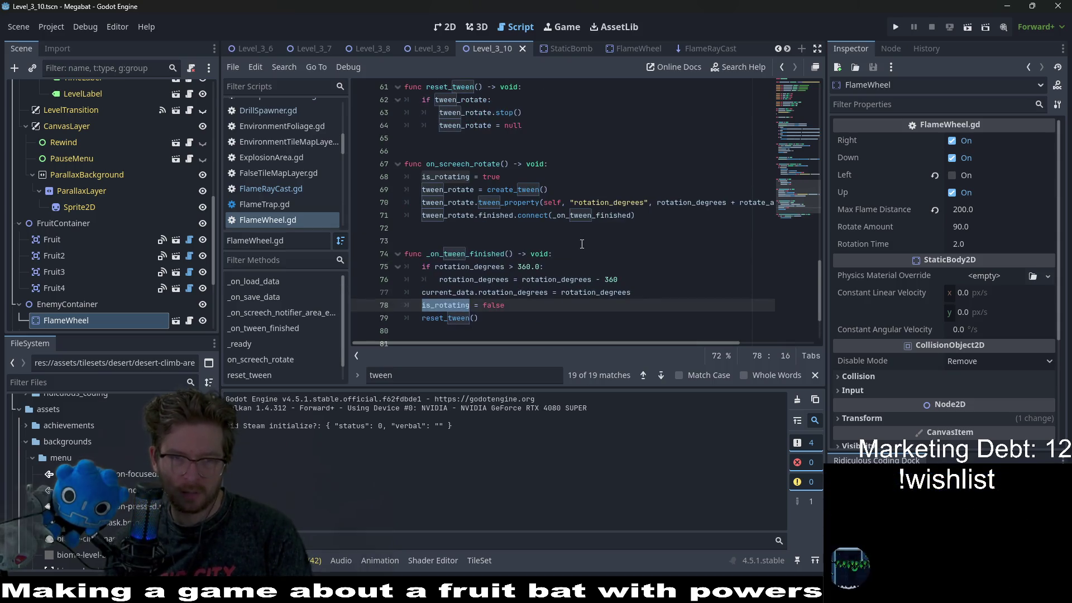
{"action": "scroll", "coordinate": [526, 218], "scroll_direction": "up", "scroll_amount": 2}
{"action": "double_click", "coordinate": [465, 215]}
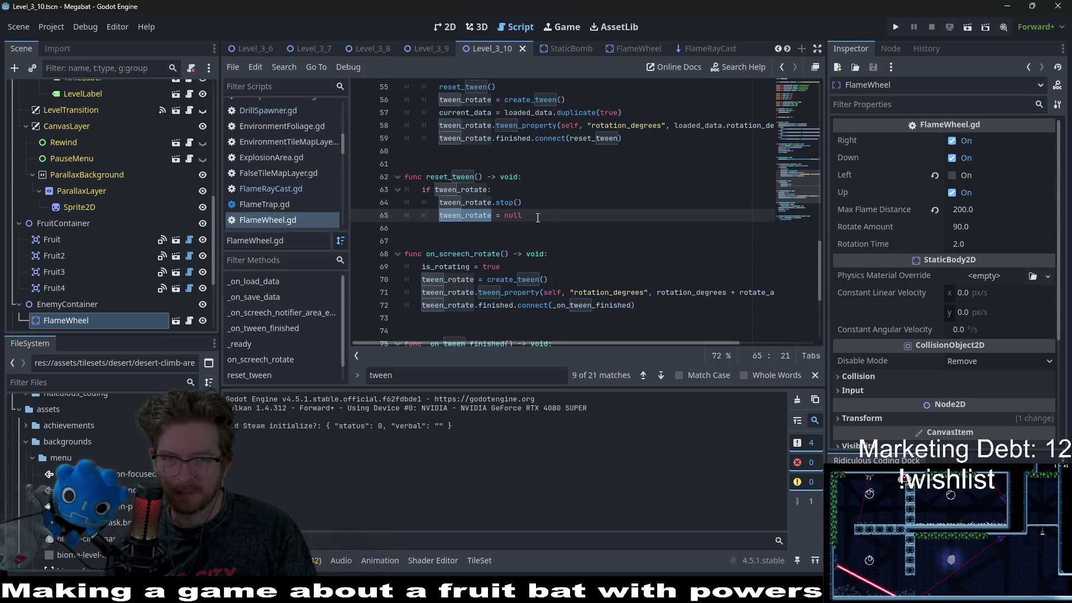
{"action": "scroll", "coordinate": [569, 171], "scroll_direction": "up", "scroll_amount": 2}
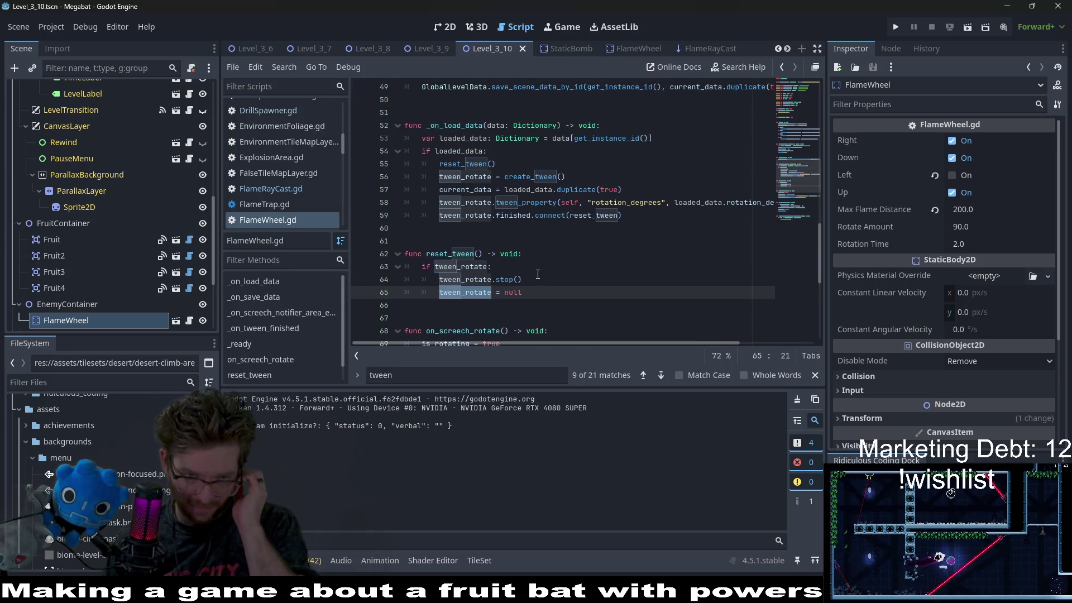
{"action": "scroll", "coordinate": [538, 274], "scroll_direction": "down", "scroll_amount": 1}
{"action": "scroll", "coordinate": [538, 274], "scroll_direction": "down", "scroll_amount": 2}
{"action": "scroll", "coordinate": [537, 274], "scroll_direction": "down", "scroll_amount": 2}
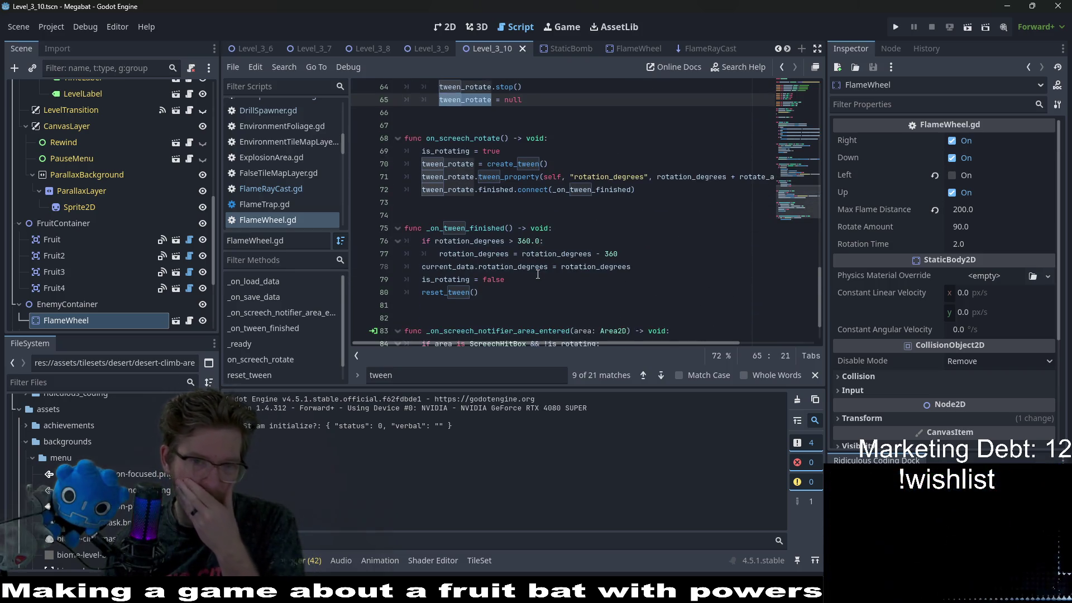
Select the is_rotating = false assignment and move to the blank line after _on_load_data
{"action": "left_click_drag", "start_coordinate": [537, 274], "coordinate": [436, 283]}
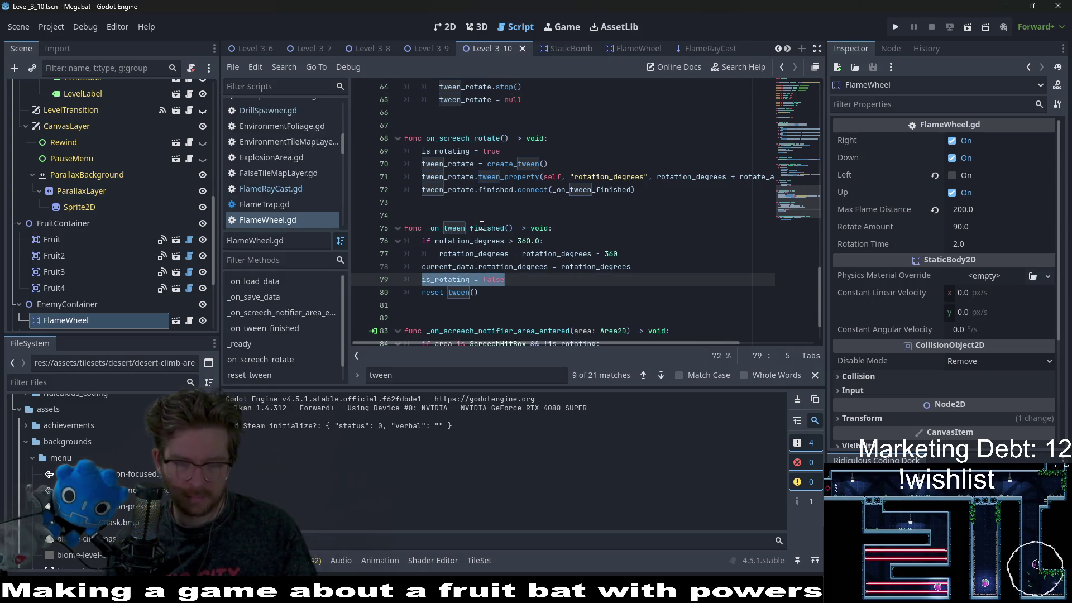
{"action": "scroll", "coordinate": [484, 221], "scroll_direction": "up", "scroll_amount": 3}
{"action": "left_click", "coordinate": [538, 216]}
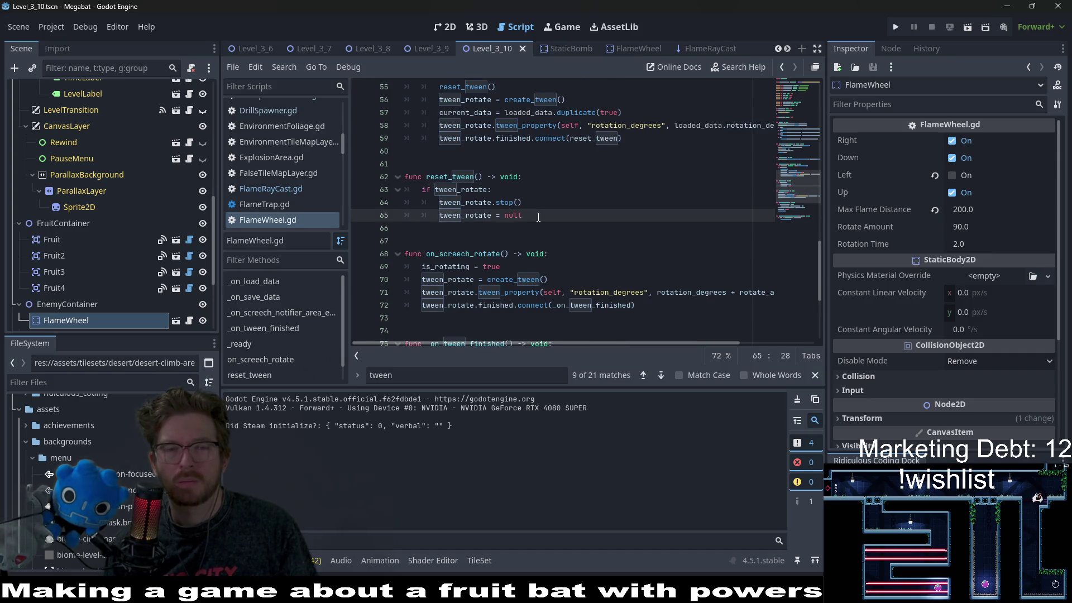
{"action": "scroll", "coordinate": [536, 224], "scroll_direction": "up", "scroll_amount": 2}
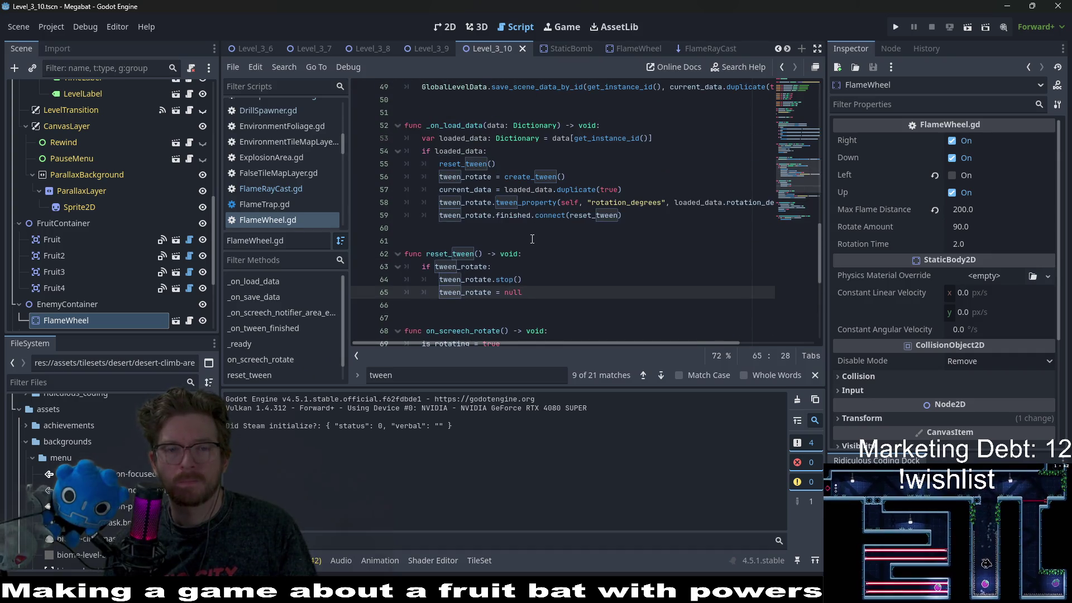
{"action": "left_click", "coordinate": [451, 241]}
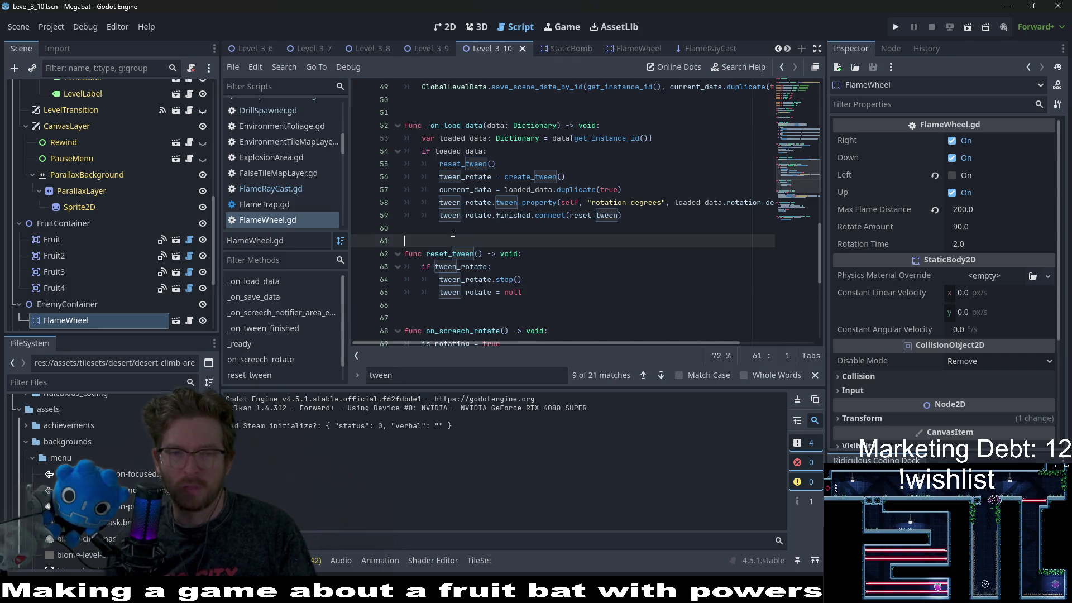
Declare a new function _on_rotate_tween_load_finished() -> void below _on_load_data
{"action": "key", "text": "Return"}
{"action": "key", "text": "Return"}
{"action": "key", "text": "Return"}
{"action": "type", "text": "func on"}
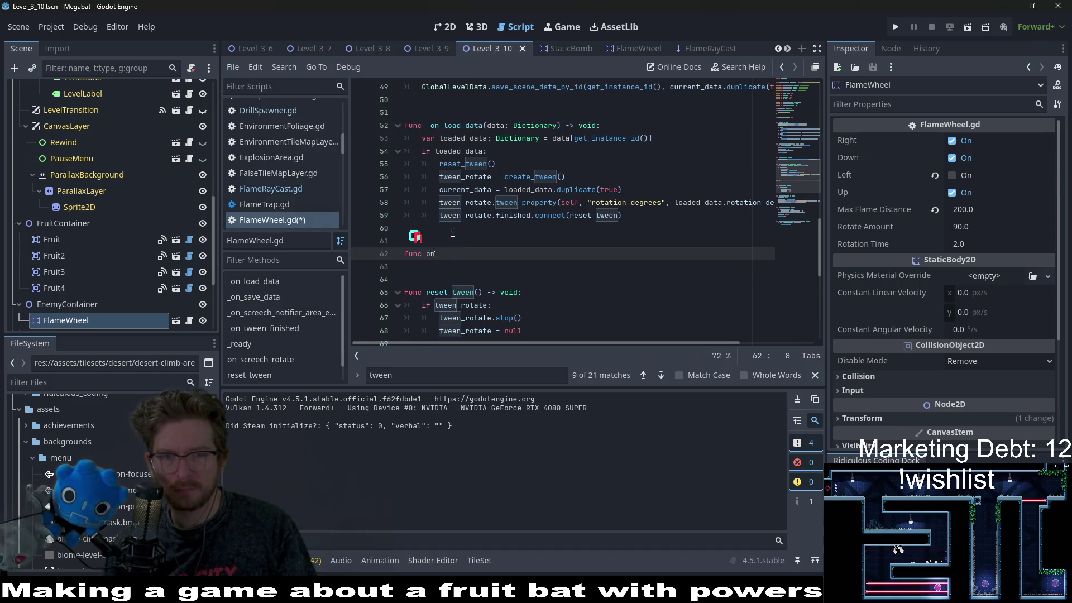
{"action": "type", "text": "_s"}
{"action": "key", "text": "BackSpace"}
{"action": "type", "text": "on_"}
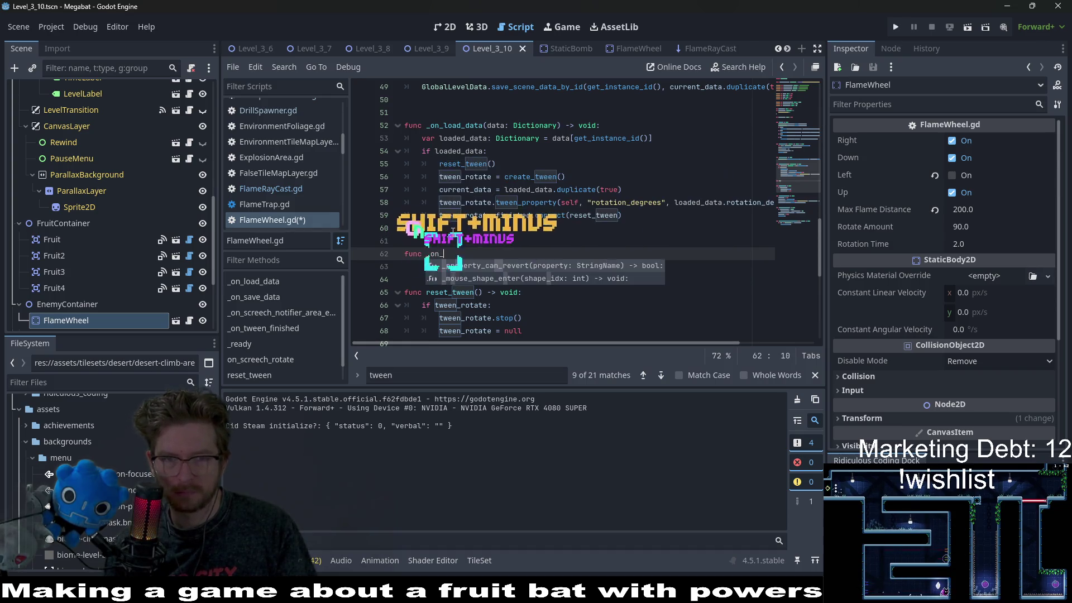
{"action": "type", "text": "load_tween"}
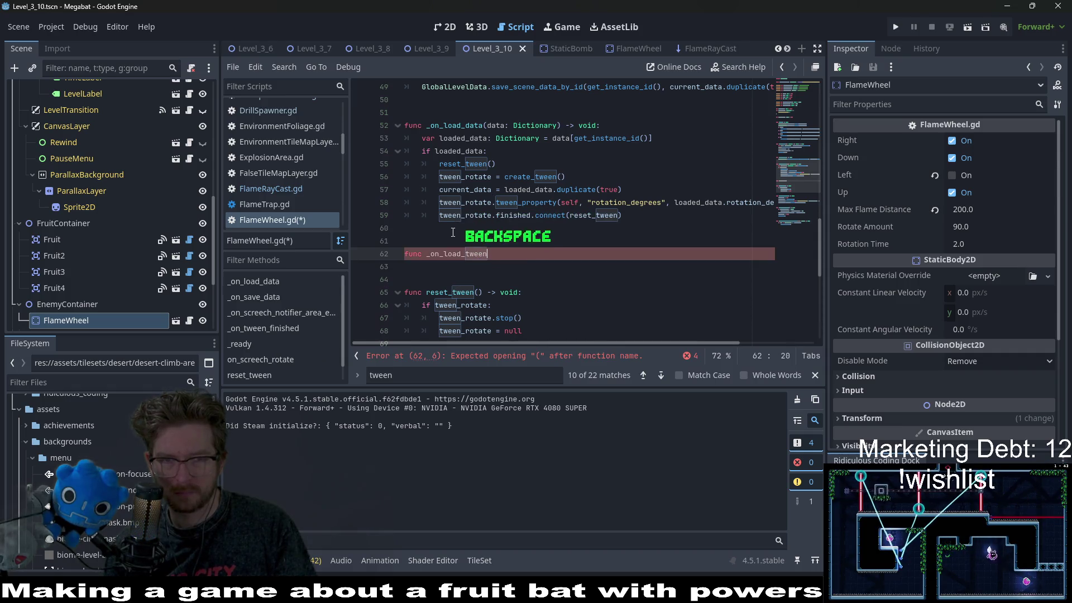
{"action": "key", "text": "BackSpace"}
{"action": "key", "text": "BackSpace"}
{"action": "type", "text": "rotate"}
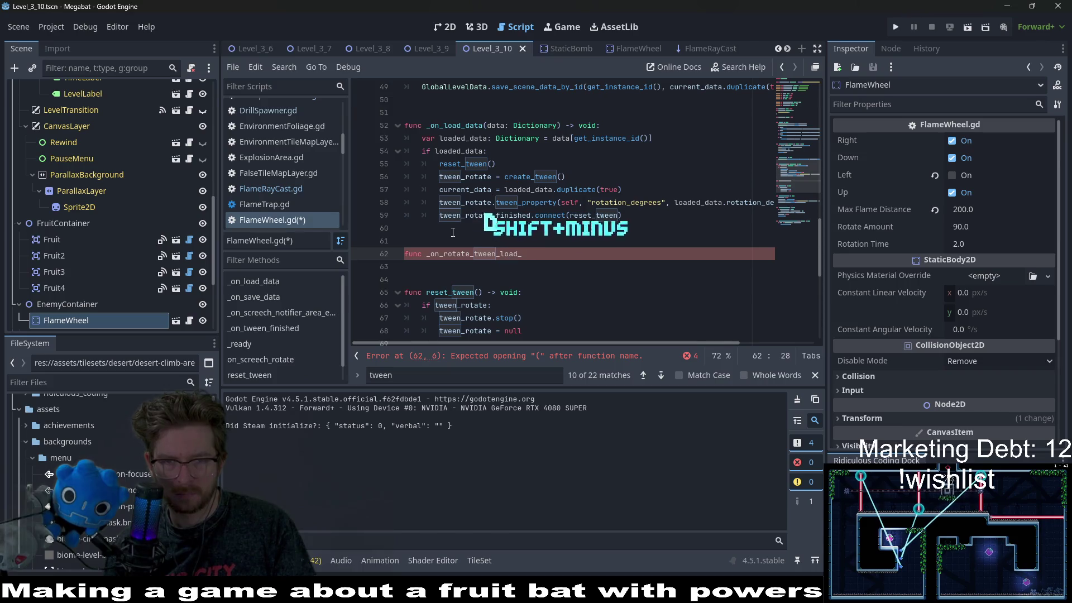
{"action": "type", "text": "-> void:"}
{"action": "key", "text": "Return"}
Make its body set is_rotating = false and then call reset_tween()
{"action": "key", "text": "BackSpace"}
{"action": "key", "text": "ctrl+v"}
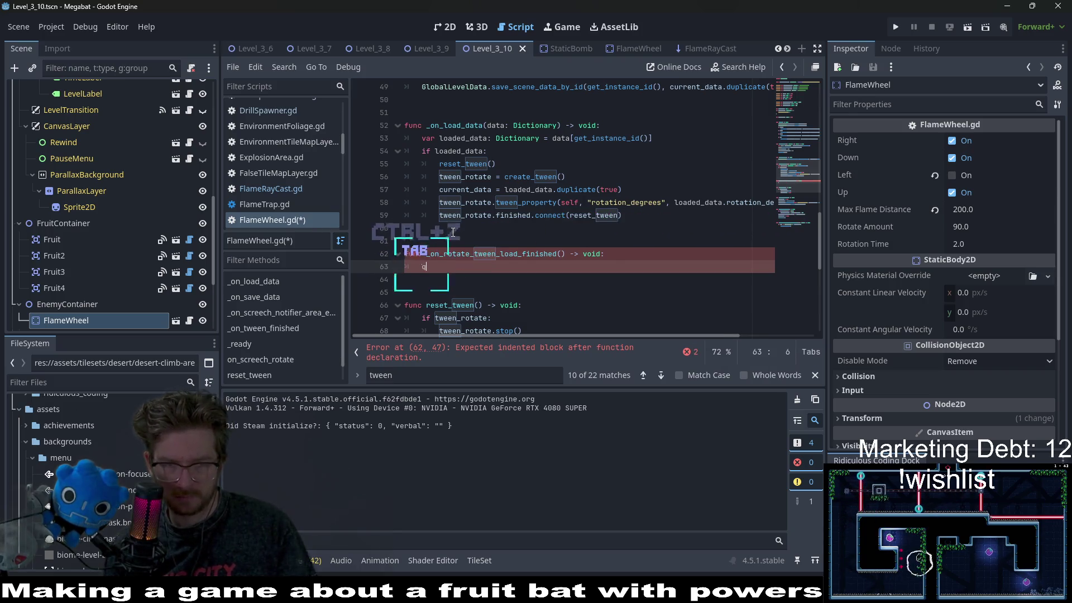
{"action": "key", "text": "BackSpace"}
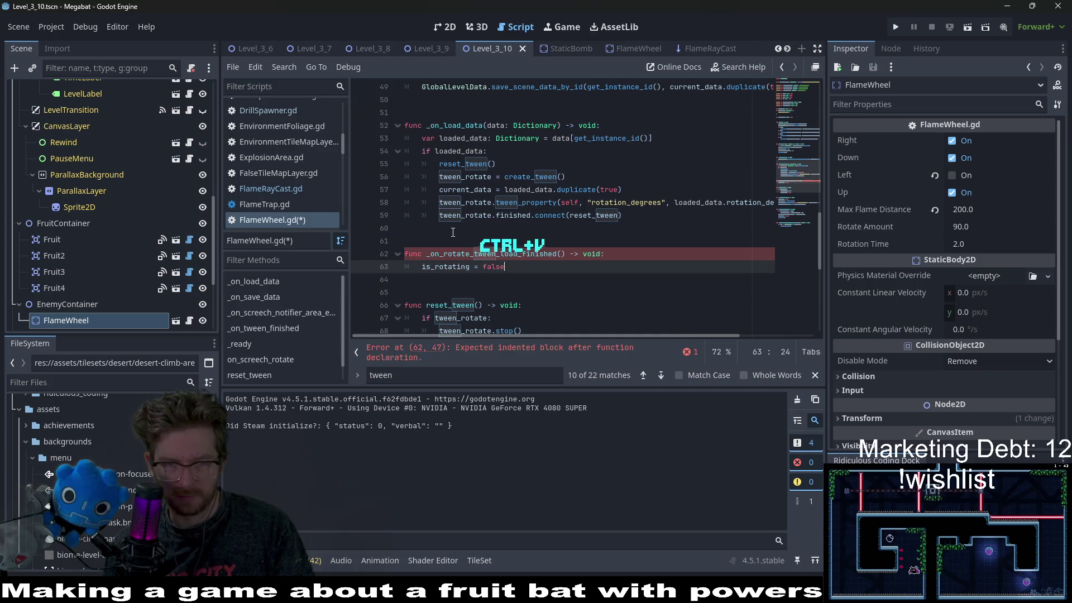
{"action": "key", "text": "Return"}
{"action": "type", "text": "rset"}
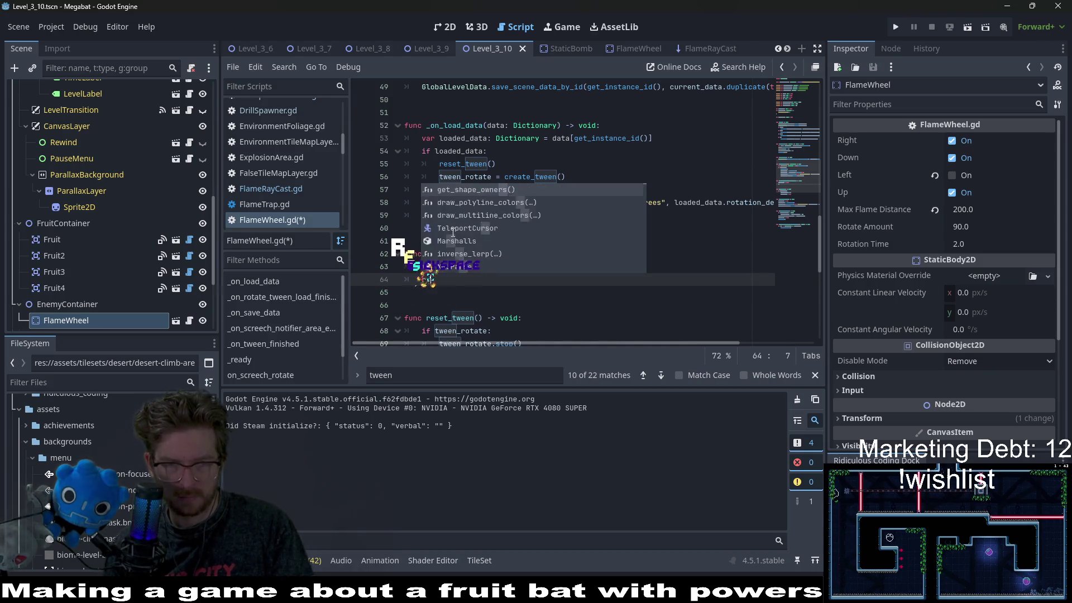
{"action": "key", "text": "BackSpace"}
{"action": "key", "text": "BackSpace"}
{"action": "key", "text": "BackSpace"}
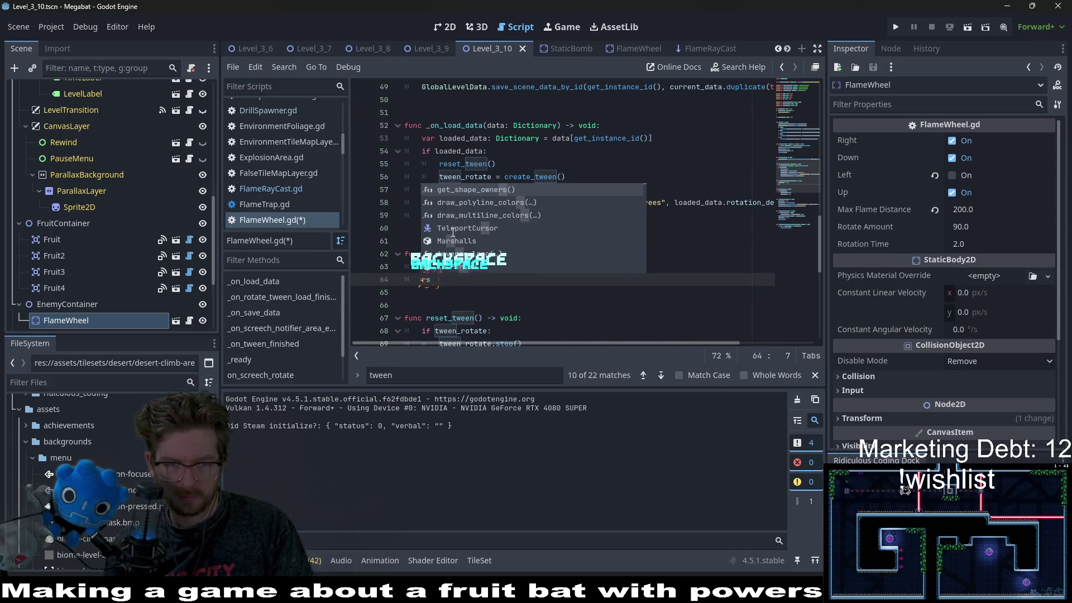
{"action": "type", "text": "es"}
{"action": "key", "text": "Return"}
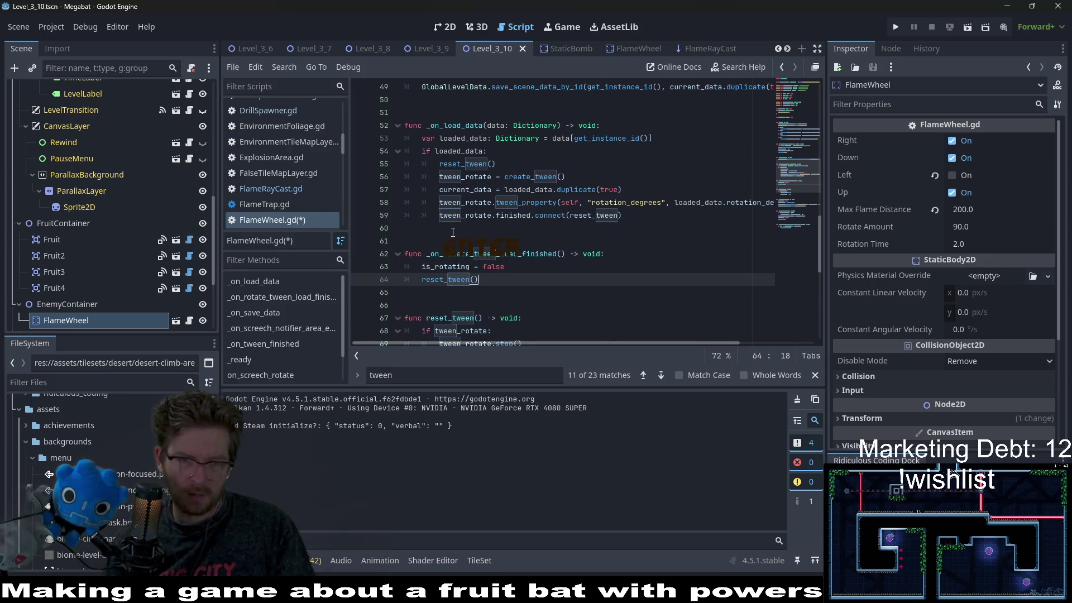
Connect _on_rotate_tween_load_finished in the line 59 connect call and save FlameWheel.gd
{"action": "double_click", "coordinate": [502, 253]}
{"action": "left_click", "coordinate": [609, 217]}
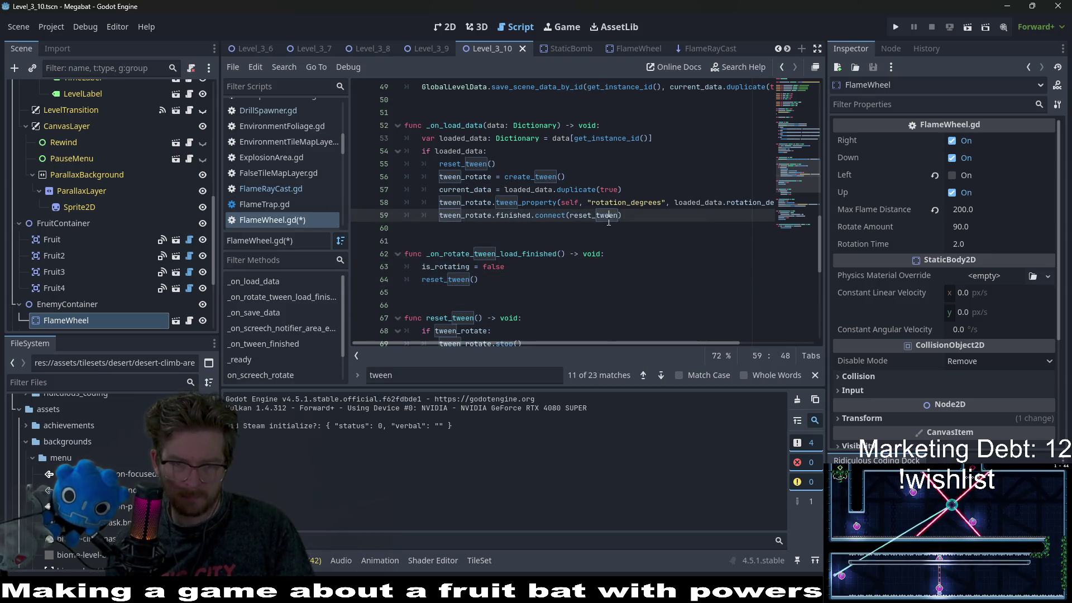
{"action": "left_click", "coordinate": [541, 291]}
{"action": "key", "text": "ctrl+s"}
{"action": "scroll", "coordinate": [544, 285], "scroll_direction": "down", "scroll_amount": 3}
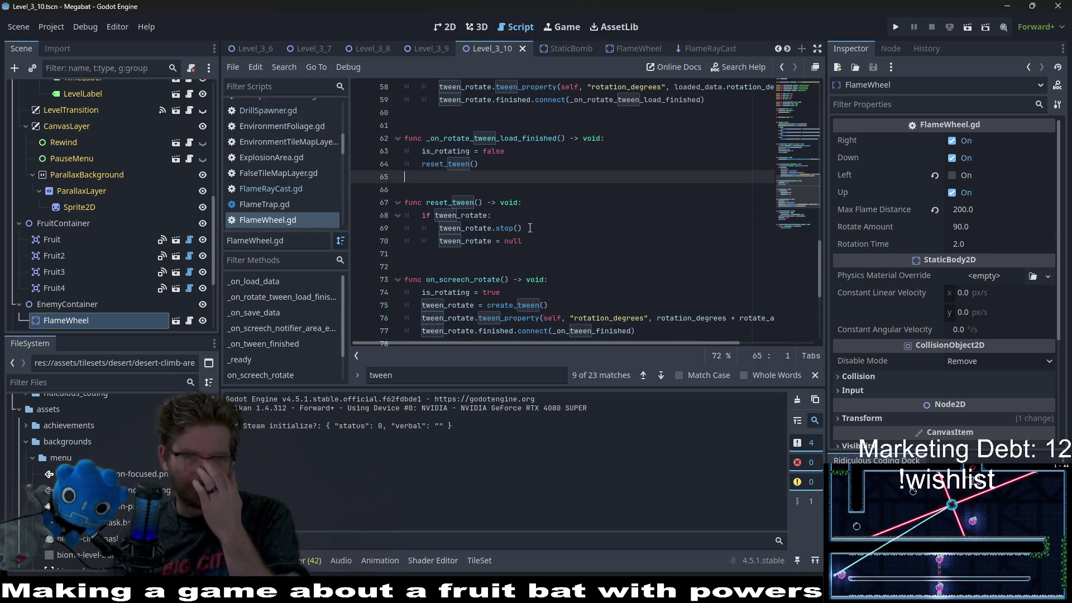
{"action": "scroll", "coordinate": [533, 249], "scroll_direction": "up", "scroll_amount": 2}
{"action": "left_click", "coordinate": [482, 176]}
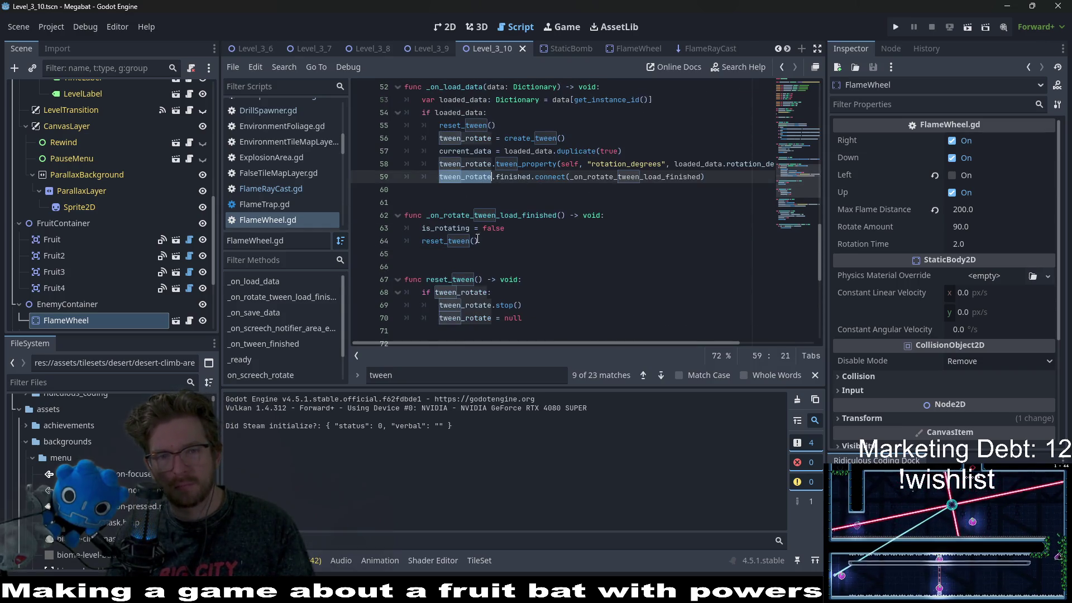
{"action": "double_click", "coordinate": [447, 241]}
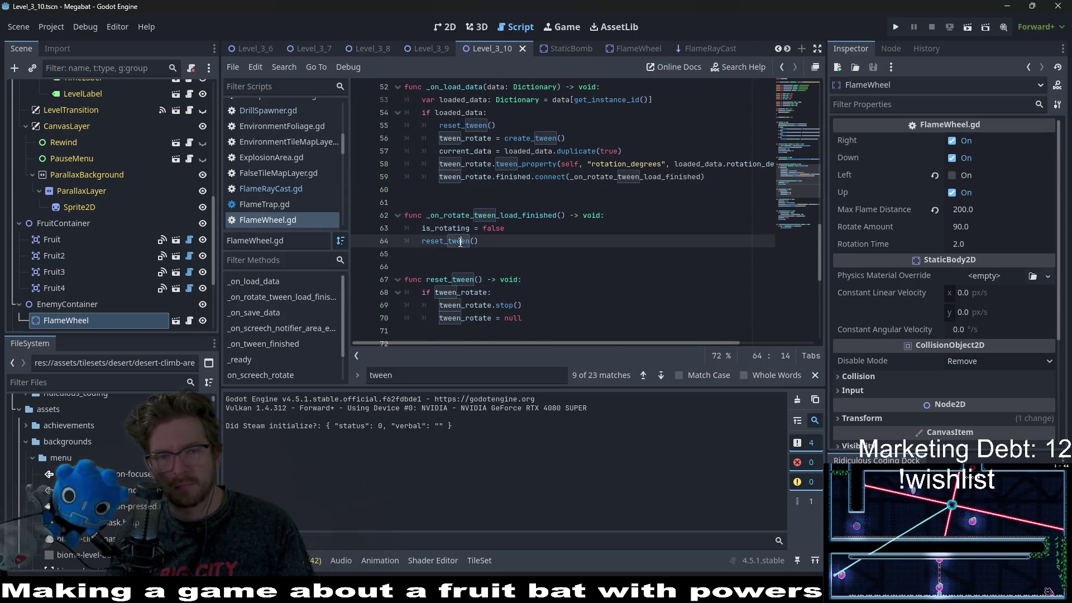
Run Level_3_10 and fly the bat through the bottom tunnel into the laser room until it dies
{"action": "left_click", "coordinate": [968, 26]}
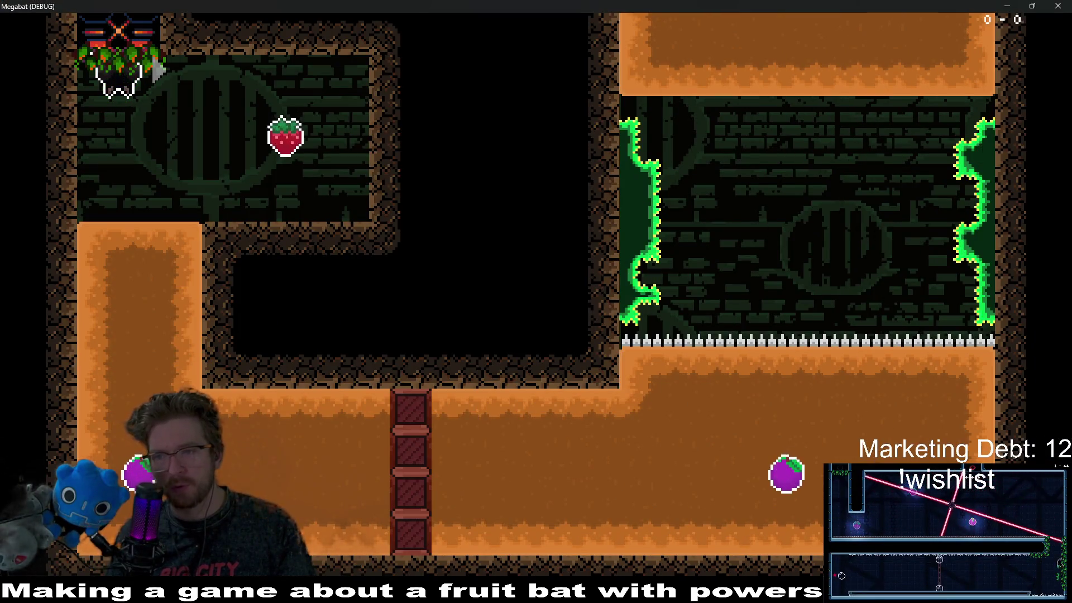
{"action": "key", "text": "Right"}
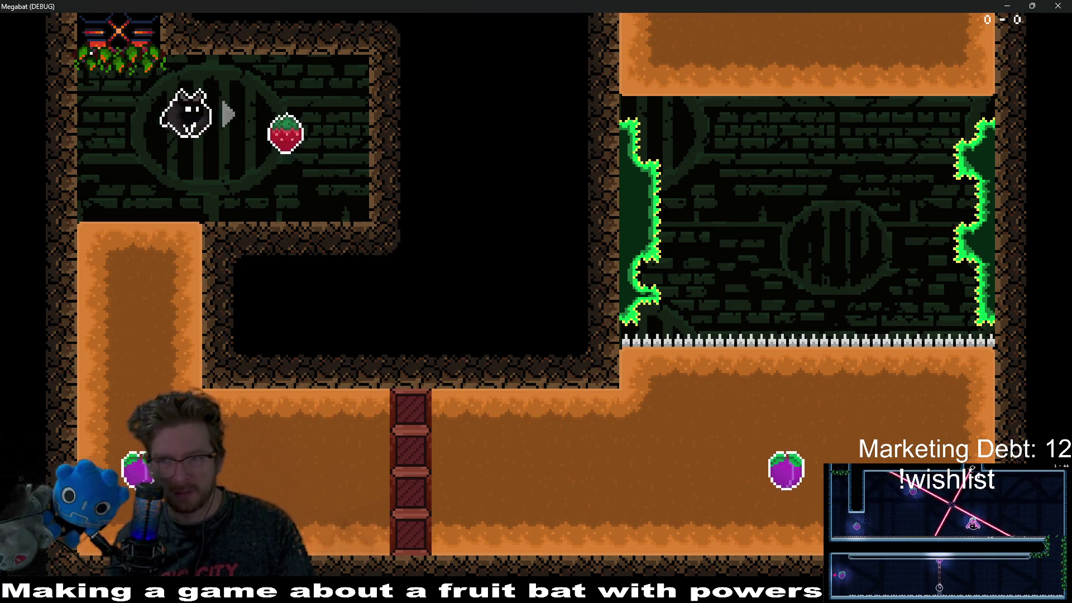
{"action": "key", "text": "Left"}
{"action": "key", "text": "Down"}
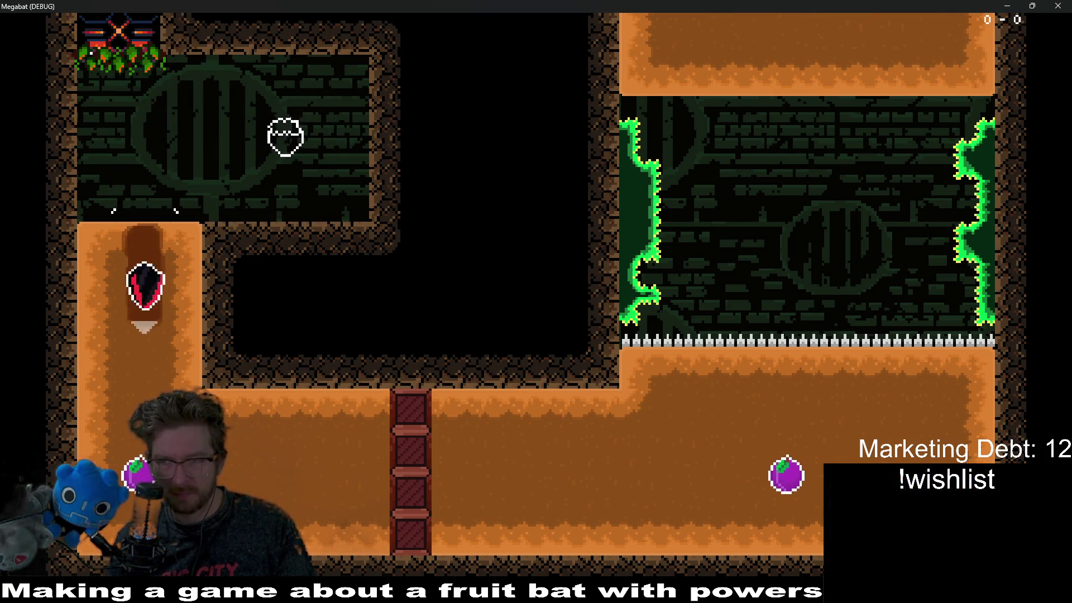
{"action": "key", "text": "Right"}
{"action": "key", "text": "Up"}
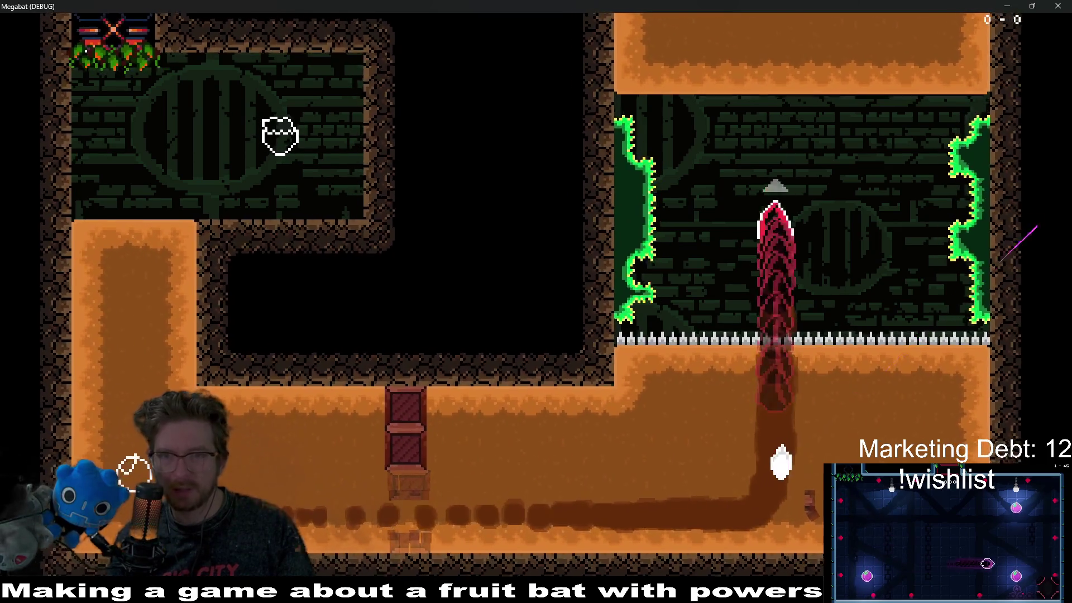
{"action": "key", "text": "Right"}
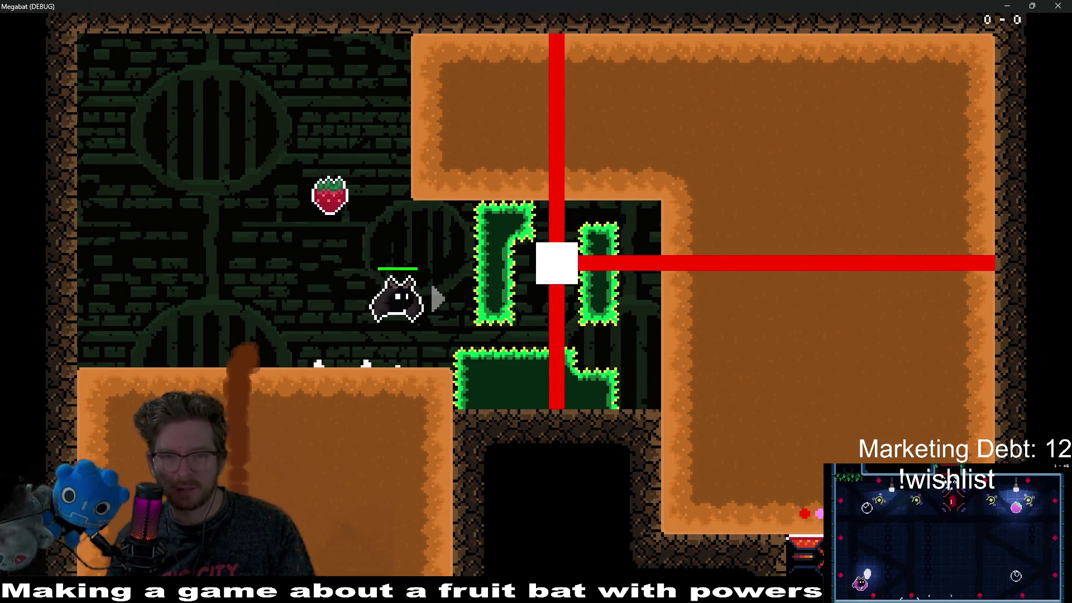
{"action": "key", "text": "Left"}
{"action": "key", "text": "Right"}
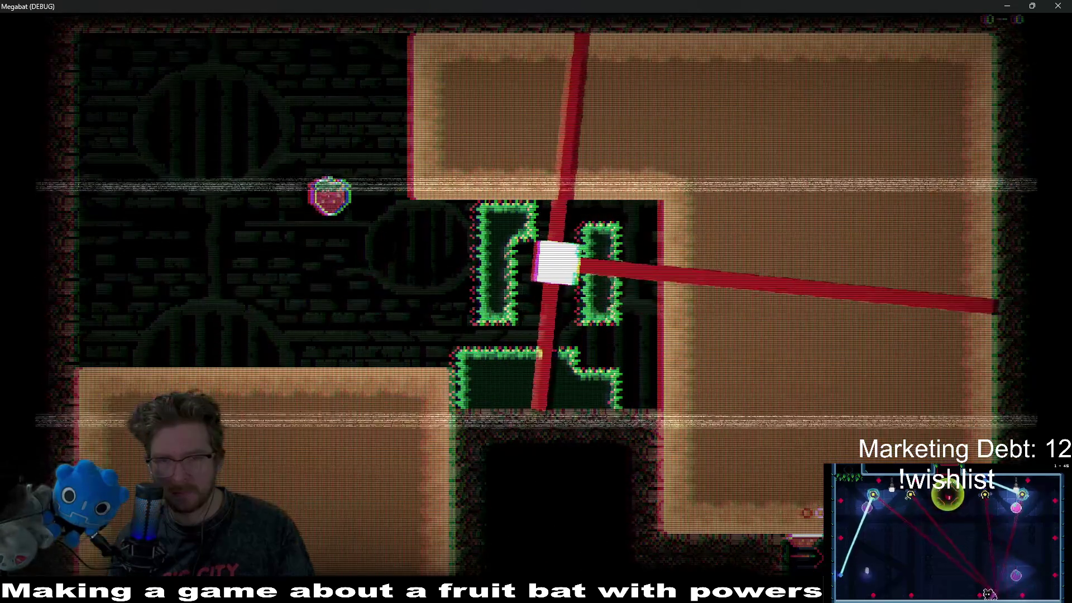
With the respawned bat, dive down the left shaft and dash up across the laser room
{"action": "key", "text": "Left"}
{"action": "key", "text": "Down"}
{"action": "key", "text": "Right"}
{"action": "key", "text": "Up"}
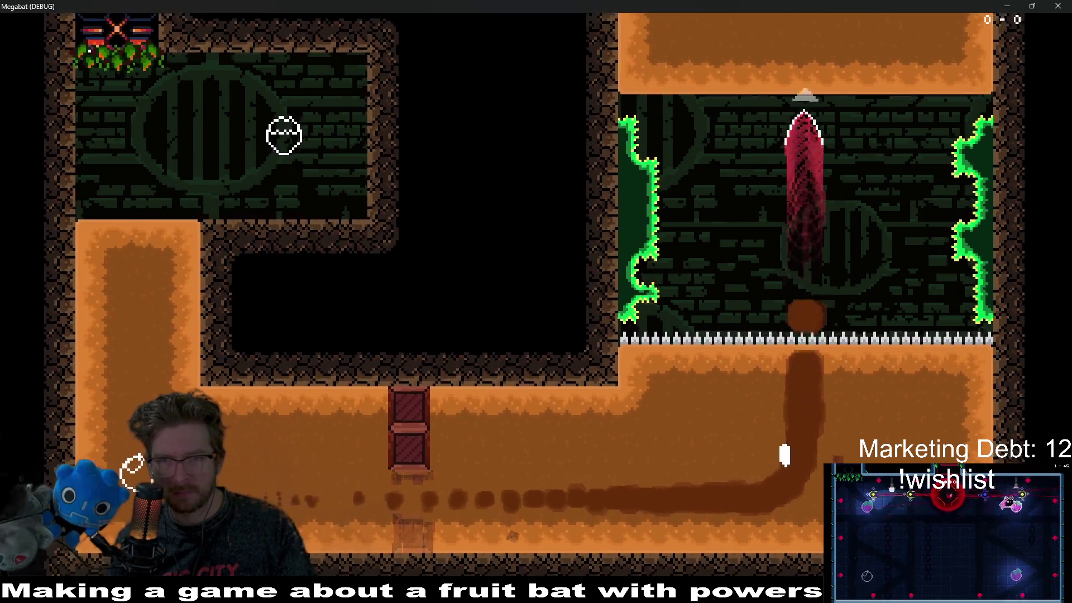
{"action": "key", "text": "Right"}
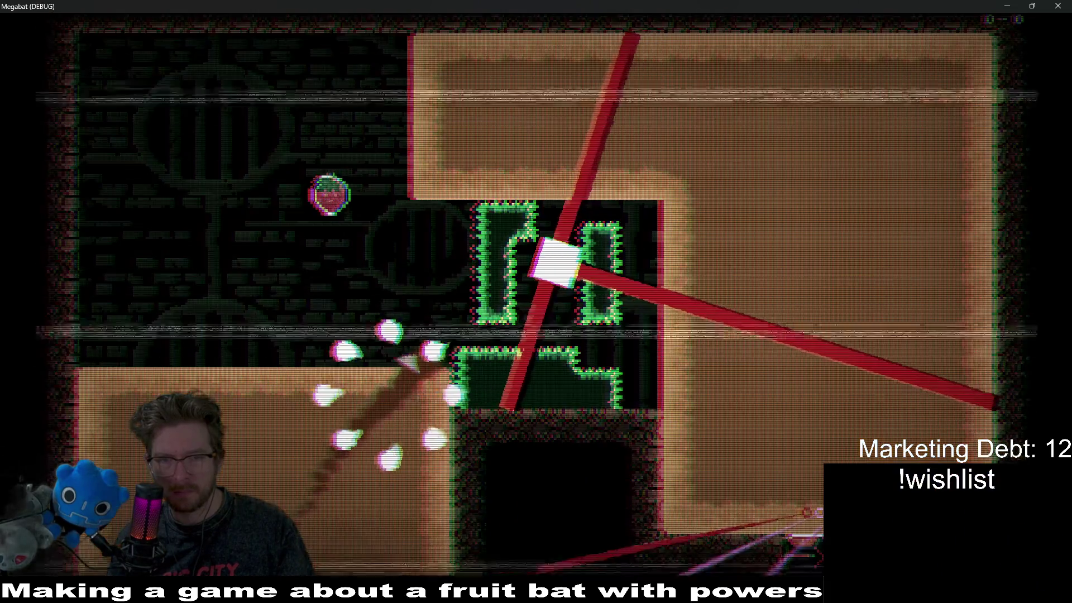
Dash past the laser, burrow through the upper orange terrain toward it, then close the game
{"action": "key", "text": "Left"}
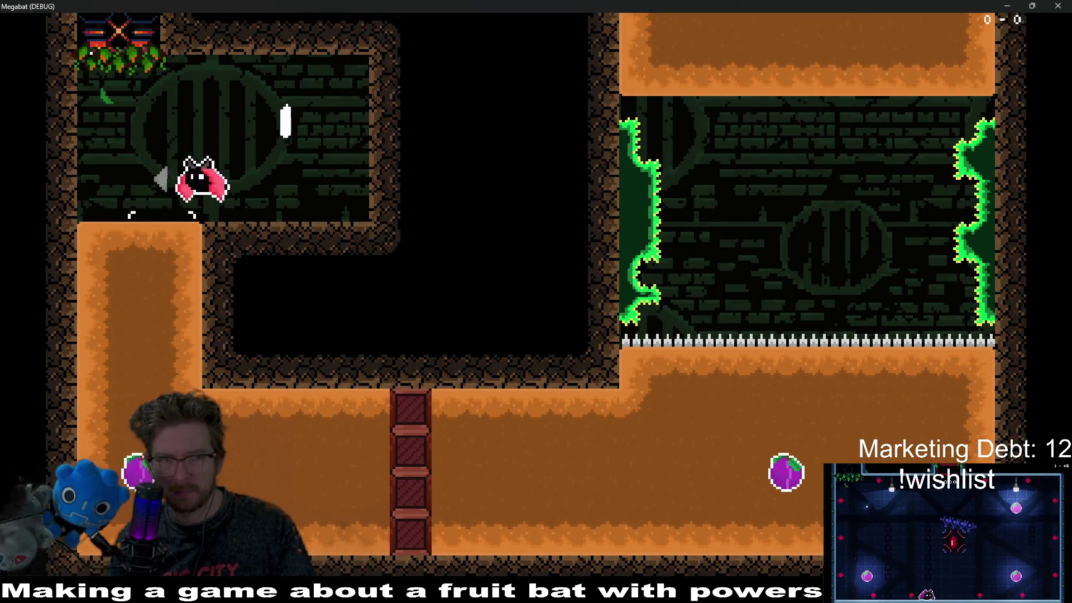
{"action": "key", "text": "Down"}
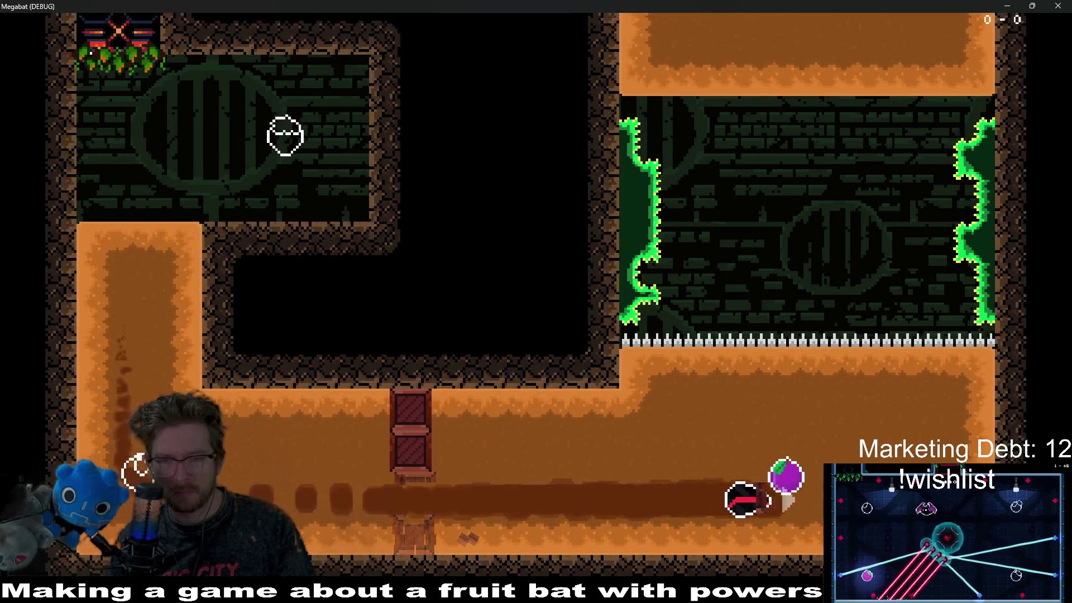
{"action": "key", "text": "Up"}
{"action": "key", "text": "Right"}
{"action": "key", "text": "Up"}
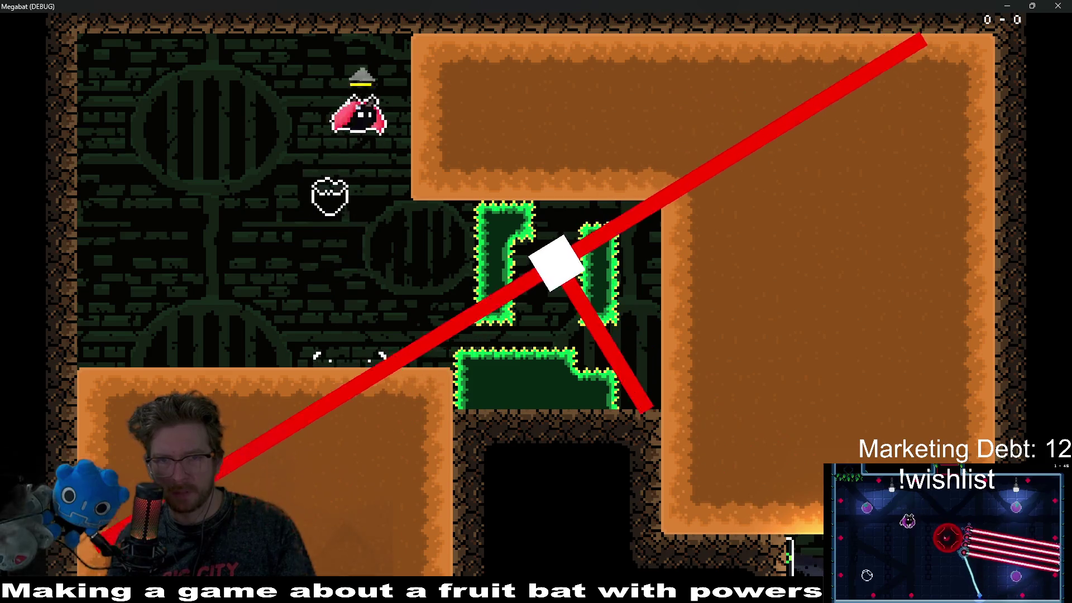
{"action": "key", "text": "Right"}
{"action": "key", "text": "Left"}
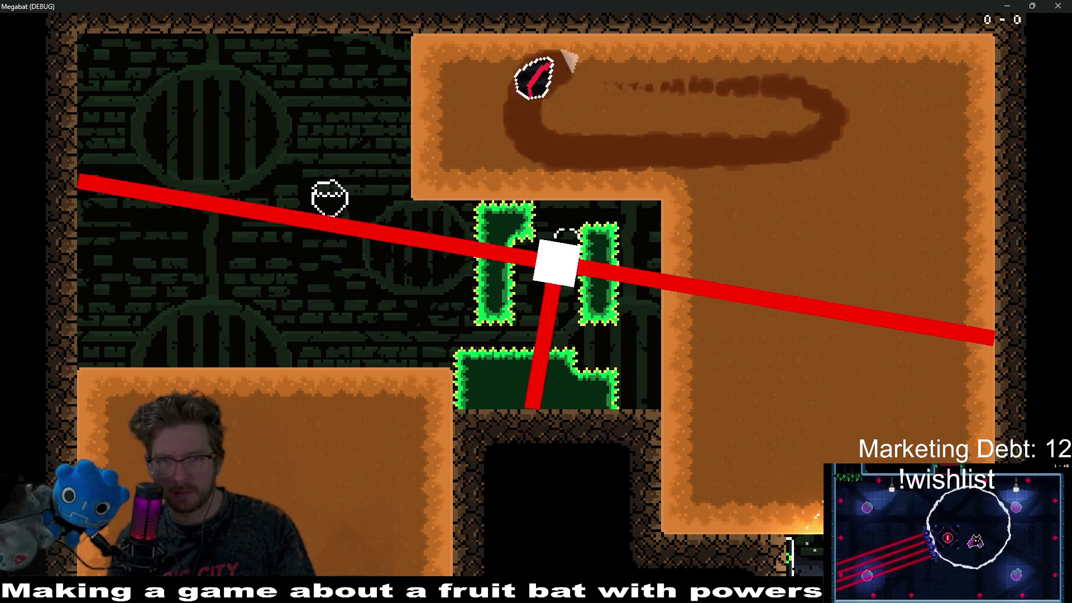
{"action": "key", "text": "Right"}
{"action": "key", "text": "Down"}
{"action": "key", "text": "Up"}
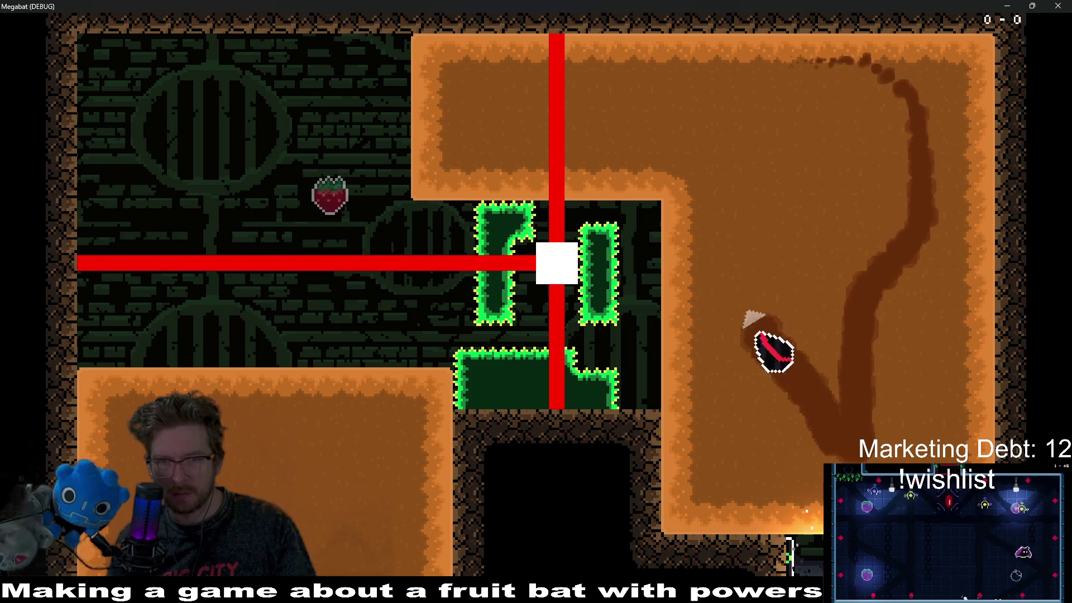
{"action": "key", "text": "Left"}
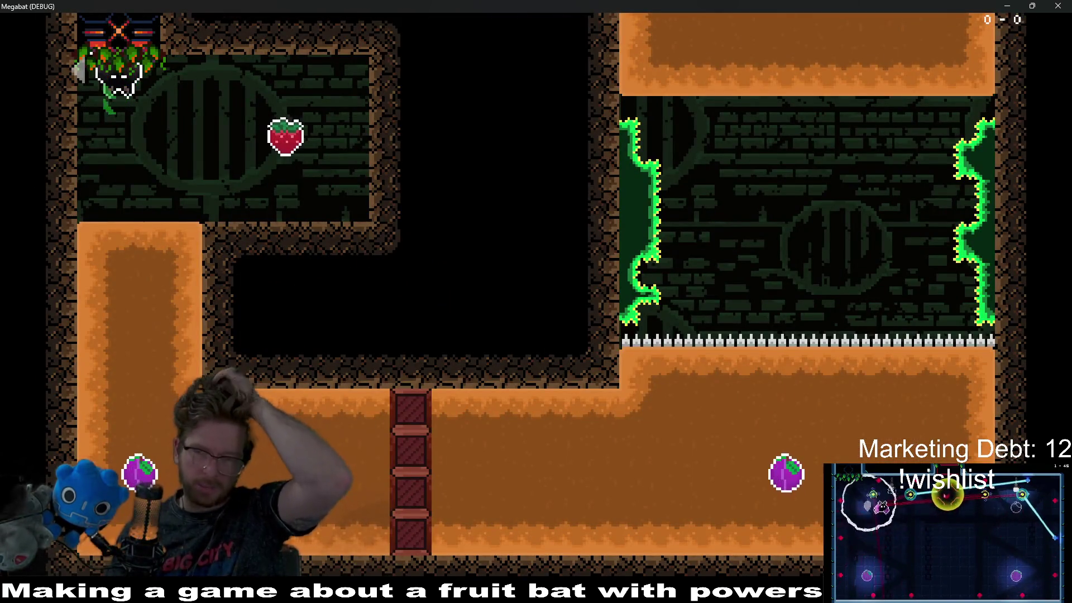
{"action": "key", "text": "F8"}
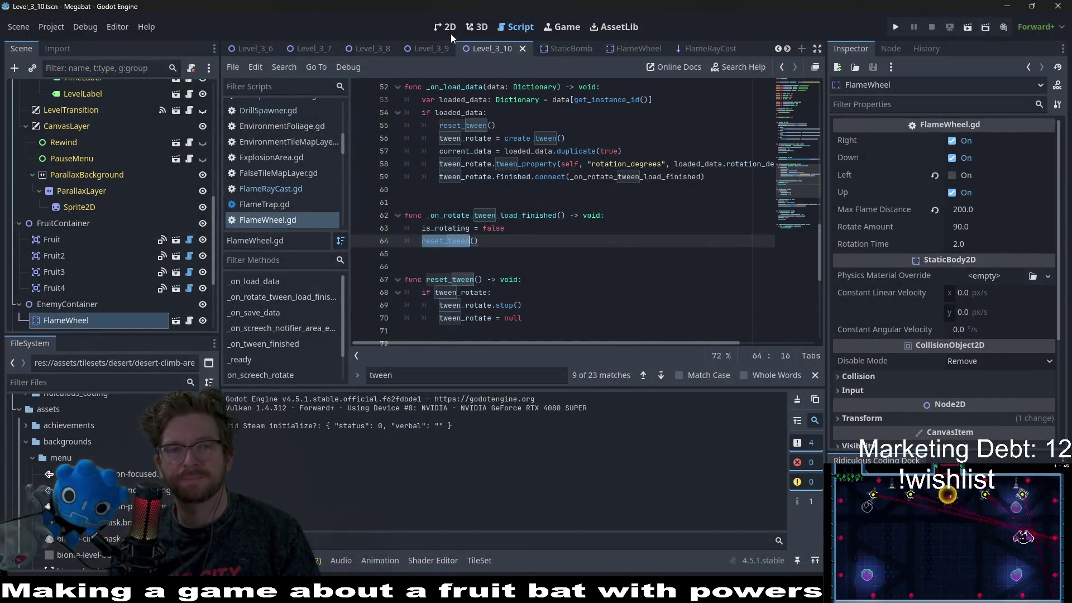
{"action": "left_click", "coordinate": [447, 28]}
{"action": "scroll", "coordinate": [594, 212], "scroll_direction": "up", "scroll_amount": 5}
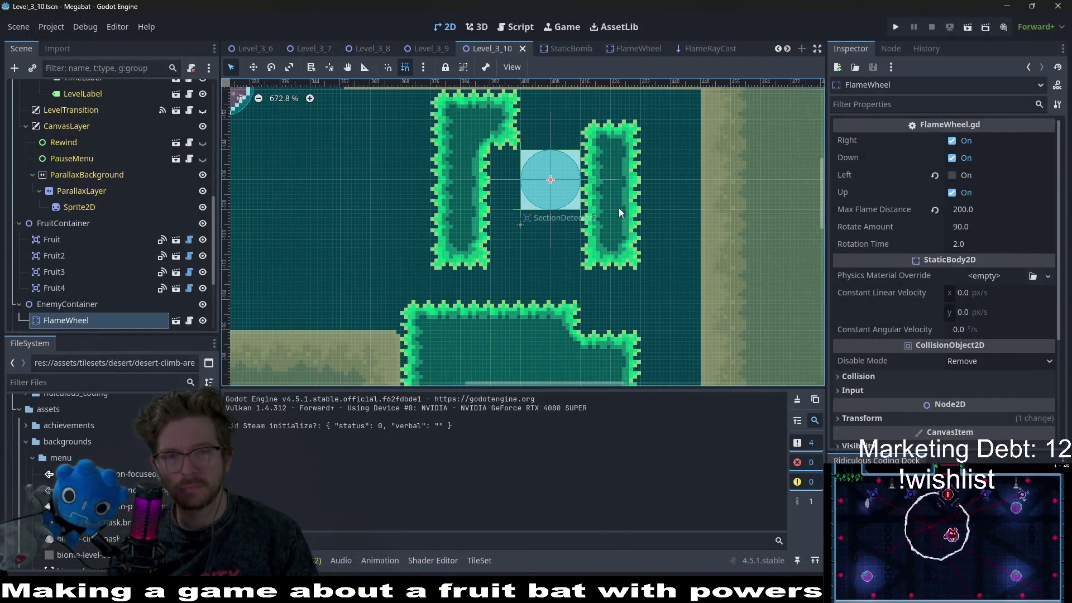
{"action": "scroll", "coordinate": [624, 204], "scroll_direction": "down", "scroll_amount": 5}
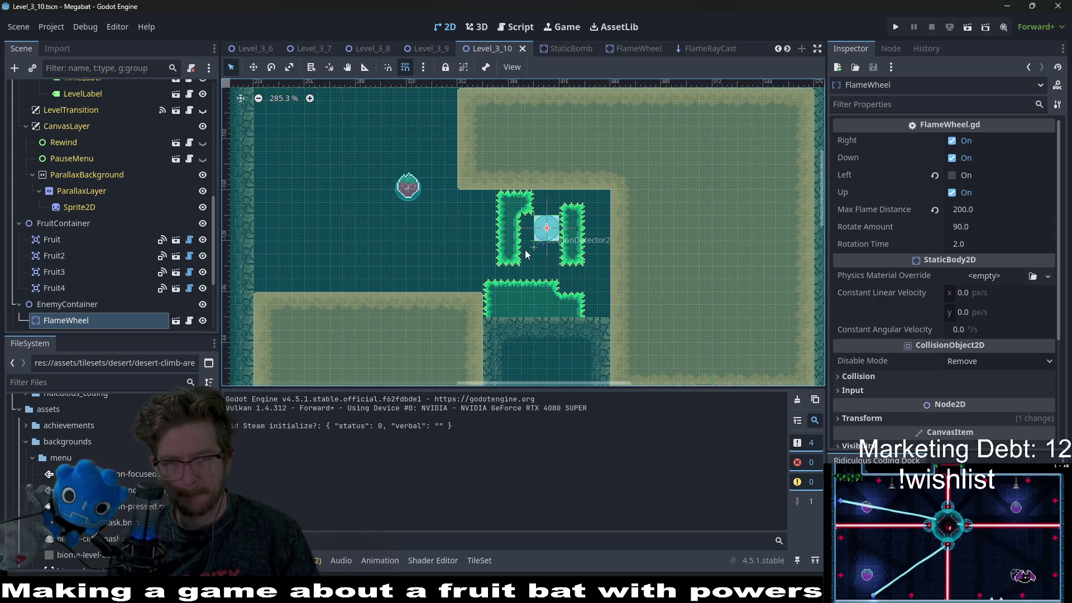
{"action": "scroll", "coordinate": [559, 244], "scroll_direction": "up", "scroll_amount": 2}
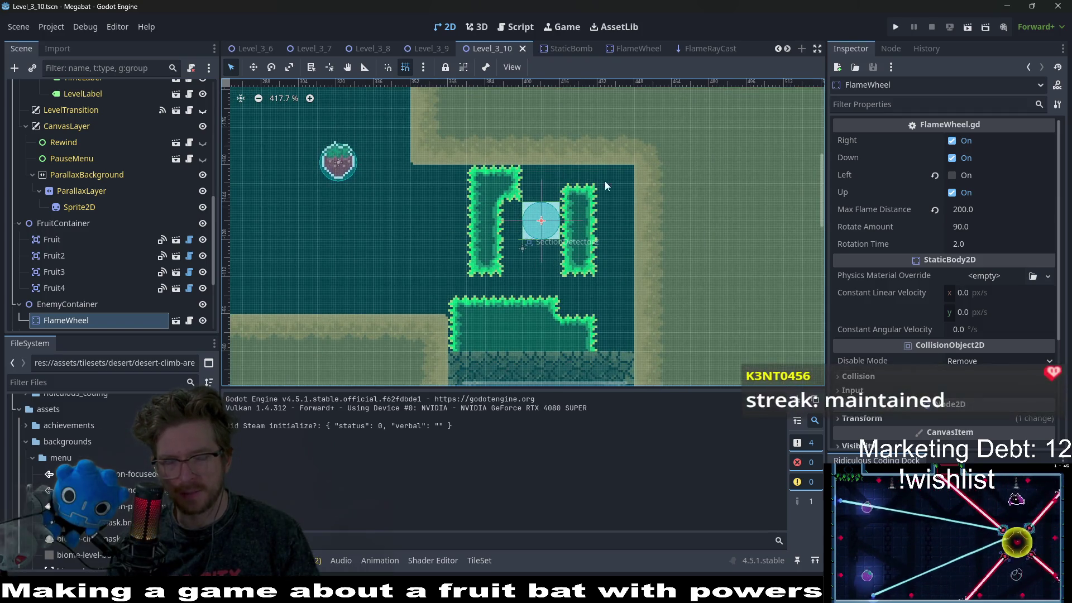
{"action": "scroll", "coordinate": [137, 180], "scroll_direction": "up", "scroll_amount": 5}
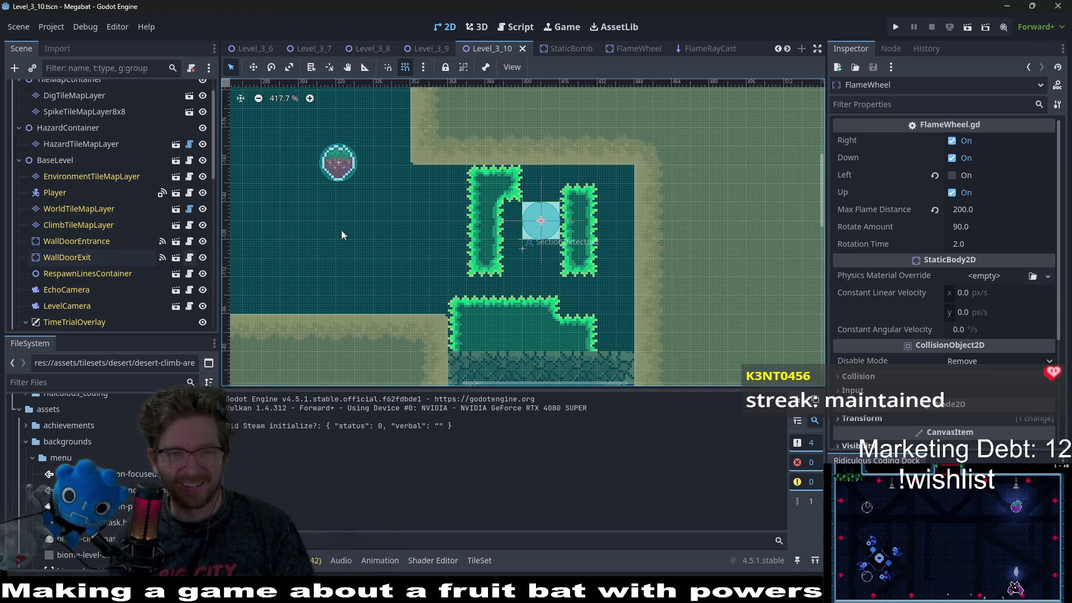
{"action": "scroll", "coordinate": [378, 217], "scroll_direction": "up", "scroll_amount": 2}
{"action": "scroll", "coordinate": [112, 158], "scroll_direction": "up", "scroll_amount": 2}
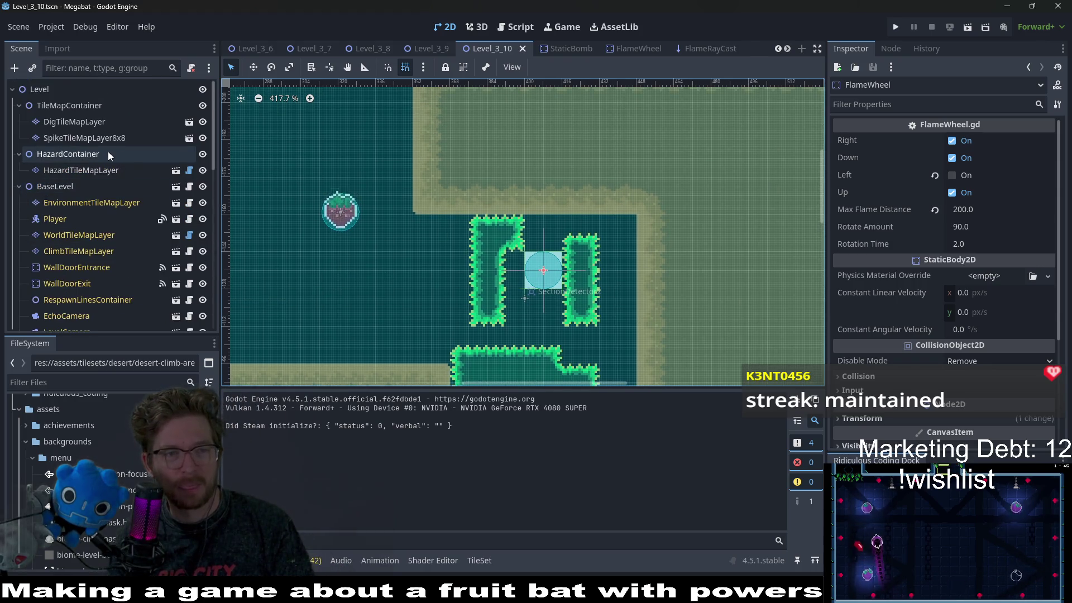
On SpikeTileMapLayer8x8 with Emerald terrain, erase both spike blocks beside the flame wheel
{"action": "left_click", "coordinate": [85, 170]}
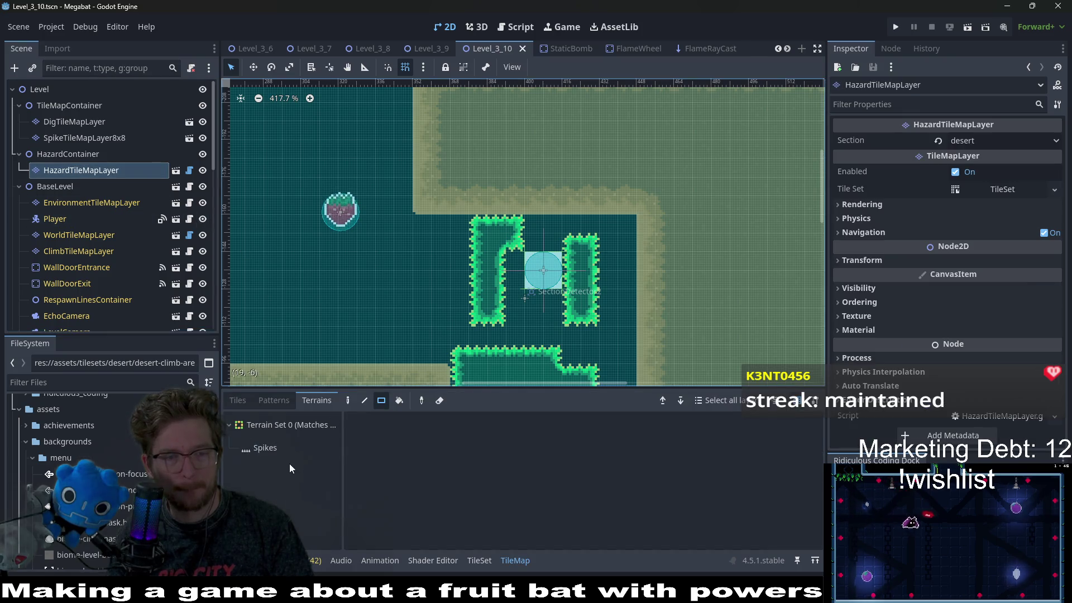
{"action": "left_click", "coordinate": [89, 138]}
{"action": "scroll", "coordinate": [391, 234], "scroll_direction": "down", "scroll_amount": 2}
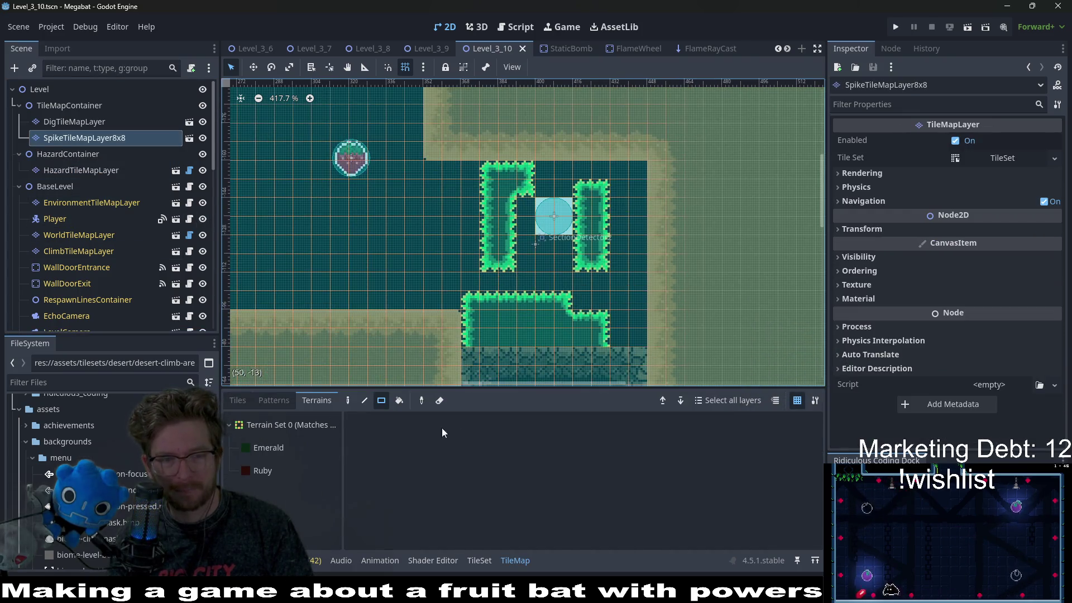
{"action": "left_click", "coordinate": [268, 448]}
{"action": "left_click_drag", "start_coordinate": [480, 162], "coordinate": [635, 277]}
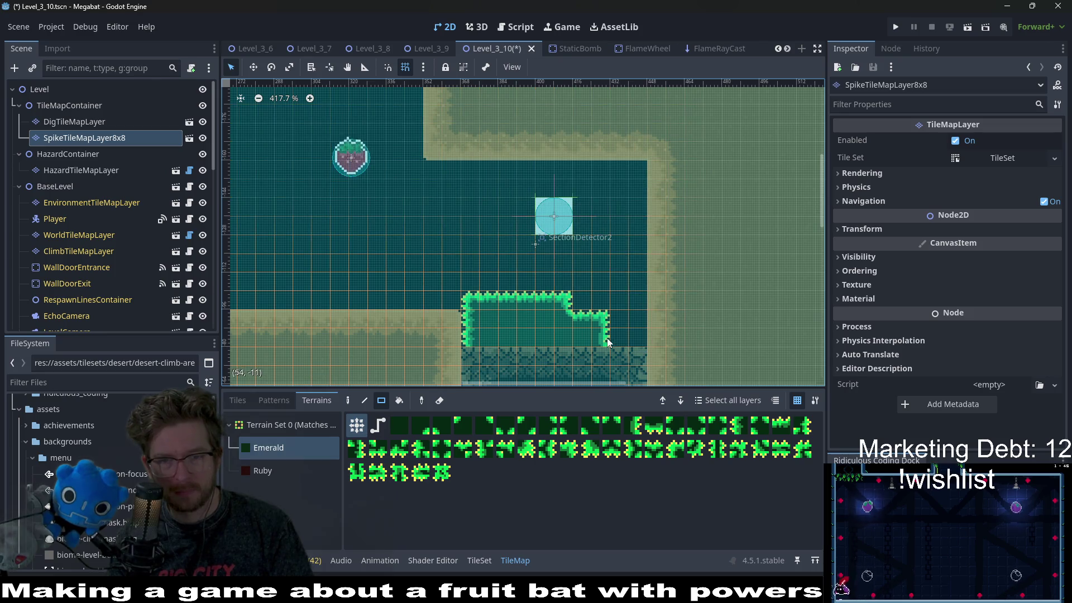
Reshape the top of the lower spike block and extend it one tile left
{"action": "scroll", "coordinate": [631, 341], "scroll_direction": "down", "scroll_amount": 1}
{"action": "scroll", "coordinate": [642, 329], "scroll_direction": "left", "scroll_amount": 1}
{"action": "left_click_drag", "start_coordinate": [677, 330], "coordinate": [677, 330]}
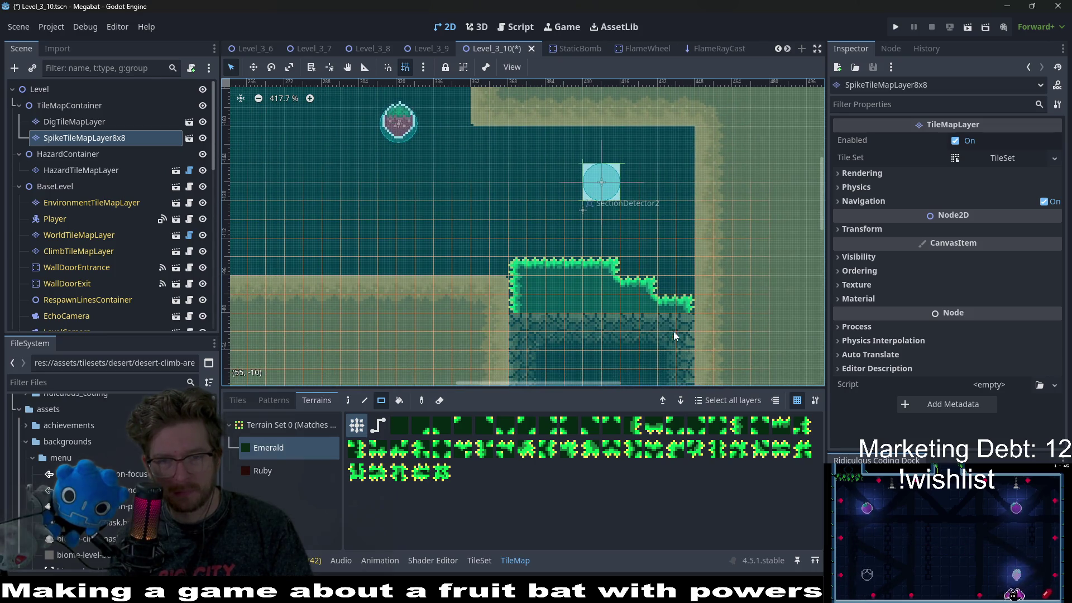
{"action": "scroll", "coordinate": [614, 313], "scroll_direction": "down", "scroll_amount": 1}
{"action": "scroll", "coordinate": [559, 301], "scroll_direction": "right", "scroll_amount": 1}
{"action": "left_click", "coordinate": [491, 291]}
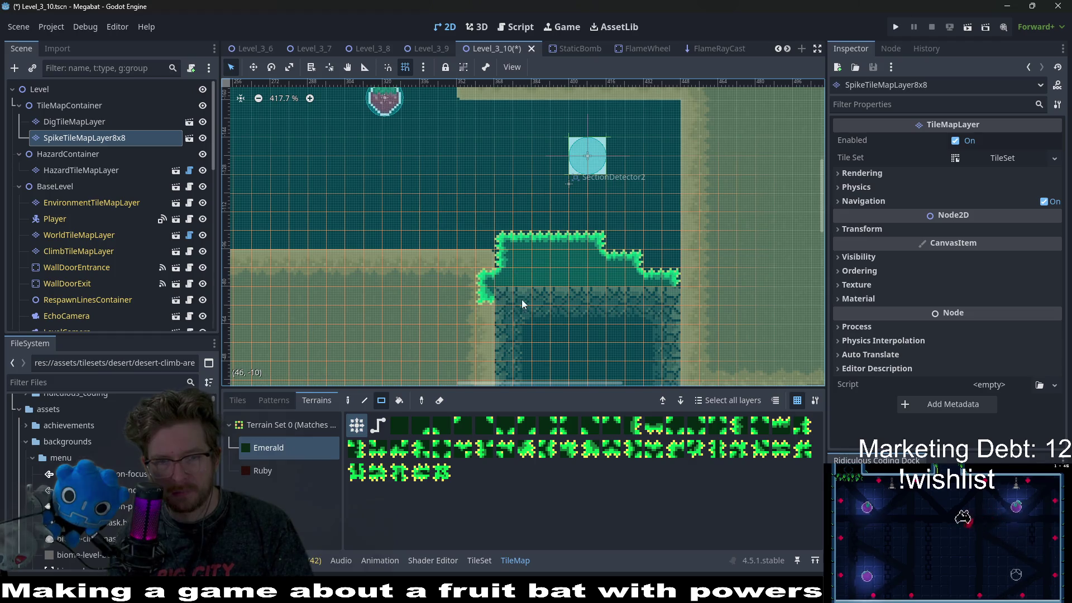
Pan around the level and select the Fruit4 strawberry
{"action": "scroll", "coordinate": [565, 218], "scroll_direction": "down", "scroll_amount": 3}
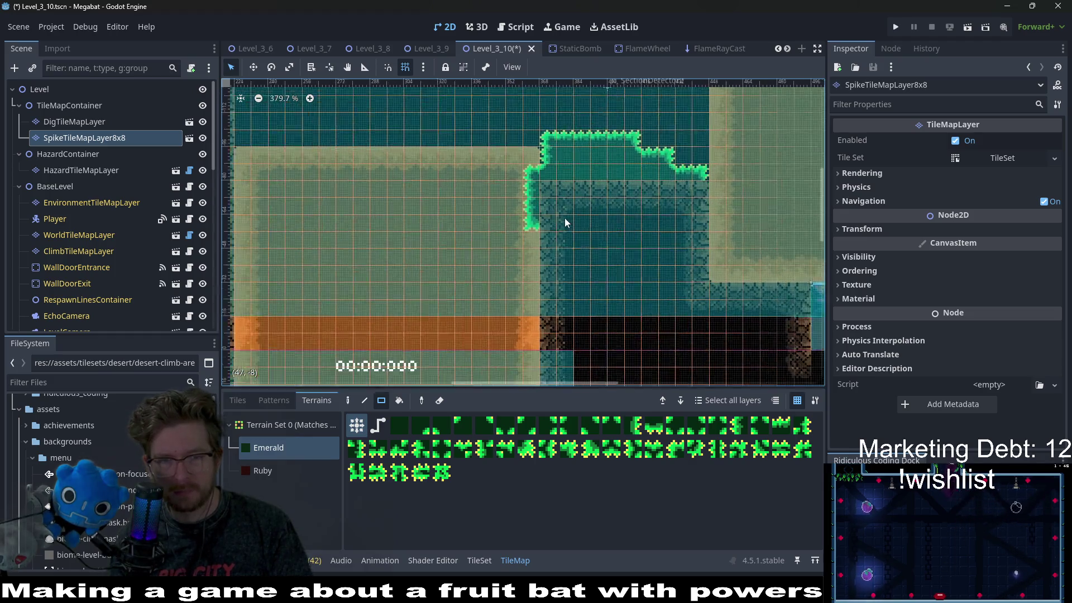
{"action": "scroll", "coordinate": [551, 282], "scroll_direction": "up", "scroll_amount": 1}
{"action": "scroll", "coordinate": [515, 230], "scroll_direction": "up", "scroll_amount": 1}
{"action": "scroll", "coordinate": [515, 230], "scroll_direction": "right", "scroll_amount": 1}
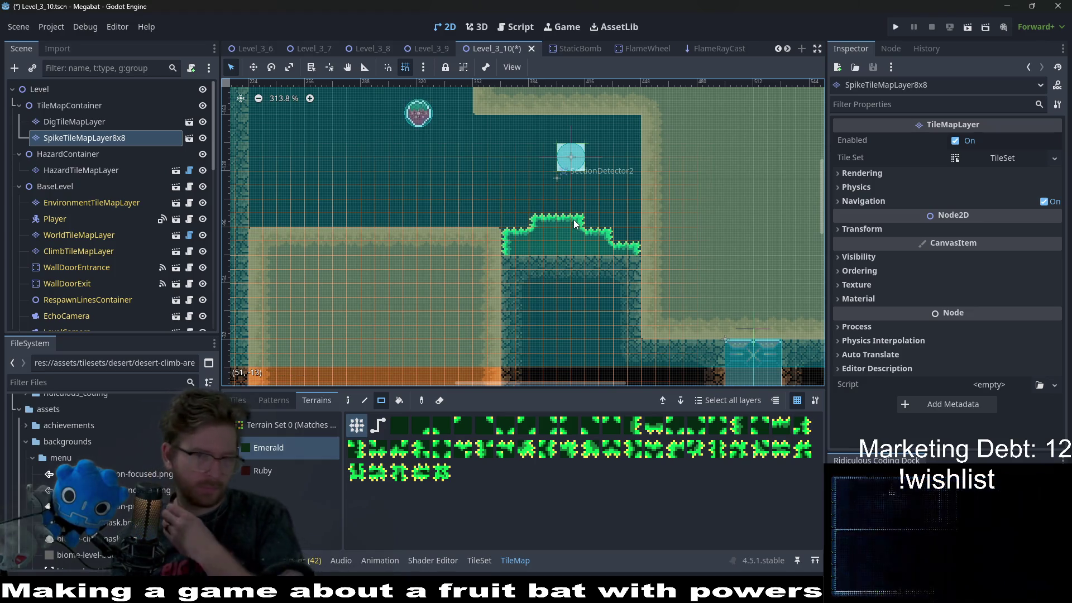
{"action": "scroll", "coordinate": [586, 246], "scroll_direction": "up", "scroll_amount": 4}
{"action": "scroll", "coordinate": [587, 246], "scroll_direction": "right", "scroll_amount": 1}
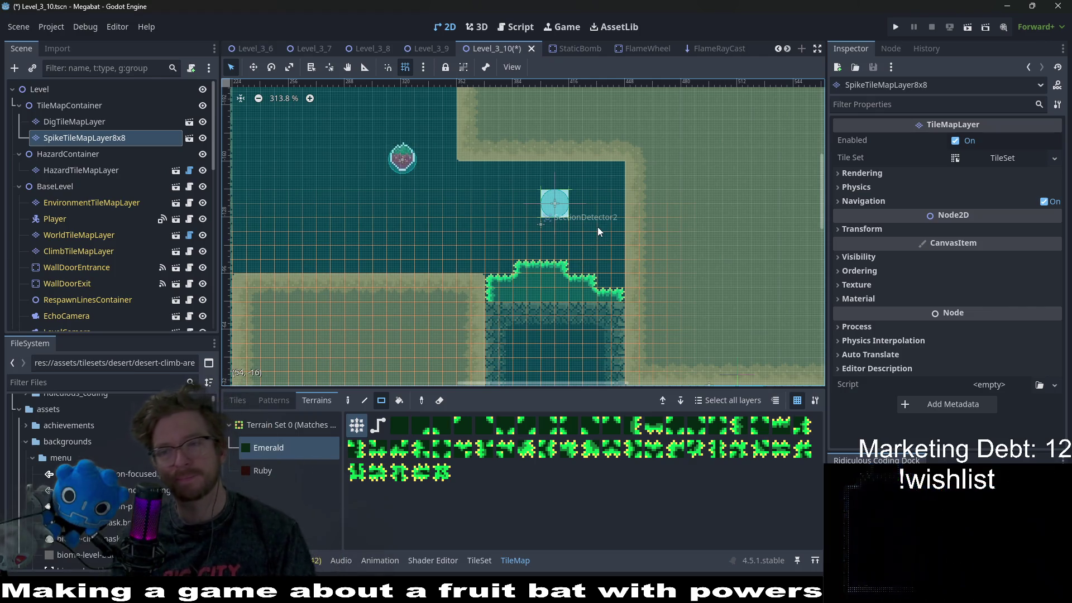
{"action": "scroll", "coordinate": [584, 237], "scroll_direction": "up", "scroll_amount": 6}
{"action": "scroll", "coordinate": [584, 236], "scroll_direction": "right", "scroll_amount": 2}
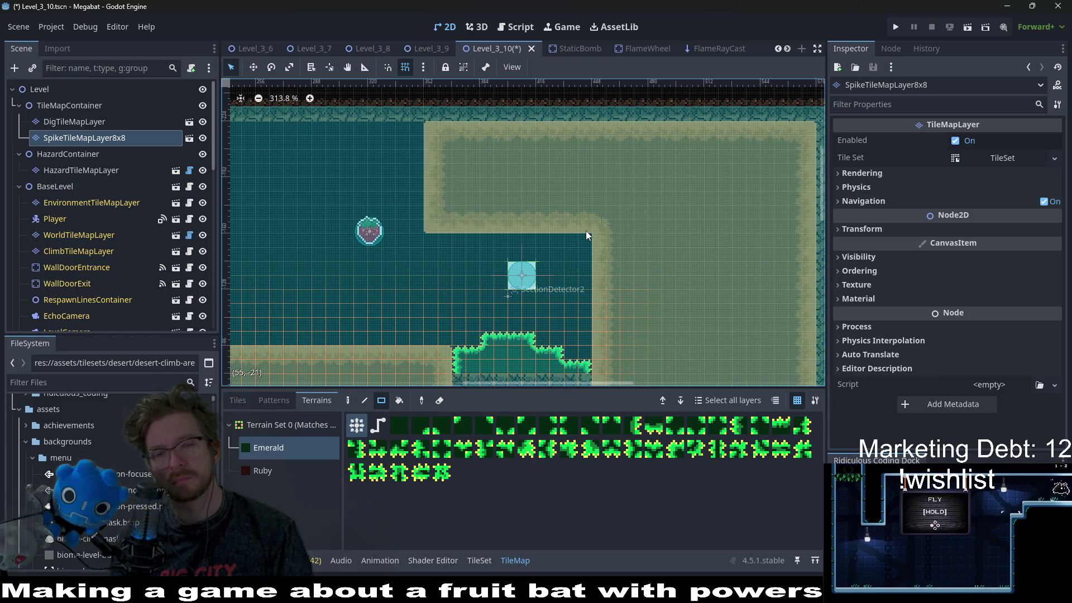
{"action": "scroll", "coordinate": [626, 171], "scroll_direction": "down", "scroll_amount": 3}
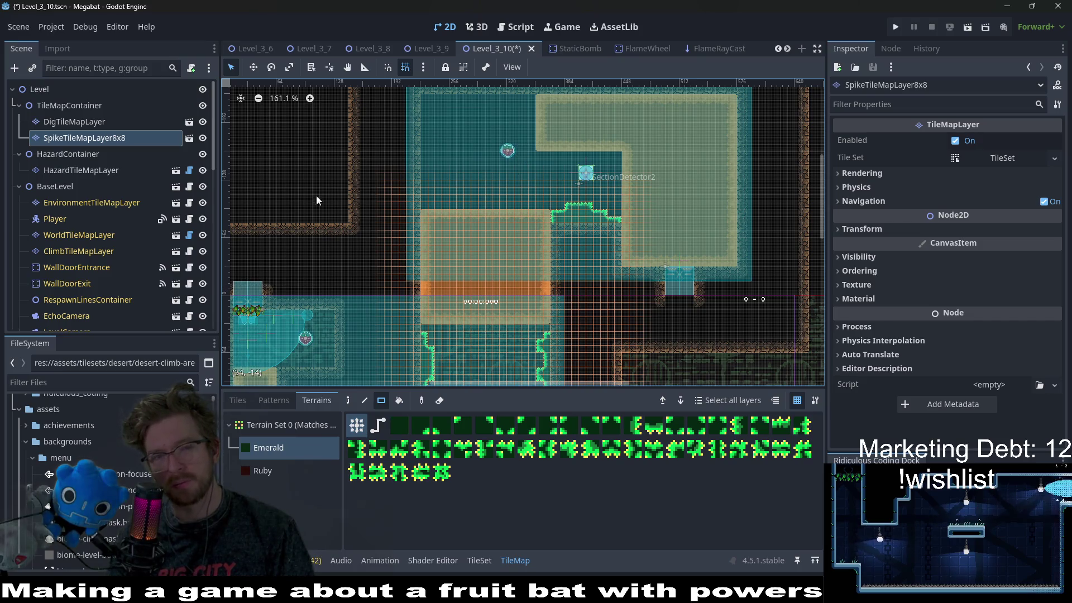
{"action": "scroll", "coordinate": [71, 165], "scroll_direction": "down", "scroll_amount": 10}
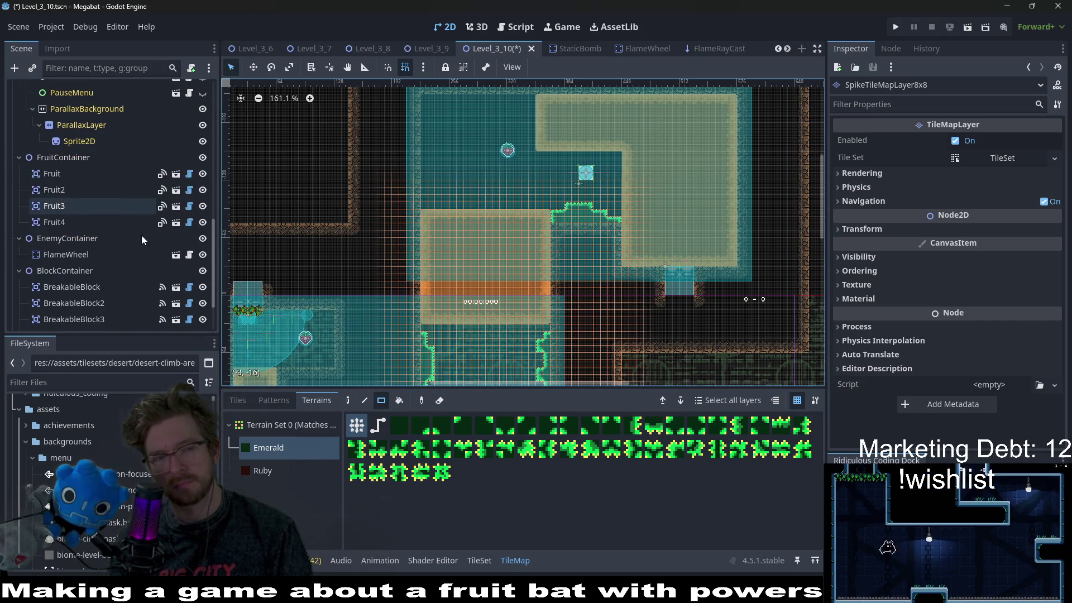
{"action": "left_click", "coordinate": [55, 222]}
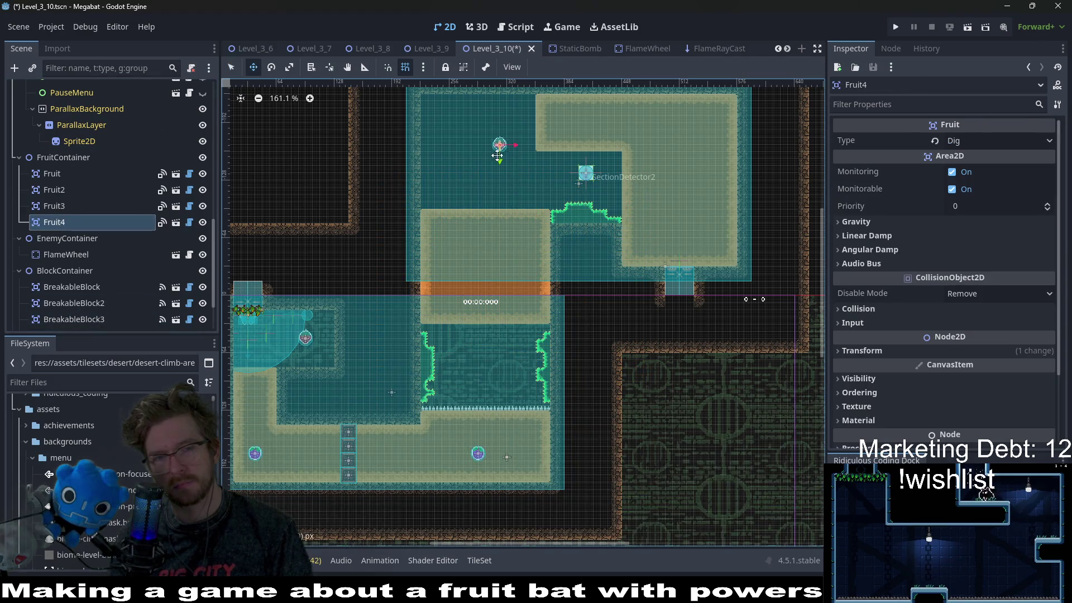
Nudge Fruit4 slightly to the right
{"action": "left_click_drag", "start_coordinate": [447, 133], "coordinate": [454, 133]}
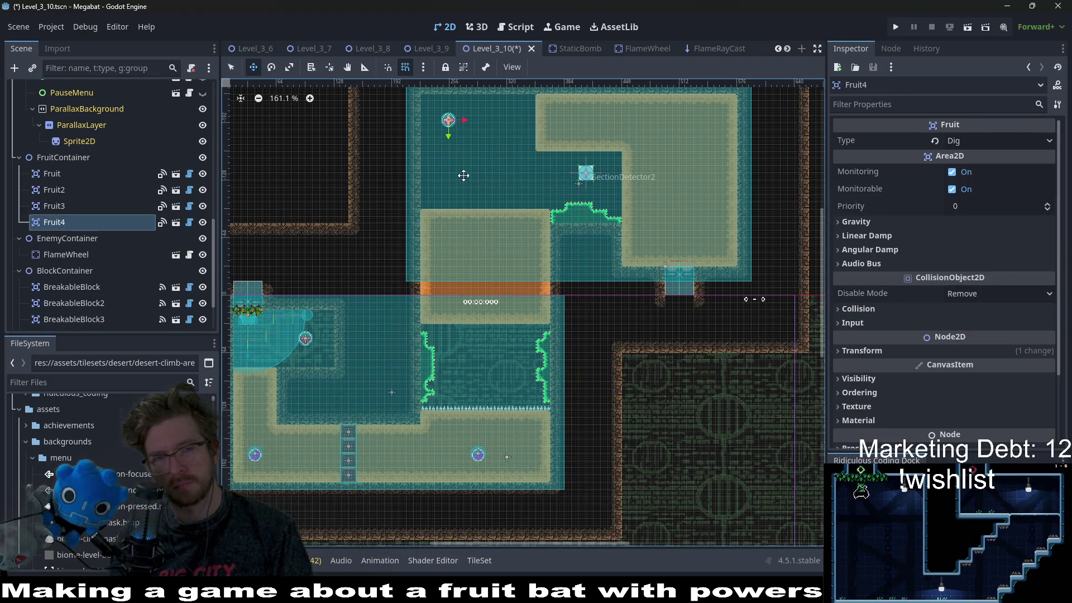
{"action": "scroll", "coordinate": [463, 165], "scroll_direction": "up", "scroll_amount": 4}
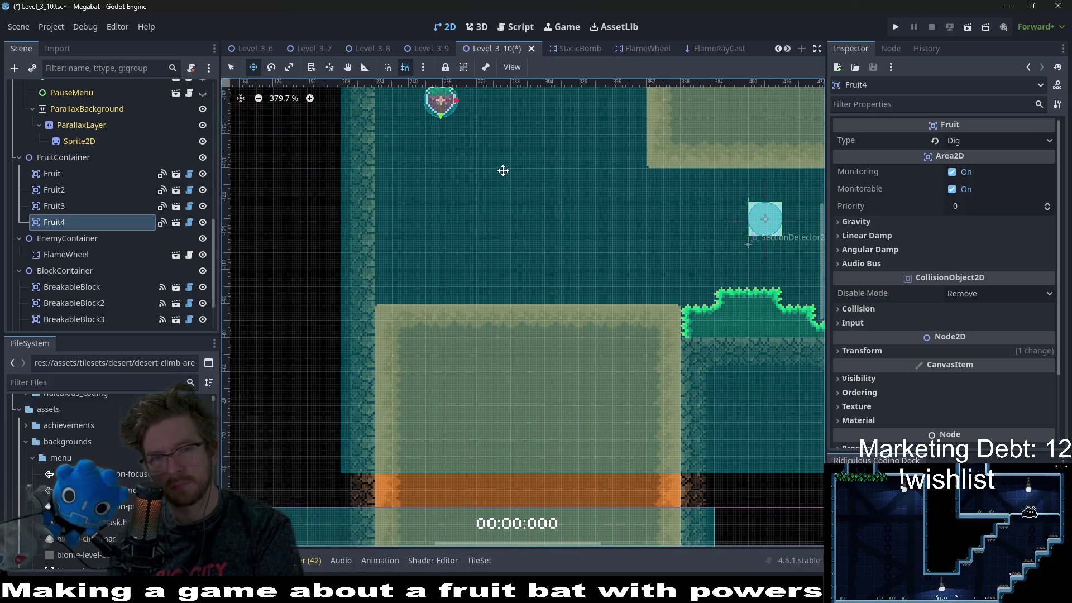
{"action": "scroll", "coordinate": [512, 235], "scroll_direction": "down", "scroll_amount": 1}
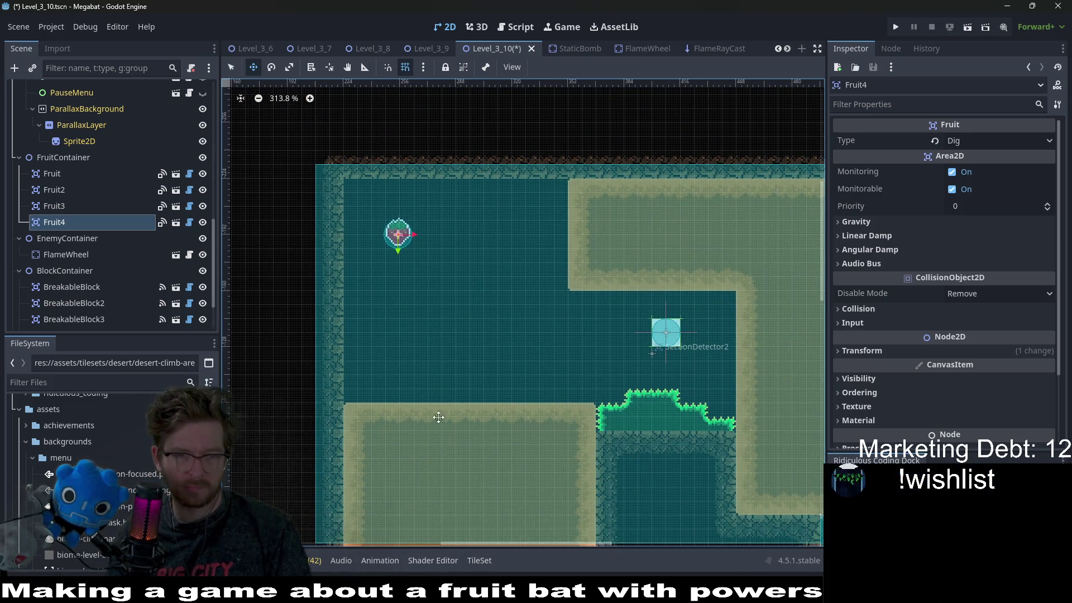
{"action": "scroll", "coordinate": [108, 234], "scroll_direction": "up", "scroll_amount": 10}
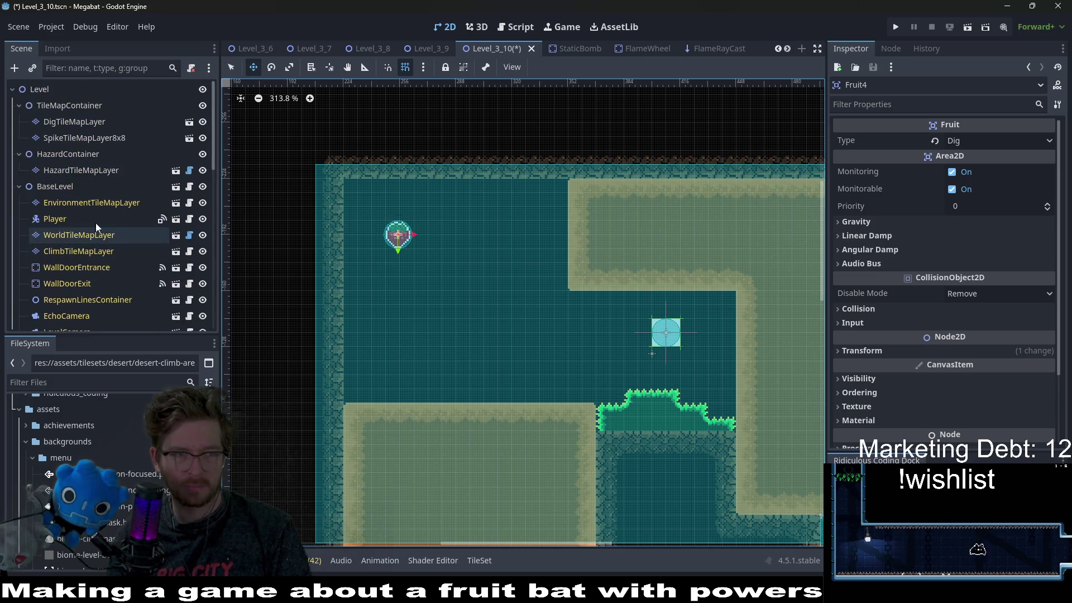
Paint an Emerald spike ledge above the top-left fruit, with a diagonal corner and one extra cell down
{"action": "left_click", "coordinate": [62, 126]}
{"action": "left_click", "coordinate": [62, 137]}
{"action": "left_click", "coordinate": [269, 449]}
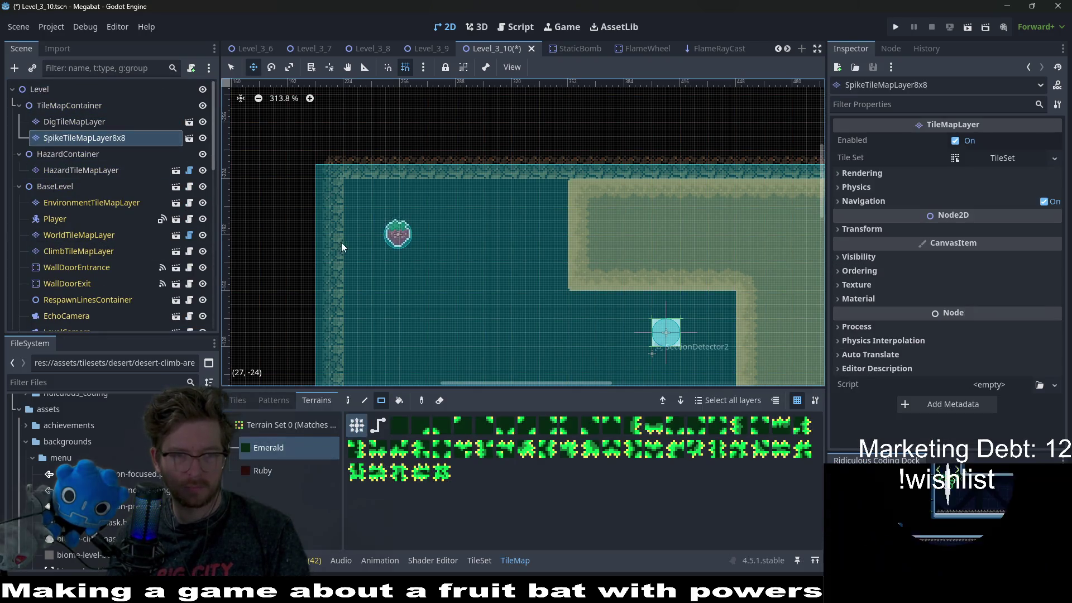
{"action": "left_click_drag", "start_coordinate": [333, 168], "coordinate": [334, 170]}
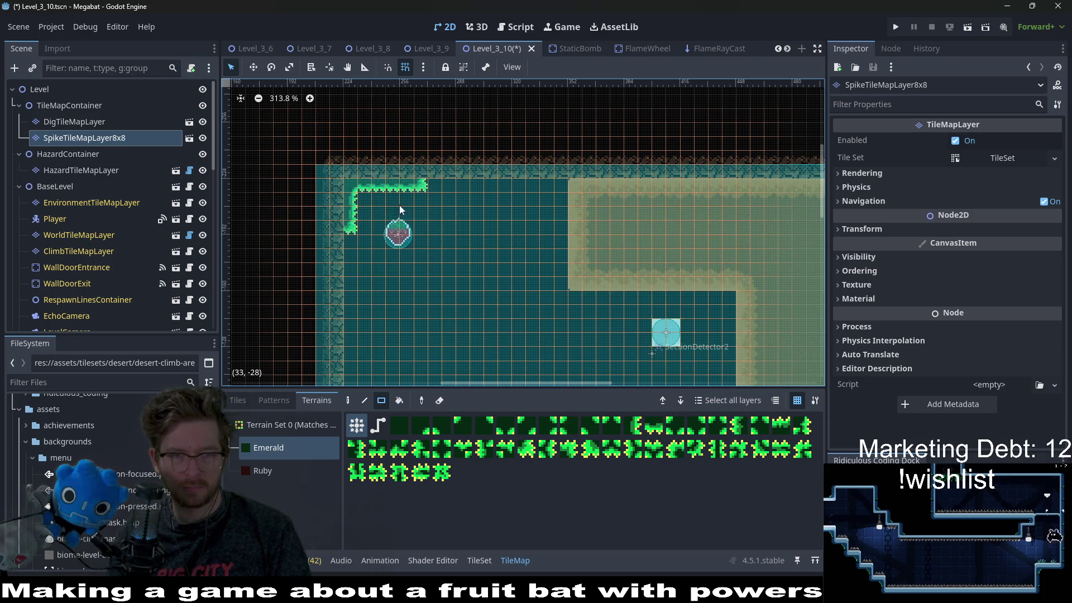
{"action": "left_click", "coordinate": [348, 243]}
{"action": "left_click", "coordinate": [364, 200]}
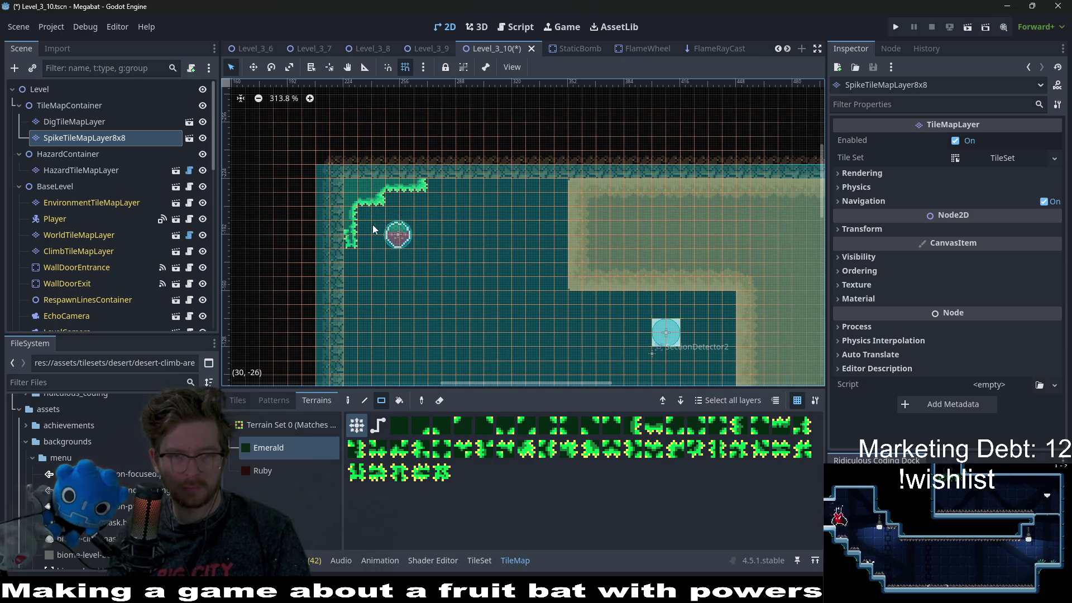
Edge the right side of the lower block with spikes
{"action": "scroll", "coordinate": [427, 237], "scroll_direction": "down", "scroll_amount": 3}
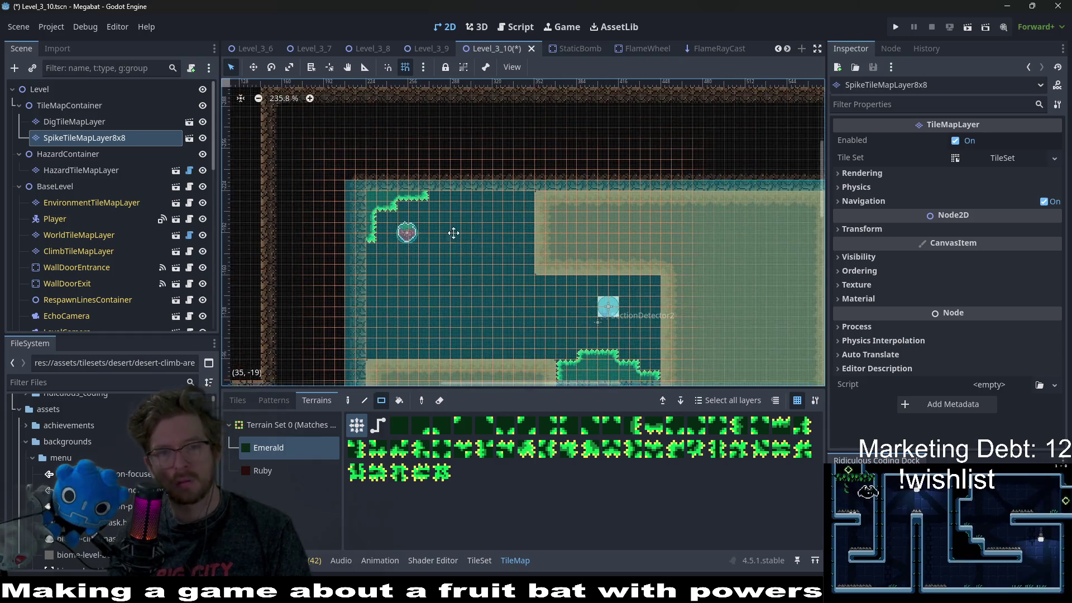
{"action": "left_click_drag", "start_coordinate": [453, 243], "coordinate": [462, 175]}
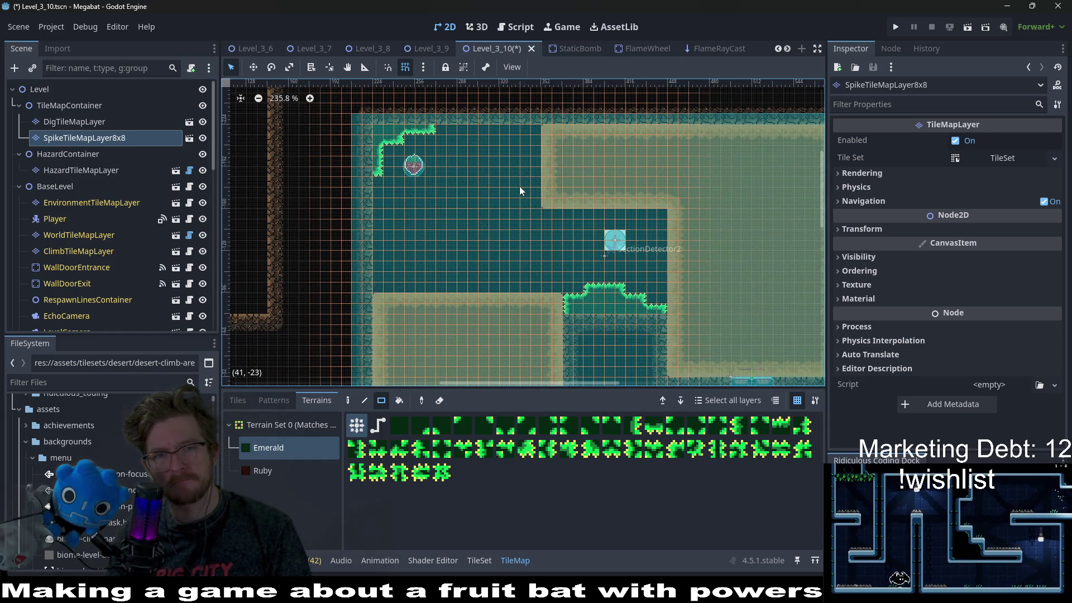
{"action": "scroll", "coordinate": [574, 156], "scroll_direction": "down", "scroll_amount": 1}
{"action": "scroll", "coordinate": [614, 223], "scroll_direction": "right", "scroll_amount": 1}
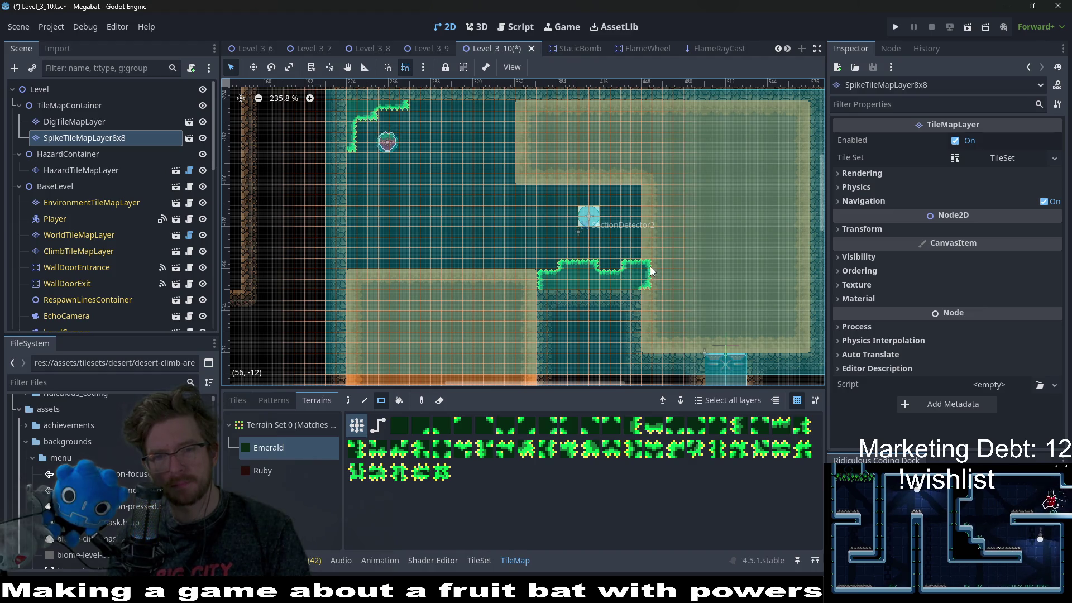
{"action": "left_click_drag", "start_coordinate": [651, 294], "coordinate": [651, 294]}
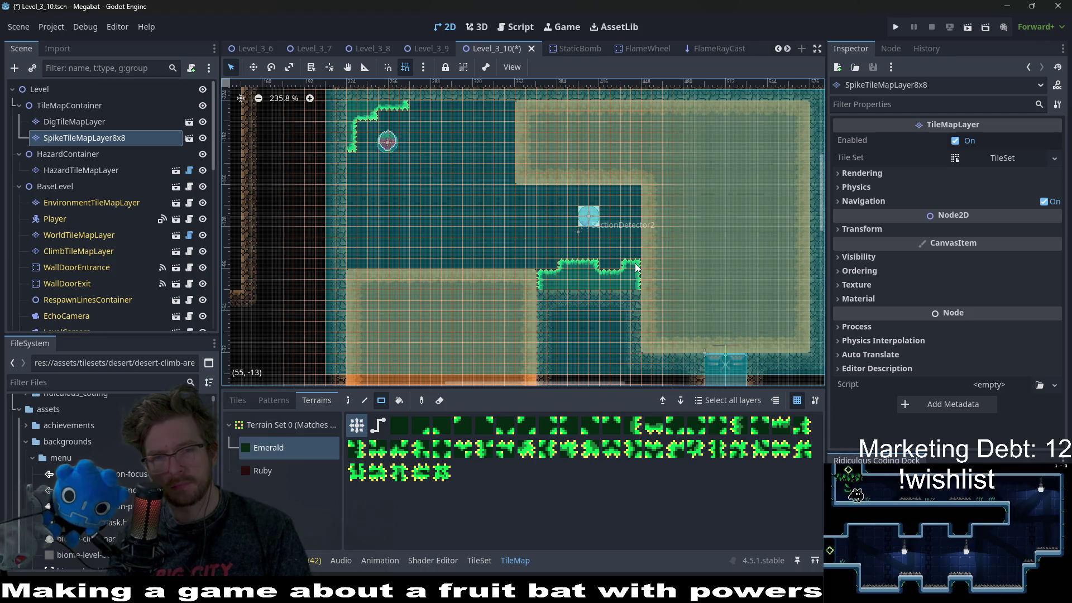
{"action": "scroll", "coordinate": [635, 258], "scroll_direction": "up", "scroll_amount": 3}
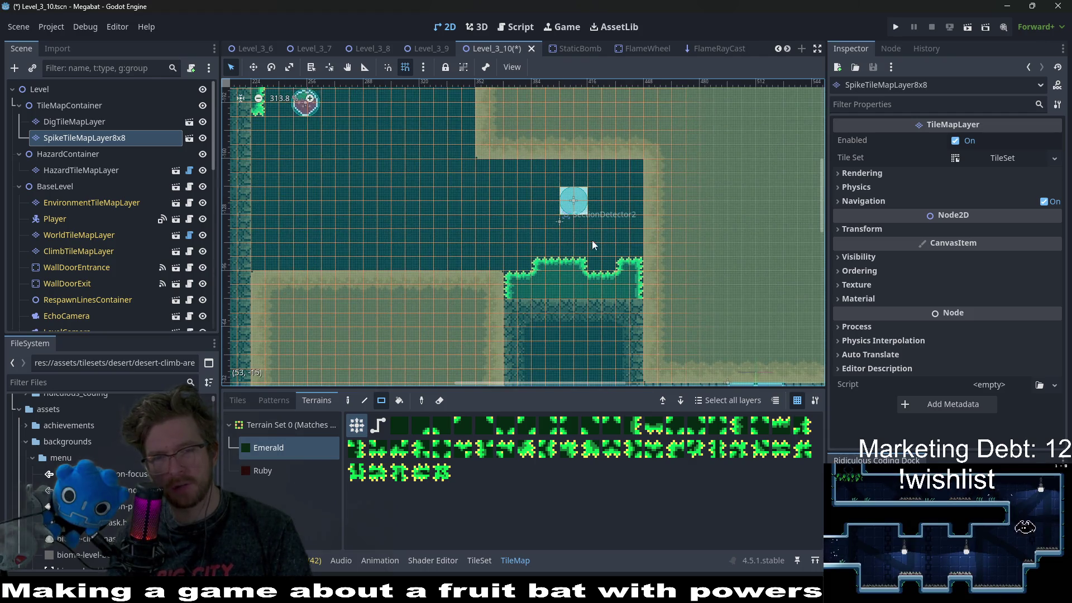
Draw a spike box around the flame wheel, erase its top band, then save and run
{"action": "mouse_move", "coordinate": [581, 176]}
{"action": "left_mouse_down"}
{"action": "mouse_move", "coordinate": [576, 168]}
{"action": "mouse_move", "coordinate": [625, 240]}
{"action": "left_mouse_up"}
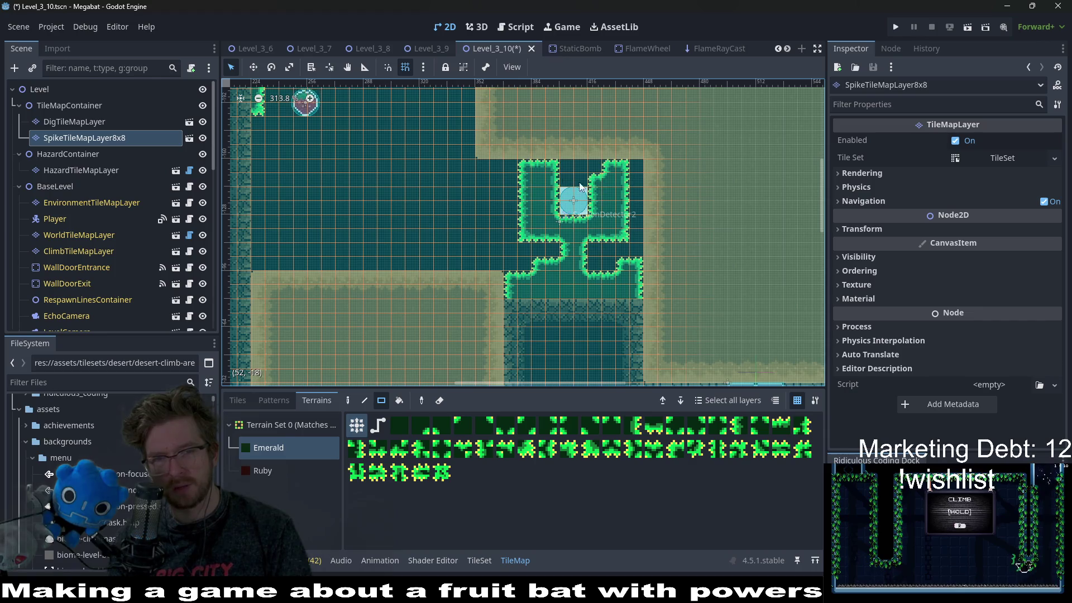
{"action": "left_click_drag", "start_coordinate": [501, 156], "coordinate": [639, 180]}
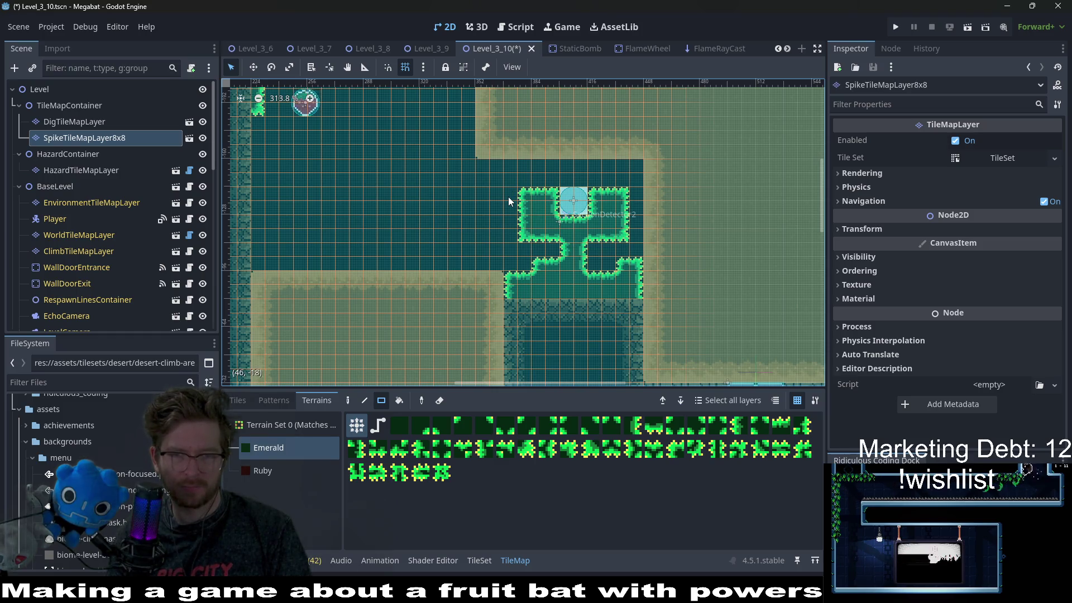
{"action": "scroll", "coordinate": [618, 243], "scroll_direction": "down", "scroll_amount": 3}
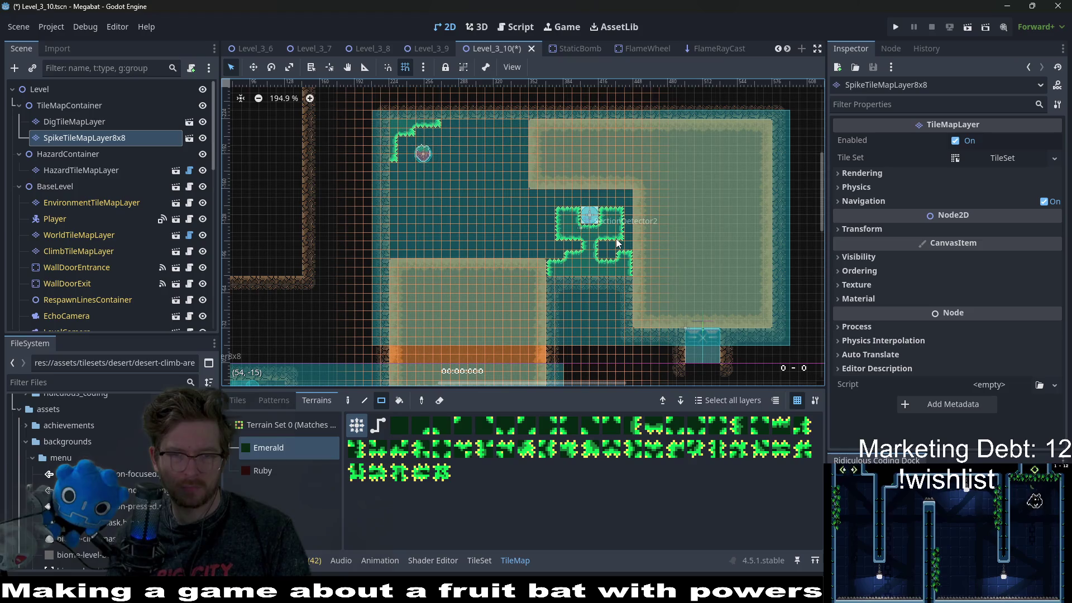
{"action": "scroll", "coordinate": [589, 286], "scroll_direction": "up", "scroll_amount": 4}
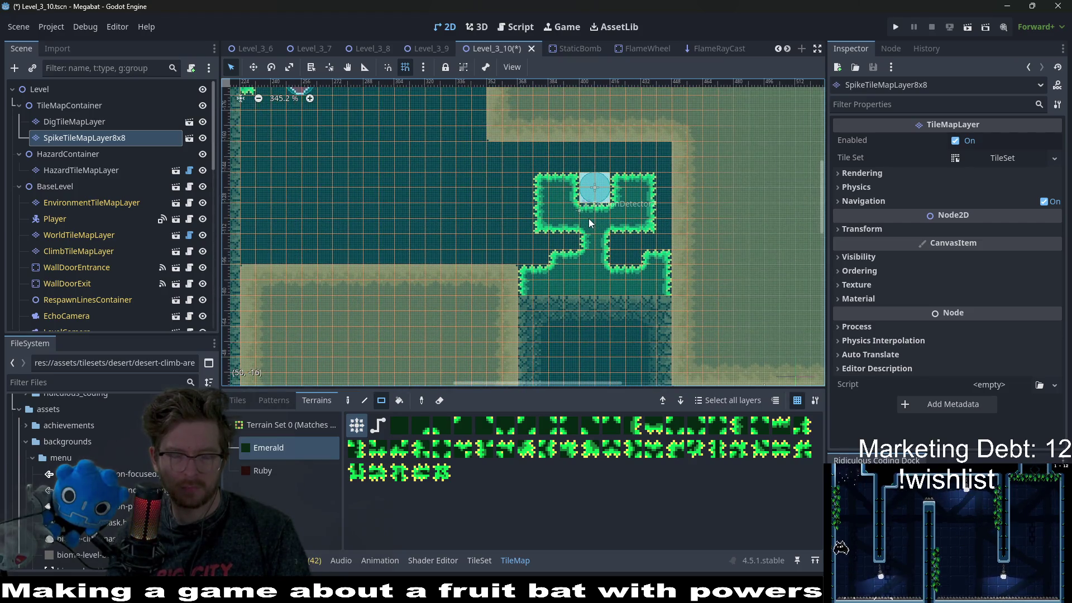
{"action": "left_click_drag", "start_coordinate": [588, 218], "coordinate": [541, 243]}
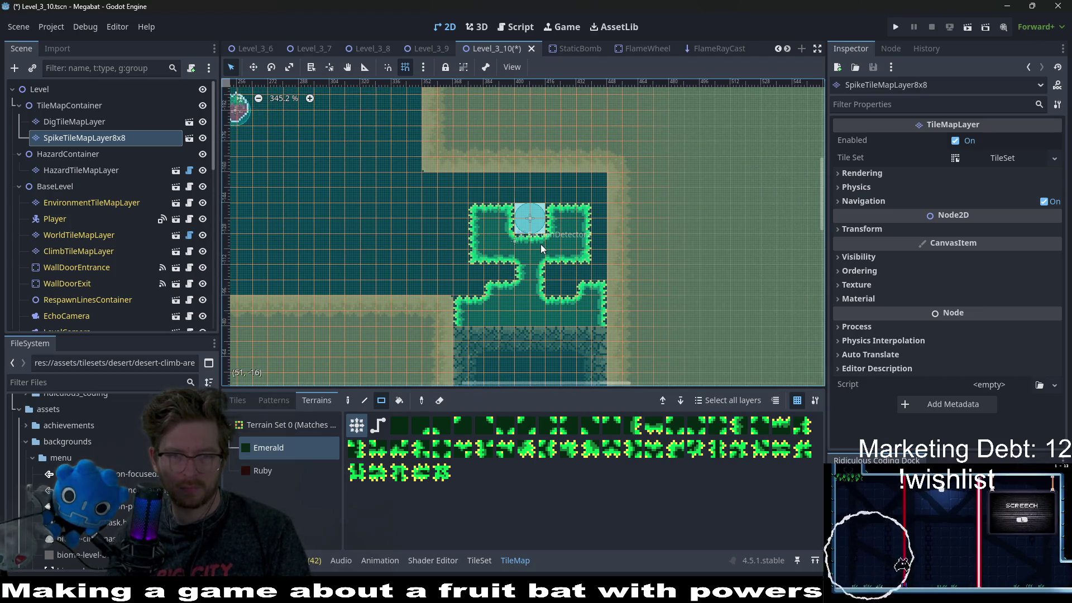
{"action": "key", "text": "F6"}
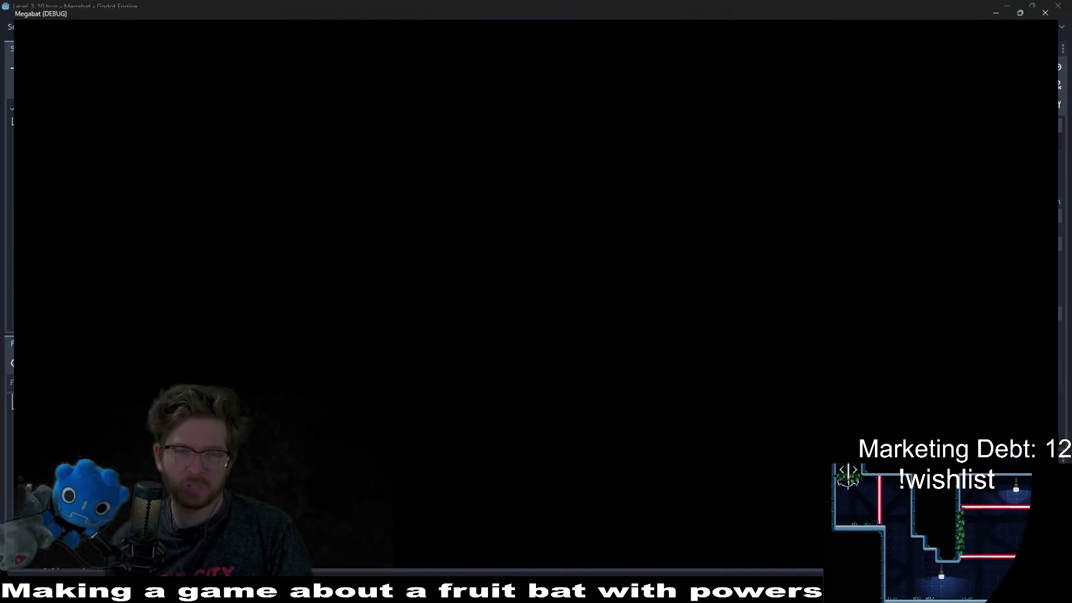
Fly the bat down the shaft, along the corridor and up to collect the strawberry
{"action": "key", "text": "s"}
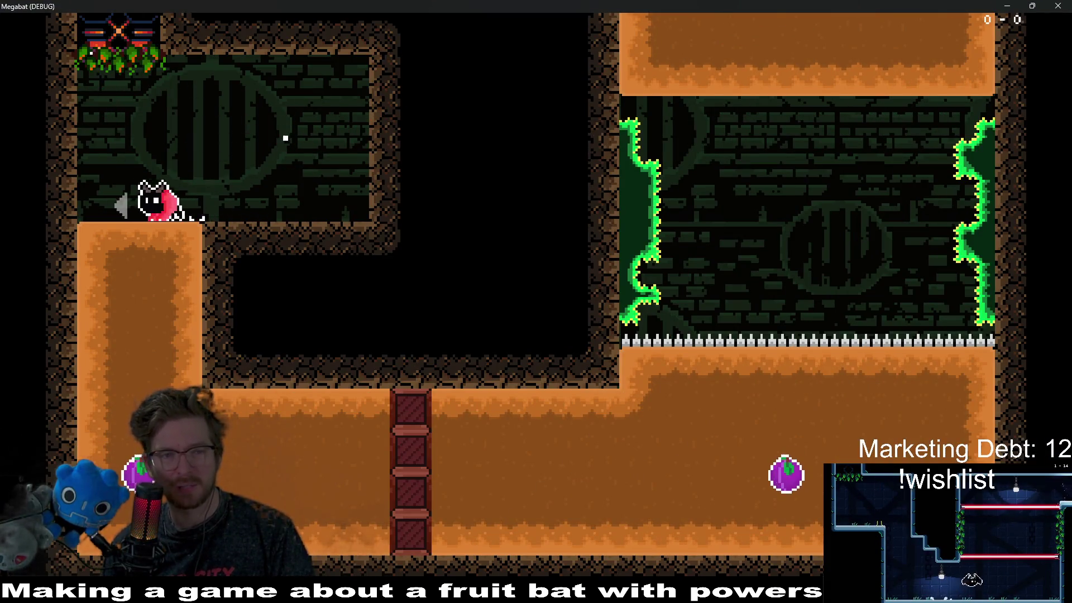
{"action": "key", "text": "d"}
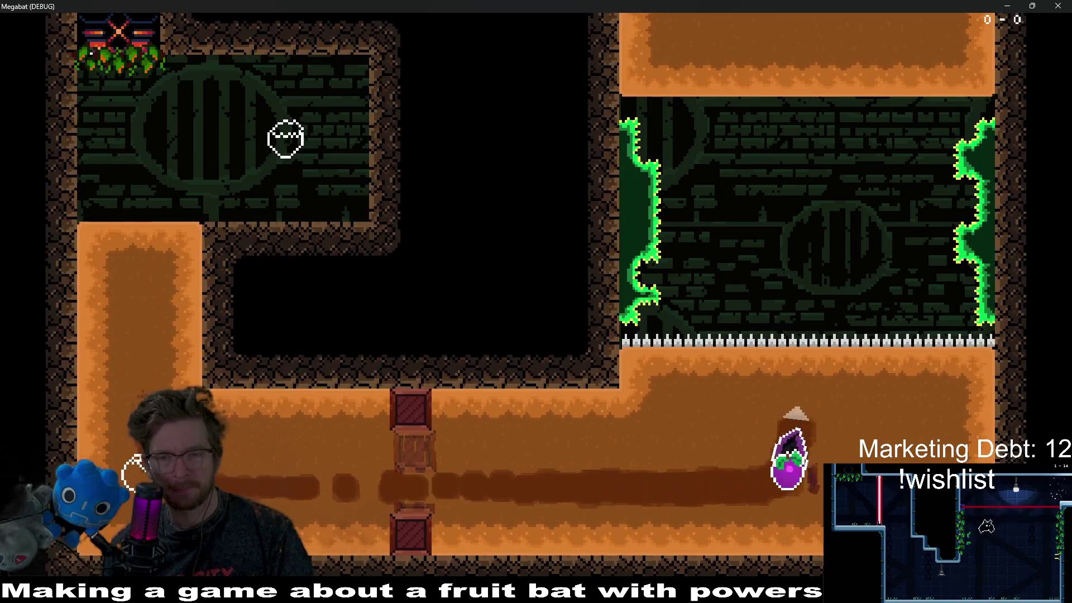
{"action": "key", "text": "w"}
{"action": "key", "text": "w"}
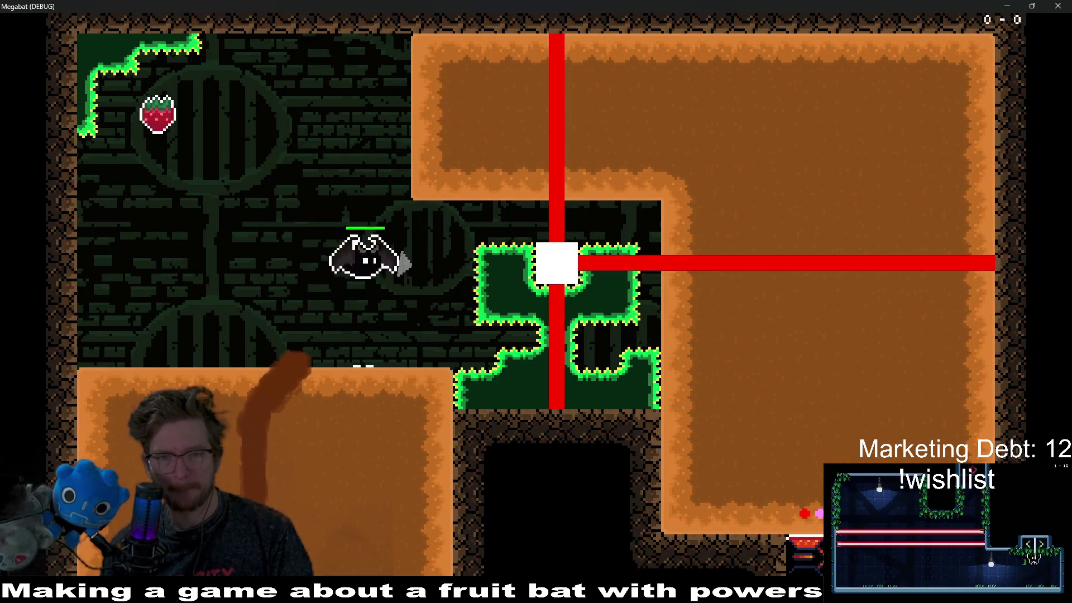
{"action": "key", "text": "s"}
{"action": "key", "text": "d"}
{"action": "key", "text": "a"}
{"action": "key", "text": "w"}
{"action": "key", "text": "d"}
{"action": "key", "text": "w"}
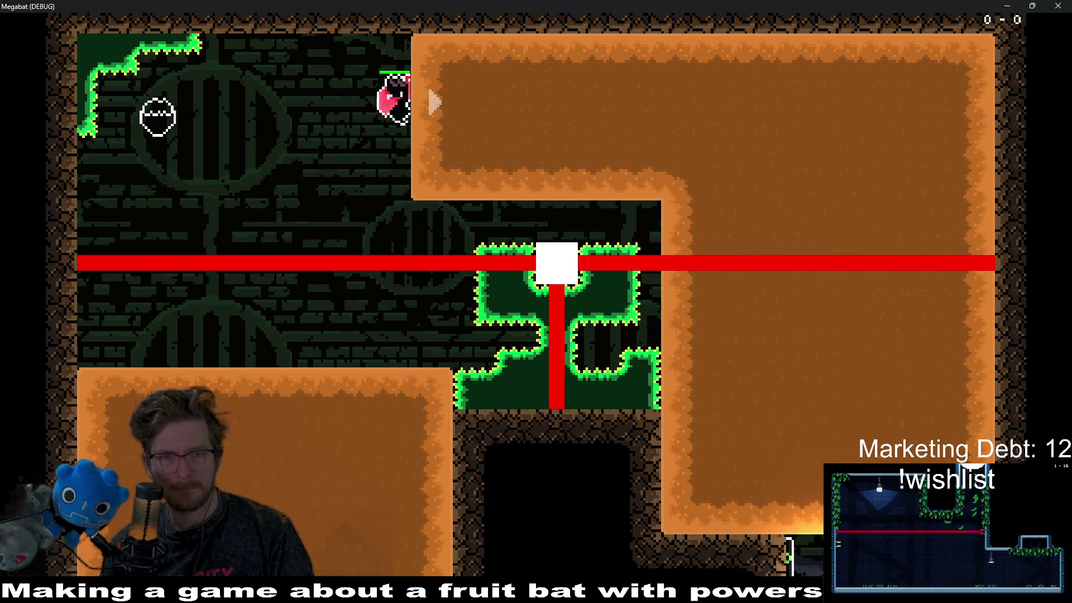
Tunnel the bat through the dirt in repeated loops along the top tunnel
{"action": "key", "text": "d"}
{"action": "key", "text": "s"}
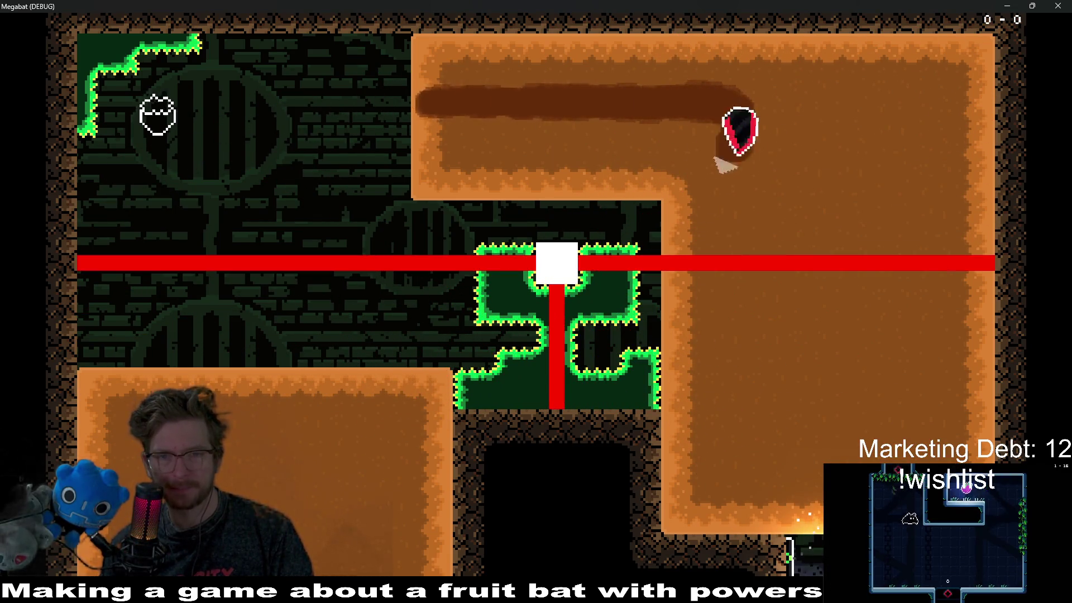
{"action": "key", "text": "a"}
{"action": "key", "text": "w"}
{"action": "key", "text": "d"}
{"action": "key", "text": "s"}
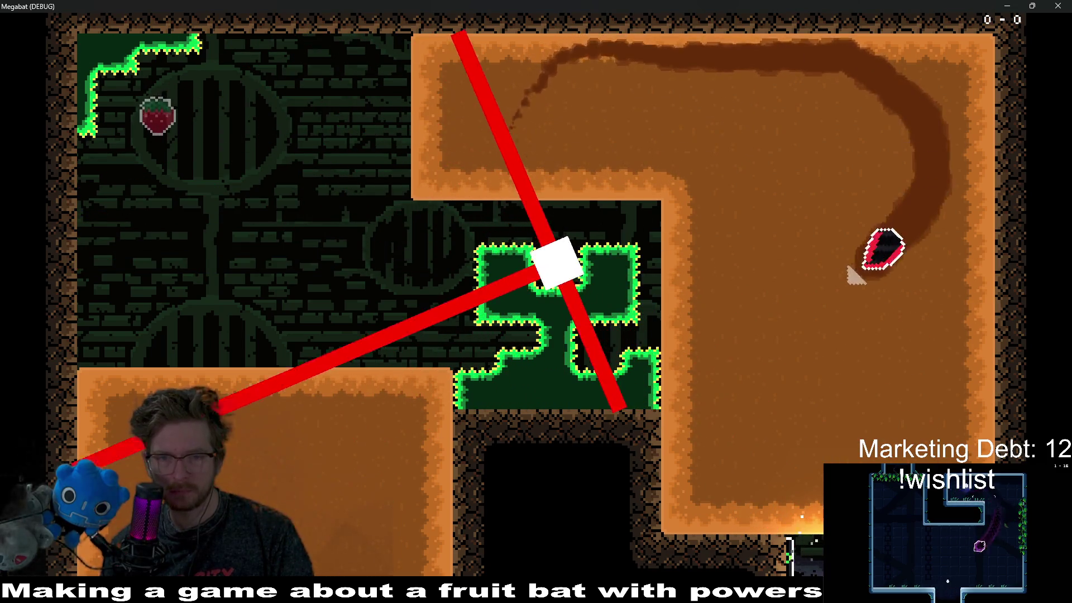
{"action": "key", "text": "a"}
{"action": "key", "text": "w"}
{"action": "key", "text": "d"}
{"action": "key", "text": "s"}
{"action": "key", "text": "w"}
{"action": "key", "text": "d"}
{"action": "key", "text": "s"}
{"action": "key", "text": "a"}
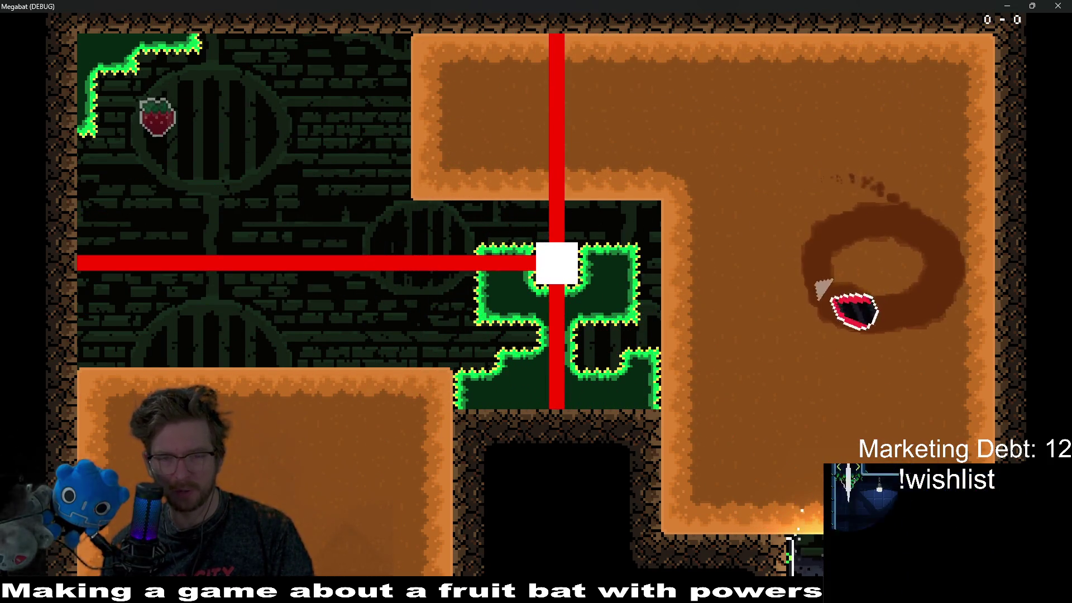
{"action": "key", "text": "w"}
{"action": "key", "text": "d"}
{"action": "key", "text": "a"}
{"action": "key", "text": "w"}
{"action": "key", "text": "d"}
{"action": "key", "text": "s"}
{"action": "key", "text": "w"}
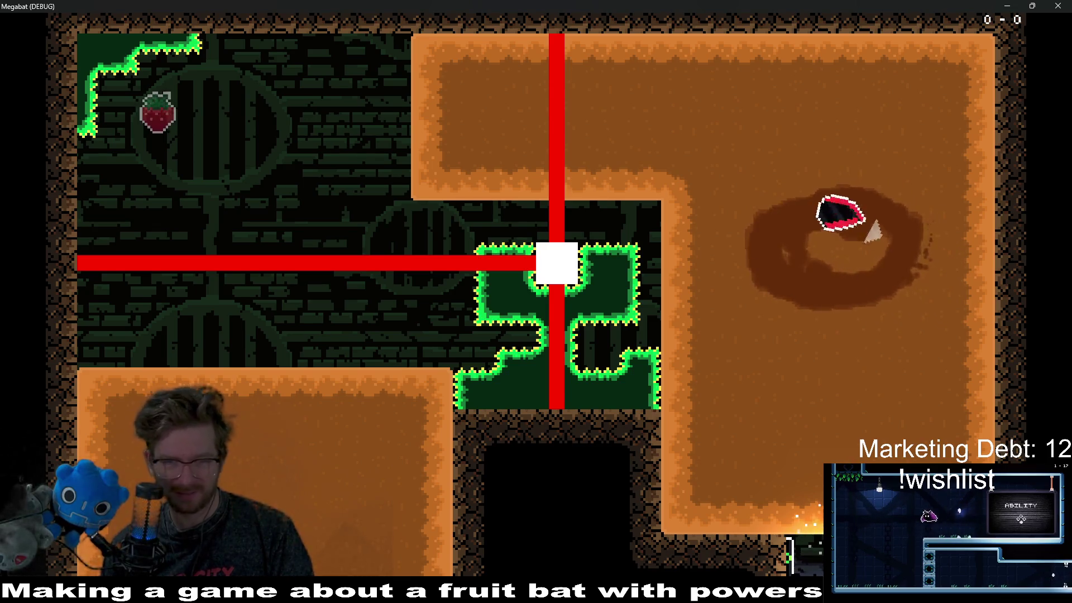
{"action": "key", "text": "a"}
{"action": "key", "text": "s"}
{"action": "key", "text": "d"}
Circle the dirt loop, head up and left toward the flame beams, then close the game
{"action": "key", "text": "a"}
{"action": "key", "text": "w"}
{"action": "key", "text": "d"}
{"action": "key", "text": "s"}
{"action": "key", "text": "a"}
{"action": "key", "text": "w"}
{"action": "key", "text": "d"}
{"action": "key", "text": "s"}
{"action": "key", "text": "a"}
{"action": "key", "text": "w"}
{"action": "key", "text": "a"}
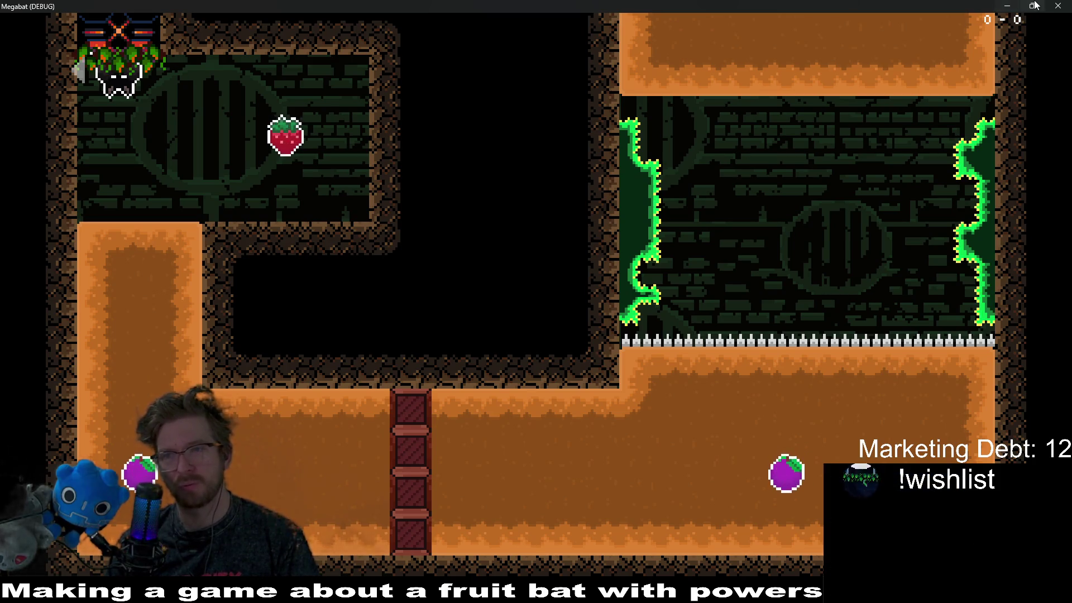
{"action": "left_click", "coordinate": [1058, 6]}
{"action": "scroll", "coordinate": [545, 263], "scroll_direction": "up", "scroll_amount": 5}
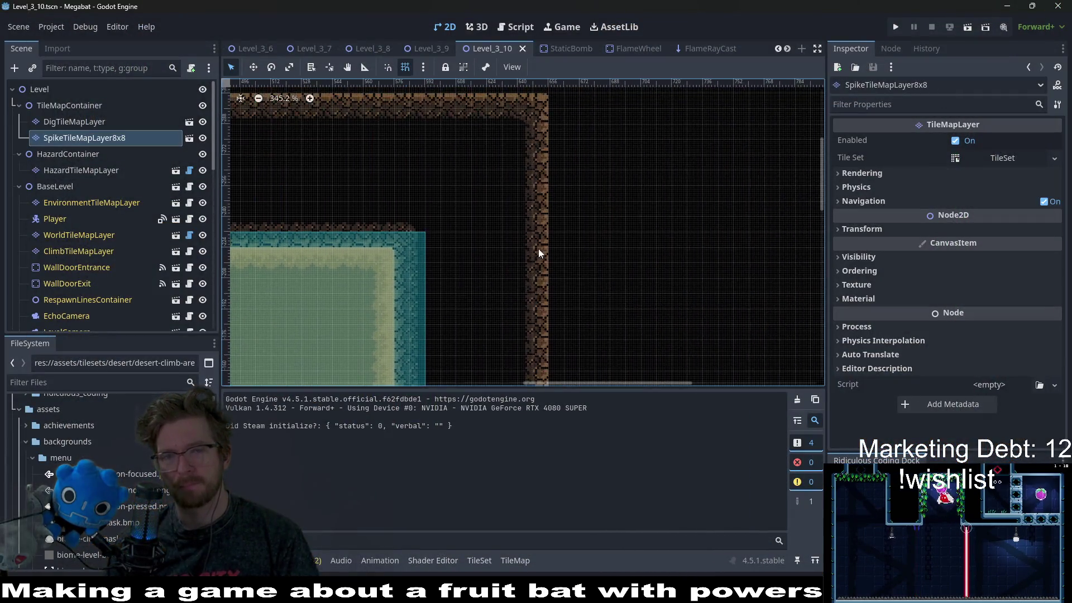
{"action": "scroll", "coordinate": [544, 262], "scroll_direction": "down", "scroll_amount": 2}
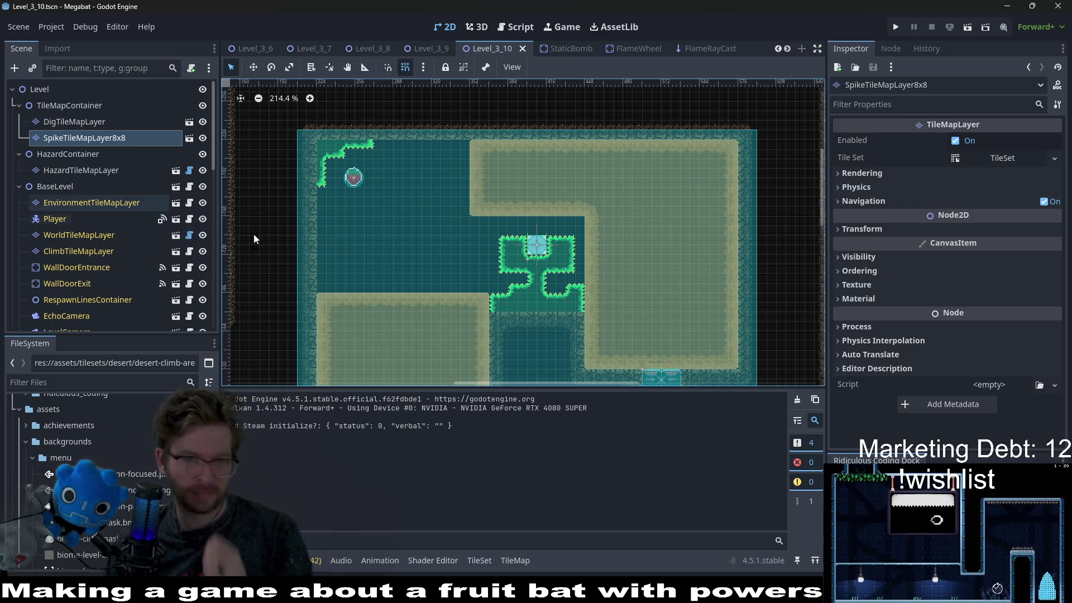
{"action": "scroll", "coordinate": [575, 262], "scroll_direction": "down", "scroll_amount": 8}
{"action": "key", "text": "ctrl+s"}
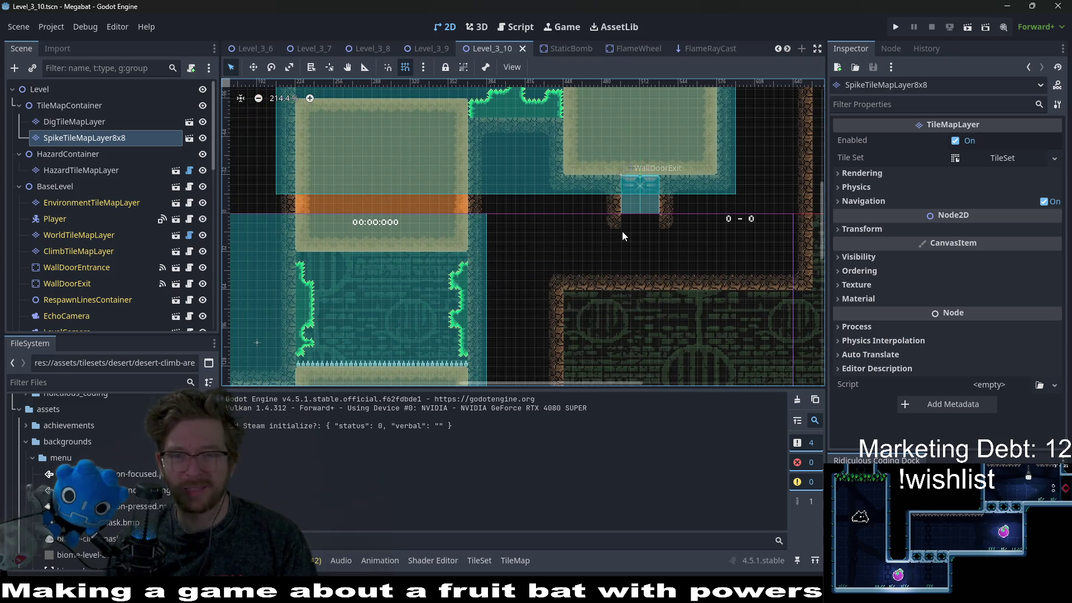
{"action": "scroll", "coordinate": [585, 224], "scroll_direction": "up", "scroll_amount": 5}
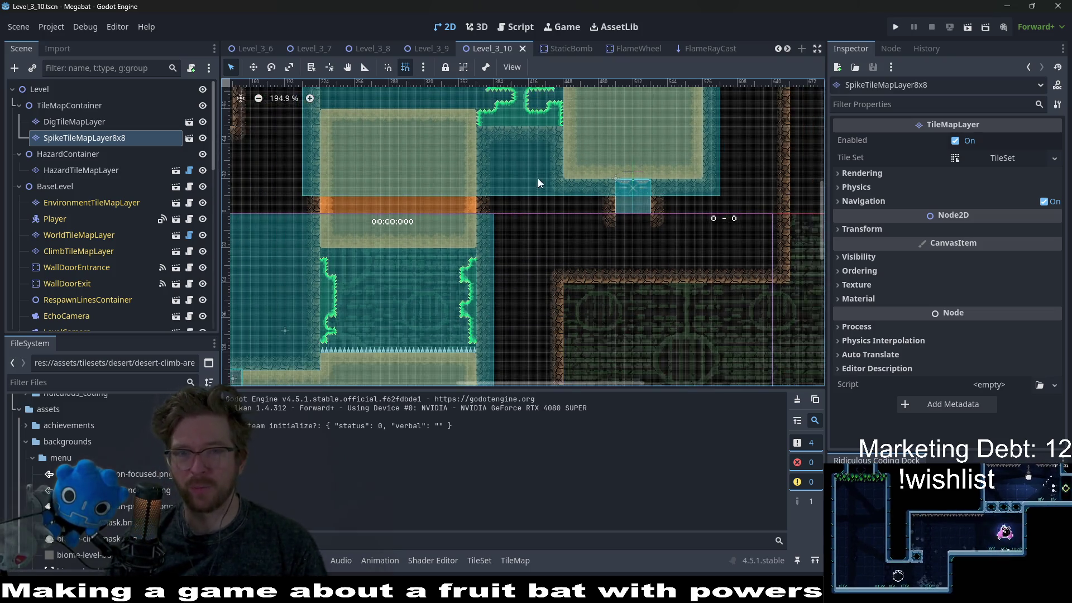
{"action": "scroll", "coordinate": [497, 232], "scroll_direction": "up", "scroll_amount": 2}
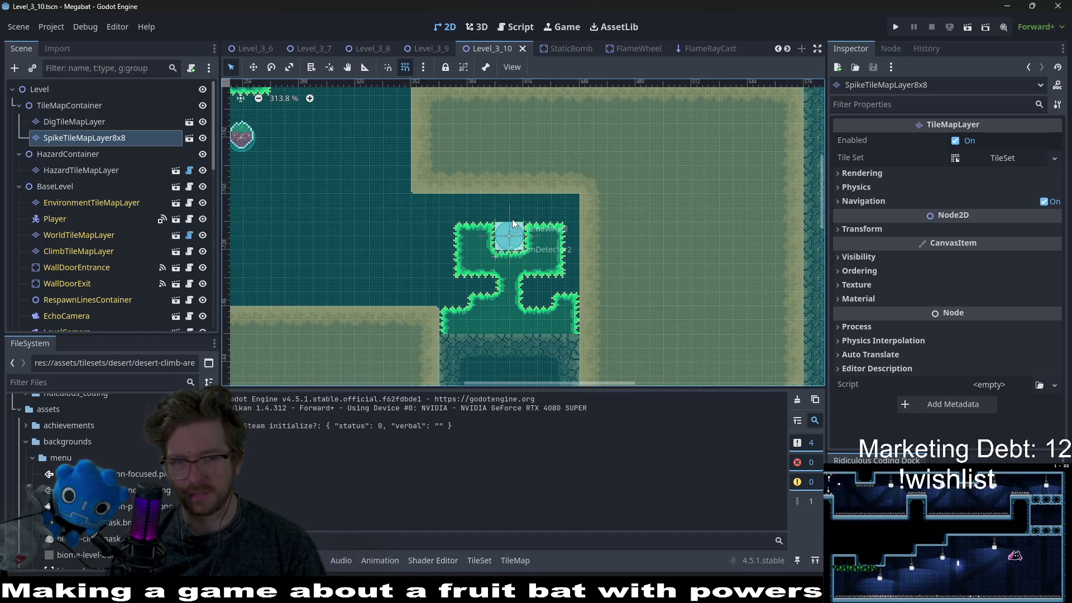
{"action": "left_click", "coordinate": [98, 122]}
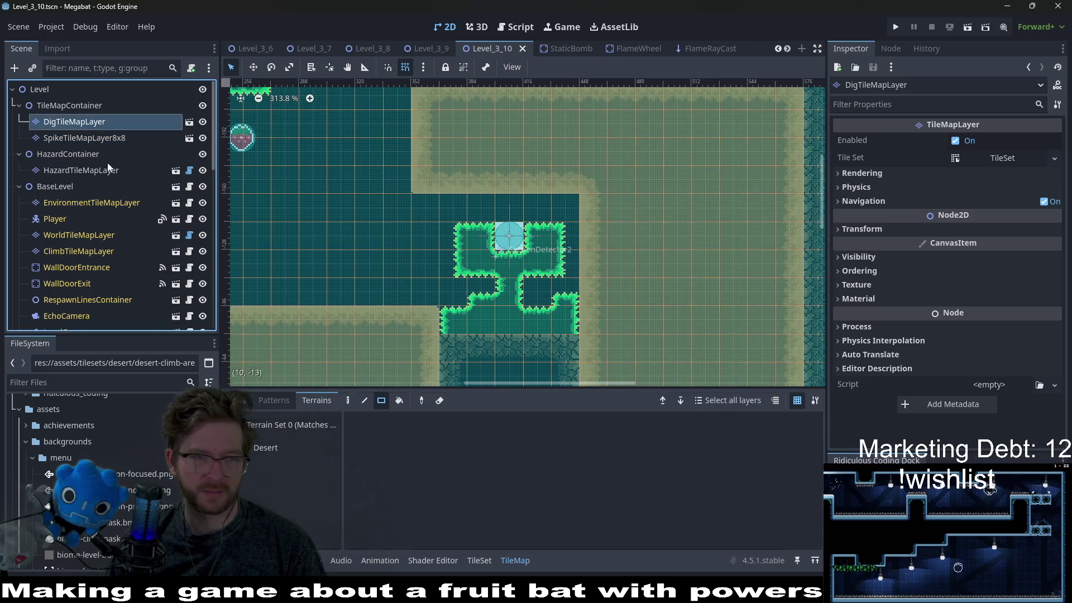
Paint two strips of Desert dig tiles left of the spikes, then save and run the level
{"action": "left_click", "coordinate": [262, 447]}
{"action": "left_click_drag", "start_coordinate": [541, 211], "coordinate": [436, 205]}
{"action": "left_click_drag", "start_coordinate": [466, 268], "coordinate": [557, 256]}
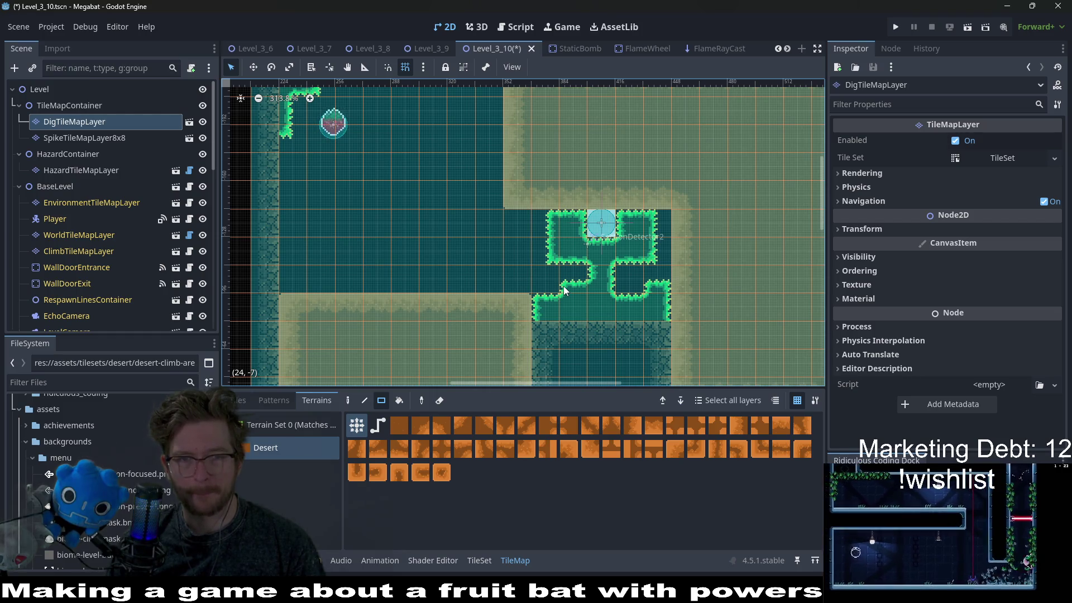
{"action": "left_click", "coordinate": [974, 28]}
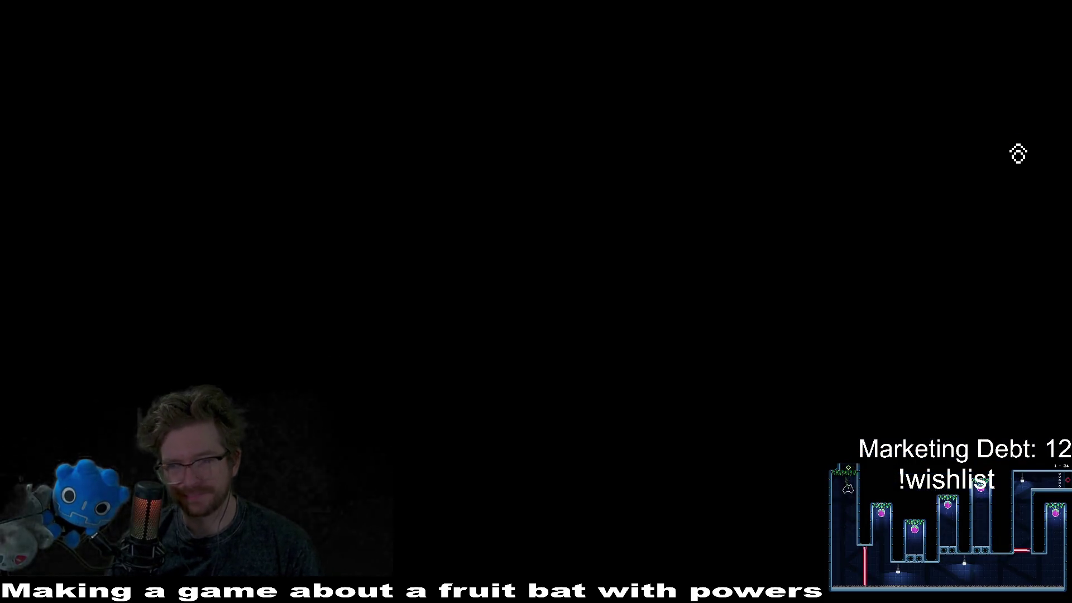
Fly the bat down and up through the shafts, burrow upward, and collect the strawberry
{"action": "key", "text": "Down"}
{"action": "key", "text": "Right"}
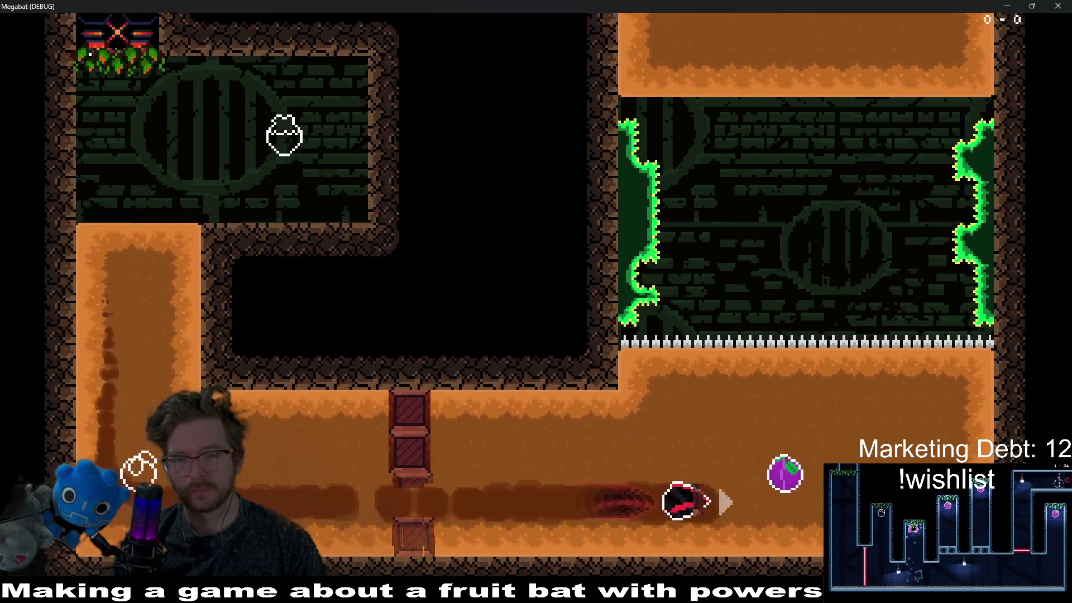
{"action": "key", "text": "Up"}
{"action": "key", "text": "Left"}
{"action": "key", "text": "Up"}
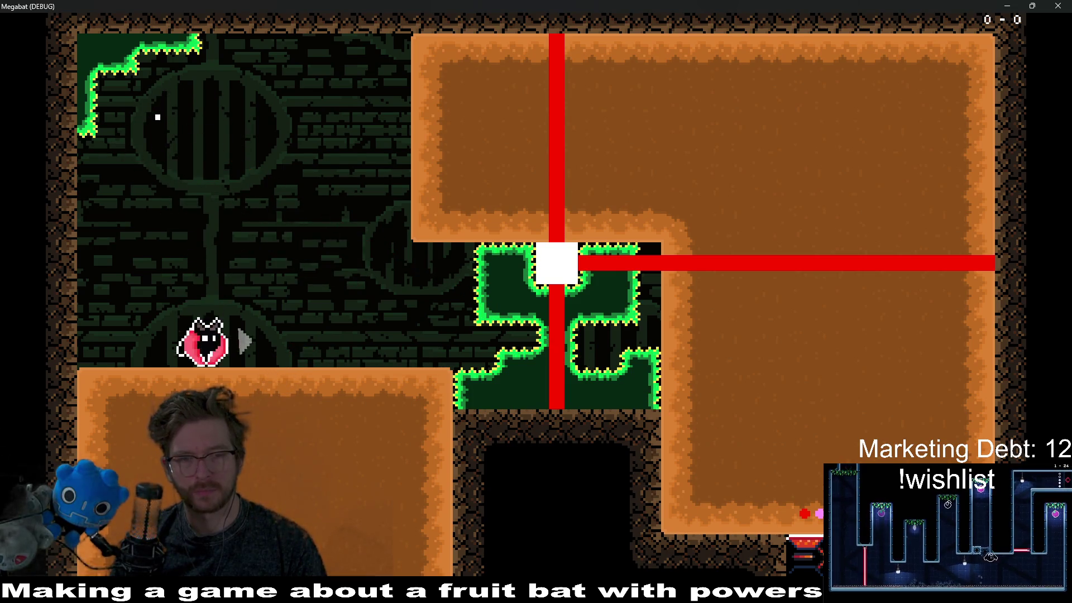
{"action": "key", "text": "Up"}
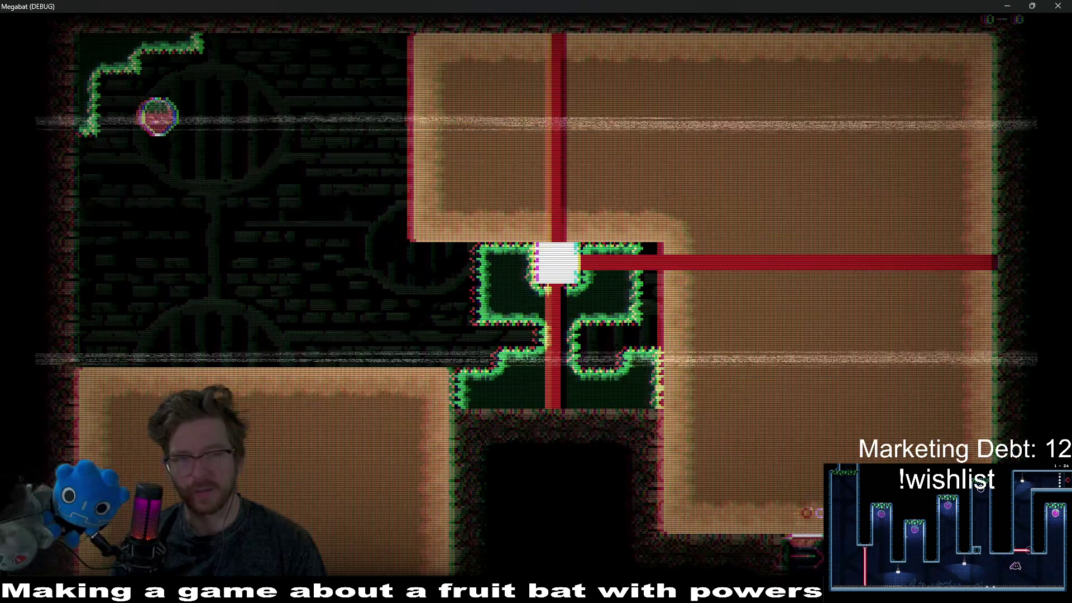
{"action": "key", "text": "Down"}
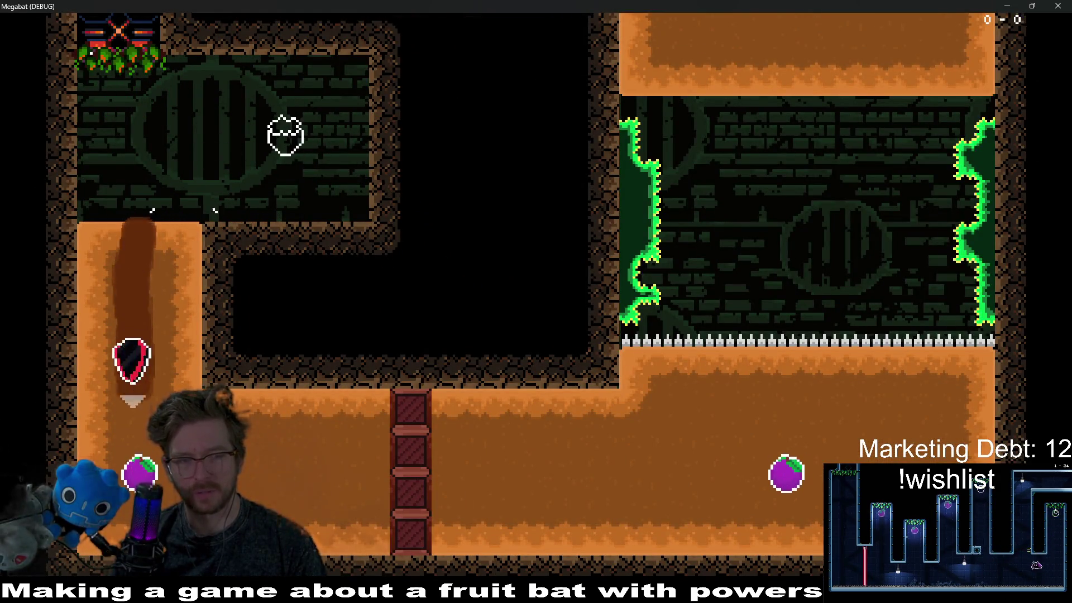
{"action": "key", "text": "Right"}
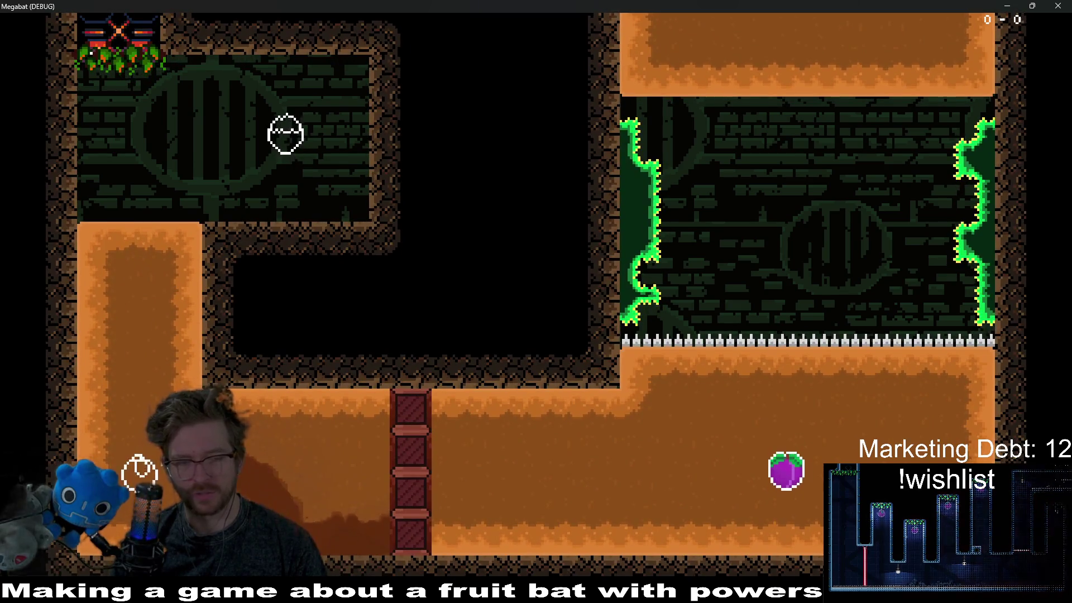
{"action": "key", "text": "Up"}
{"action": "key", "text": "Left"}
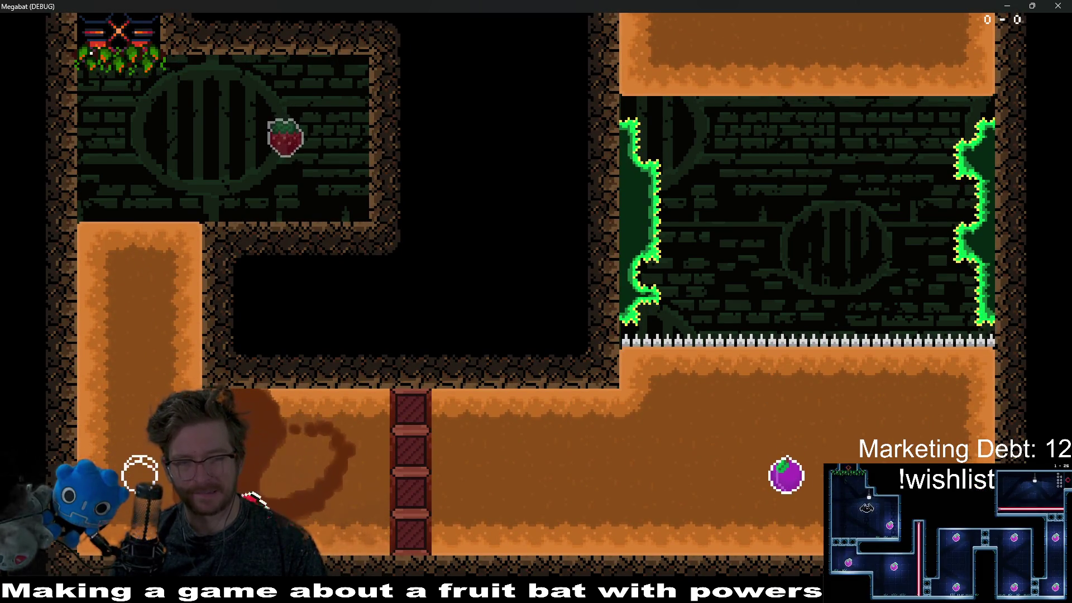
{"action": "key", "text": "Right"}
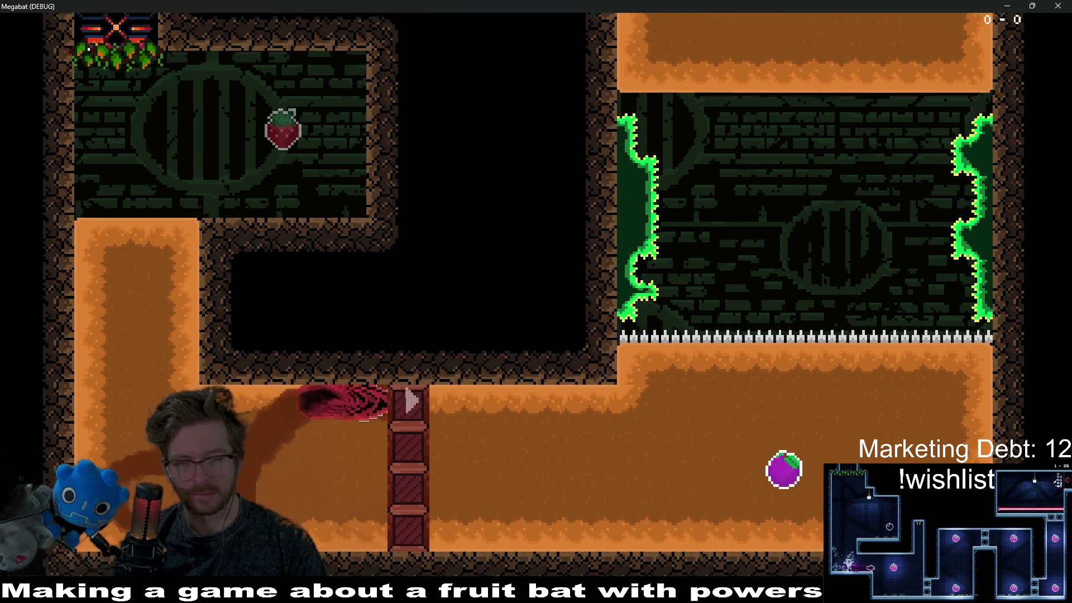
{"action": "key", "text": "Up"}
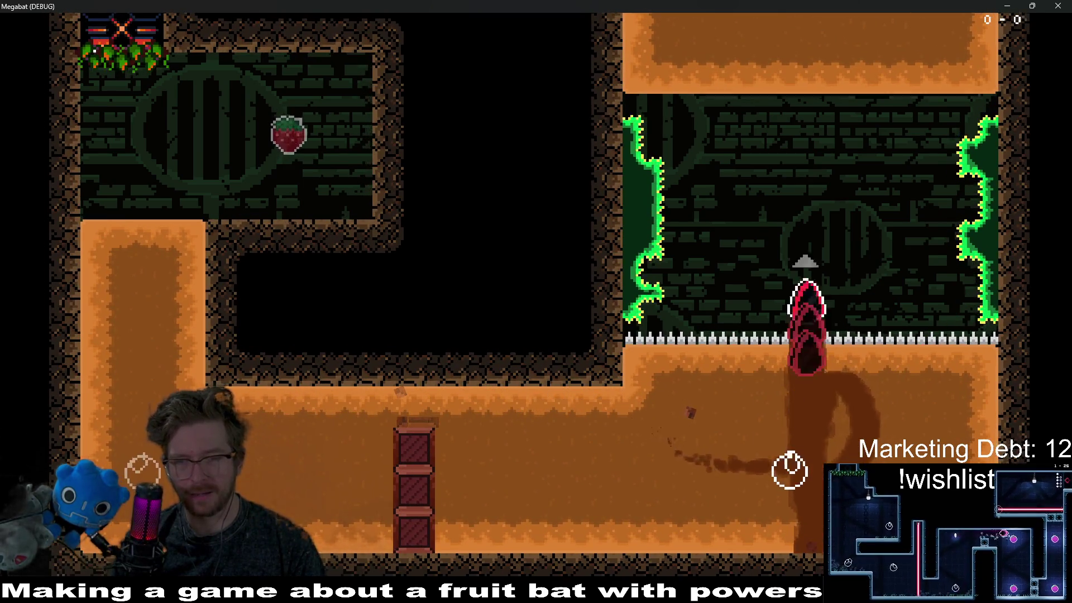
{"action": "key", "text": "Left"}
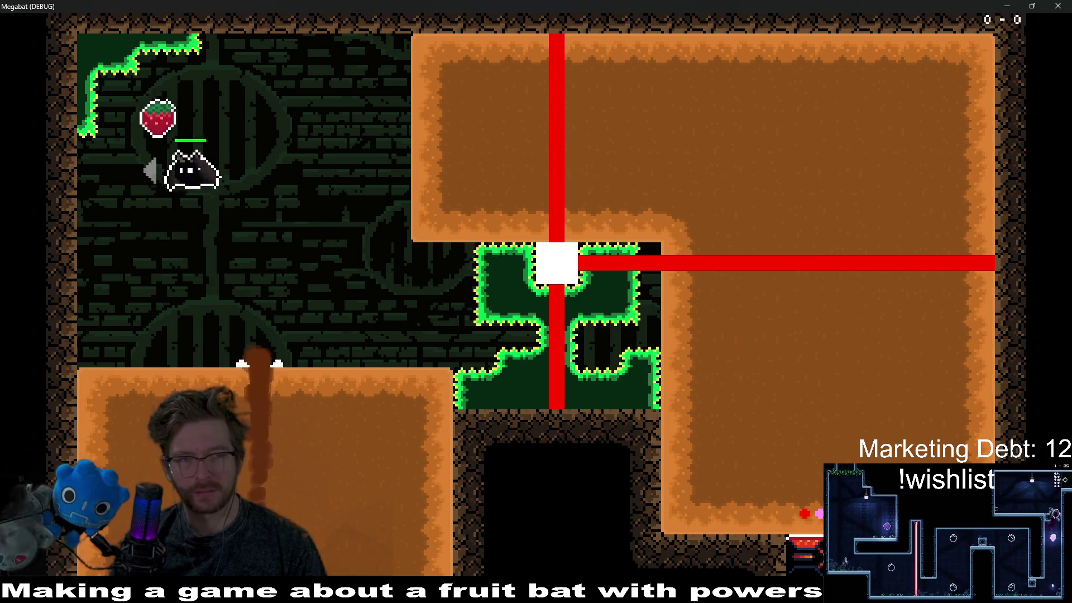
{"action": "key", "text": "Right"}
Loop the bat through the dirt beside the flame wheel until it hits a laser, then end the playtest
{"action": "key", "text": "Right"}
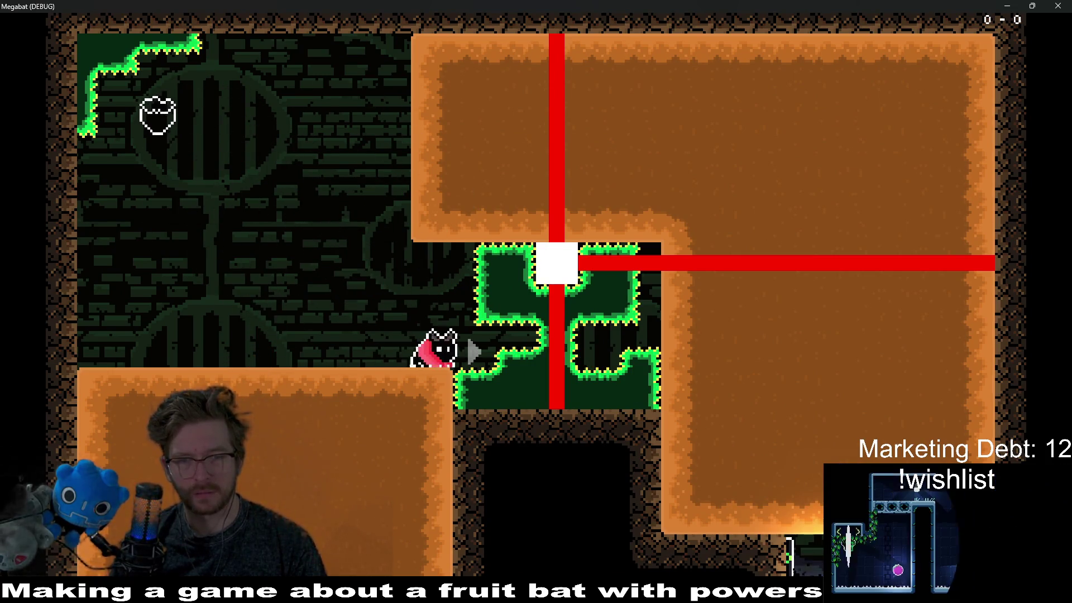
{"action": "key", "text": "Left"}
{"action": "key", "text": "Up"}
{"action": "key", "text": "Right"}
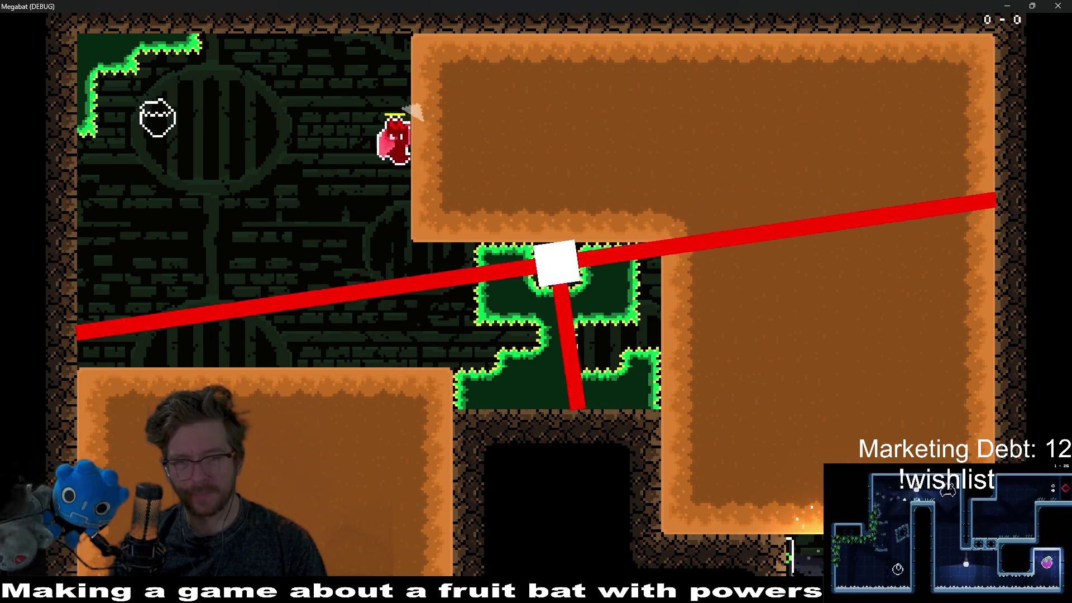
{"action": "key", "text": "Right"}
{"action": "key", "text": "Down"}
{"action": "key", "text": "Left"}
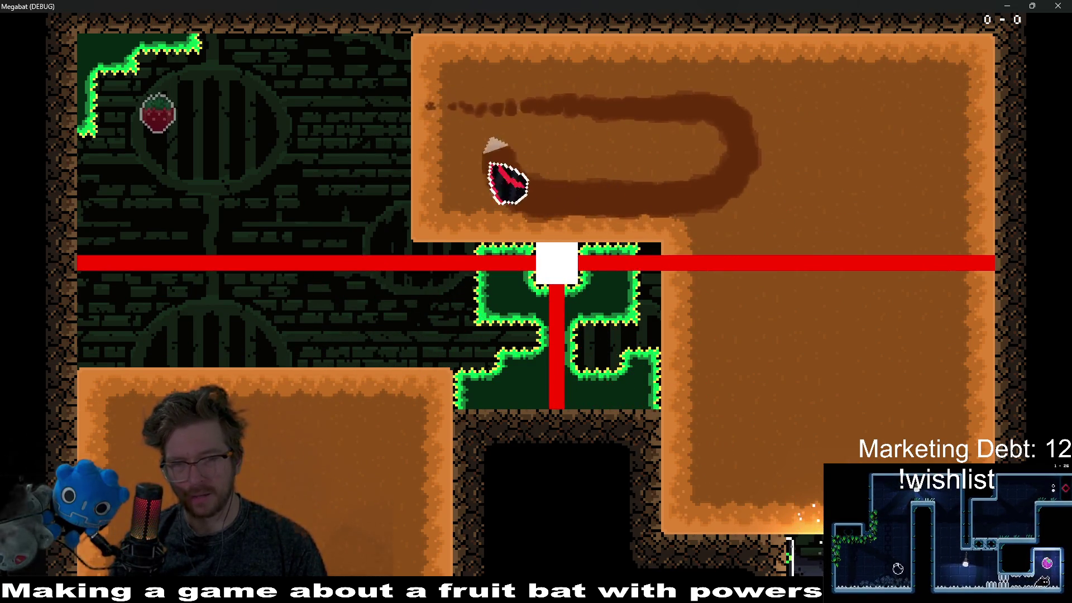
{"action": "key", "text": "Up"}
{"action": "key", "text": "Right"}
{"action": "key", "text": "Down"}
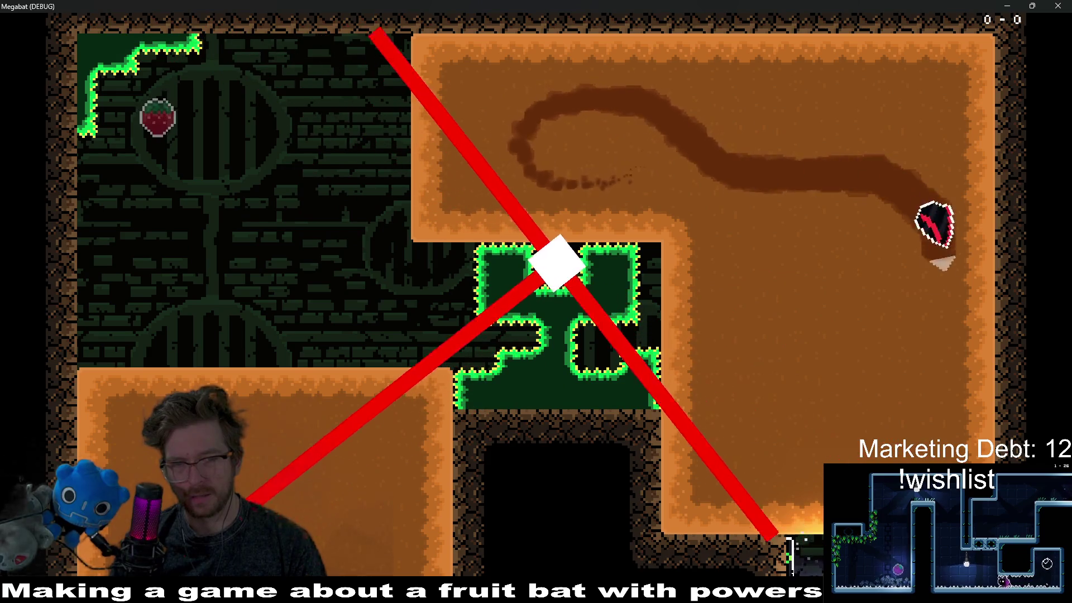
{"action": "key", "text": "Left"}
{"action": "key", "text": "Up"}
{"action": "key", "text": "Left"}
{"action": "key", "text": "Right"}
{"action": "key", "text": "Left"}
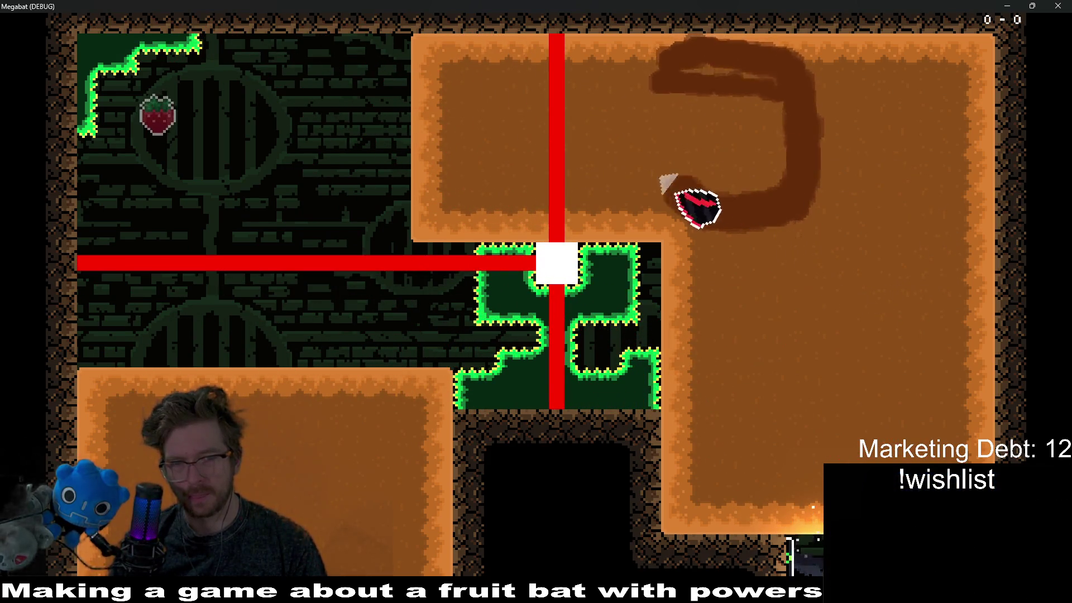
{"action": "key", "text": "Up"}
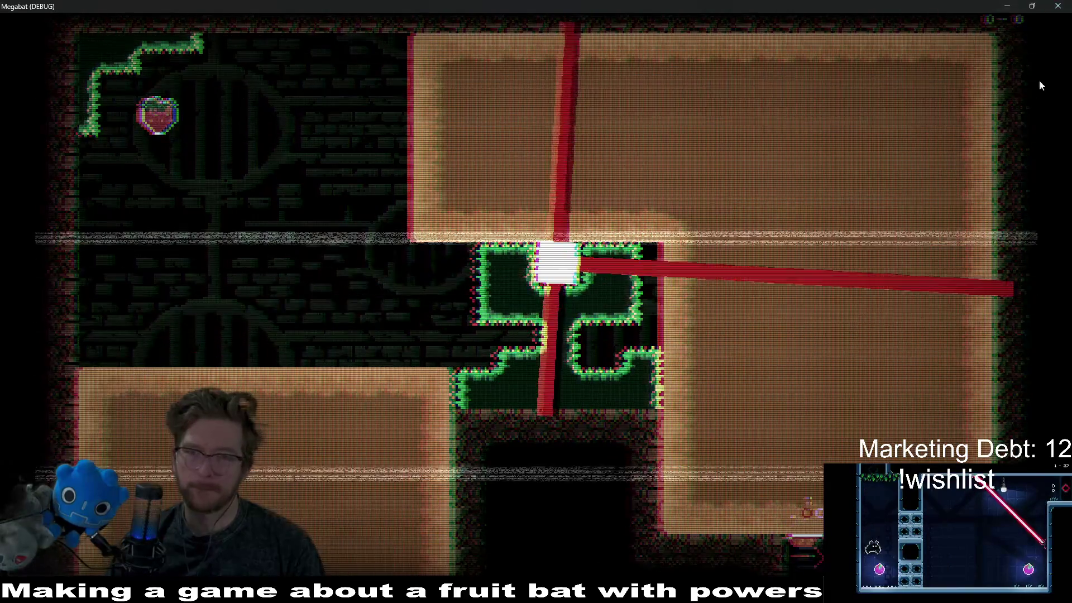
{"action": "left_click", "coordinate": [1005, 6]}
{"action": "scroll", "coordinate": [614, 267], "scroll_direction": "up", "scroll_amount": 4}
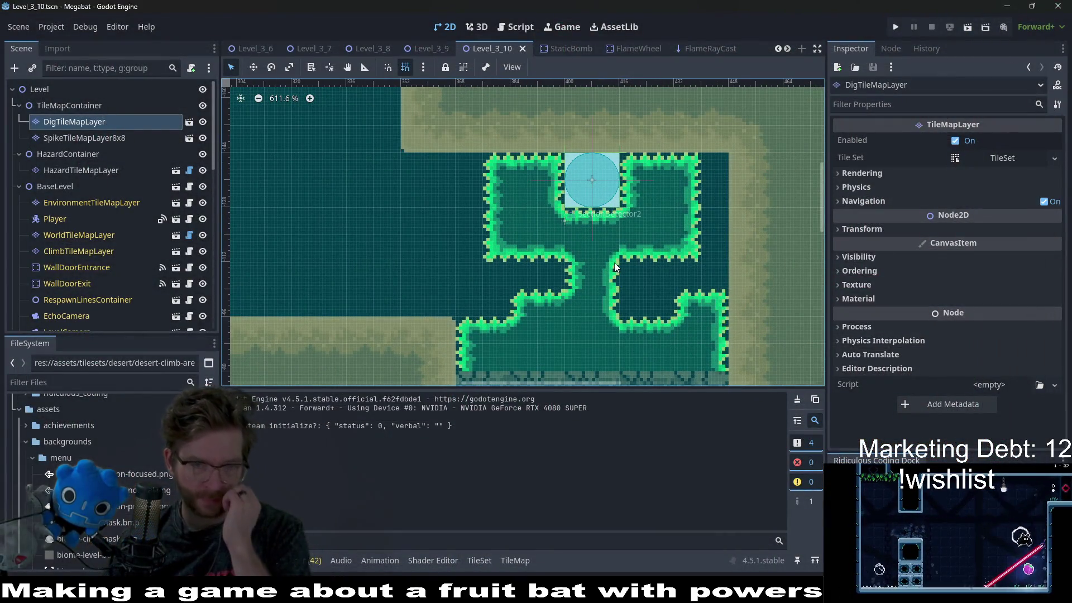
On SpikeTileMapLayer8x8, repaint the spikes under the flame wheel into one solid block with a narrow rising column
{"action": "mouse_move", "coordinate": [525, 326]}
{"action": "left_mouse_down"}
{"action": "mouse_move", "coordinate": [547, 259]}
{"action": "mouse_move", "coordinate": [530, 301]}
{"action": "left_mouse_up"}
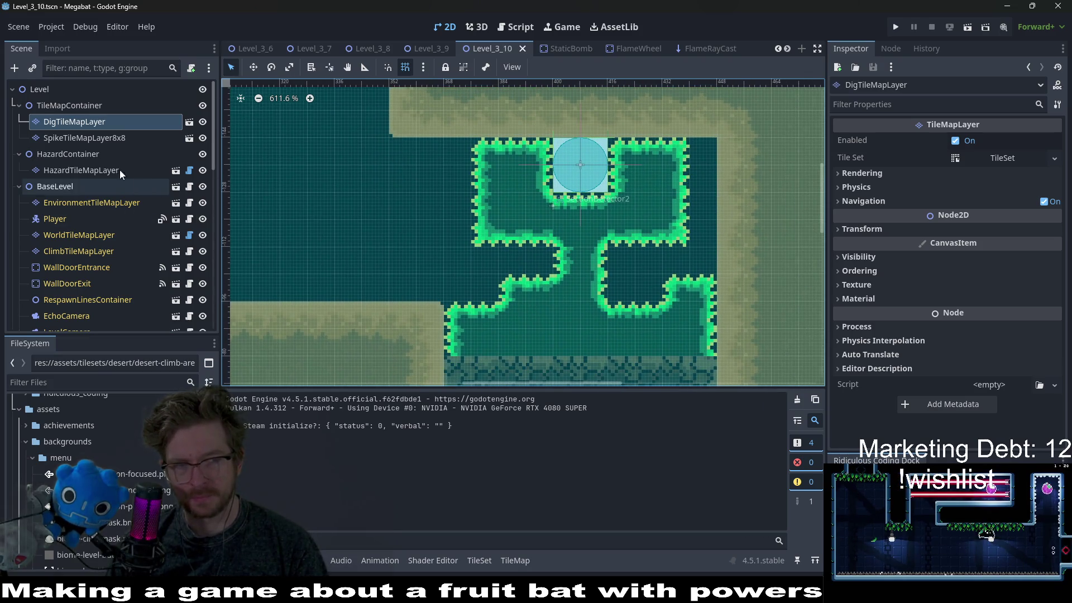
{"action": "left_click", "coordinate": [101, 138]}
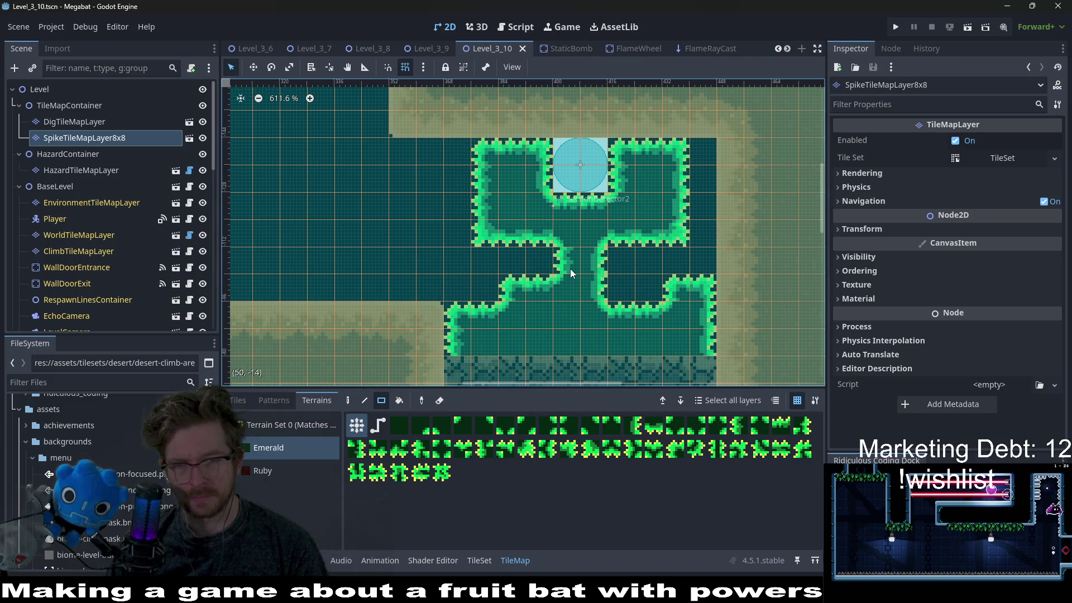
{"action": "scroll", "coordinate": [570, 270], "scroll_direction": "down", "scroll_amount": 3}
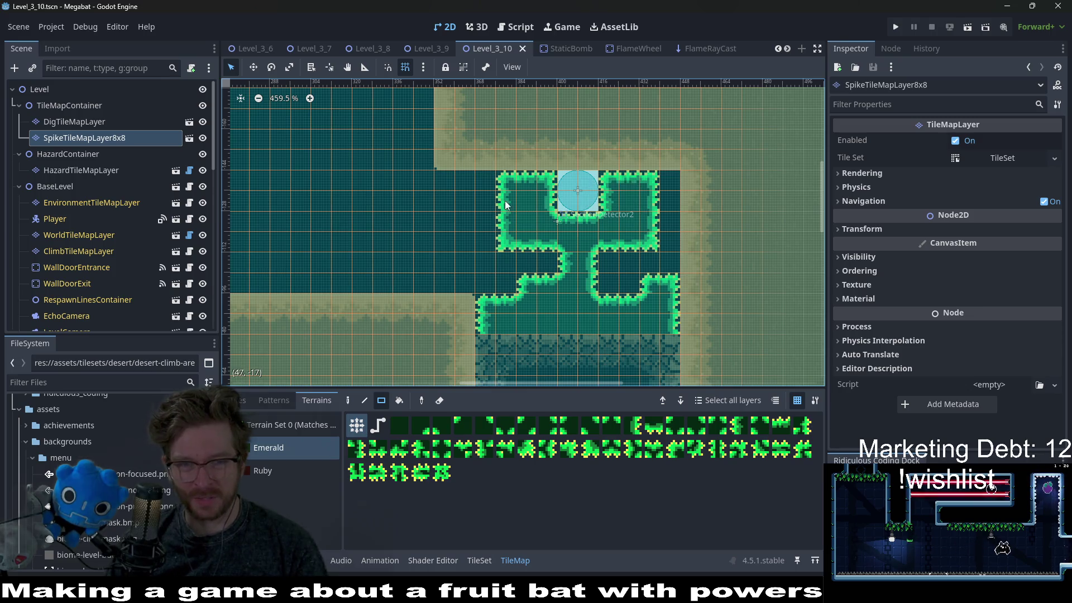
{"action": "mouse_move", "coordinate": [545, 263]}
{"action": "left_mouse_down"}
{"action": "mouse_move", "coordinate": [552, 313]}
{"action": "mouse_move", "coordinate": [501, 287]}
{"action": "left_mouse_up"}
{"action": "mouse_move", "coordinate": [621, 183]}
{"action": "left_mouse_down"}
{"action": "mouse_move", "coordinate": [669, 287]}
{"action": "mouse_move", "coordinate": [610, 262]}
{"action": "left_mouse_up"}
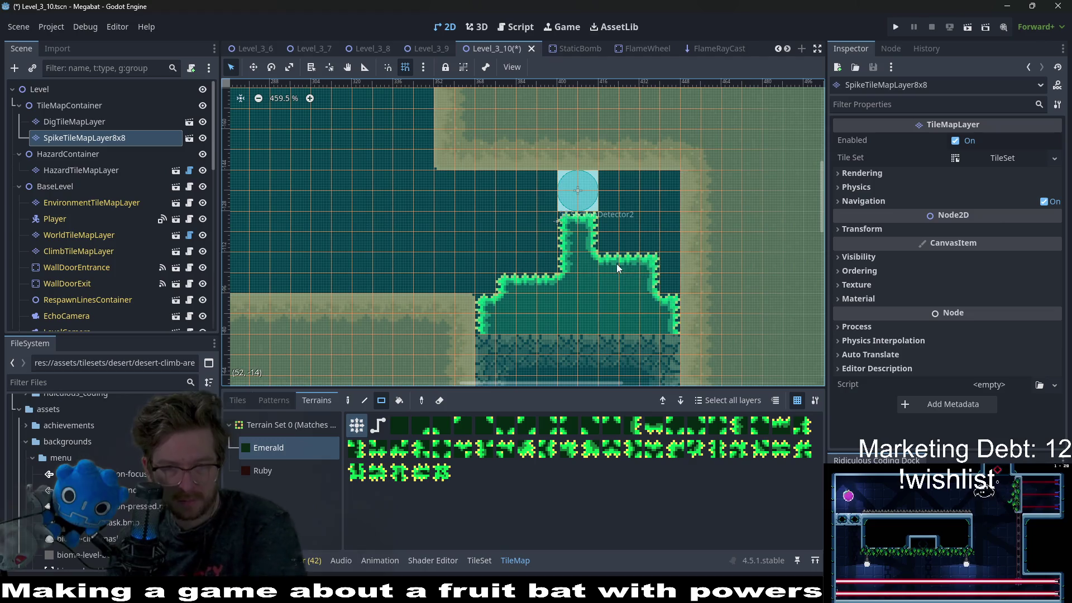
{"action": "scroll", "coordinate": [681, 283], "scroll_direction": "down", "scroll_amount": 3}
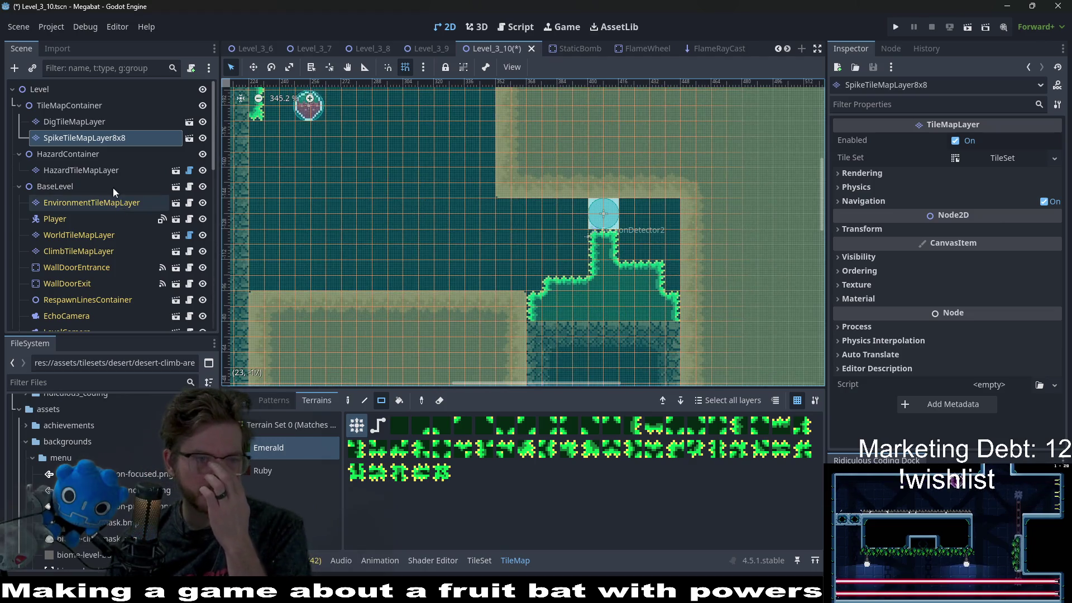
{"action": "scroll", "coordinate": [95, 209], "scroll_direction": "down", "scroll_amount": 8}
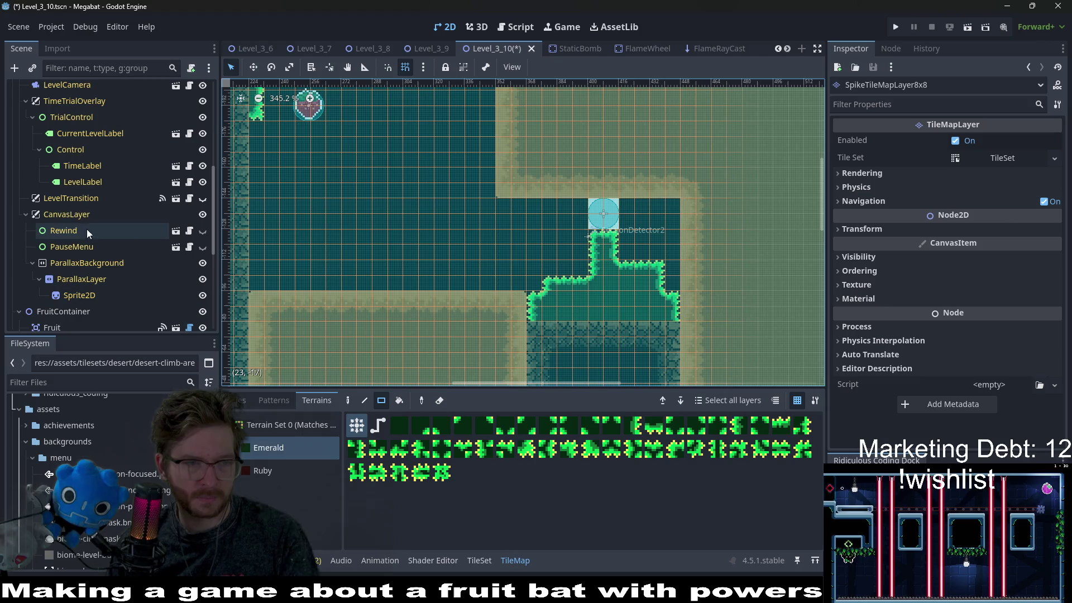
{"action": "scroll", "coordinate": [84, 268], "scroll_direction": "down", "scroll_amount": 5}
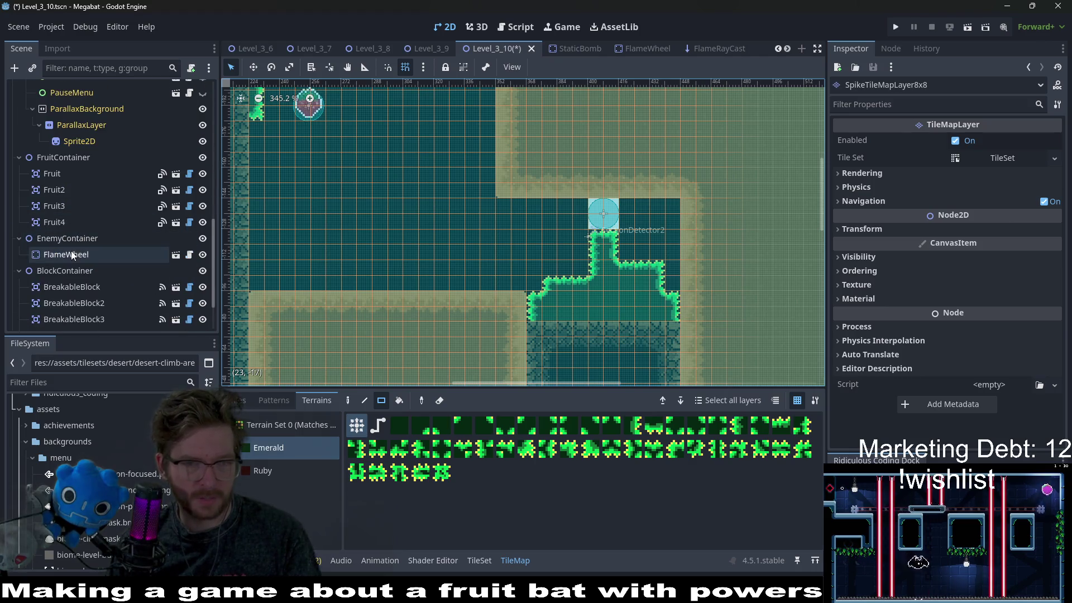
Nudge FlameWheel right so it sits directly above the narrow spike column
{"action": "left_click", "coordinate": [72, 254]}
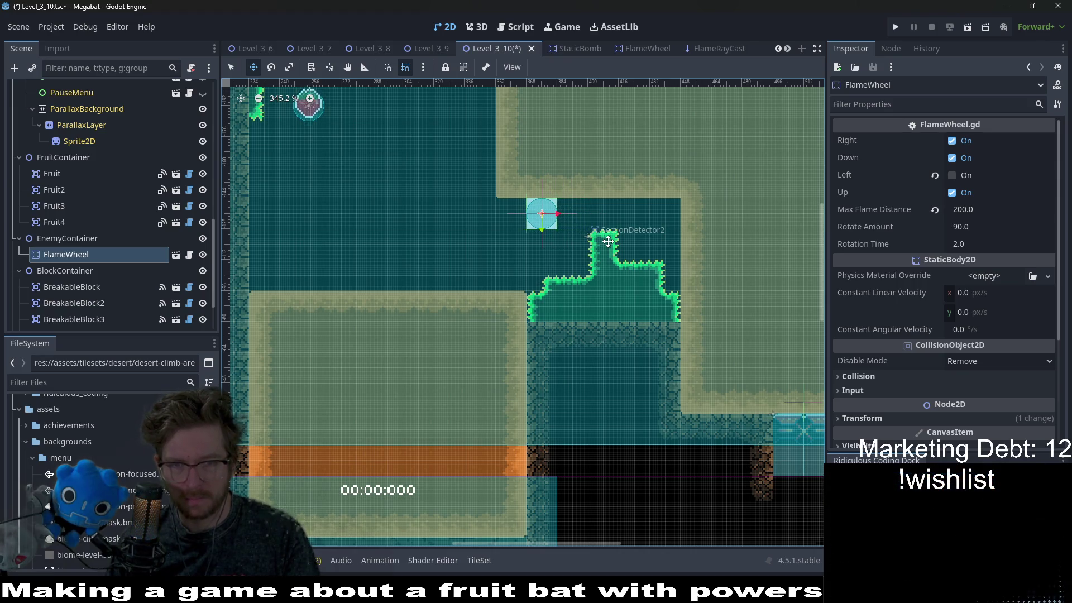
{"action": "scroll", "coordinate": [561, 226], "scroll_direction": "up", "scroll_amount": 4}
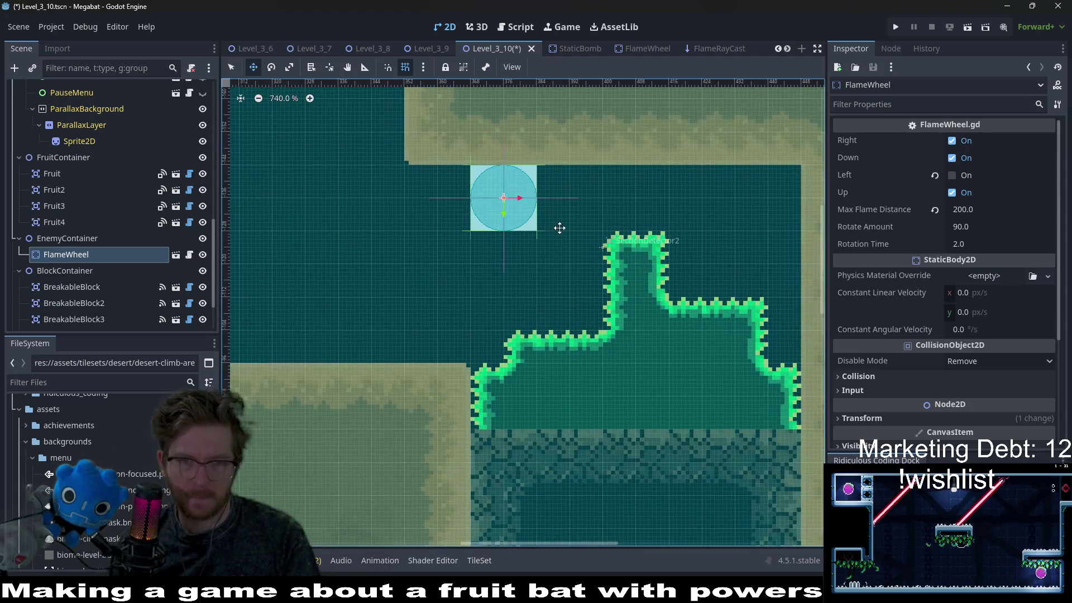
{"action": "scroll", "coordinate": [510, 272], "scroll_direction": "down", "scroll_amount": 6}
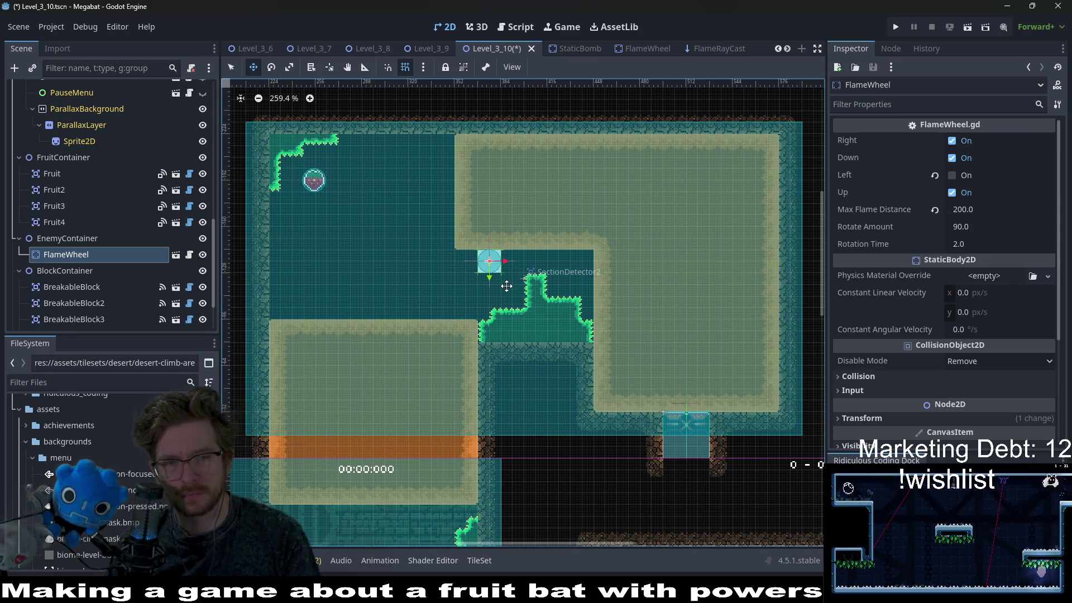
{"action": "key", "text": "Right"}
{"action": "key", "text": "Right"}
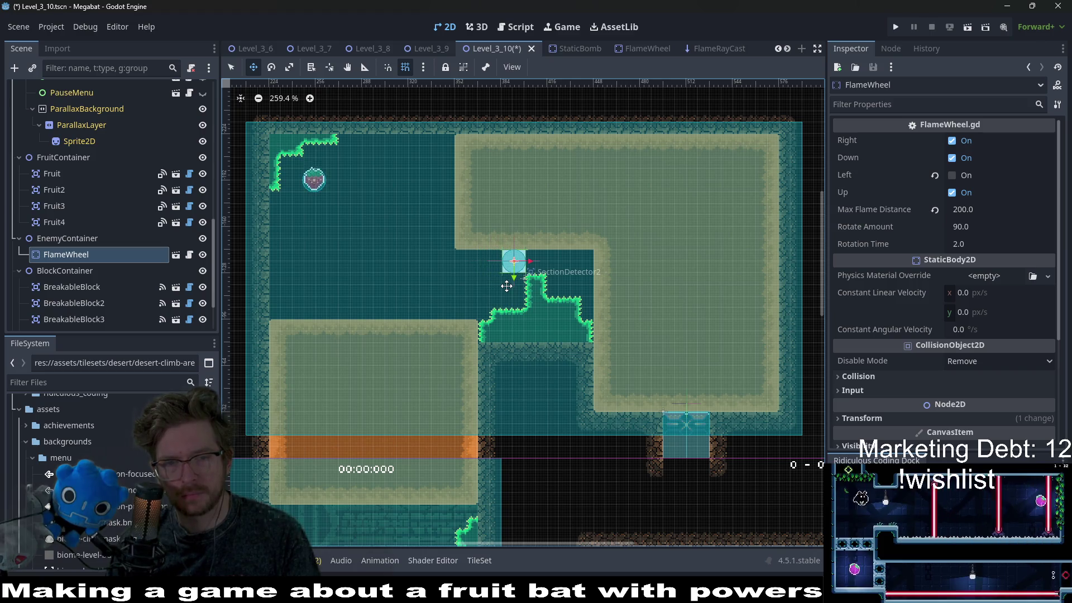
{"action": "scroll", "coordinate": [508, 285], "scroll_direction": "up", "scroll_amount": 6}
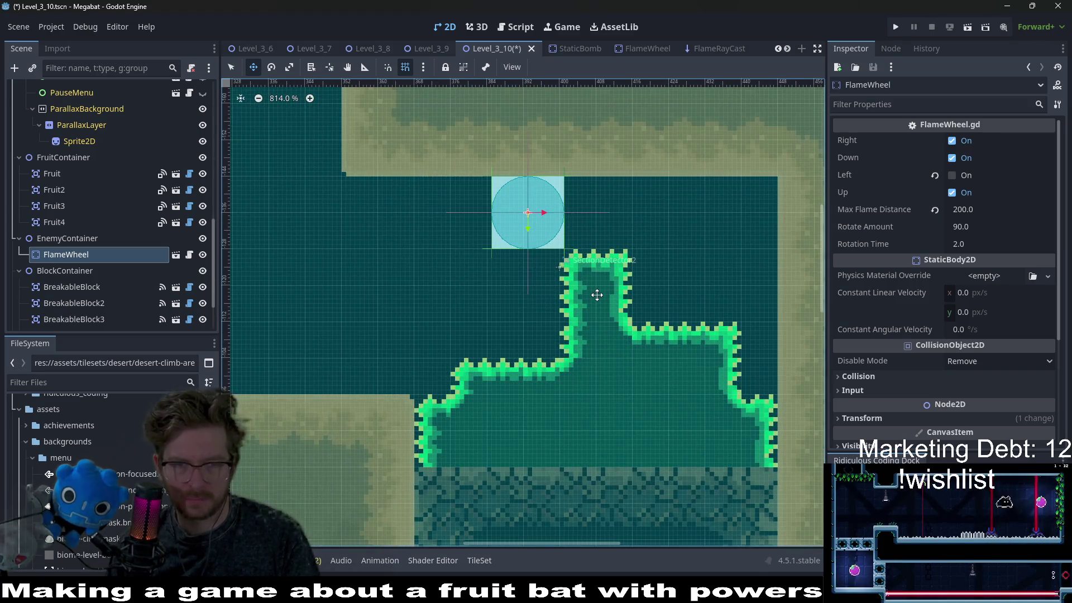
{"action": "scroll", "coordinate": [596, 295], "scroll_direction": "down", "scroll_amount": 5}
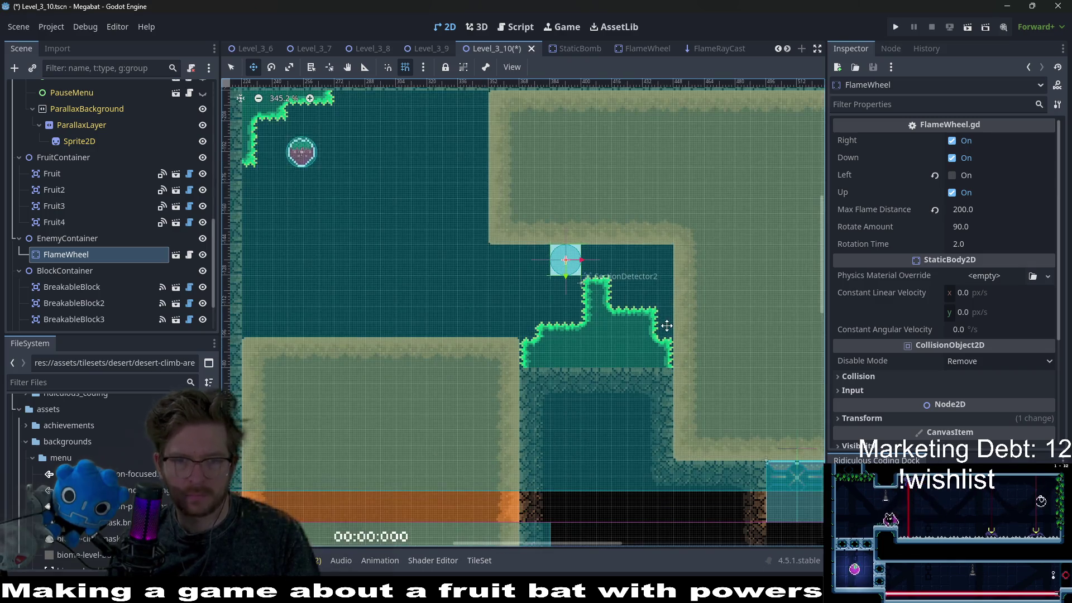
{"action": "scroll", "coordinate": [96, 260], "scroll_direction": "up", "scroll_amount": 5}
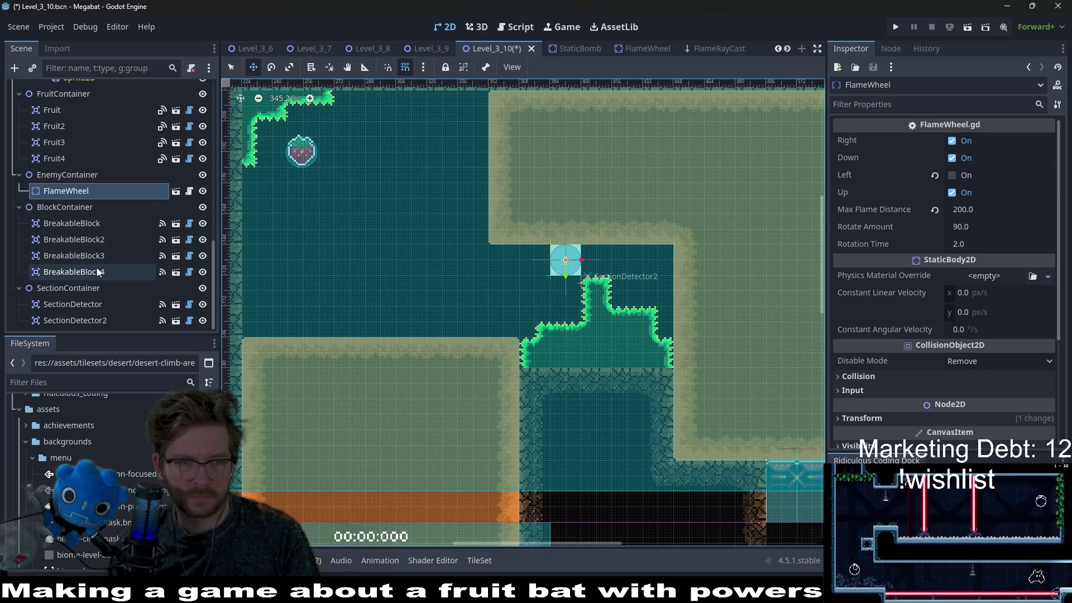
{"action": "scroll", "coordinate": [96, 260], "scroll_direction": "up", "scroll_amount": 5}
{"action": "left_click", "coordinate": [92, 171]}
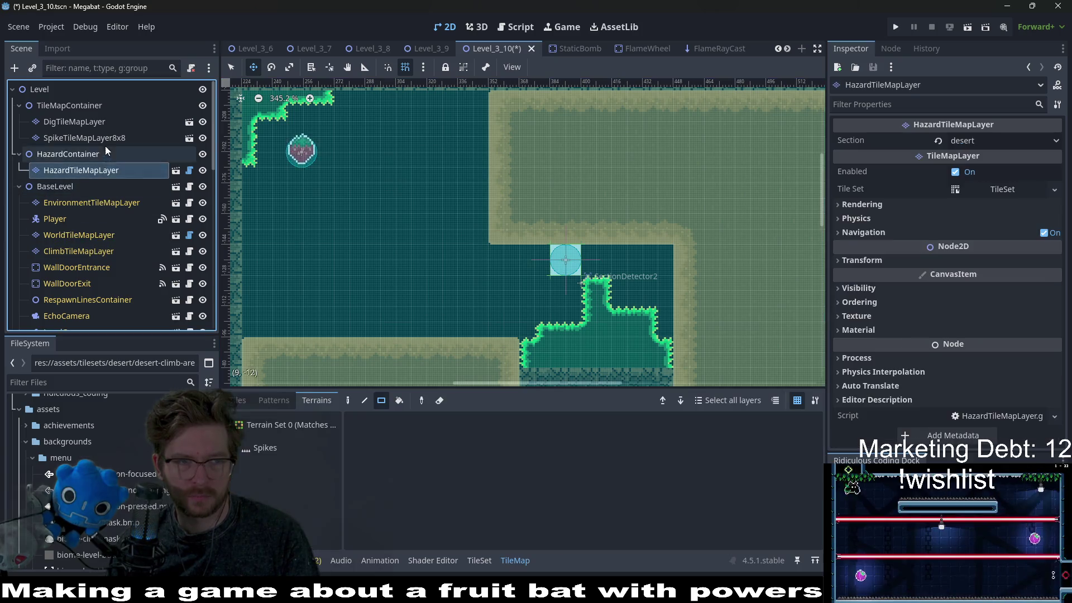
Repaint the Emerald spike block's top beneath the flame wheel into low, scalloped bumps
{"action": "left_click", "coordinate": [84, 138]}
{"action": "left_click", "coordinate": [268, 447]}
{"action": "scroll", "coordinate": [595, 235], "scroll_direction": "down", "scroll_amount": 4}
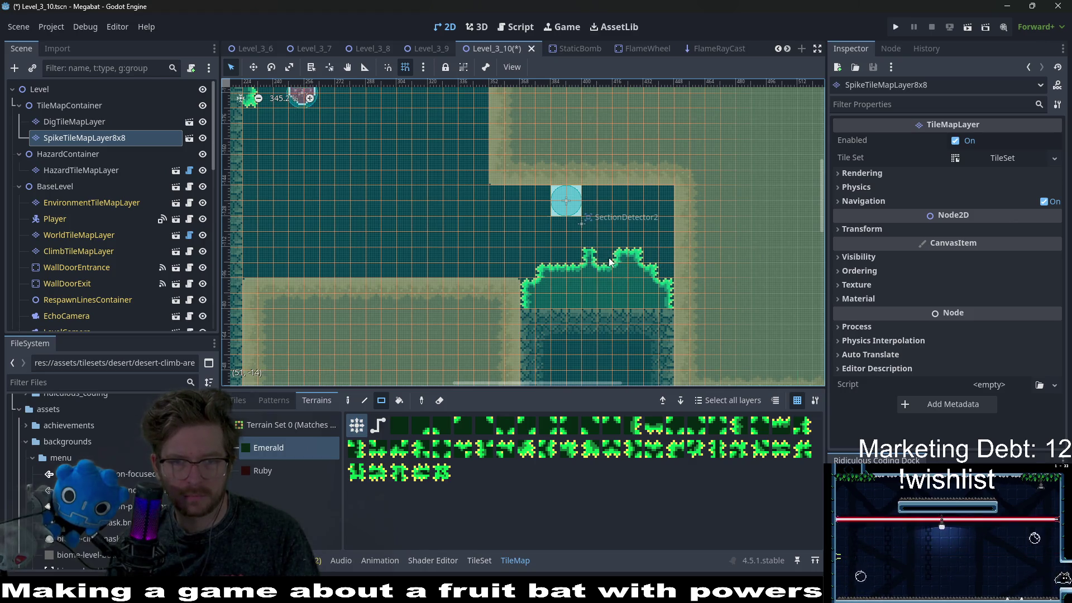
{"action": "scroll", "coordinate": [579, 299], "scroll_direction": "up", "scroll_amount": 3}
{"action": "scroll", "coordinate": [579, 300], "scroll_direction": "right", "scroll_amount": 2}
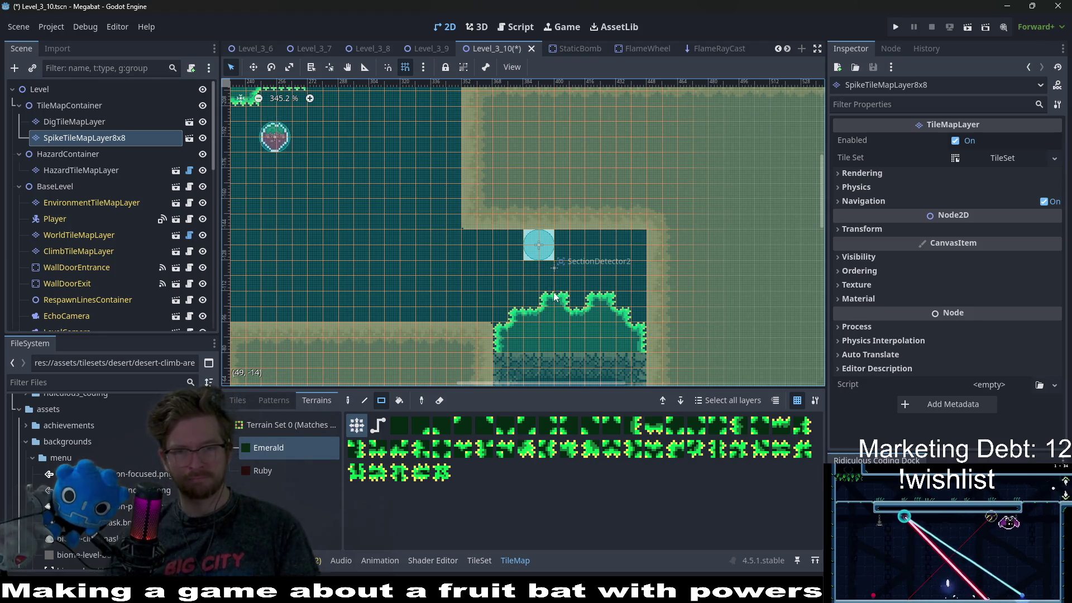
{"action": "scroll", "coordinate": [539, 307], "scroll_direction": "down", "scroll_amount": 1}
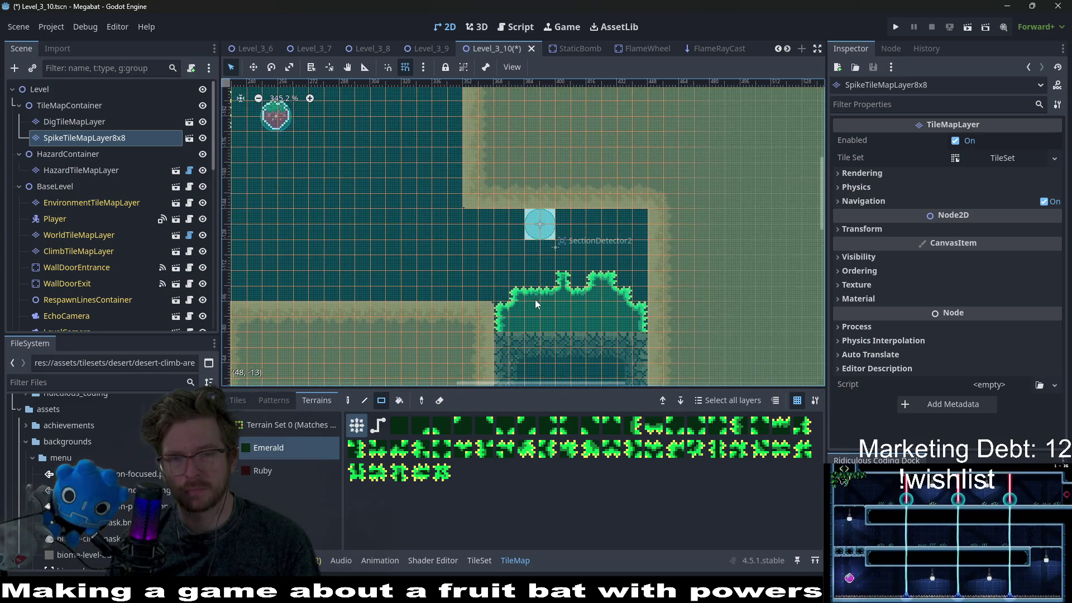
{"action": "scroll", "coordinate": [592, 307], "scroll_direction": "down", "scroll_amount": 2}
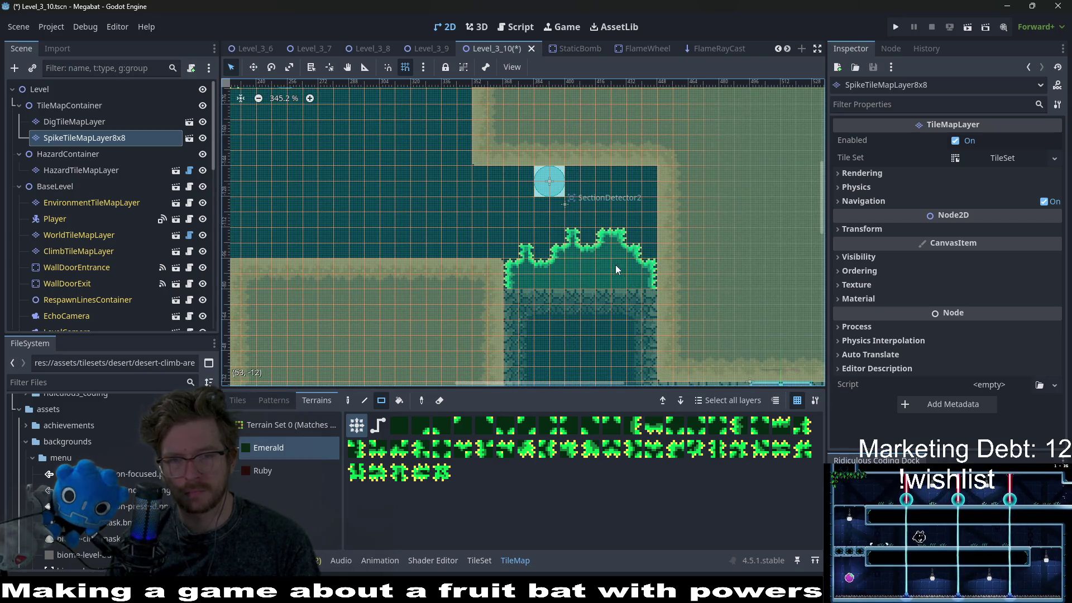
{"action": "scroll", "coordinate": [592, 276], "scroll_direction": "up", "scroll_amount": 1}
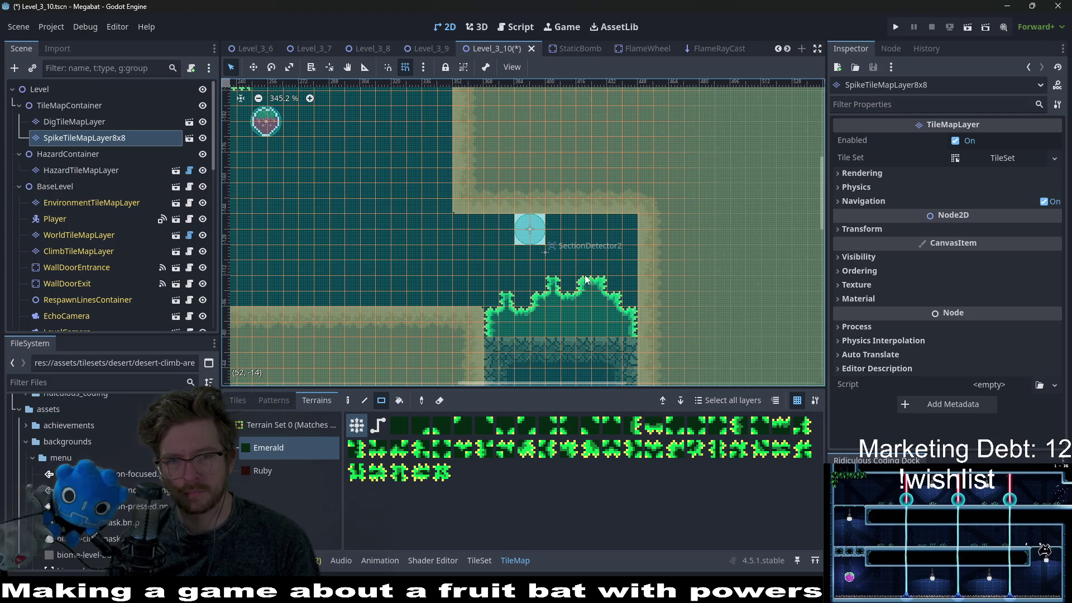
{"action": "scroll", "coordinate": [611, 243], "scroll_direction": "up", "scroll_amount": 1}
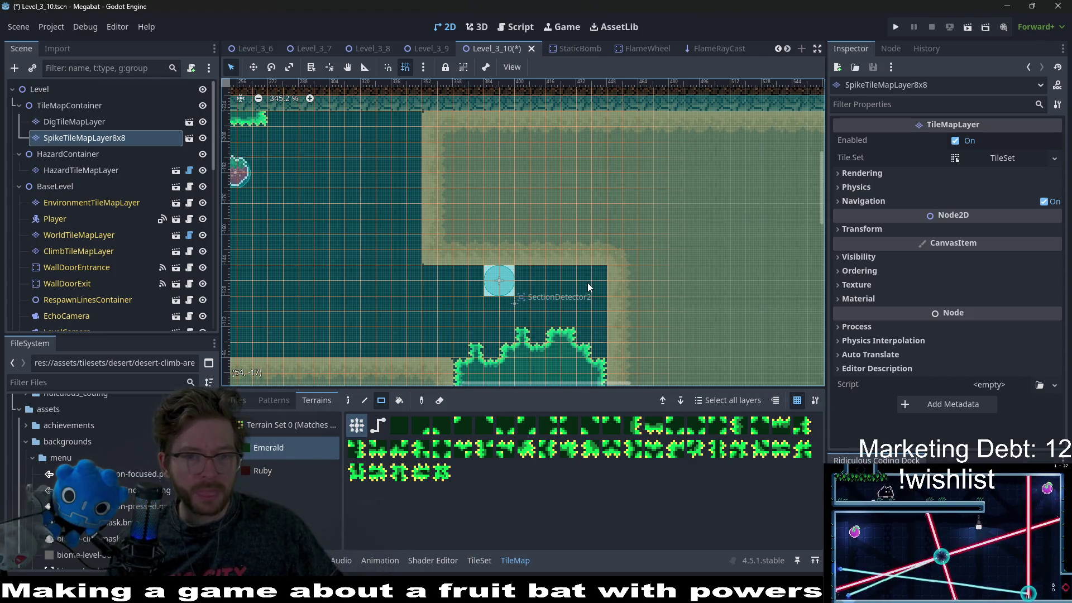
{"action": "mouse_move", "coordinate": [601, 322]}
{"action": "left_mouse_down"}
{"action": "mouse_move", "coordinate": [593, 239]}
{"action": "mouse_move", "coordinate": [595, 249]}
{"action": "left_mouse_up"}
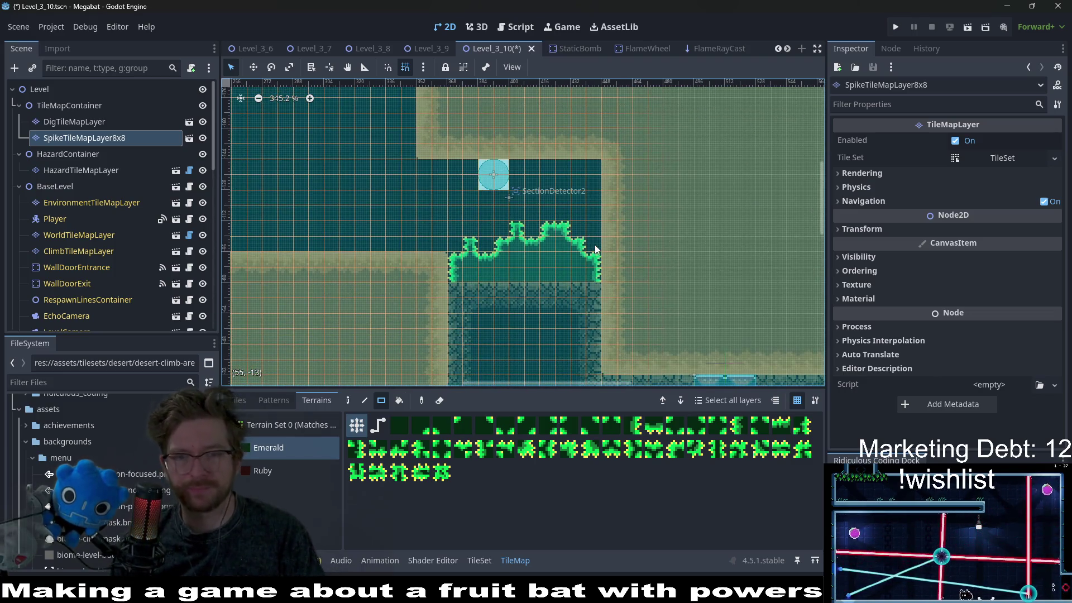
{"action": "scroll", "coordinate": [595, 249], "scroll_direction": "down", "scroll_amount": 3}
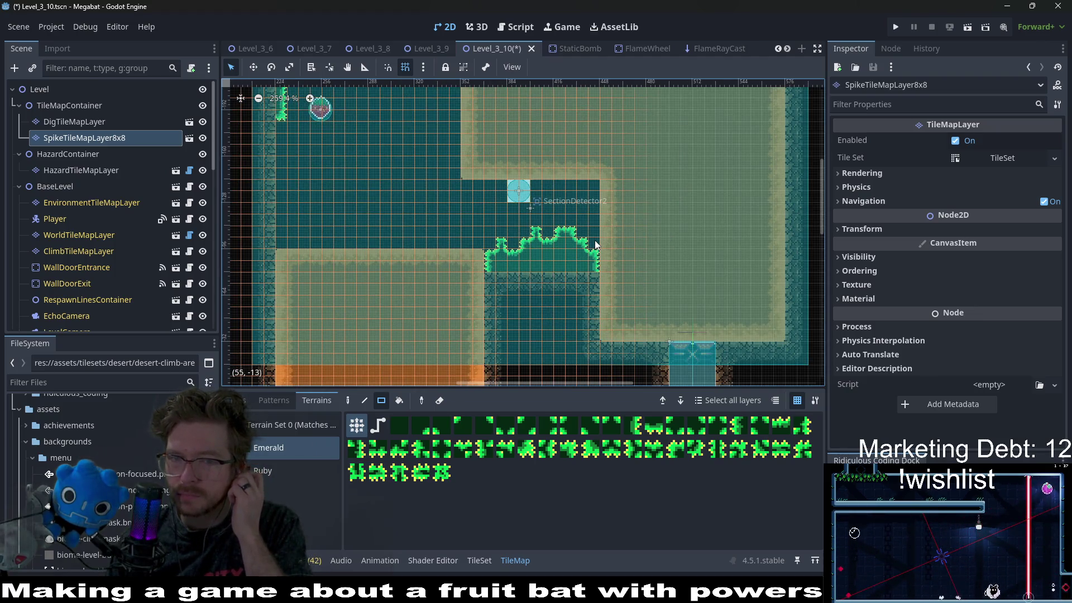
{"action": "left_click", "coordinate": [102, 124]}
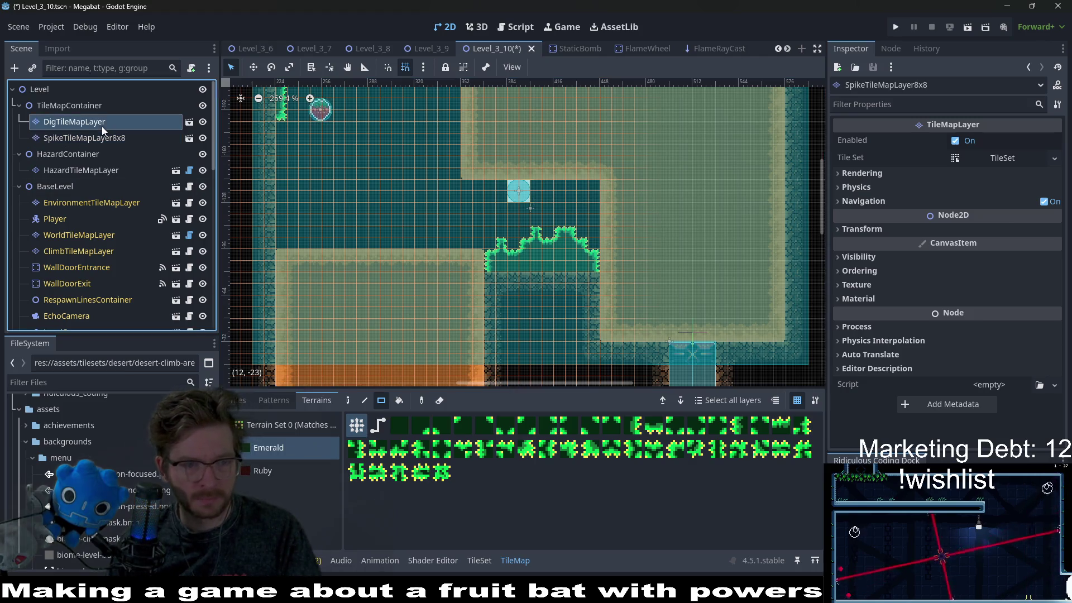
Paint Desert dig tiles over the dark notch left of the green-topped mound
{"action": "left_click_drag", "start_coordinate": [591, 263], "coordinate": [567, 198]}
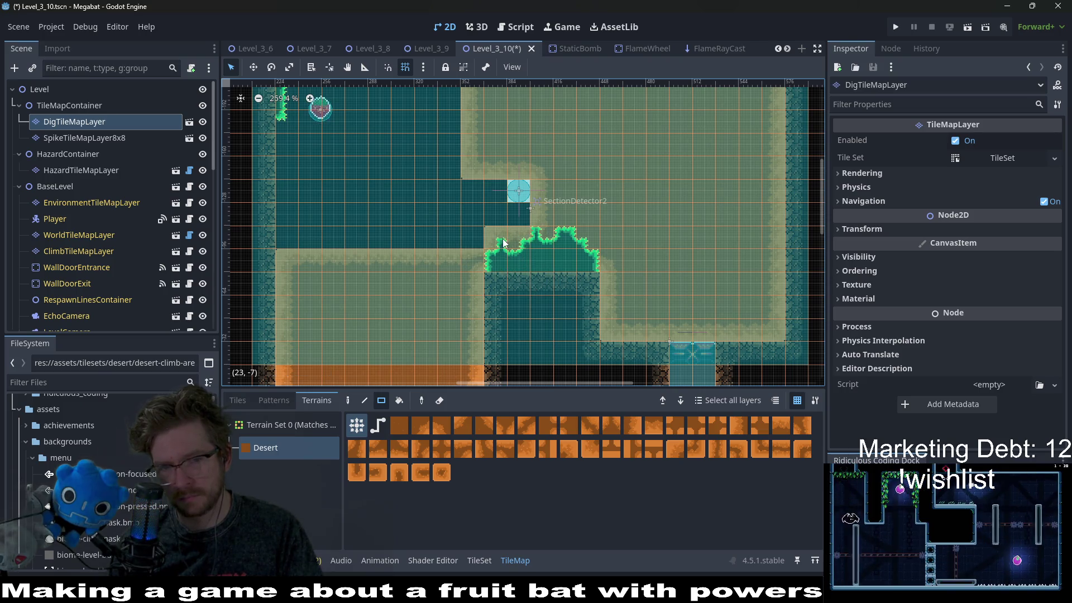
{"action": "left_click_drag", "start_coordinate": [501, 212], "coordinate": [504, 196]}
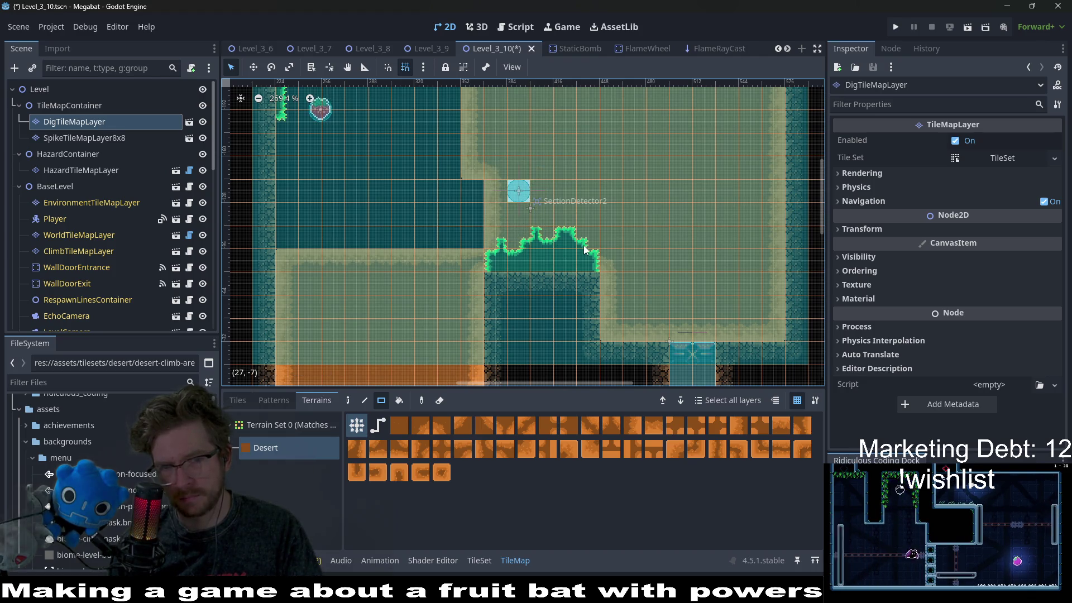
{"action": "left_click_drag", "start_coordinate": [593, 216], "coordinate": [575, 278]}
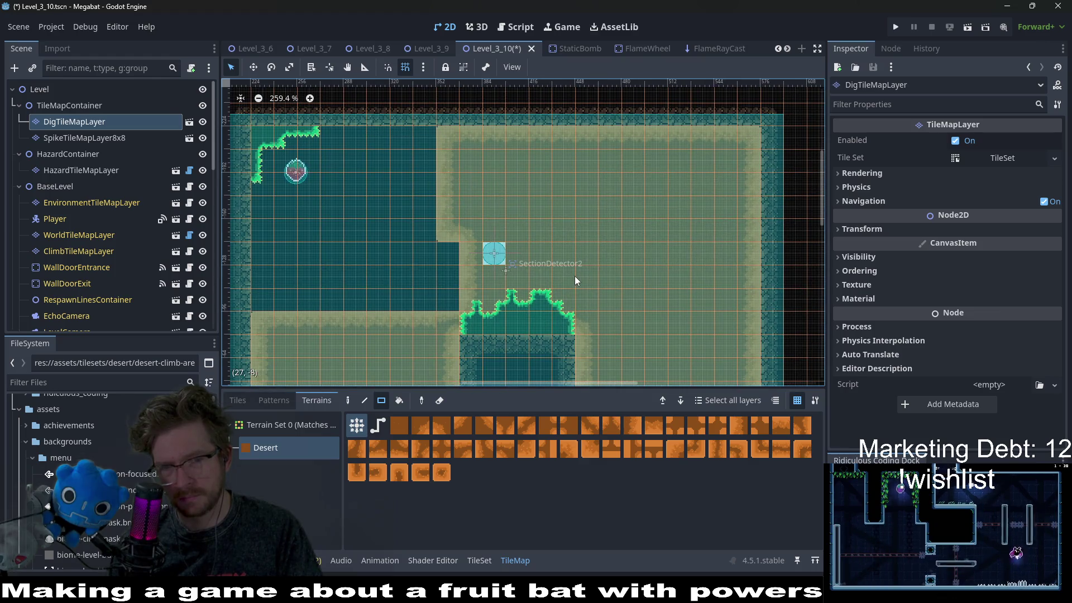
{"action": "scroll", "coordinate": [575, 276], "scroll_direction": "down", "scroll_amount": 3}
Save and run Level_3_10, flying the bat down the shaft, along the corridor, and grabbing the strawberry
{"action": "left_click", "coordinate": [963, 30]}
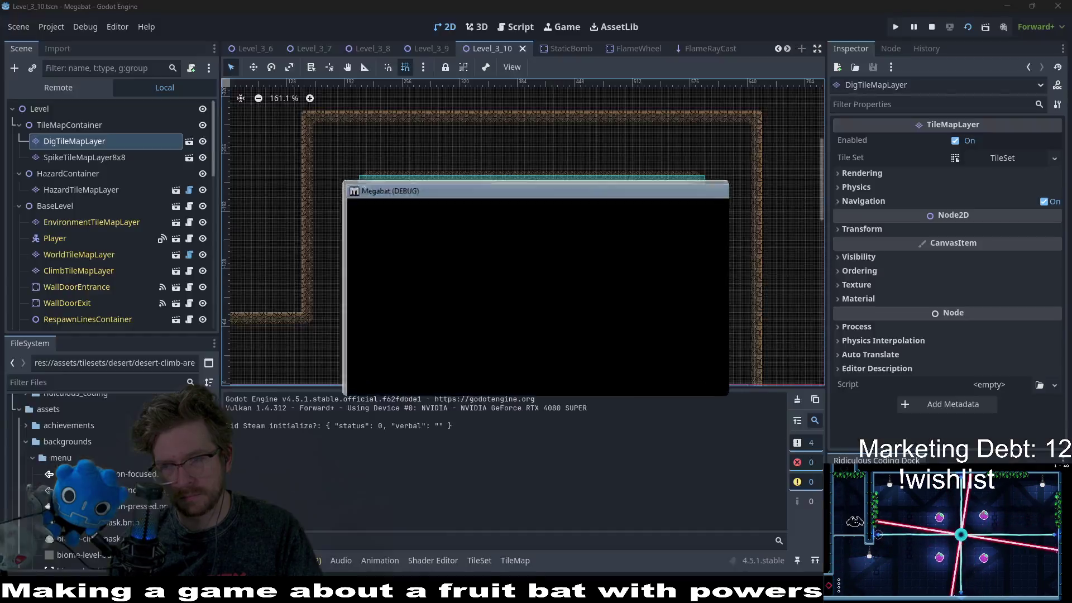
{"action": "key", "text": "Right"}
{"action": "key", "text": "Left"}
{"action": "key", "text": "Down"}
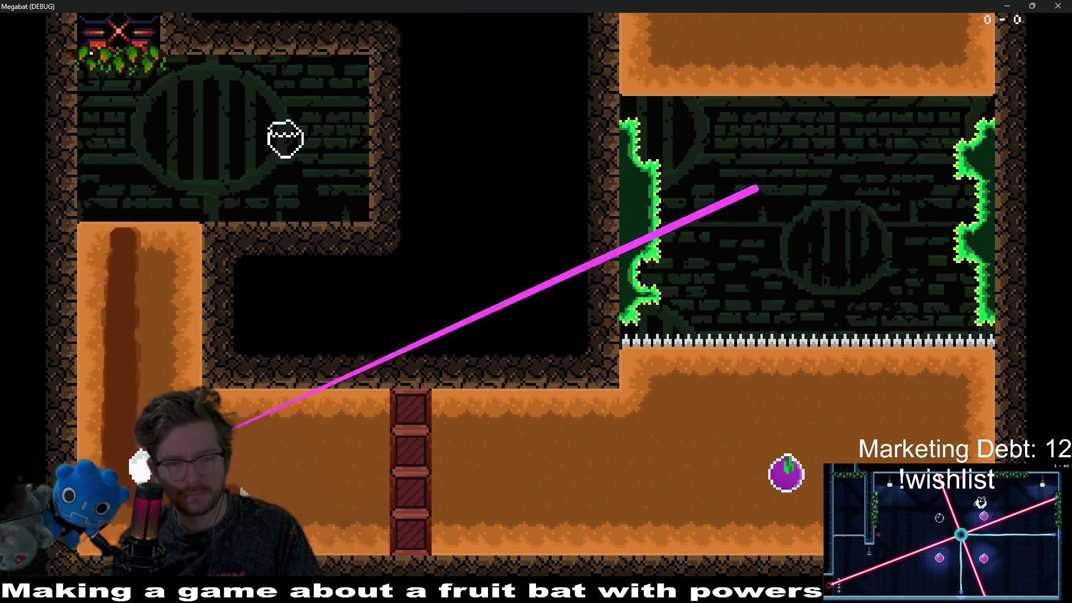
{"action": "key", "text": "Right"}
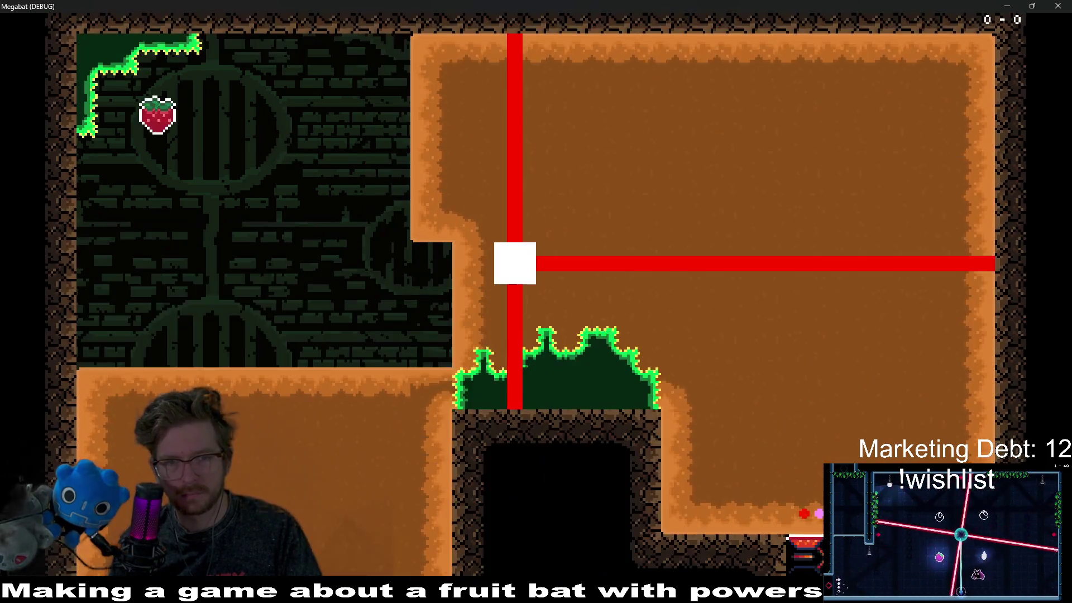
{"action": "key", "text": "Up"}
{"action": "key", "text": "Right"}
Launch the bat across the flame wheel room past the laser cross, then close the game window
{"action": "key", "text": "Right"}
{"action": "key", "text": "x"}
{"action": "key", "text": "Left"}
{"action": "key", "text": "Up"}
{"action": "key", "text": "Right"}
{"action": "key", "text": "Right"}
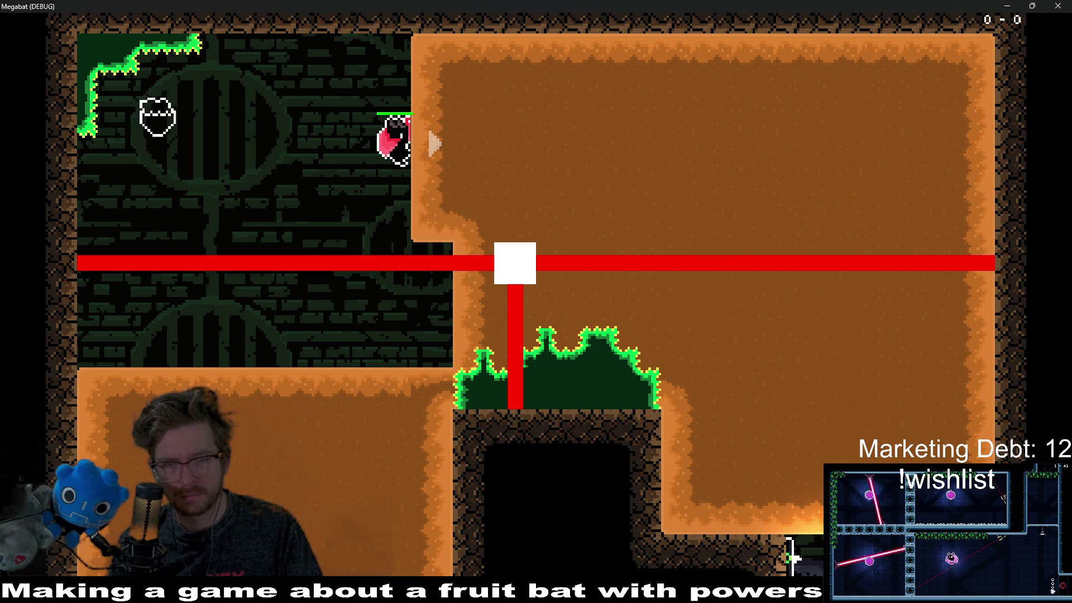
{"action": "key", "text": "x"}
{"action": "key", "text": "Right"}
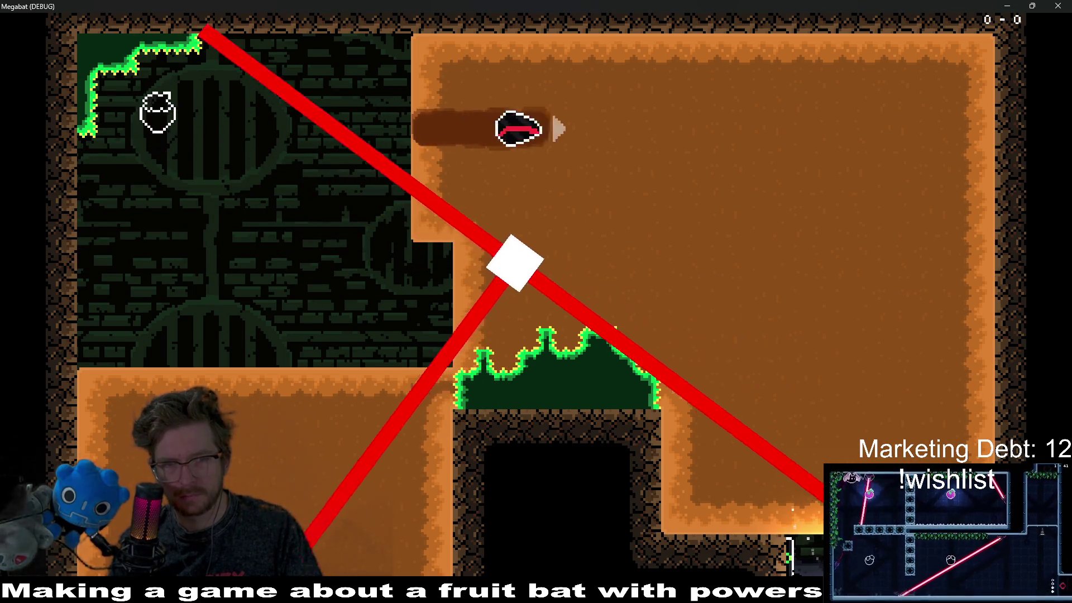
{"action": "key", "text": "Down"}
{"action": "key", "text": "Up"}
{"action": "key", "text": "Left"}
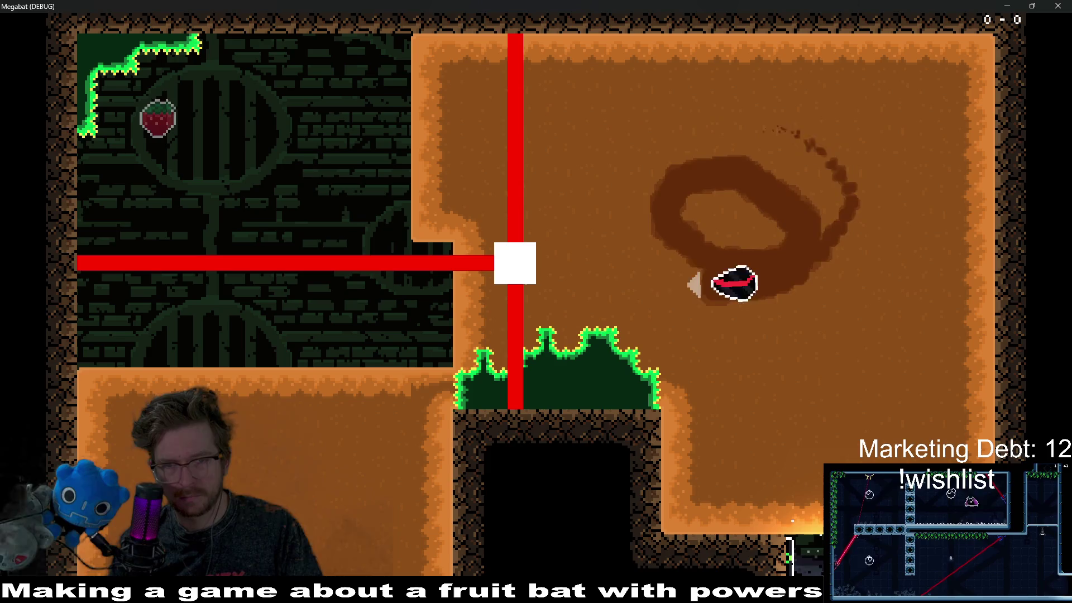
{"action": "key", "text": "x"}
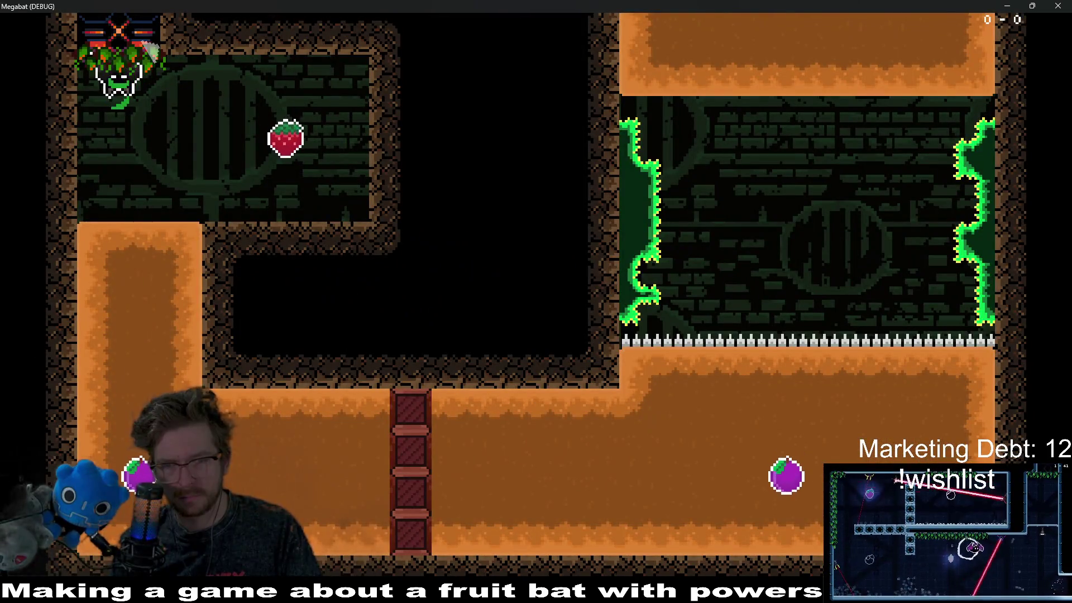
{"action": "key", "text": "Right"}
{"action": "key", "text": "Down"}
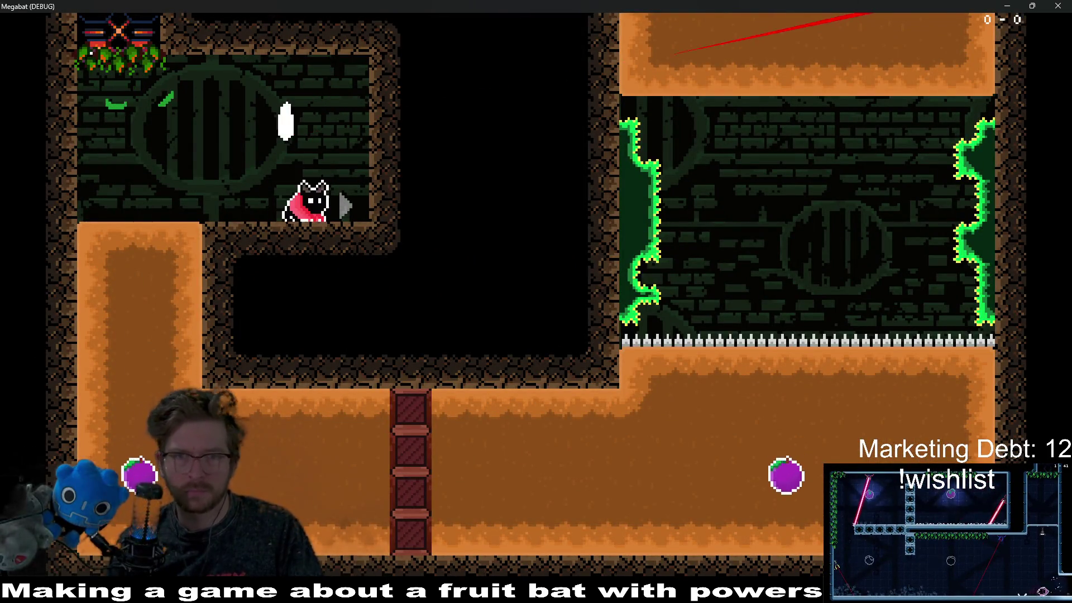
{"action": "left_click", "coordinate": [1057, 6]}
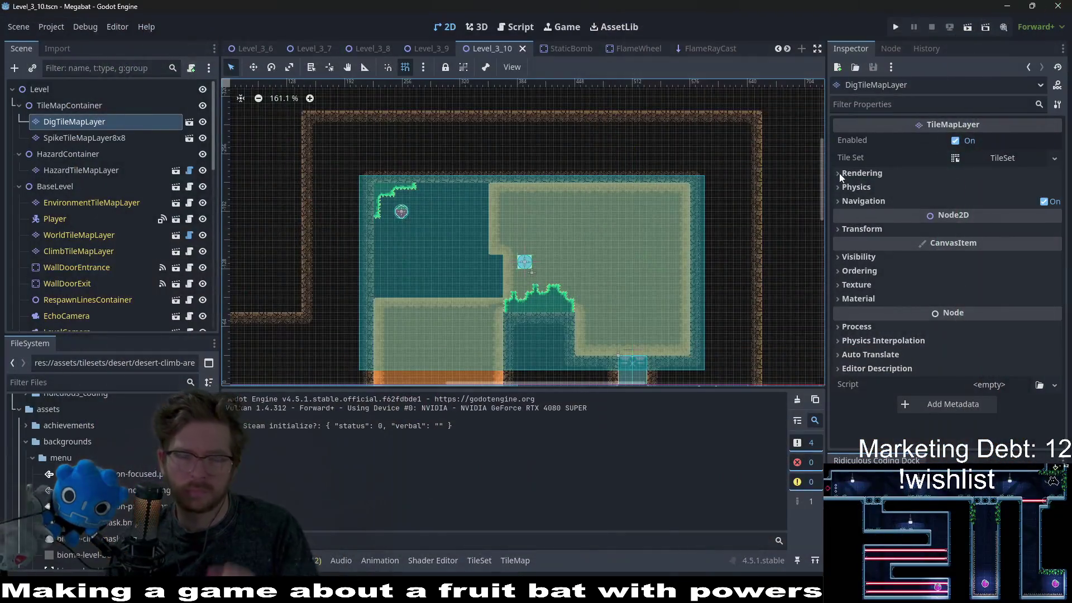
Bring the desert block above the timer into view and reselect DigTileMapLayer with its terrain
{"action": "scroll", "coordinate": [621, 303], "scroll_direction": "up", "scroll_amount": 3}
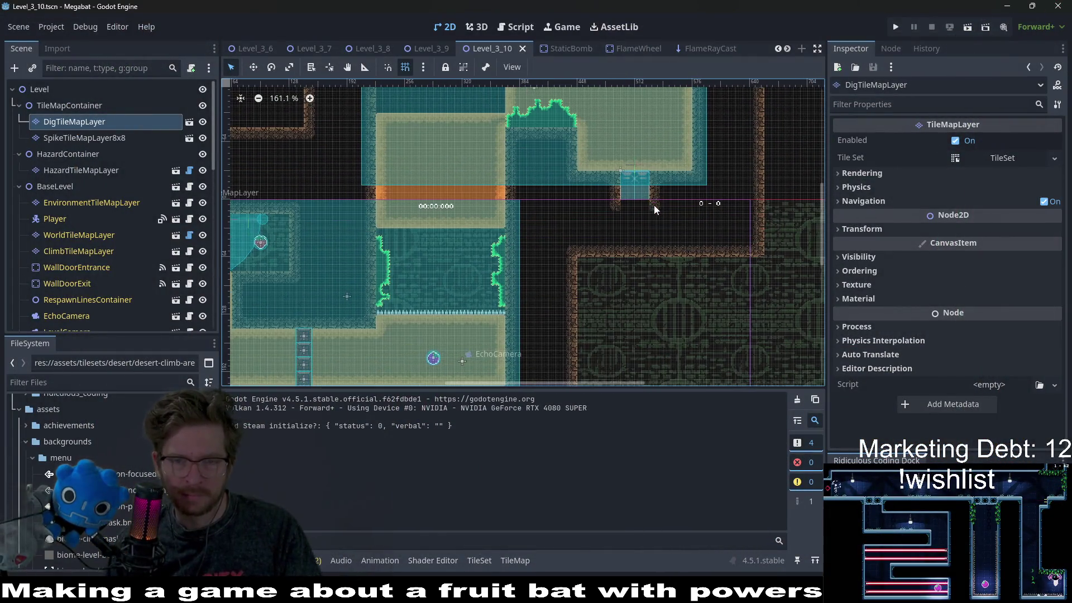
{"action": "scroll", "coordinate": [592, 210], "scroll_direction": "down", "scroll_amount": 3}
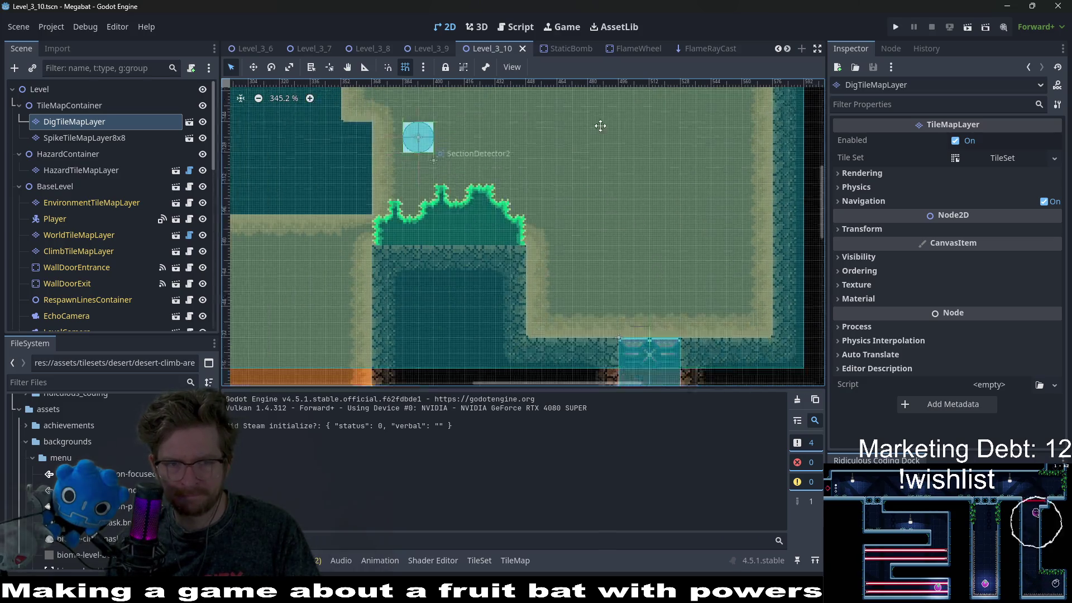
{"action": "scroll", "coordinate": [676, 222], "scroll_direction": "left", "scroll_amount": 2}
{"action": "scroll", "coordinate": [675, 240], "scroll_direction": "down", "scroll_amount": 2}
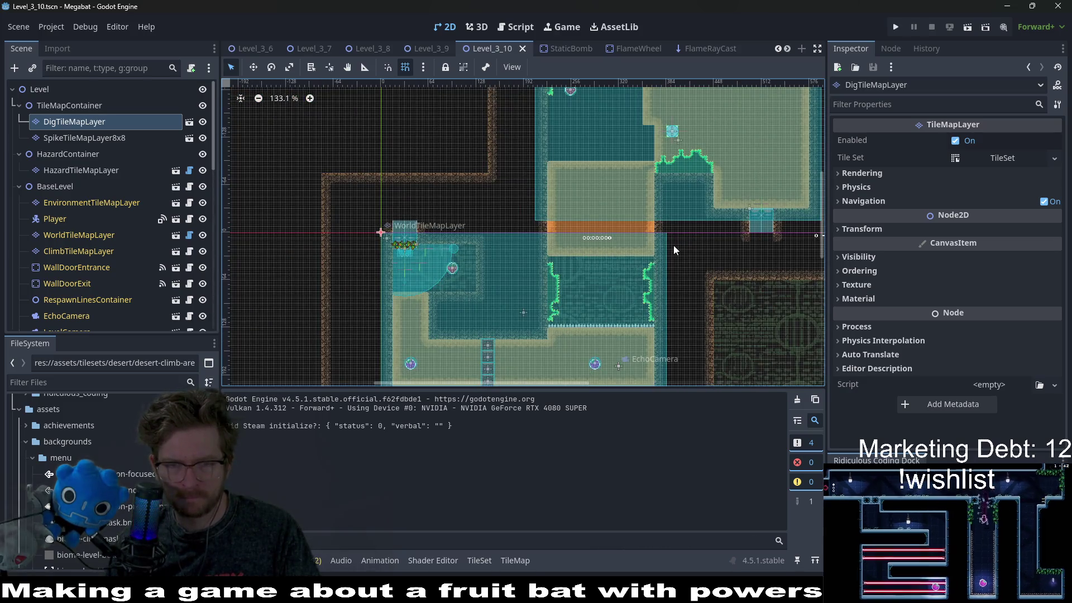
{"action": "scroll", "coordinate": [641, 268], "scroll_direction": "up", "scroll_amount": 5}
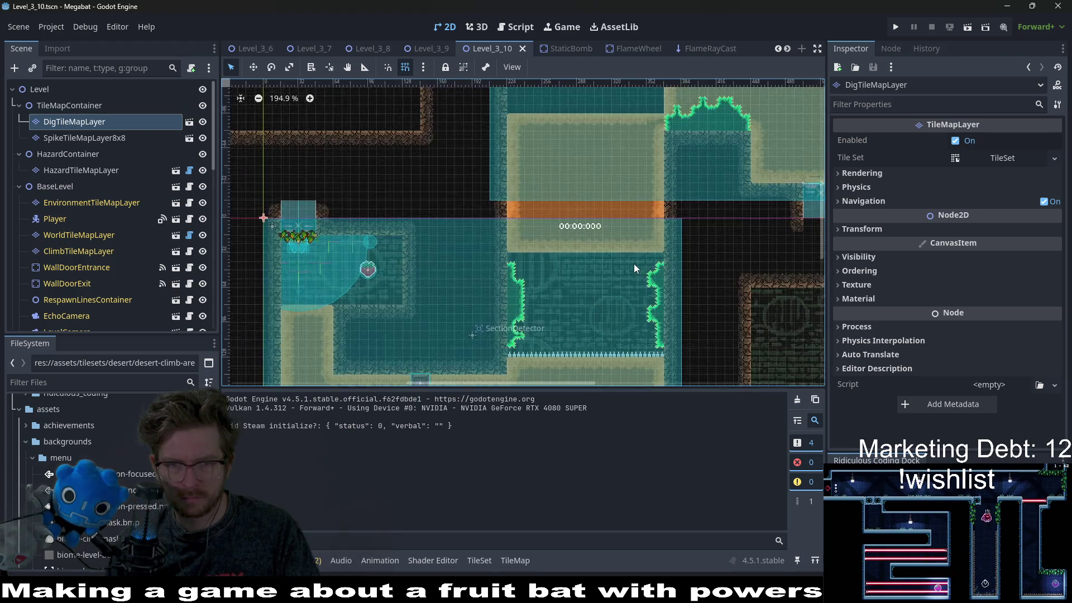
{"action": "scroll", "coordinate": [634, 293], "scroll_direction": "up", "scroll_amount": 1}
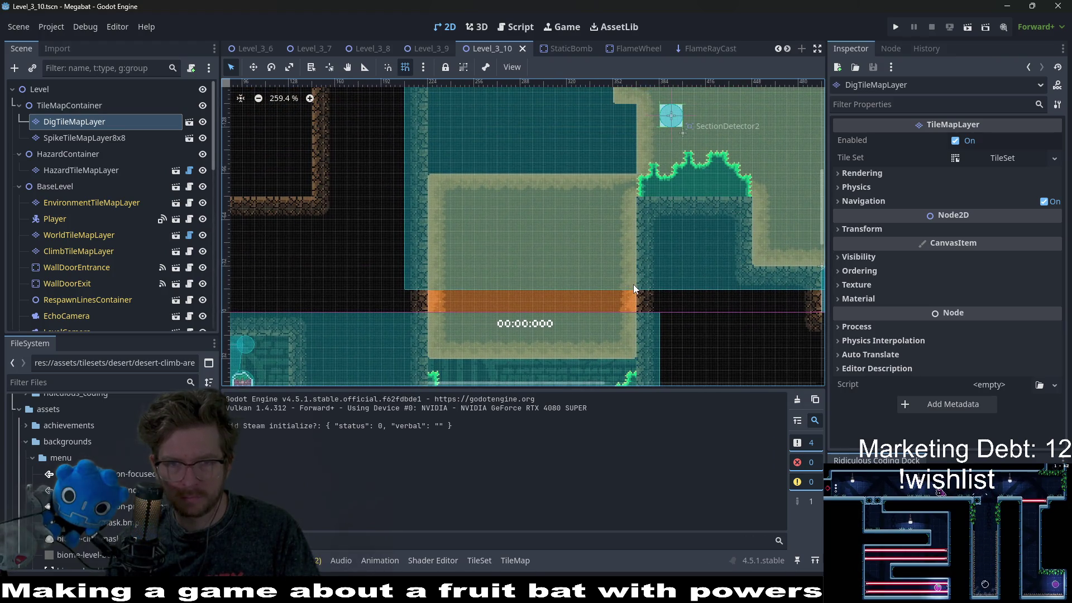
{"action": "left_click", "coordinate": [121, 155]}
{"action": "left_click", "coordinate": [112, 138]}
{"action": "left_click", "coordinate": [280, 471]}
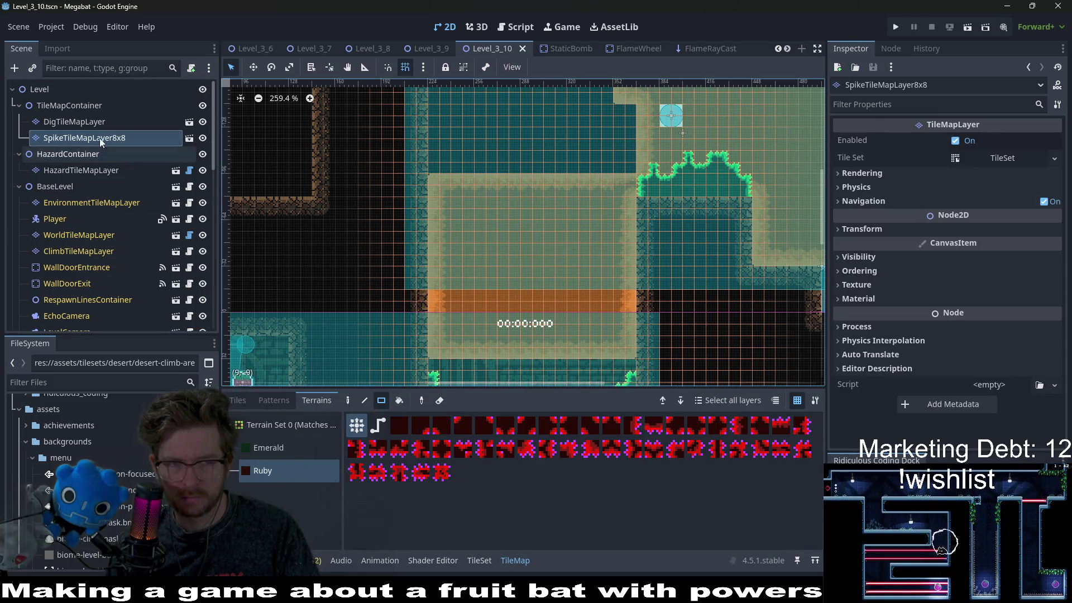
{"action": "left_click", "coordinate": [84, 122]}
{"action": "left_click", "coordinate": [273, 449]}
Erase a single tile column from the right and left sides of the desert block
{"action": "left_click_drag", "start_coordinate": [651, 338], "coordinate": [631, 186]}
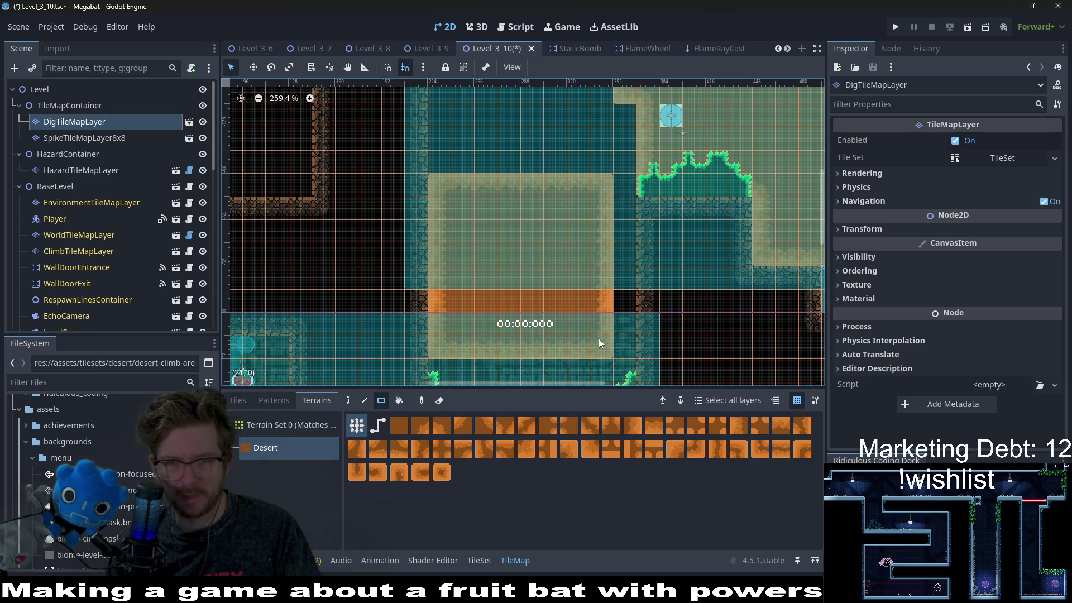
{"action": "left_click_drag", "start_coordinate": [439, 180], "coordinate": [439, 179]}
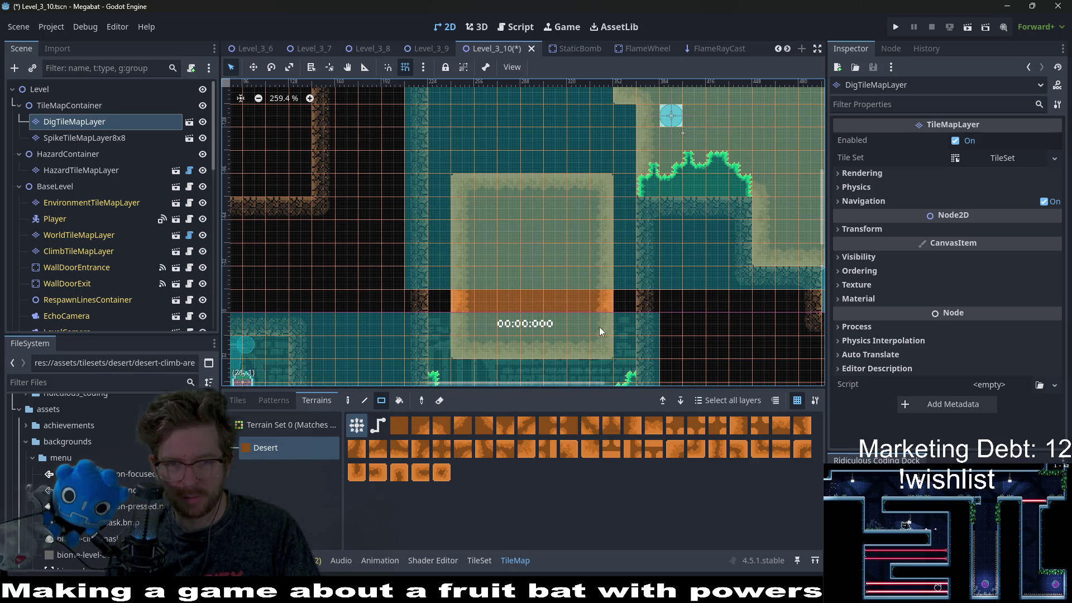
{"action": "left_click_drag", "start_coordinate": [600, 190], "coordinate": [600, 190]}
{"action": "left_click_drag", "start_coordinate": [467, 359], "coordinate": [478, 220]}
{"action": "scroll", "coordinate": [580, 216], "scroll_direction": "down", "scroll_amount": 3}
{"action": "scroll", "coordinate": [608, 213], "scroll_direction": "down", "scroll_amount": 3}
{"action": "scroll", "coordinate": [652, 233], "scroll_direction": "down", "scroll_amount": 5}
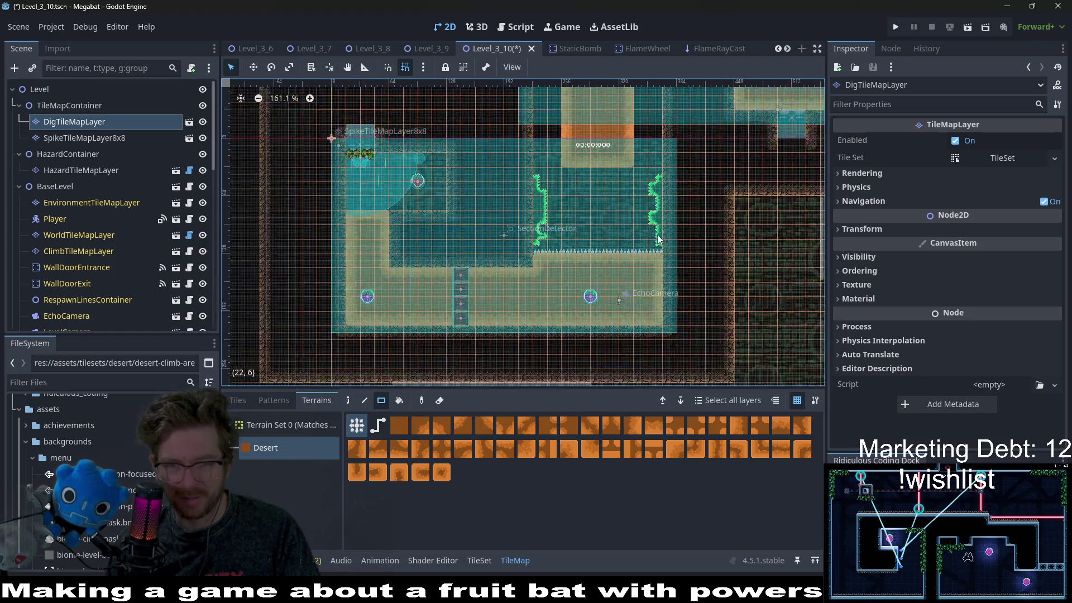
{"action": "scroll", "coordinate": [554, 295], "scroll_direction": "up", "scroll_amount": 2}
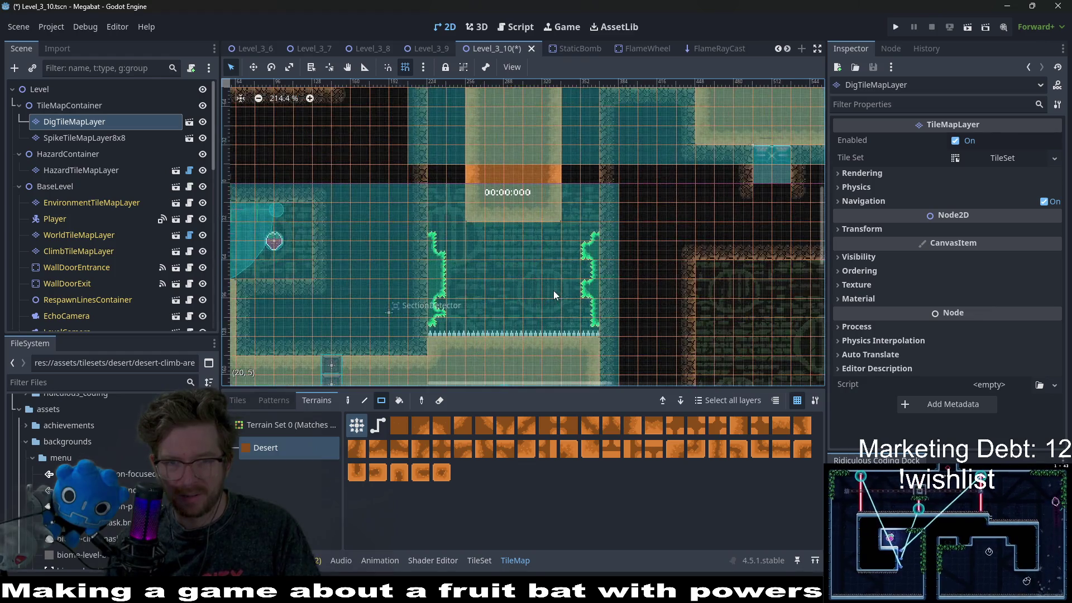
{"action": "scroll", "coordinate": [605, 267], "scroll_direction": "up", "scroll_amount": 2}
{"action": "scroll", "coordinate": [642, 256], "scroll_direction": "down", "scroll_amount": 3}
{"action": "scroll", "coordinate": [614, 296], "scroll_direction": "right", "scroll_amount": 2}
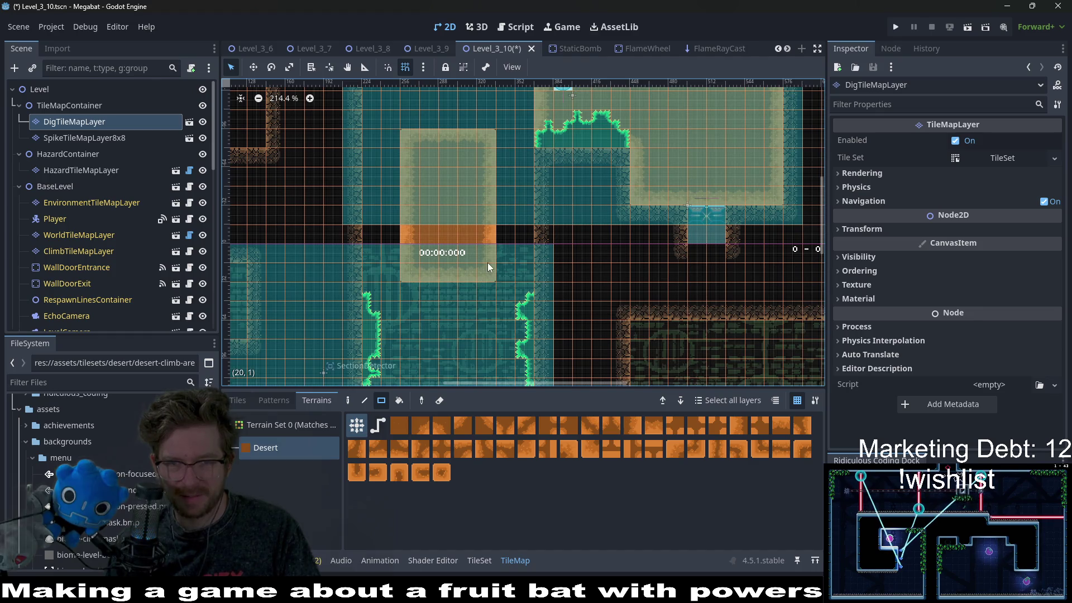
{"action": "scroll", "coordinate": [501, 235], "scroll_direction": "down", "scroll_amount": 2}
{"action": "scroll", "coordinate": [571, 221], "scroll_direction": "left", "scroll_amount": 3}
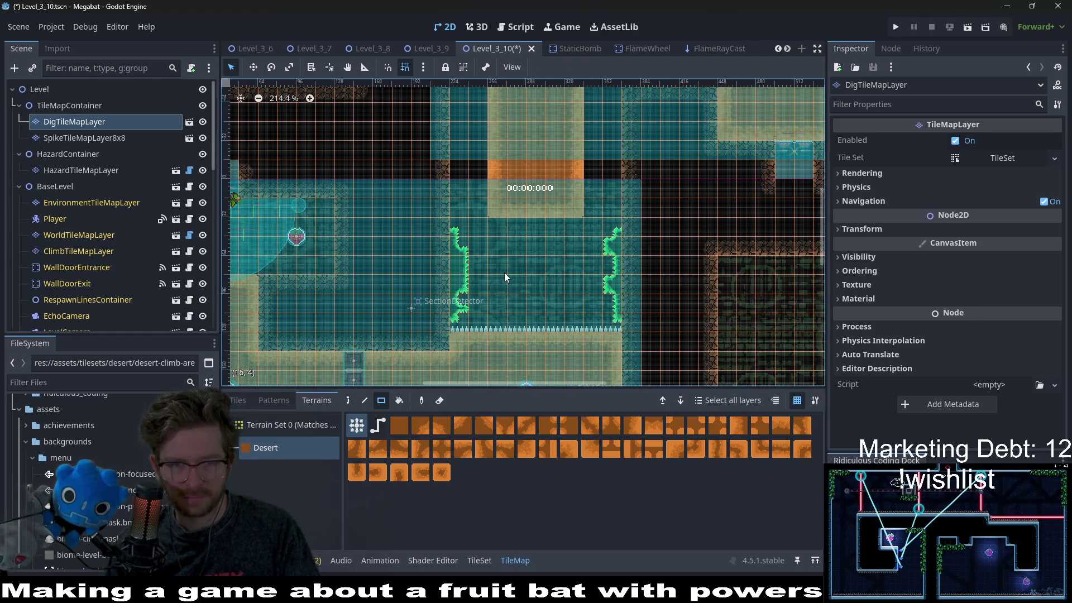